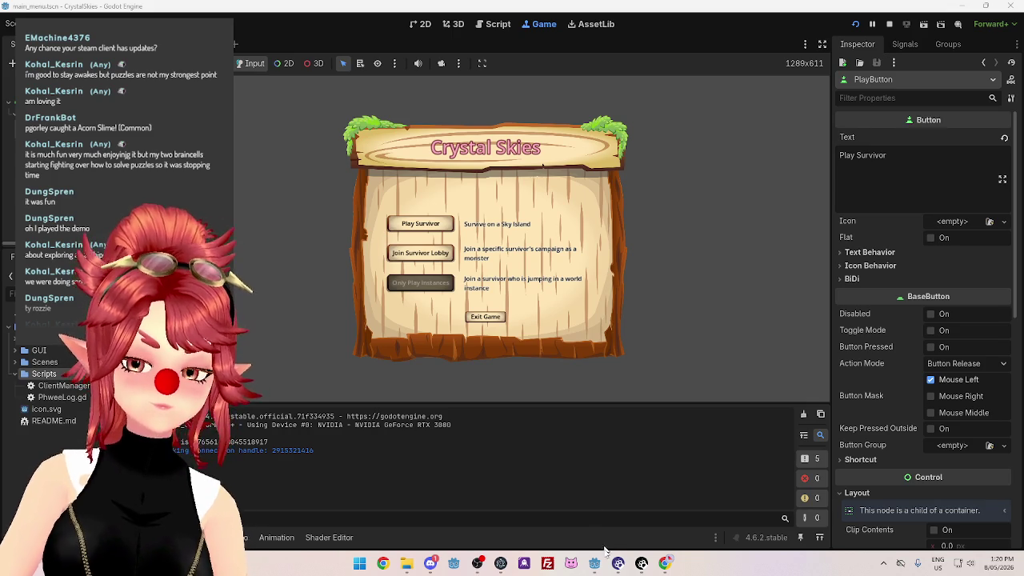
Open ServerManager.gd, add a blank line after line 70, and switch to the GodotSteam docs.
{"action": "mouse_move", "coordinate": [595, 565]}
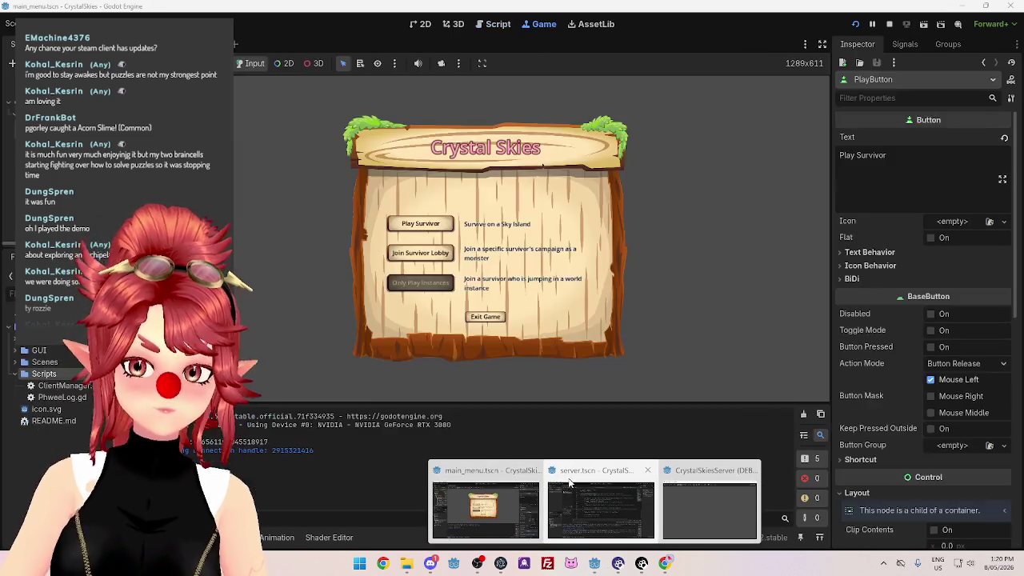
{"action": "left_click", "coordinate": [578, 528]}
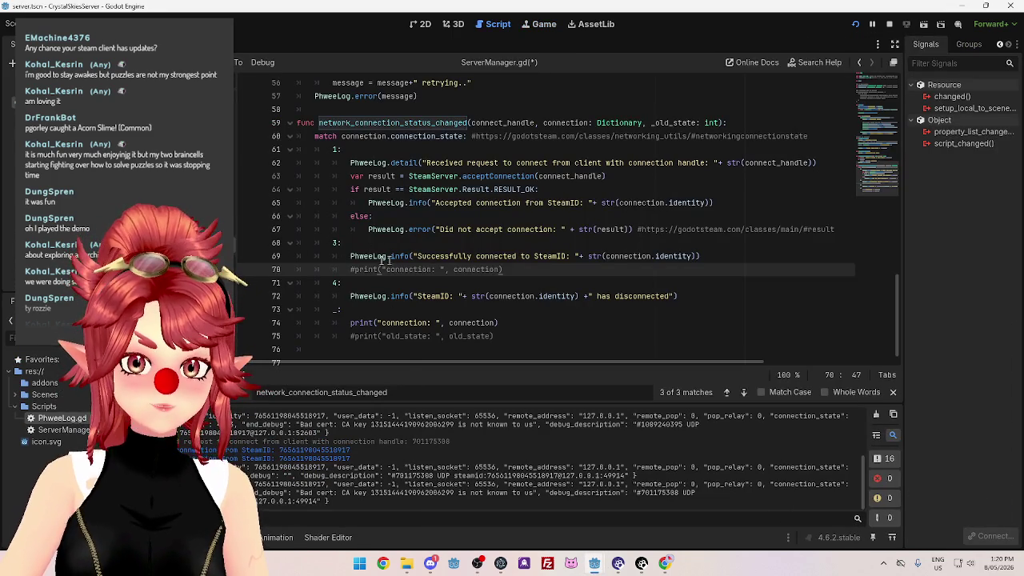
{"action": "key", "text": "Return"}
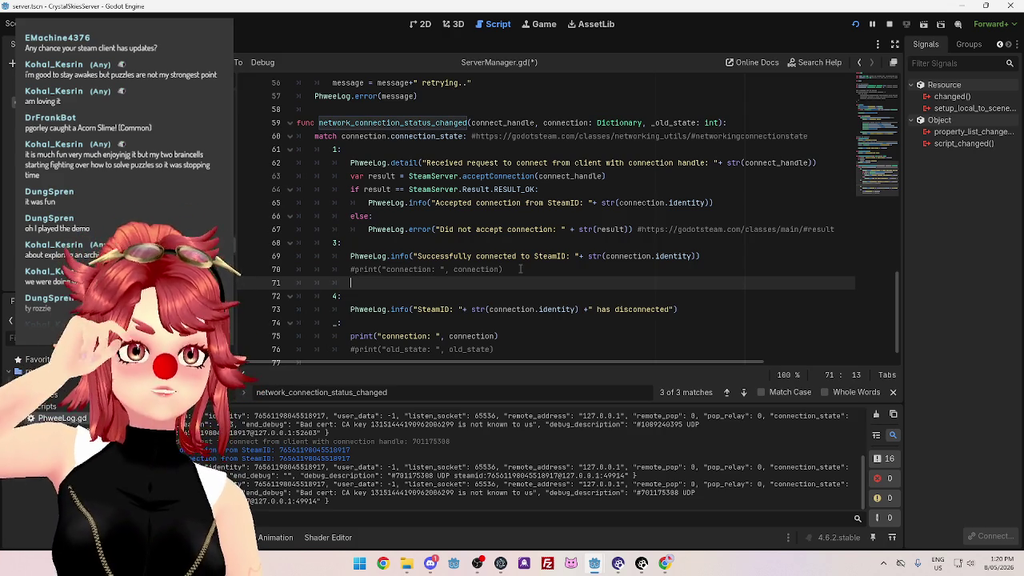
{"action": "left_click", "coordinate": [665, 563]}
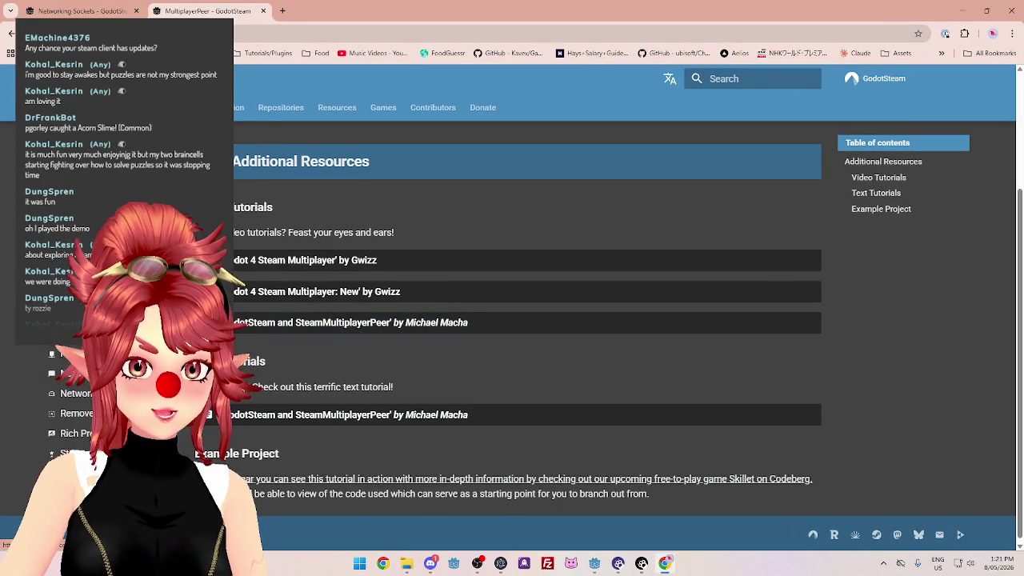
Return to the Godot server.tscn editor window showing ServerManager.gd.
{"action": "mouse_move", "coordinate": [598, 566]}
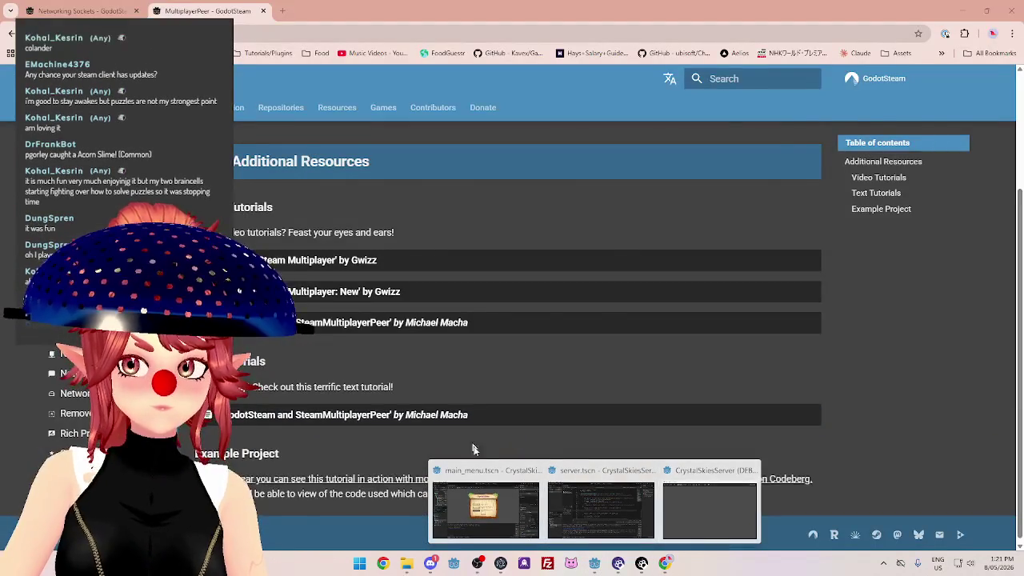
{"action": "left_click", "coordinate": [639, 531]}
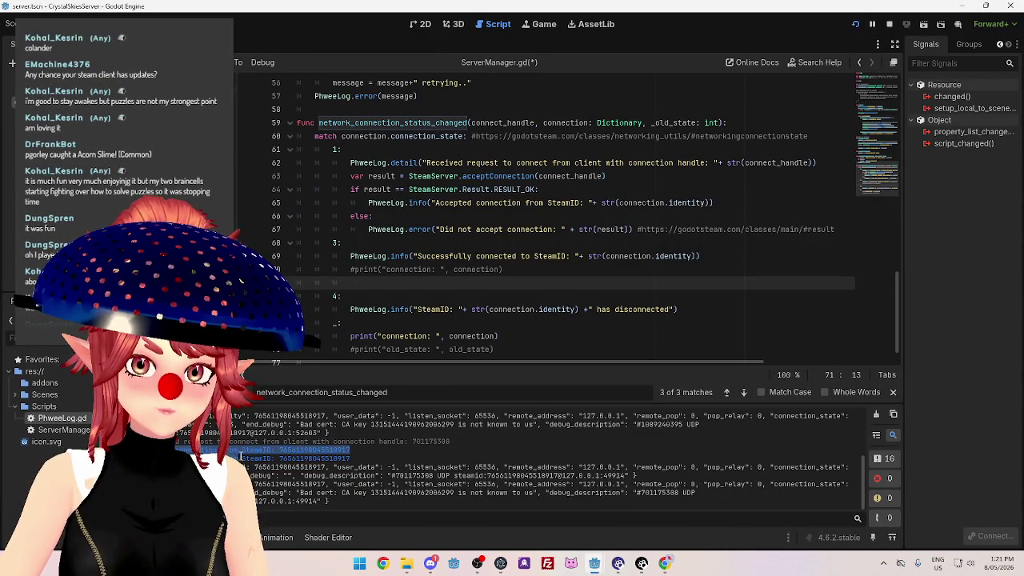
Inspect the acceptConnection call and connection log messages on lines 63–69, then return to the docs.
{"action": "left_click_drag", "start_coordinate": [435, 202], "coordinate": [558, 203]}
{"action": "mouse_move", "coordinate": [421, 255]}
{"action": "left_mouse_down"}
{"action": "mouse_move", "coordinate": [495, 256]}
{"action": "mouse_move", "coordinate": [502, 230]}
{"action": "left_mouse_up"}
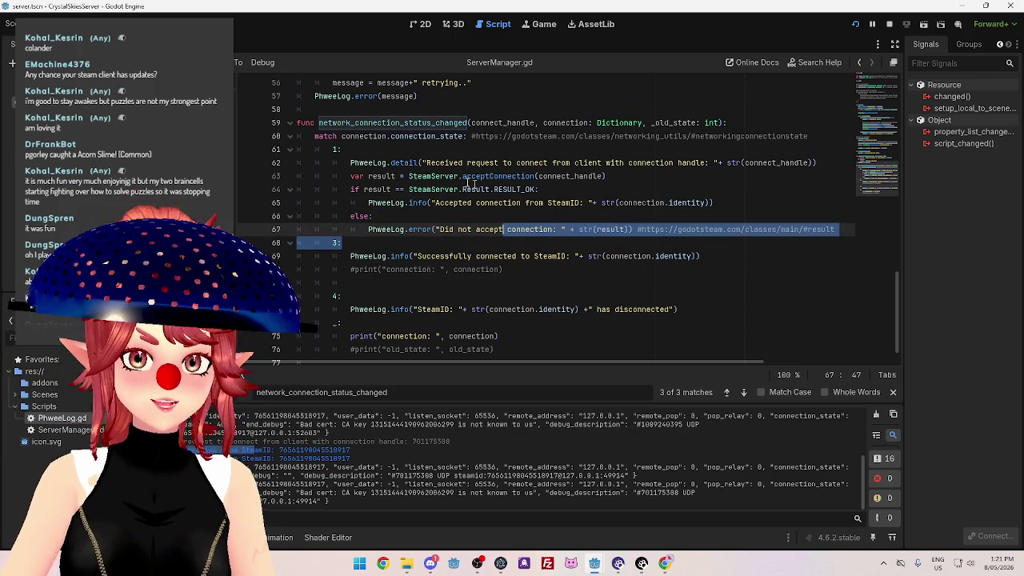
{"action": "left_click", "coordinate": [444, 177]}
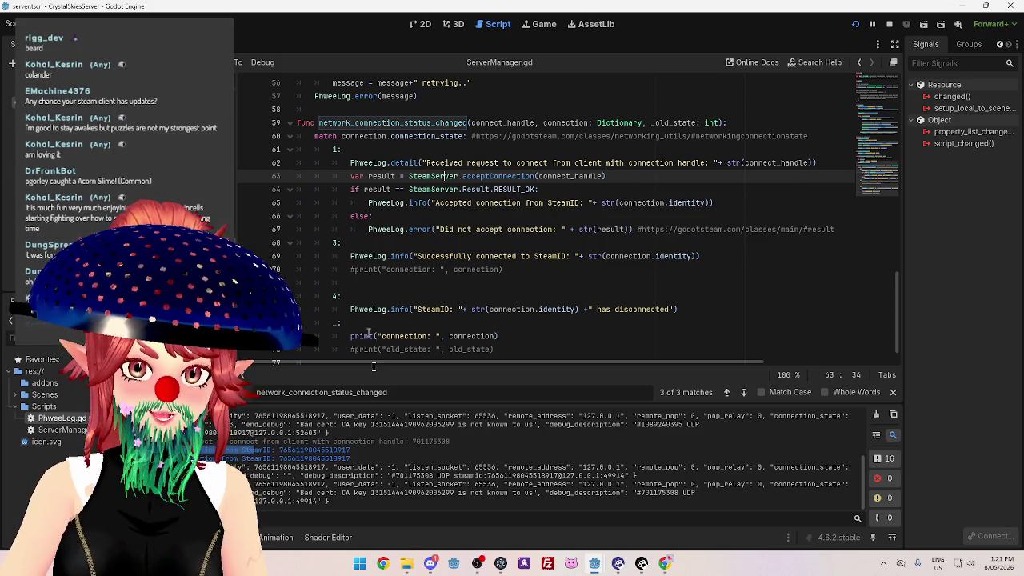
{"action": "left_click", "coordinate": [665, 563]}
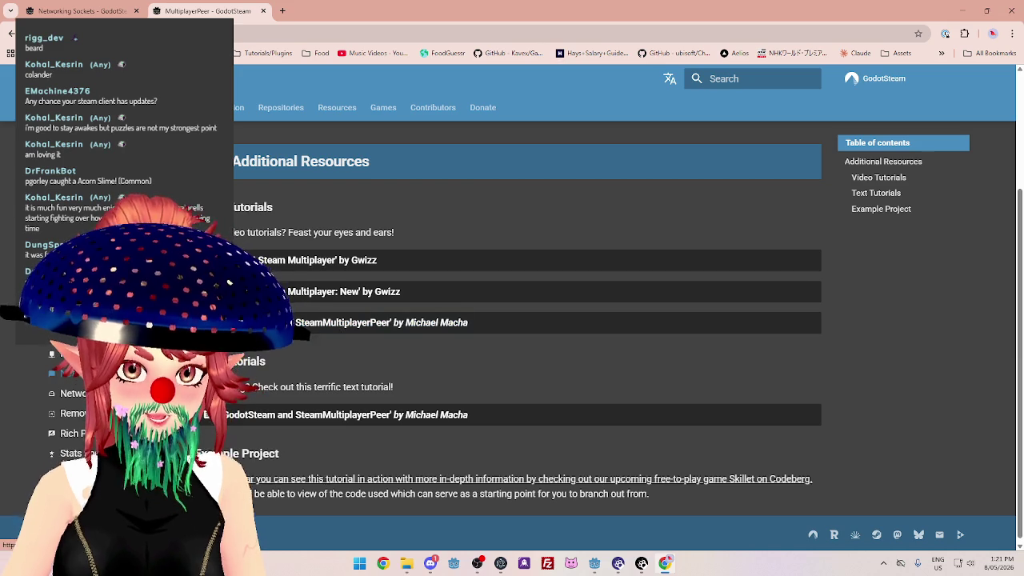
Open the Networking Messages tutorial from the Networking page and read its introduction.
{"action": "left_click", "coordinate": [73, 393]}
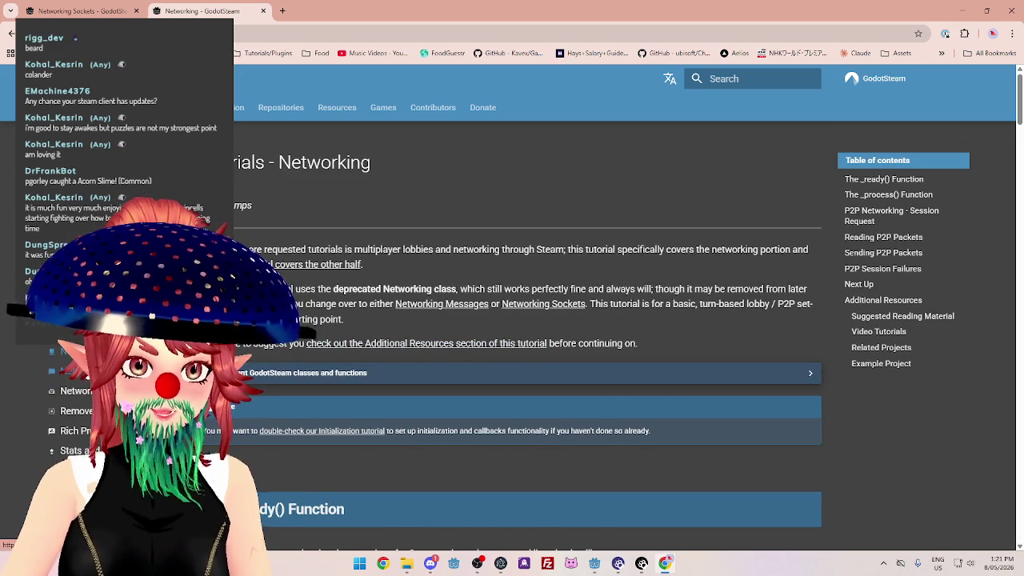
{"action": "left_click", "coordinate": [441, 304]}
{"action": "left_click_drag", "start_coordinate": [372, 244], "coordinate": [483, 247]}
{"action": "left_click_drag", "start_coordinate": [547, 248], "coordinate": [564, 249]}
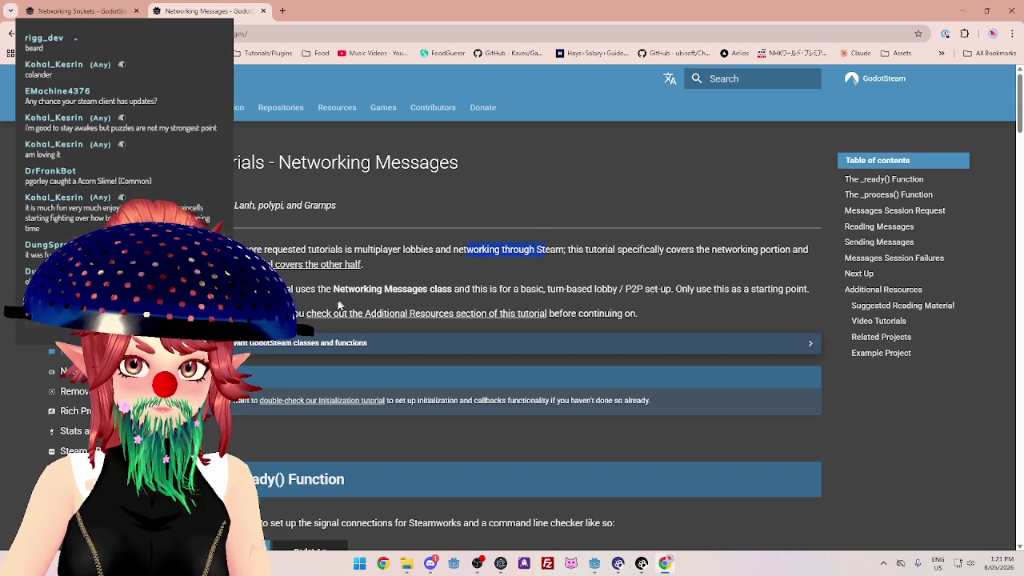
{"action": "mouse_move", "coordinate": [320, 289]}
{"action": "left_mouse_down"}
{"action": "mouse_move", "coordinate": [268, 288]}
{"action": "mouse_move", "coordinate": [480, 288]}
{"action": "left_mouse_up"}
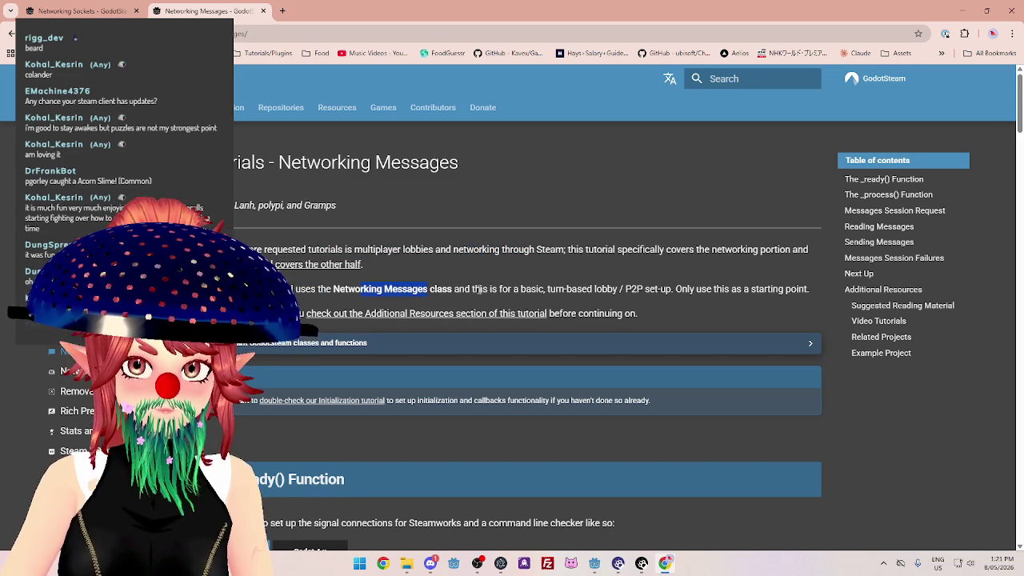
{"action": "scroll", "coordinate": [306, 285], "scroll_direction": "down", "scroll_amount": 4}
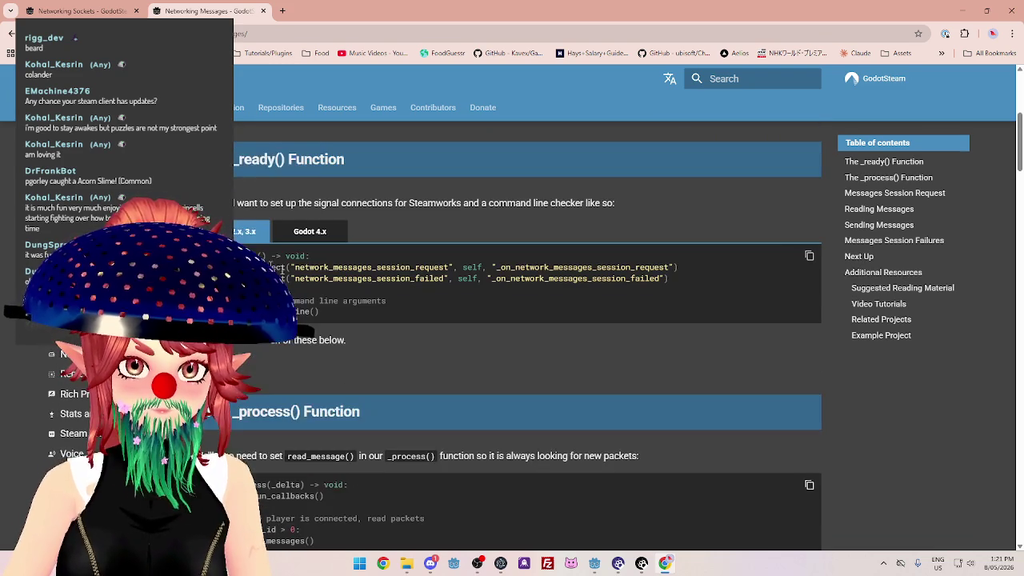
Show the _ready() sample in Godot 4.x syntax and highlight the p2p_session_request connect line.
{"action": "left_click", "coordinate": [310, 233]}
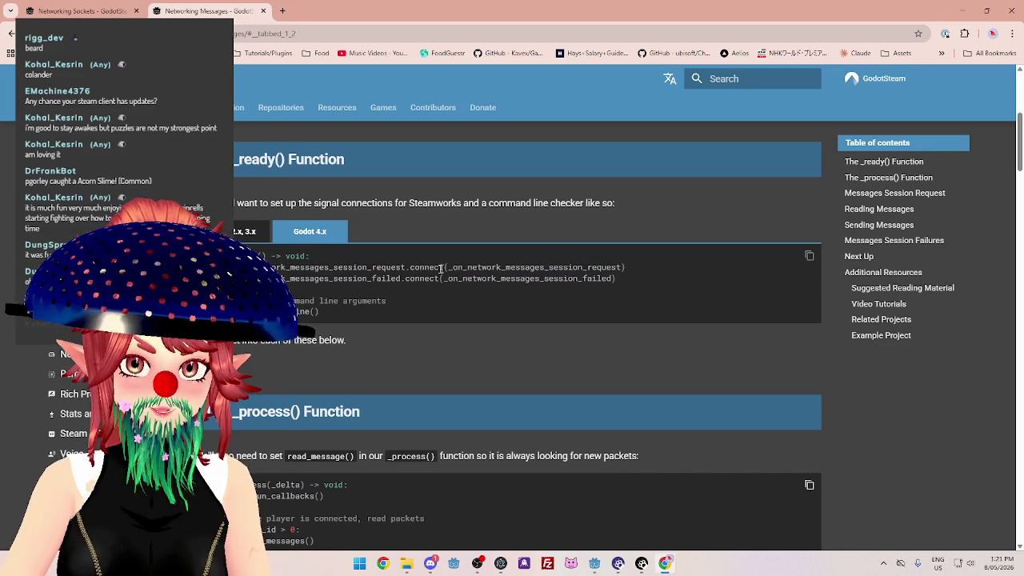
{"action": "left_click_drag", "start_coordinate": [264, 268], "coordinate": [459, 267]}
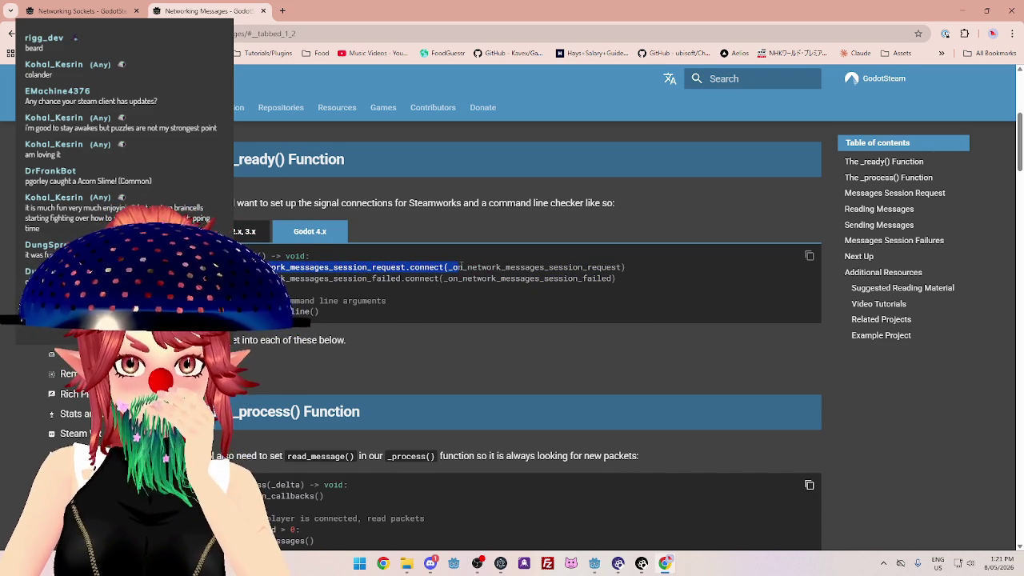
{"action": "mouse_move", "coordinate": [459, 267]}
{"action": "left_mouse_down"}
{"action": "mouse_move", "coordinate": [420, 267]}
{"action": "mouse_move", "coordinate": [520, 269]}
{"action": "left_mouse_up"}
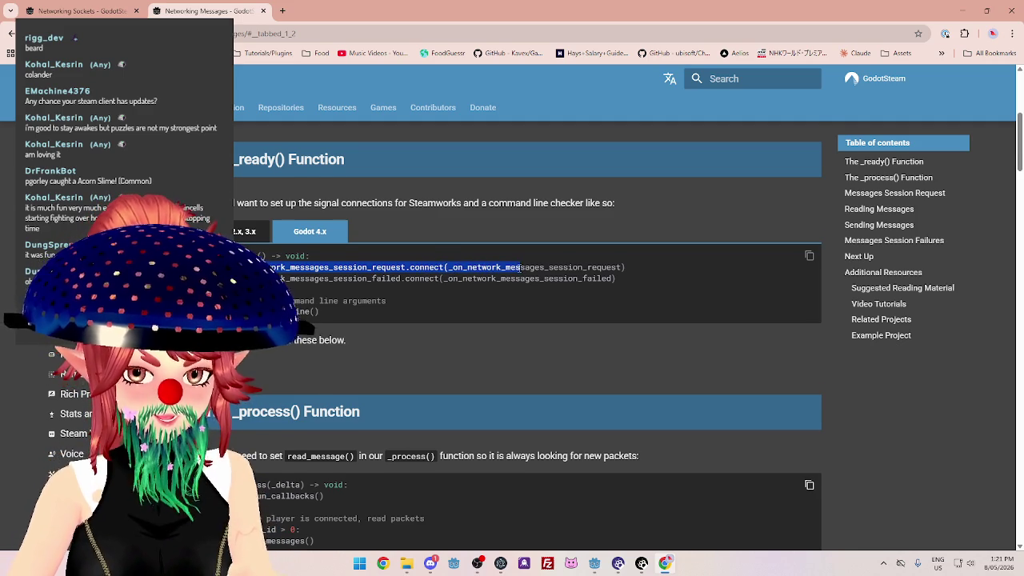
{"action": "scroll", "coordinate": [518, 273], "scroll_direction": "down", "scroll_amount": 2}
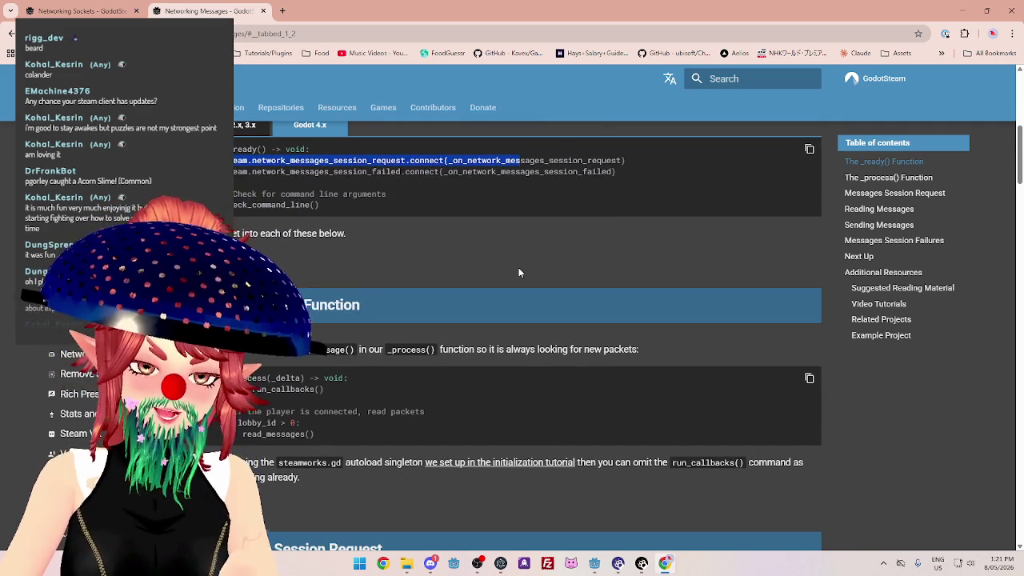
{"action": "scroll", "coordinate": [518, 270], "scroll_direction": "down", "scroll_amount": 2}
{"action": "scroll", "coordinate": [518, 271], "scroll_direction": "up", "scroll_amount": 2}
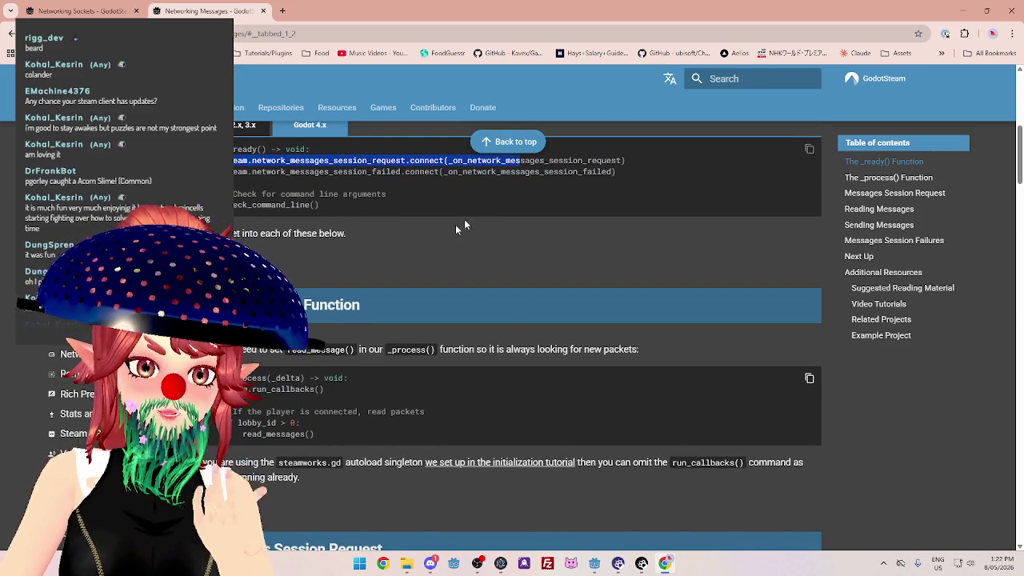
{"action": "key", "text": "alt+Left"}
{"action": "scroll", "coordinate": [392, 272], "scroll_direction": "down", "scroll_amount": 2}
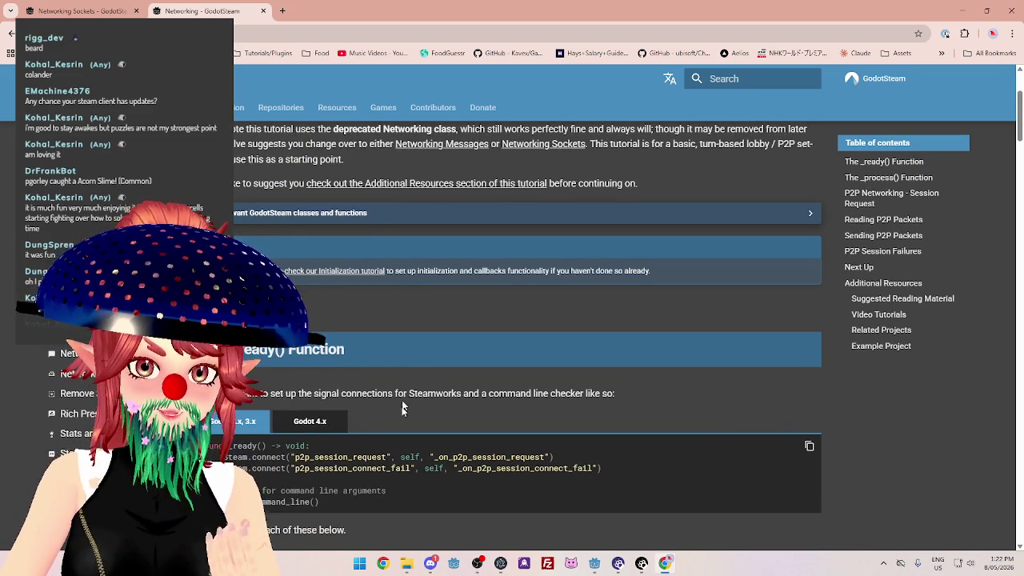
Read the Networking tutorial's _ready() sample, selecting the p2p_session_request signal connection.
{"action": "scroll", "coordinate": [401, 399], "scroll_direction": "down", "scroll_amount": 1}
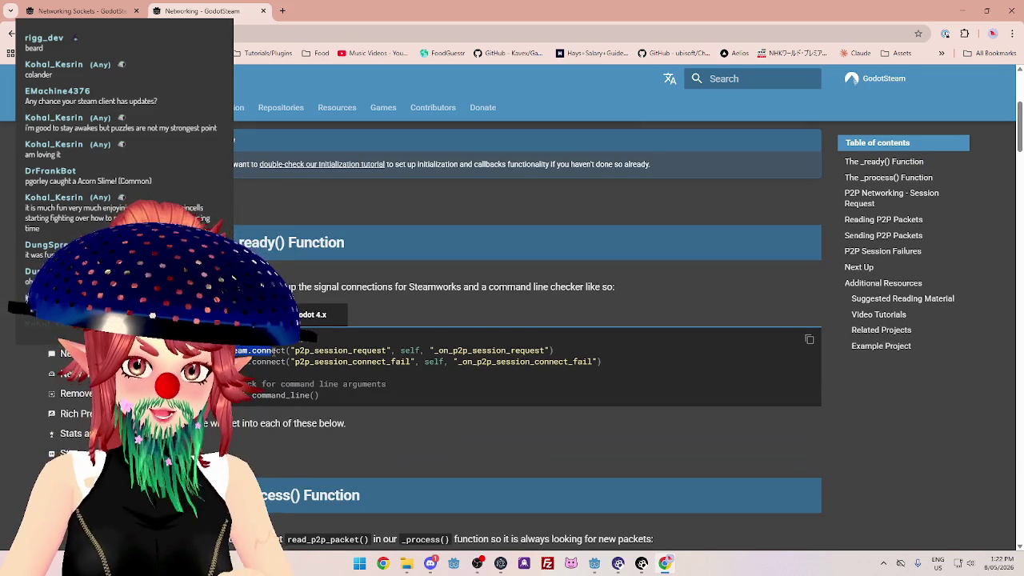
{"action": "left_click_drag", "start_coordinate": [284, 286], "coordinate": [600, 287]}
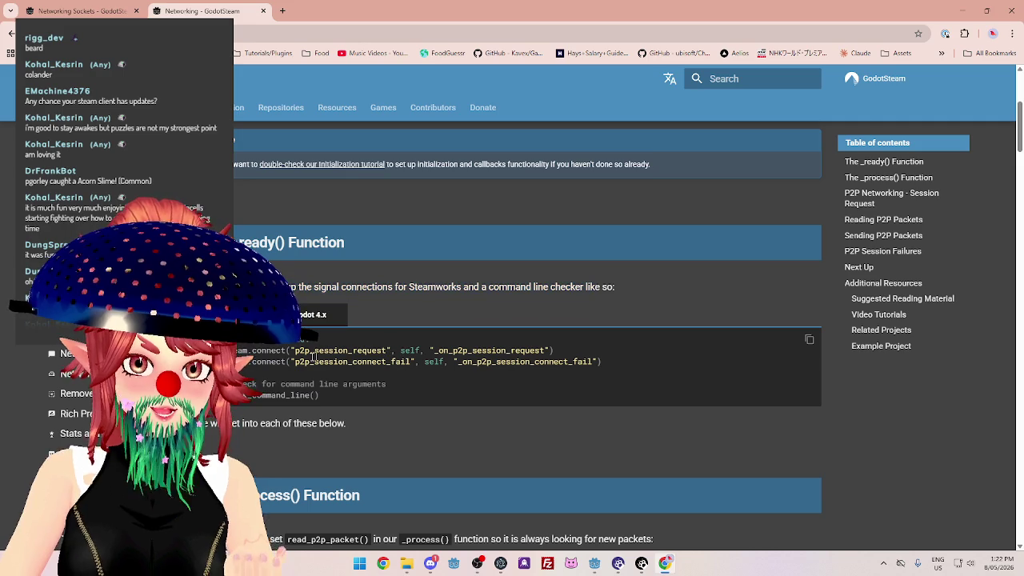
{"action": "mouse_move", "coordinate": [276, 351]}
{"action": "left_mouse_down"}
{"action": "mouse_move", "coordinate": [482, 362]}
{"action": "mouse_move", "coordinate": [553, 351]}
{"action": "left_mouse_up"}
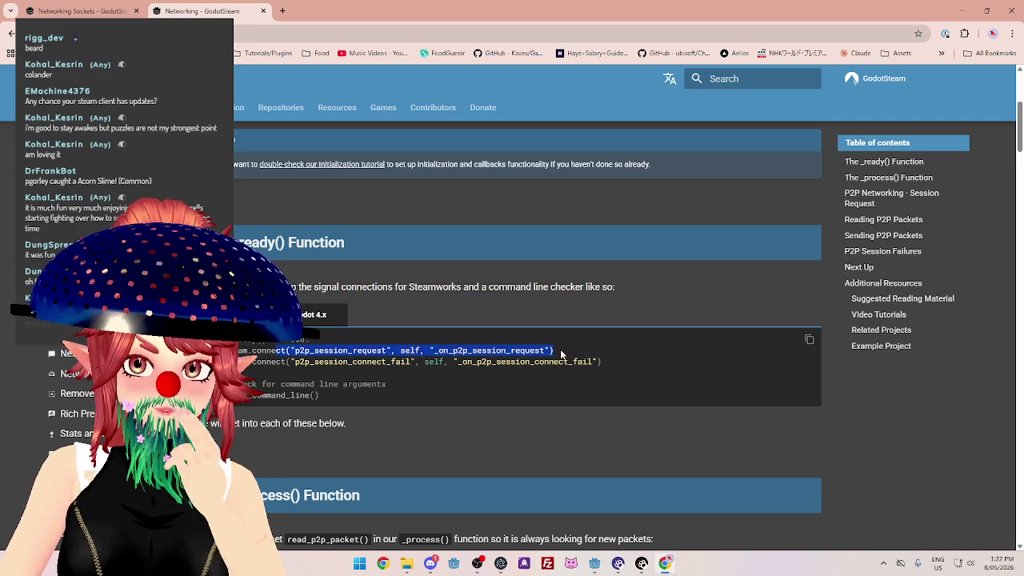
{"action": "scroll", "coordinate": [315, 387], "scroll_direction": "down", "scroll_amount": 2}
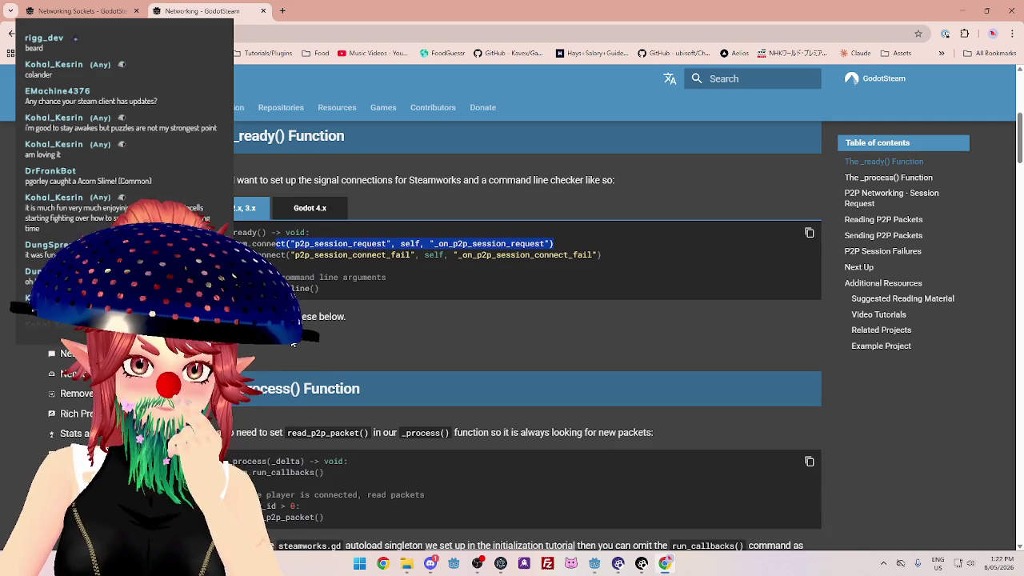
{"action": "left_click_drag", "start_coordinate": [240, 244], "coordinate": [296, 243]}
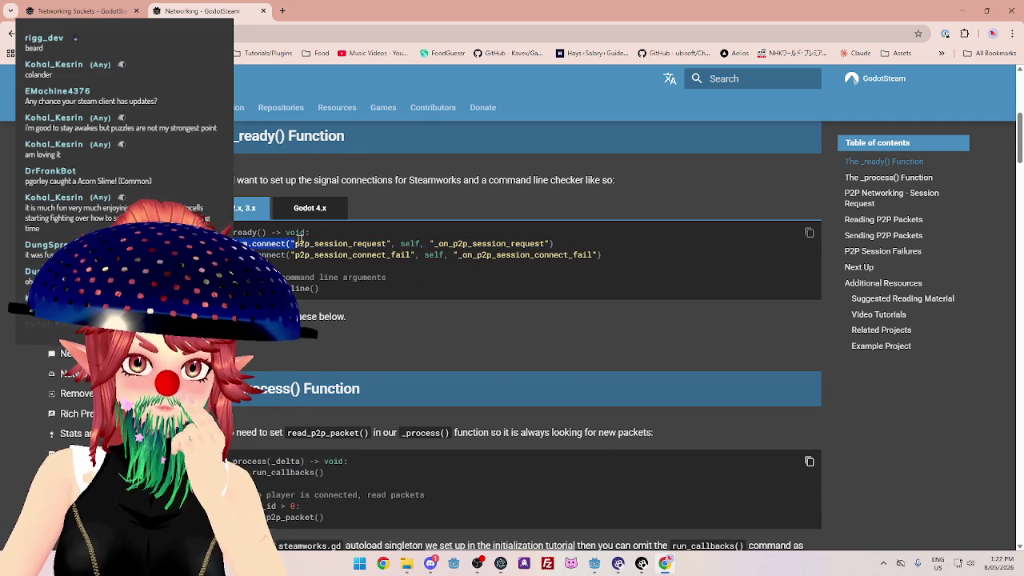
{"action": "mouse_move", "coordinate": [360, 240]}
{"action": "left_mouse_down"}
{"action": "mouse_move", "coordinate": [281, 243]}
{"action": "mouse_move", "coordinate": [575, 242]}
{"action": "left_mouse_up"}
{"action": "left_click", "coordinate": [328, 242]}
{"action": "double_click", "coordinate": [328, 242]}
Read the _process() section, highlighting read_p2p_packet() and the steamworks.gd run_callbacks() note.
{"action": "scroll", "coordinate": [387, 336], "scroll_direction": "down", "scroll_amount": 2}
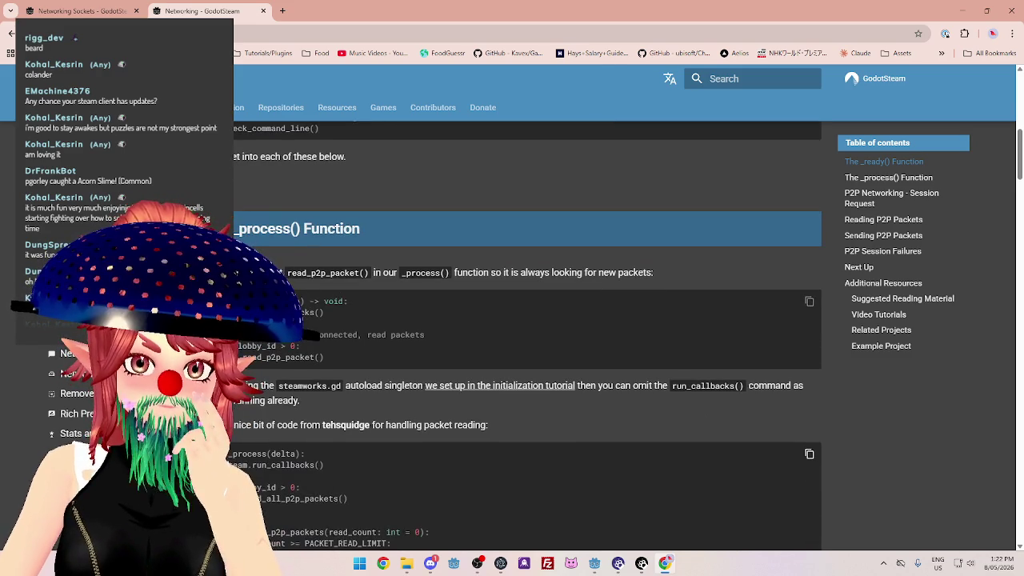
{"action": "left_click_drag", "start_coordinate": [251, 299], "coordinate": [338, 309]}
{"action": "scroll", "coordinate": [338, 308], "scroll_direction": "down", "scroll_amount": 2}
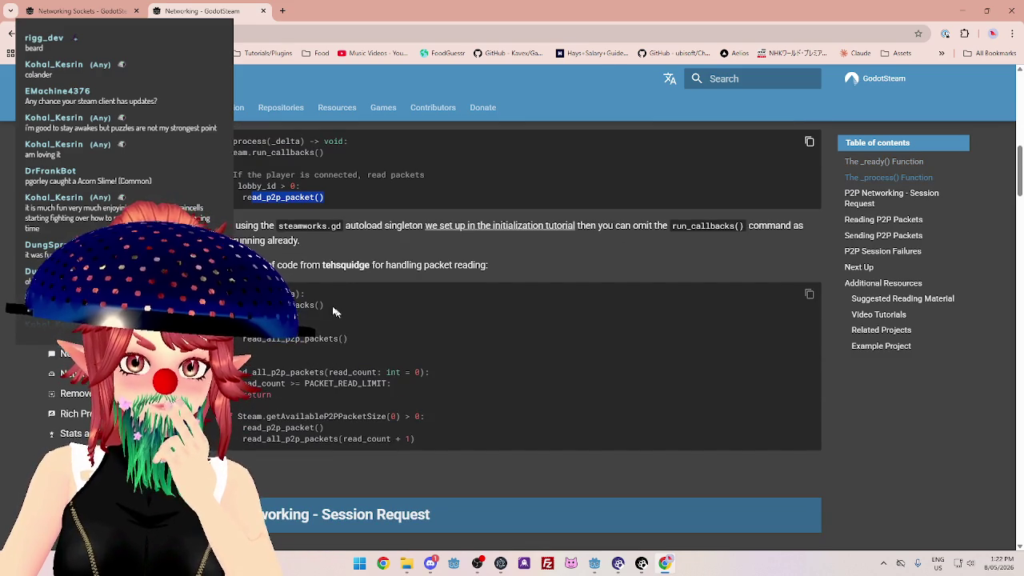
{"action": "mouse_move", "coordinate": [236, 226]}
{"action": "left_mouse_down"}
{"action": "mouse_move", "coordinate": [328, 236]}
{"action": "mouse_move", "coordinate": [422, 227]}
{"action": "left_mouse_up"}
{"action": "left_click_drag", "start_coordinate": [598, 227], "coordinate": [650, 226]}
{"action": "left_click", "coordinate": [651, 225]}
{"action": "scroll", "coordinate": [350, 268], "scroll_direction": "down", "scroll_amount": 1}
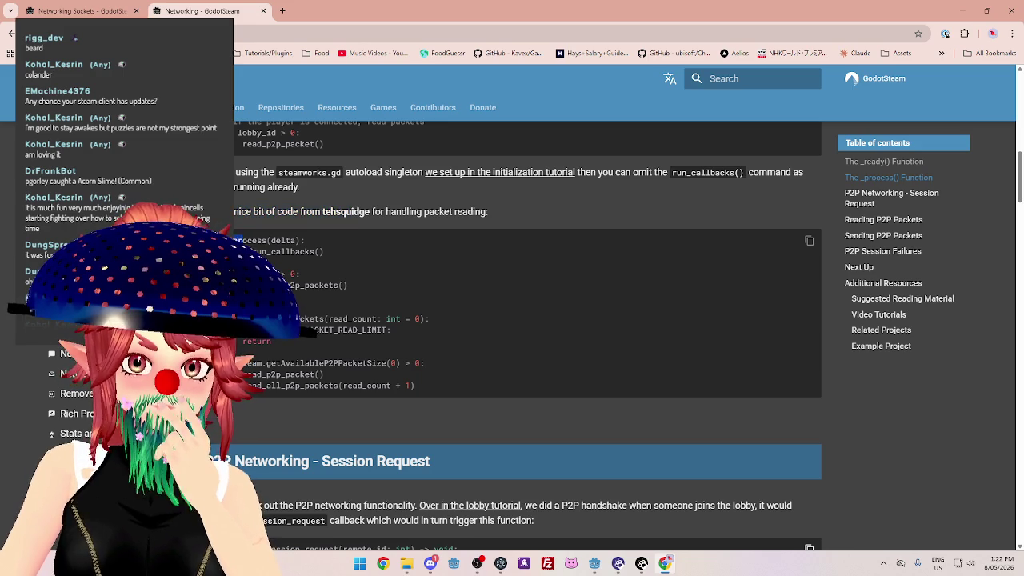
{"action": "left_click_drag", "start_coordinate": [294, 274], "coordinate": [301, 273]}
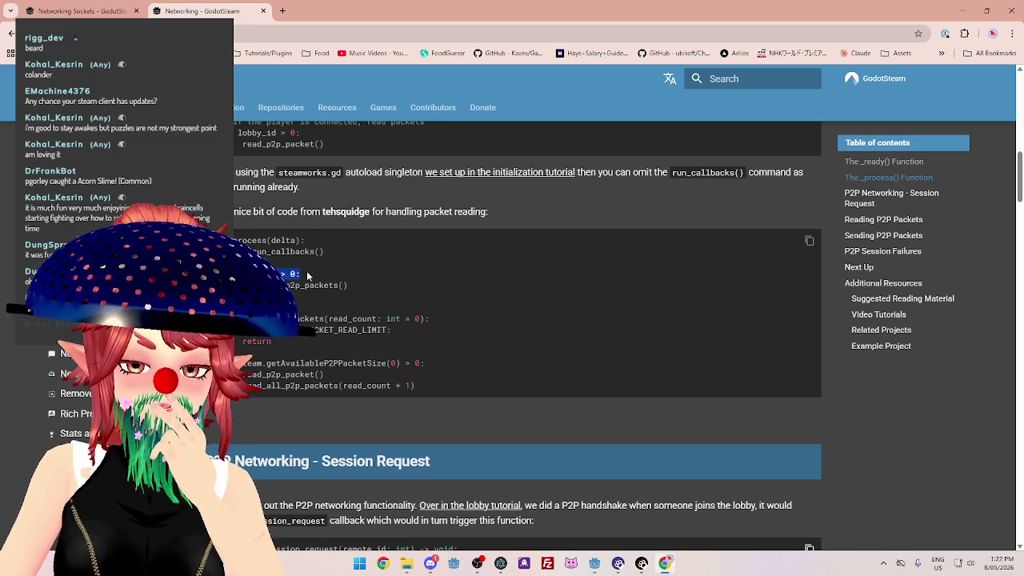
{"action": "left_click", "coordinate": [307, 284]}
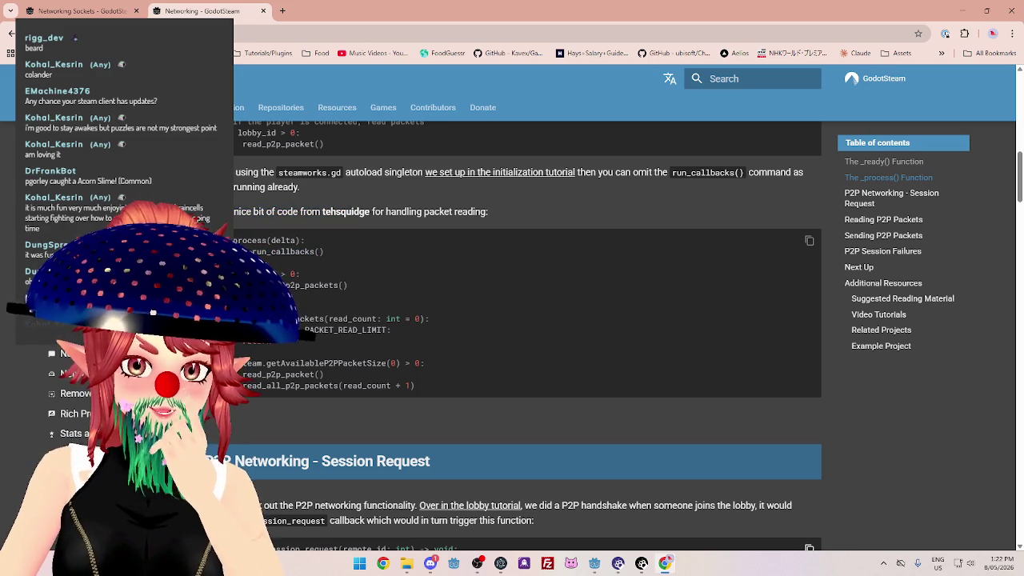
{"action": "left_click_drag", "start_coordinate": [280, 273], "coordinate": [361, 285]}
{"action": "left_click", "coordinate": [300, 274]}
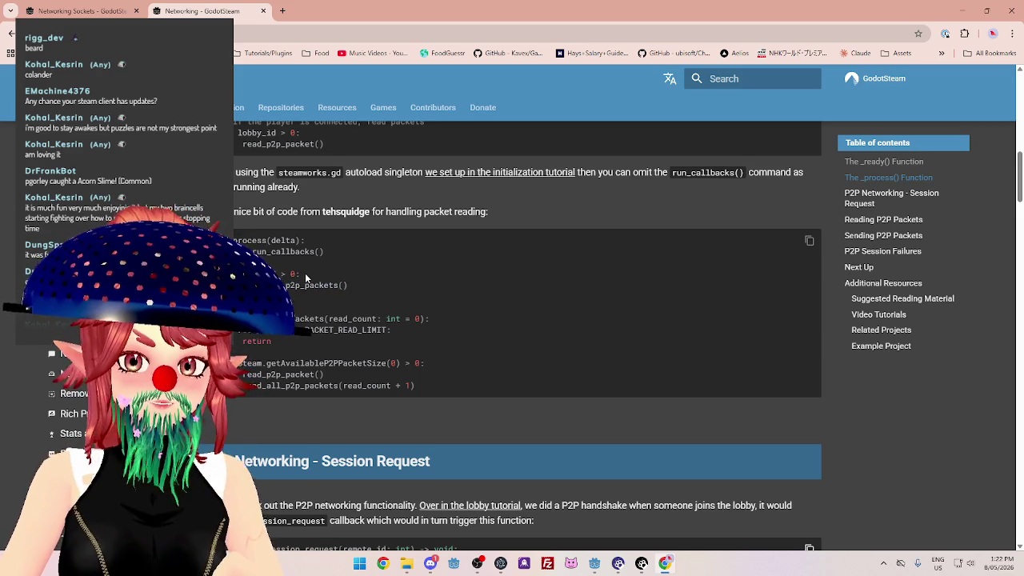
{"action": "left_click_drag", "start_coordinate": [280, 274], "coordinate": [375, 287]}
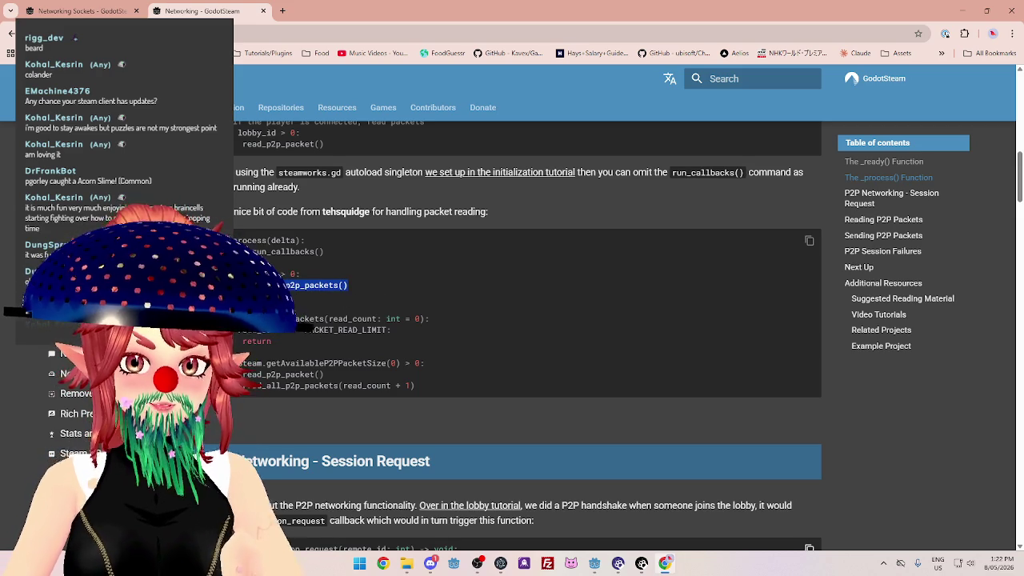
{"action": "left_click_drag", "start_coordinate": [258, 319], "coordinate": [389, 318]}
{"action": "left_click_drag", "start_coordinate": [292, 329], "coordinate": [390, 330]}
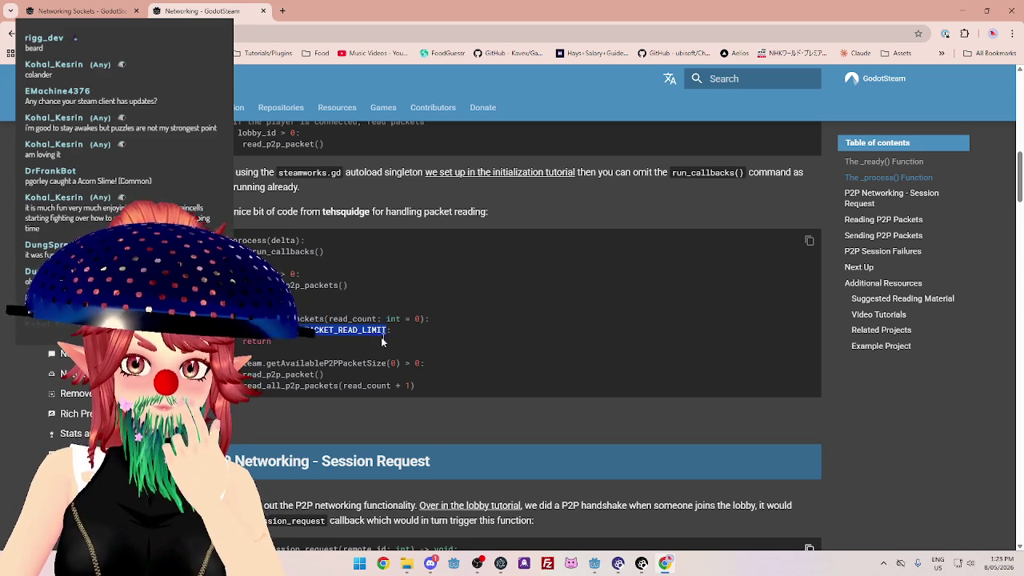
{"action": "left_click_drag", "start_coordinate": [242, 363], "coordinate": [398, 363]}
{"action": "mouse_move", "coordinate": [324, 373]}
{"action": "left_mouse_down"}
{"action": "mouse_move", "coordinate": [240, 374]}
{"action": "mouse_move", "coordinate": [342, 386]}
{"action": "left_mouse_up"}
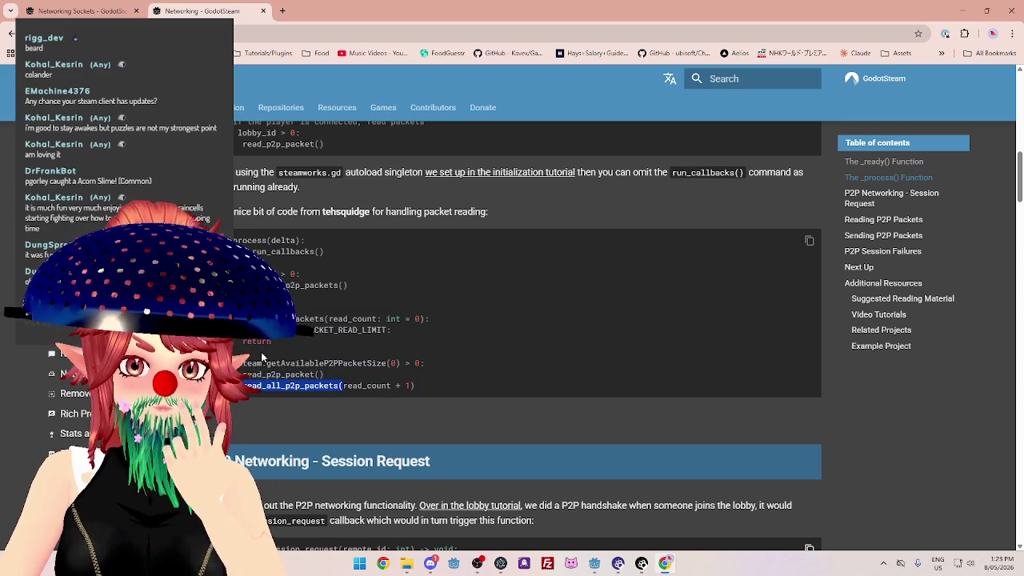
{"action": "scroll", "coordinate": [261, 357], "scroll_direction": "down", "scroll_amount": 3}
Read the P2P Networking - Session Request paragraph and follow its 'lobby tutorial' link.
{"action": "scroll", "coordinate": [261, 357], "scroll_direction": "down", "scroll_amount": 1}
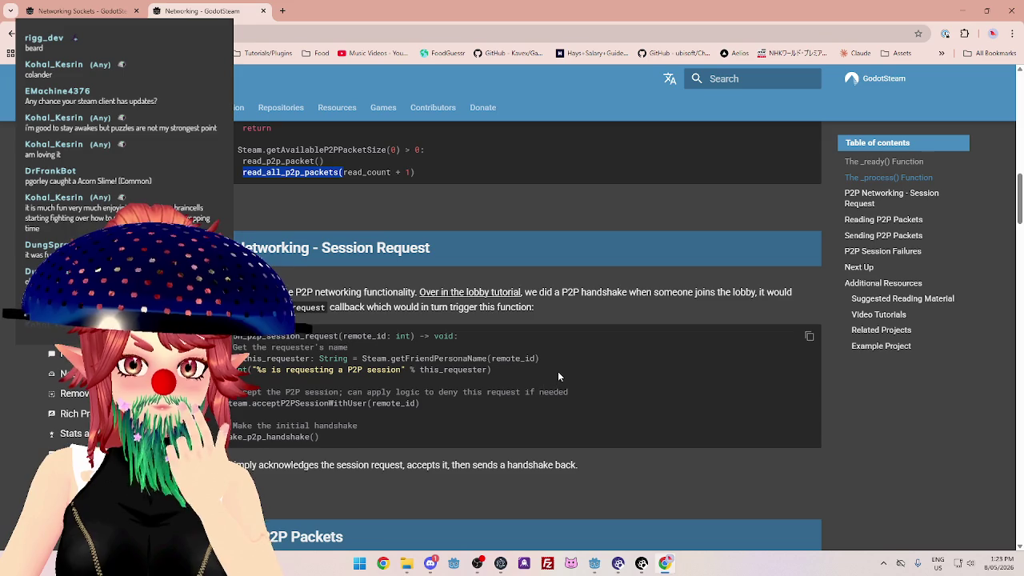
{"action": "left_click", "coordinate": [558, 374]}
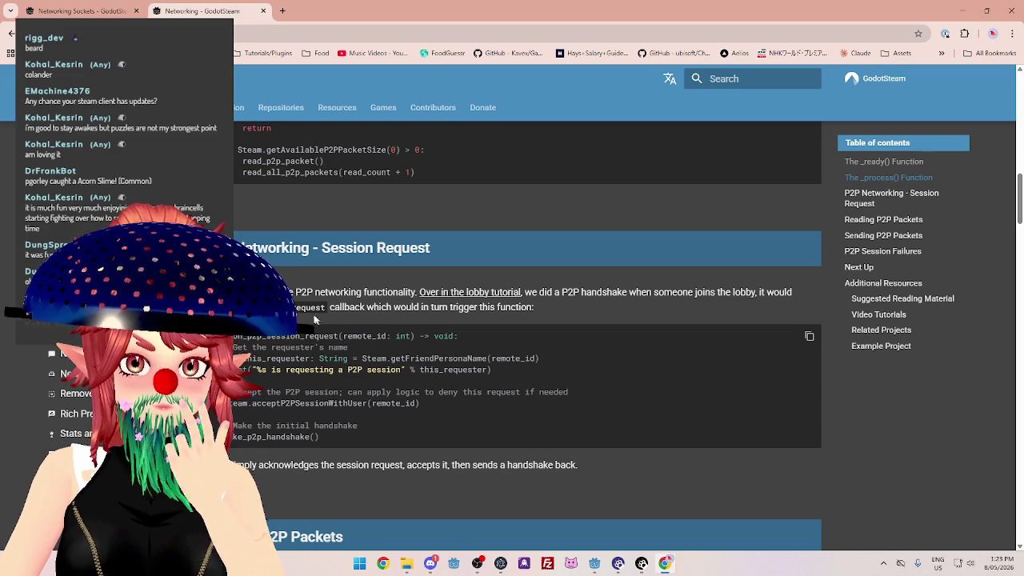
{"action": "left_click_drag", "start_coordinate": [289, 292], "coordinate": [416, 292]}
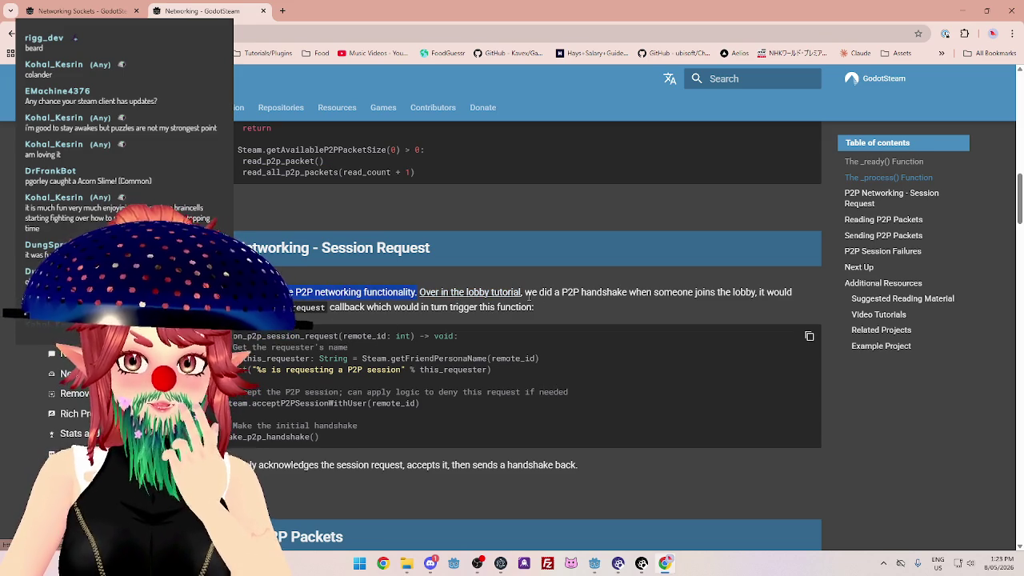
{"action": "left_click_drag", "start_coordinate": [554, 292], "coordinate": [756, 292]}
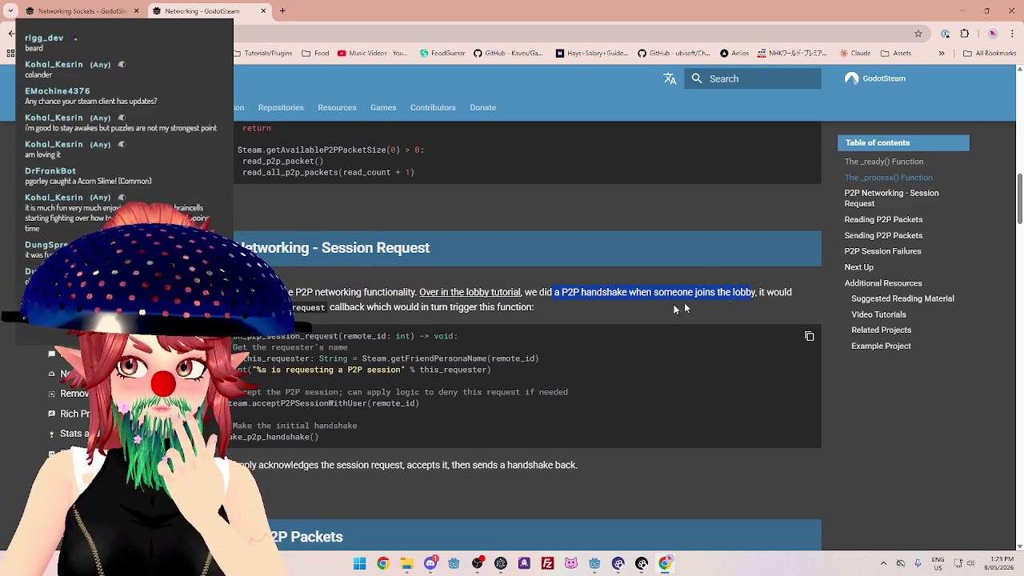
{"action": "left_click", "coordinate": [756, 292]}
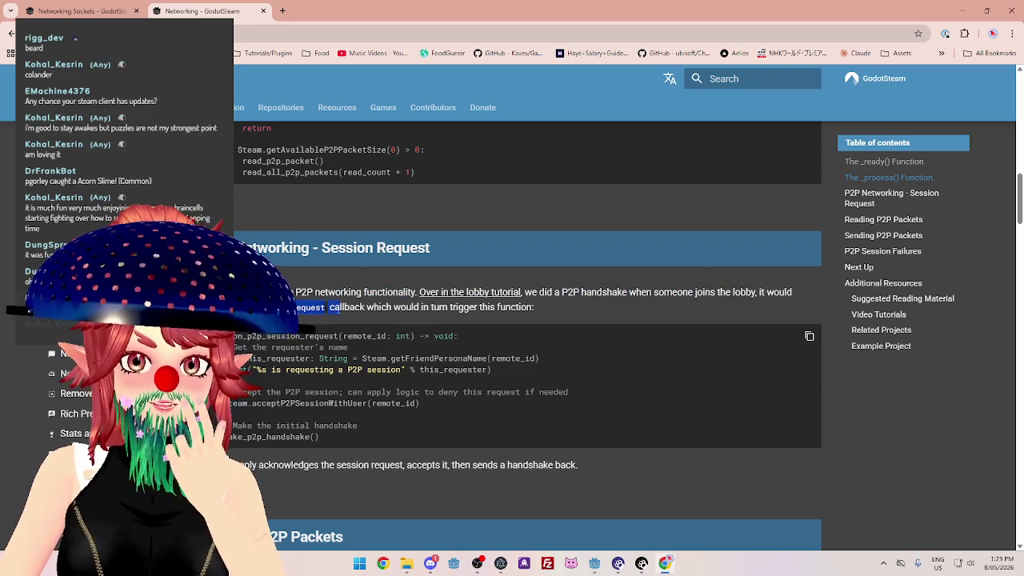
{"action": "left_click_drag", "start_coordinate": [330, 307], "coordinate": [391, 307]}
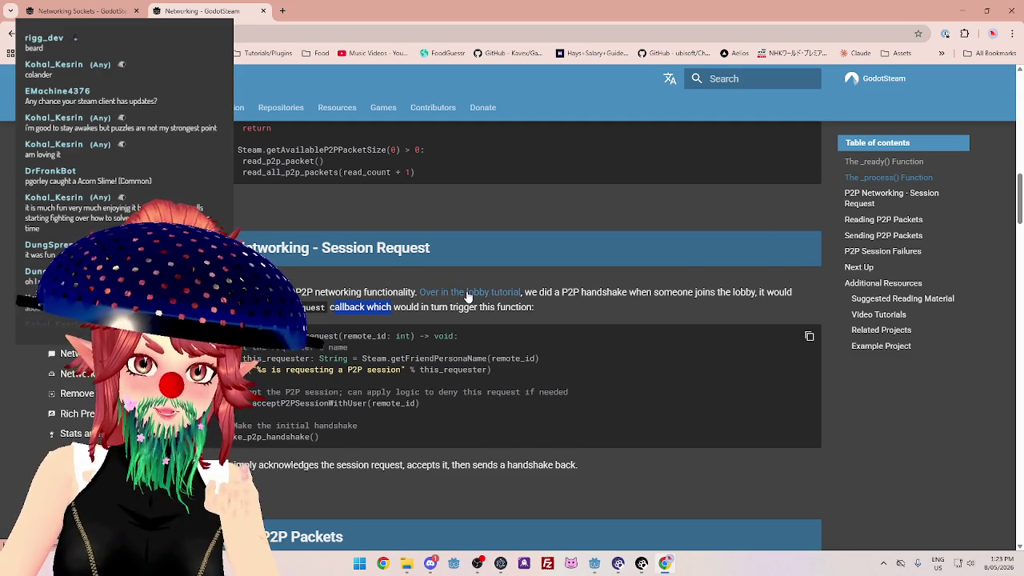
{"action": "left_click", "coordinate": [468, 297]}
{"action": "scroll", "coordinate": [448, 347], "scroll_direction": "down", "scroll_amount": 5}
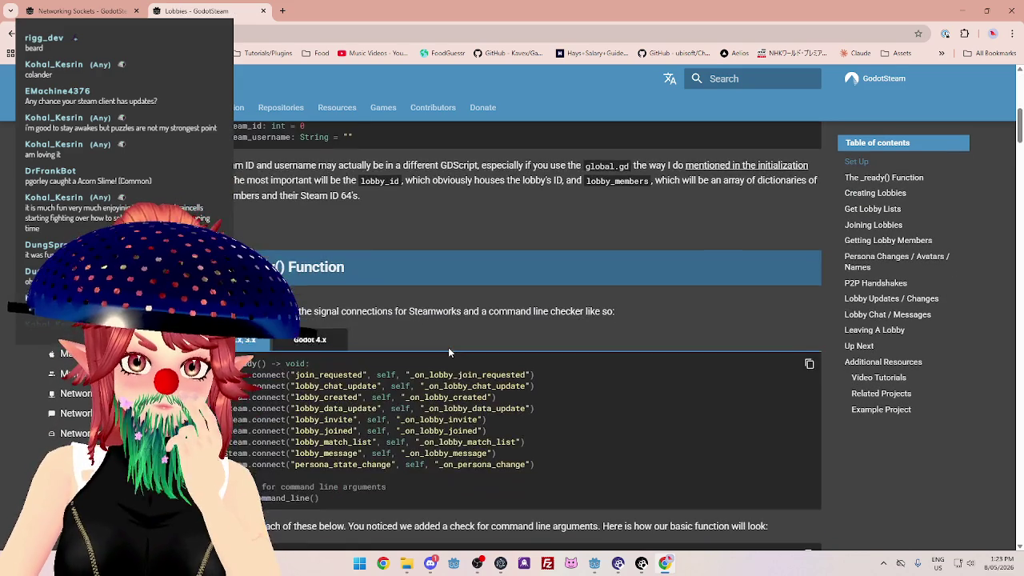
Switch the Lobbies _ready() code to Godot 4.x and scroll down to check_command_line().
{"action": "scroll", "coordinate": [449, 352], "scroll_direction": "down", "scroll_amount": 2}
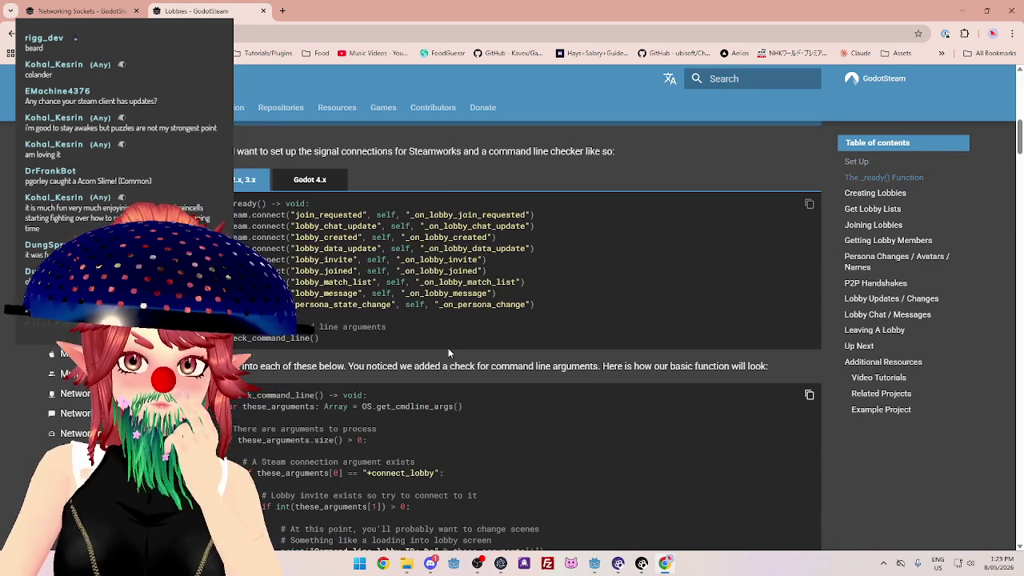
{"action": "left_click", "coordinate": [312, 181]}
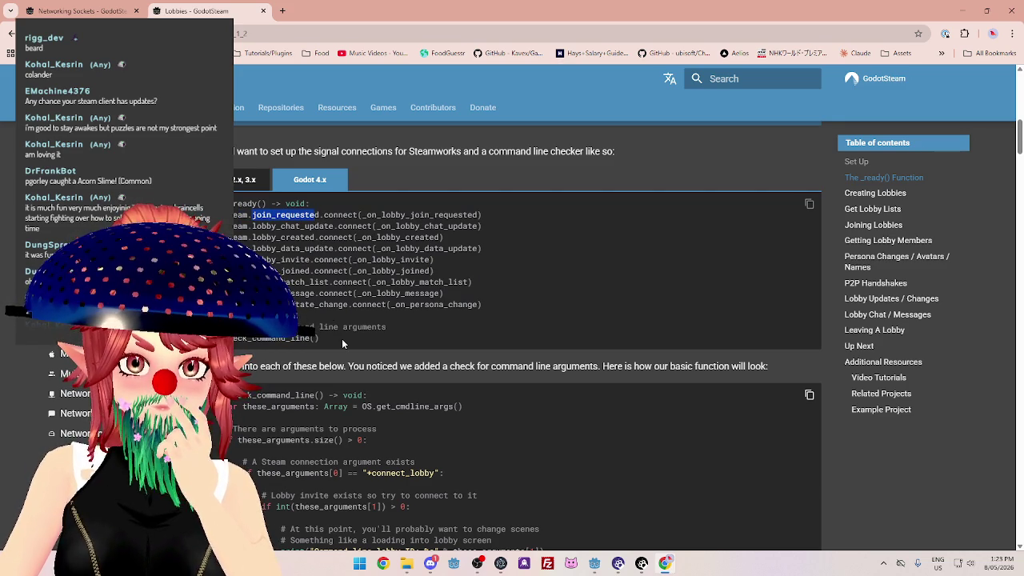
{"action": "scroll", "coordinate": [342, 344], "scroll_direction": "down", "scroll_amount": 2}
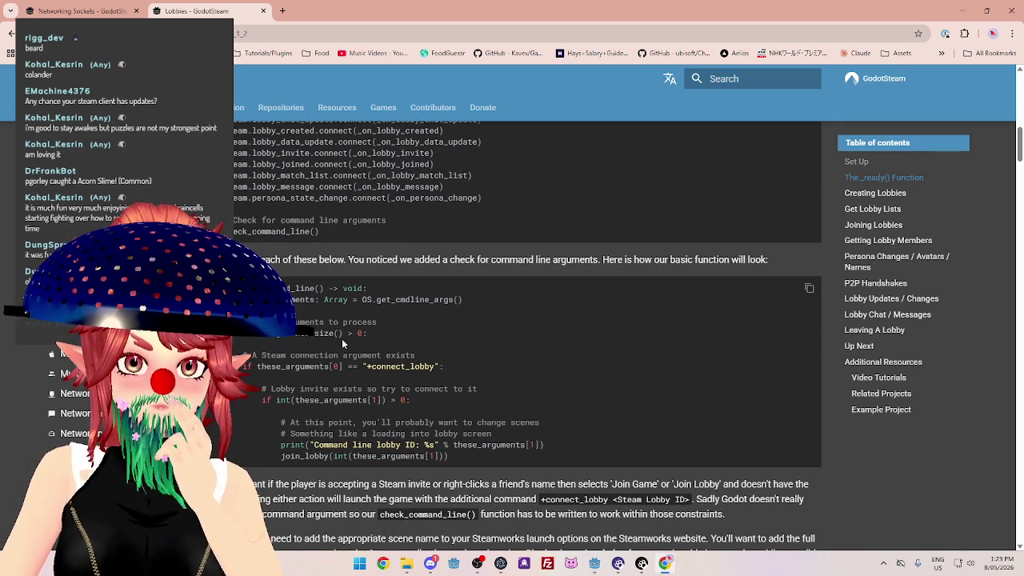
{"action": "scroll", "coordinate": [342, 344], "scroll_direction": "down", "scroll_amount": 2}
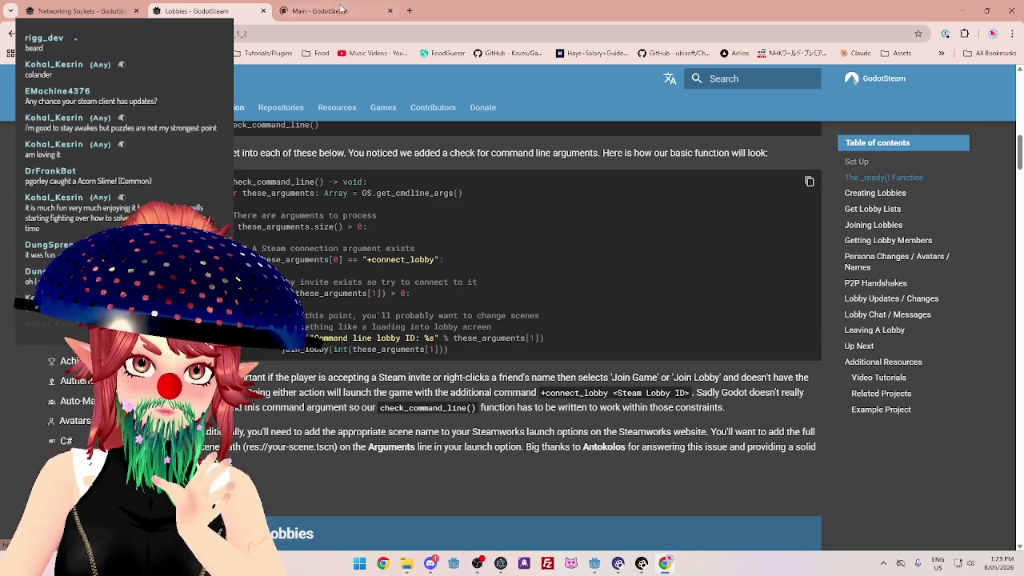
Navigate from the Main reference tab through Game Server to the Networking Sockets page.
{"action": "left_click", "coordinate": [330, 11]}
{"action": "scroll", "coordinate": [902, 387], "scroll_direction": "down", "scroll_amount": 2}
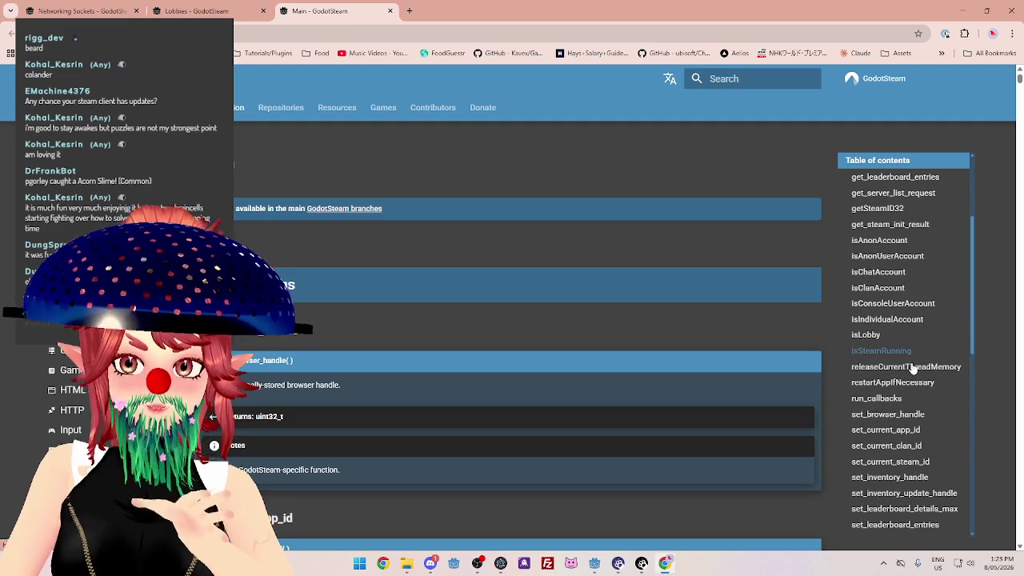
{"action": "scroll", "coordinate": [912, 363], "scroll_direction": "up", "scroll_amount": 2}
{"action": "scroll", "coordinate": [903, 356], "scroll_direction": "down", "scroll_amount": 4}
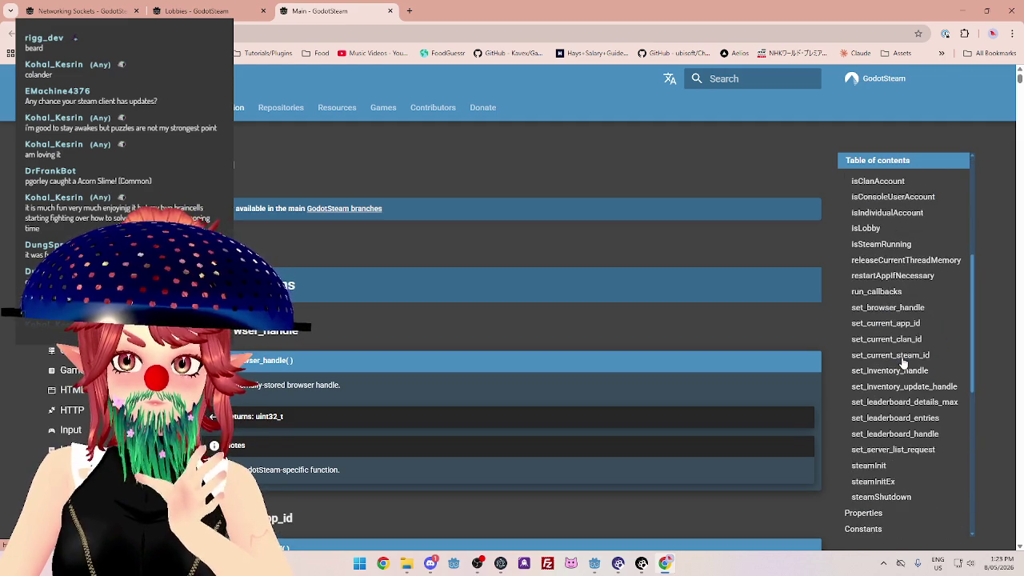
{"action": "scroll", "coordinate": [902, 363], "scroll_direction": "down", "scroll_amount": 1}
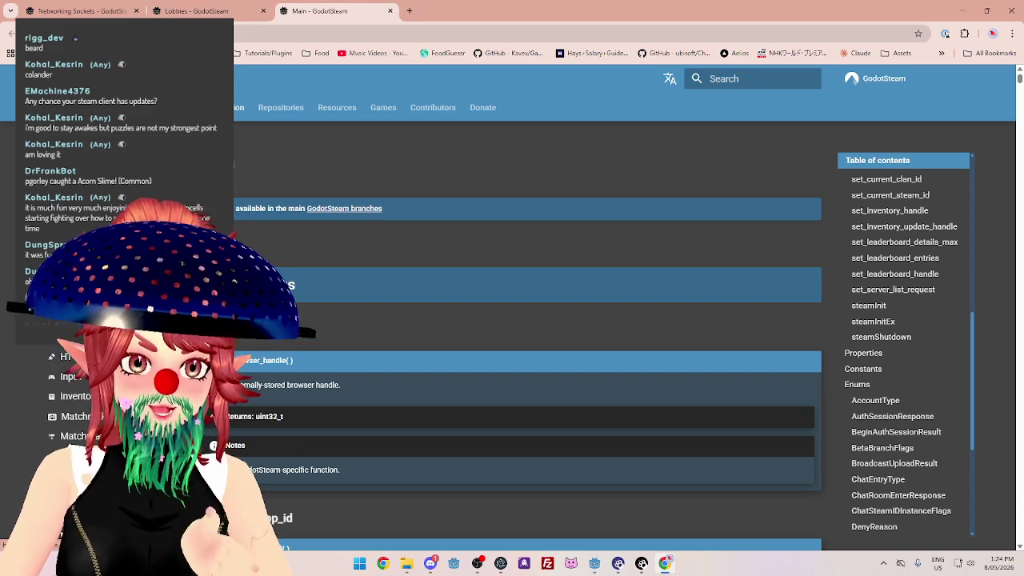
{"action": "left_click", "coordinate": [71, 349]}
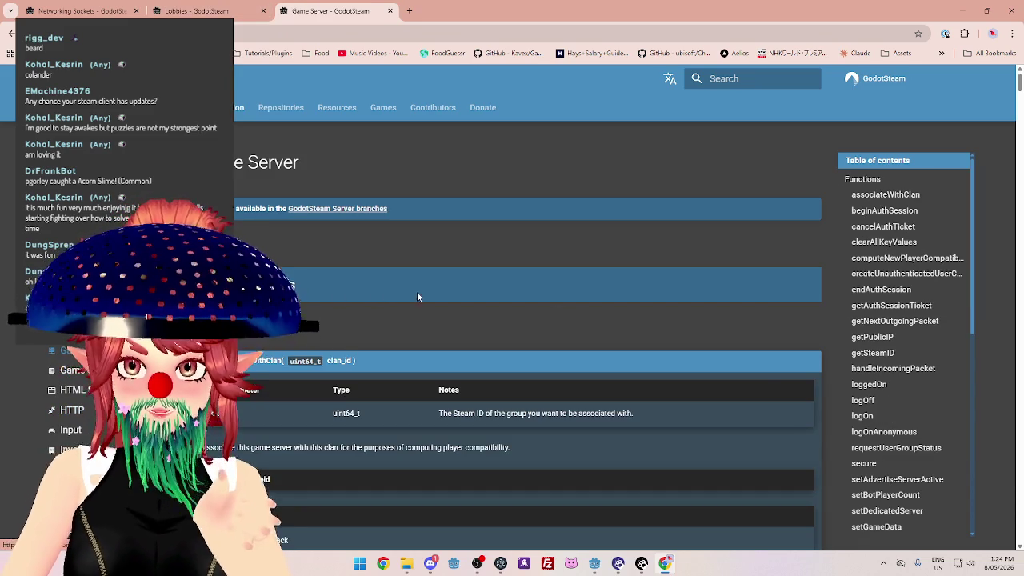
{"action": "scroll", "coordinate": [876, 411], "scroll_direction": "down", "scroll_amount": 2}
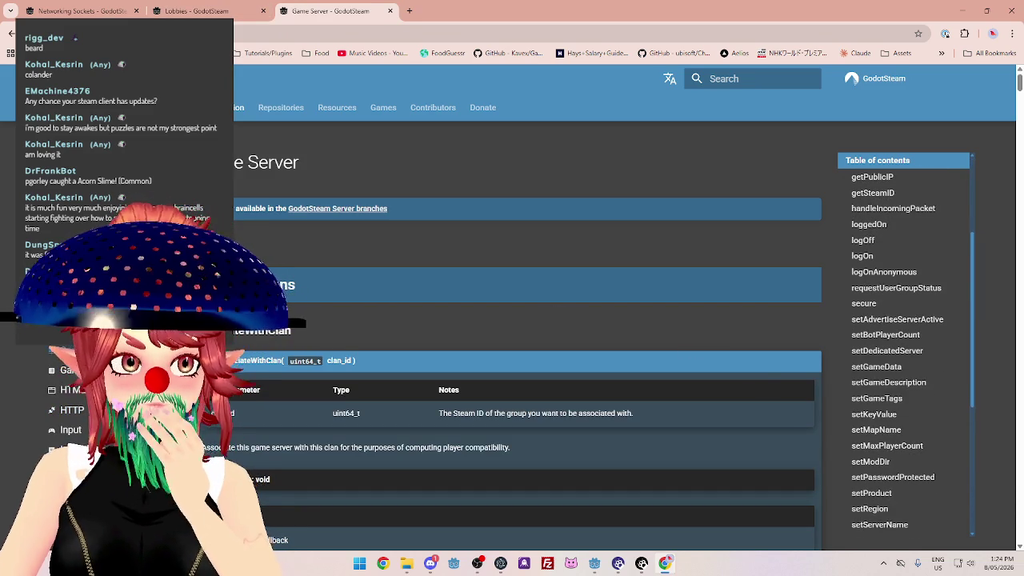
{"action": "scroll", "coordinate": [927, 315], "scroll_direction": "down", "scroll_amount": 2}
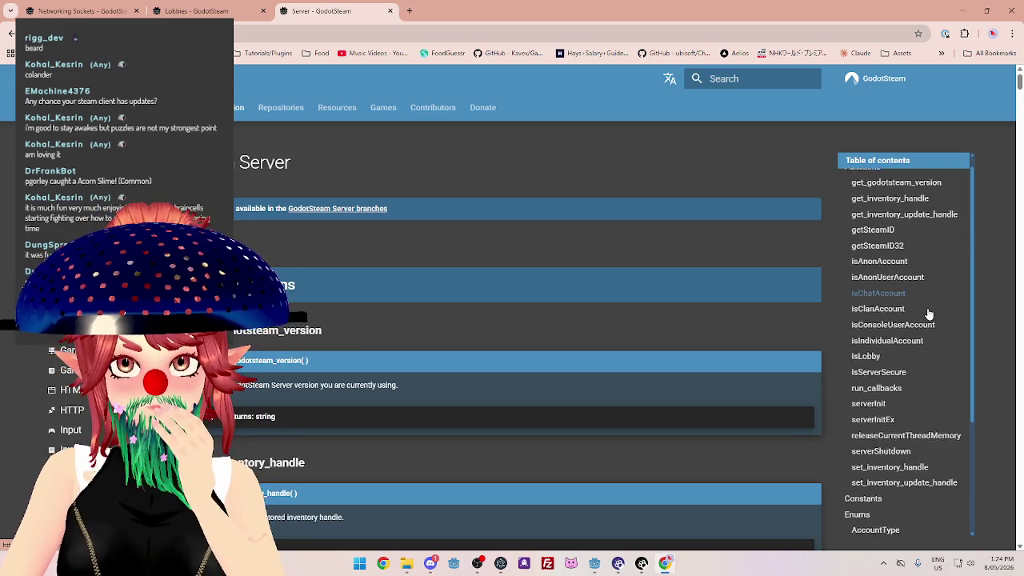
{"action": "scroll", "coordinate": [928, 313], "scroll_direction": "up", "scroll_amount": 2}
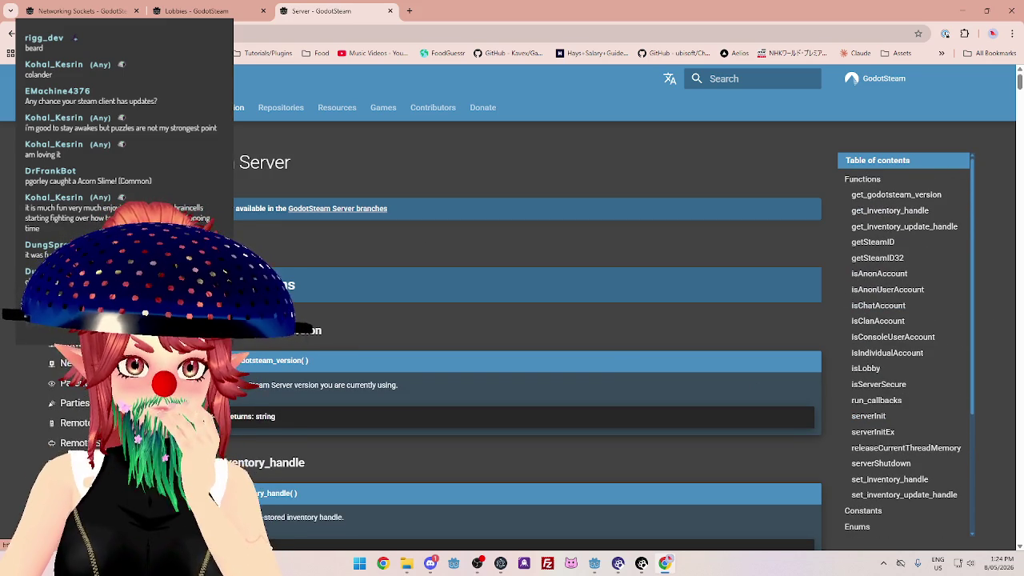
{"action": "left_click", "coordinate": [80, 343]}
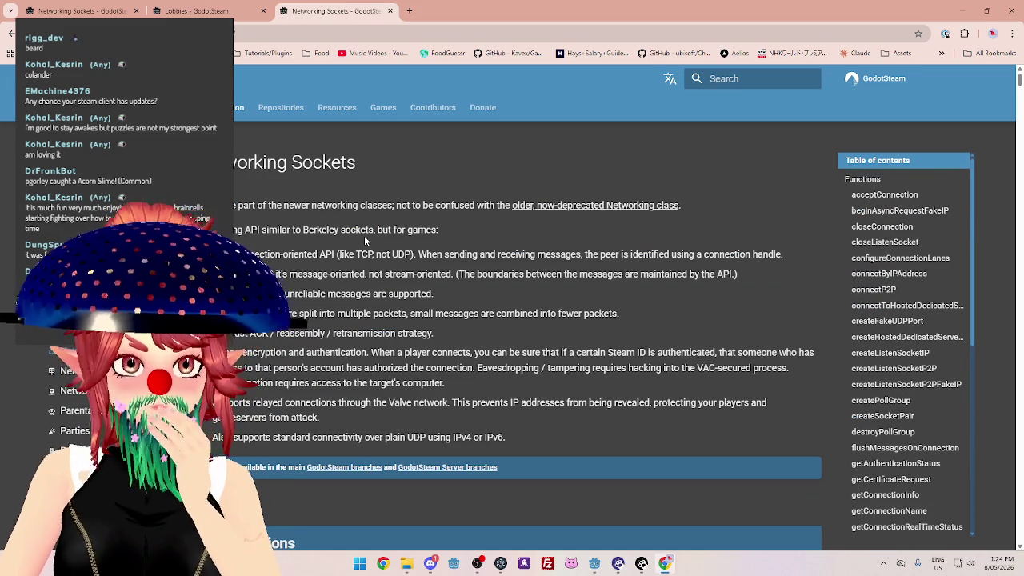
Preview the deprecated Networking class page in a separate tab, then close it.
{"action": "left_click_drag", "start_coordinate": [238, 205], "coordinate": [365, 207]}
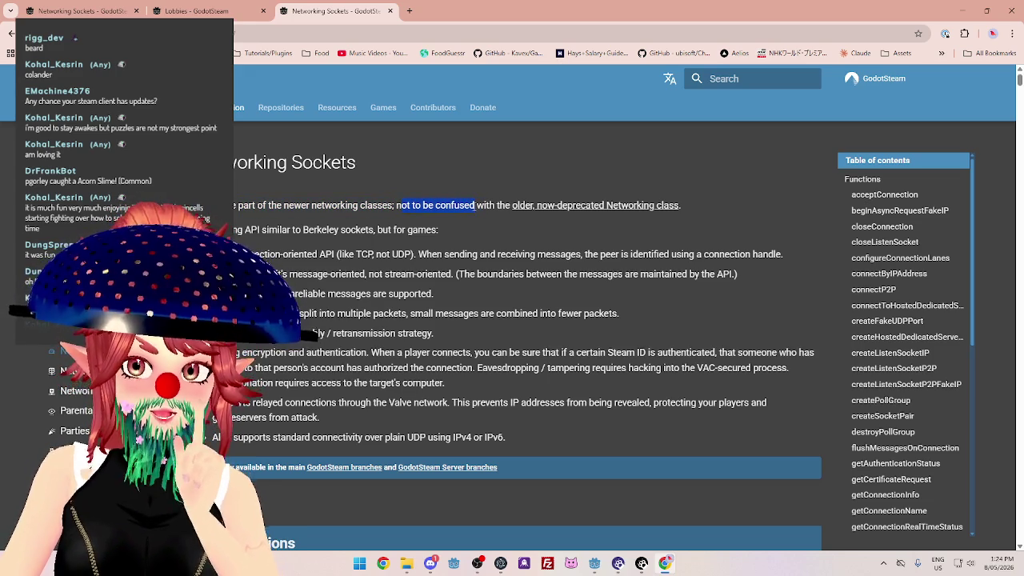
{"action": "middle_click", "coordinate": [612, 206]}
{"action": "left_click", "coordinate": [456, 13]}
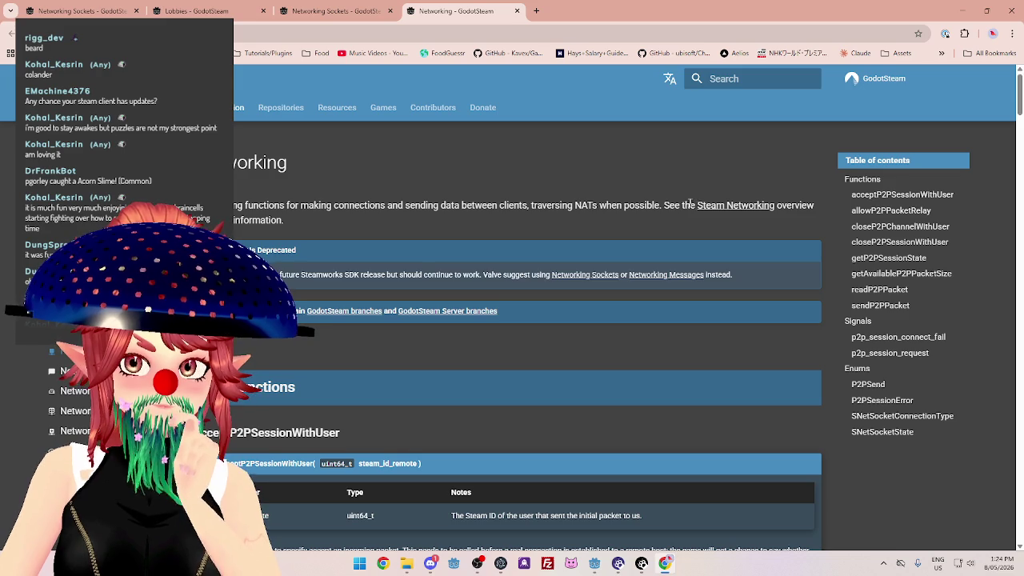
{"action": "left_click", "coordinate": [517, 11]}
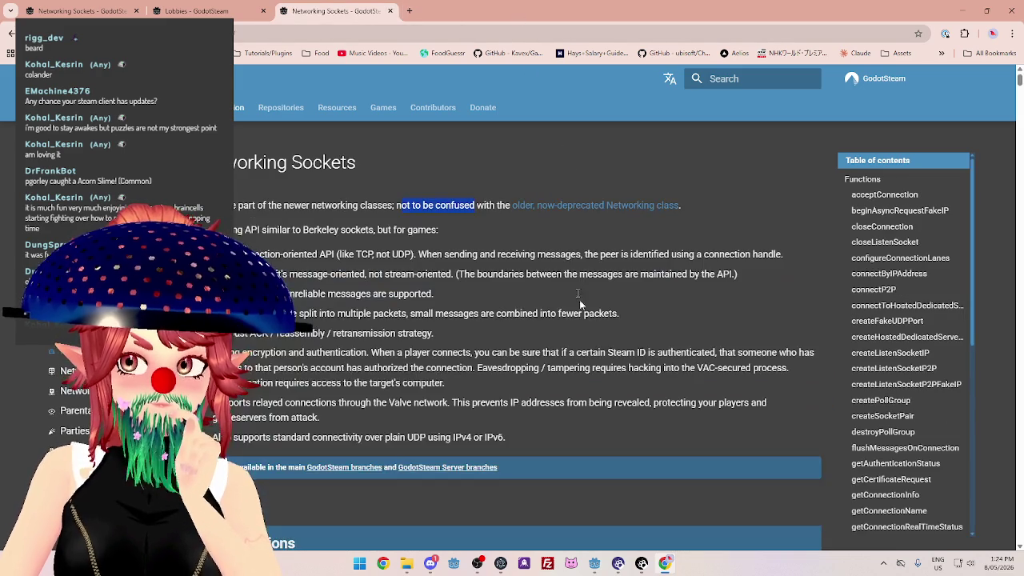
Highlight the overview's Berkeley sockets comparison, peer identification and not stream-oriented notes.
{"action": "left_click_drag", "start_coordinate": [261, 229], "coordinate": [329, 229]}
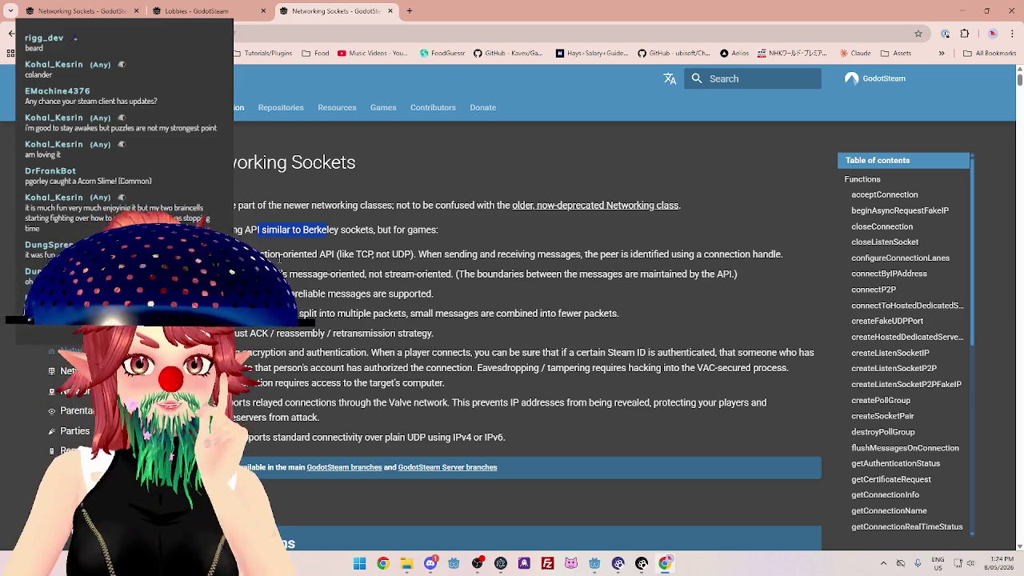
{"action": "left_click_drag", "start_coordinate": [340, 230], "coordinate": [405, 230]}
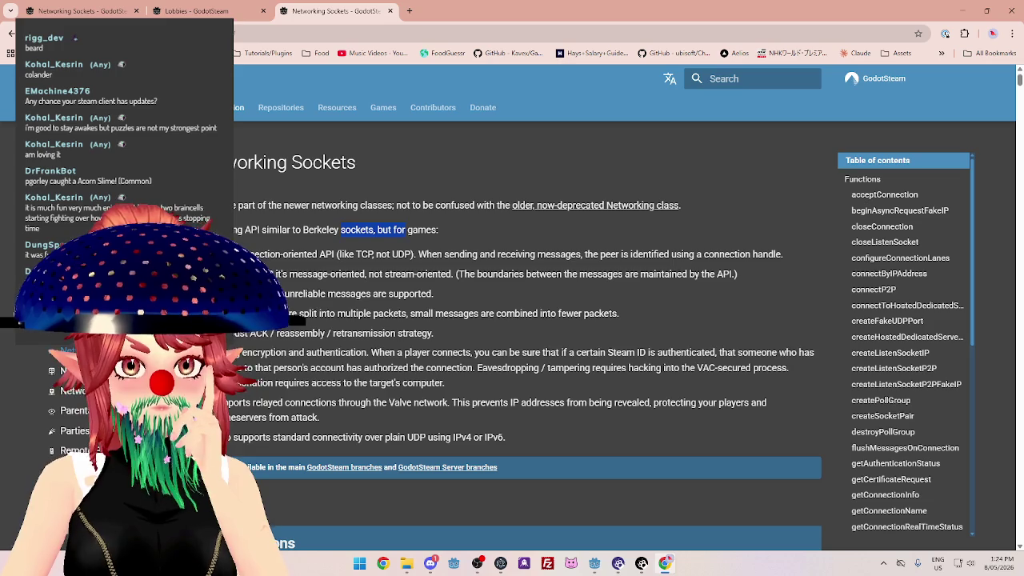
{"action": "left_click_drag", "start_coordinate": [234, 253], "coordinate": [333, 253]}
{"action": "scroll", "coordinate": [410, 284], "scroll_direction": "down", "scroll_amount": 1}
{"action": "scroll", "coordinate": [410, 284], "scroll_direction": "down", "scroll_amount": 1}
{"action": "left_click_drag", "start_coordinate": [444, 201], "coordinate": [750, 201]}
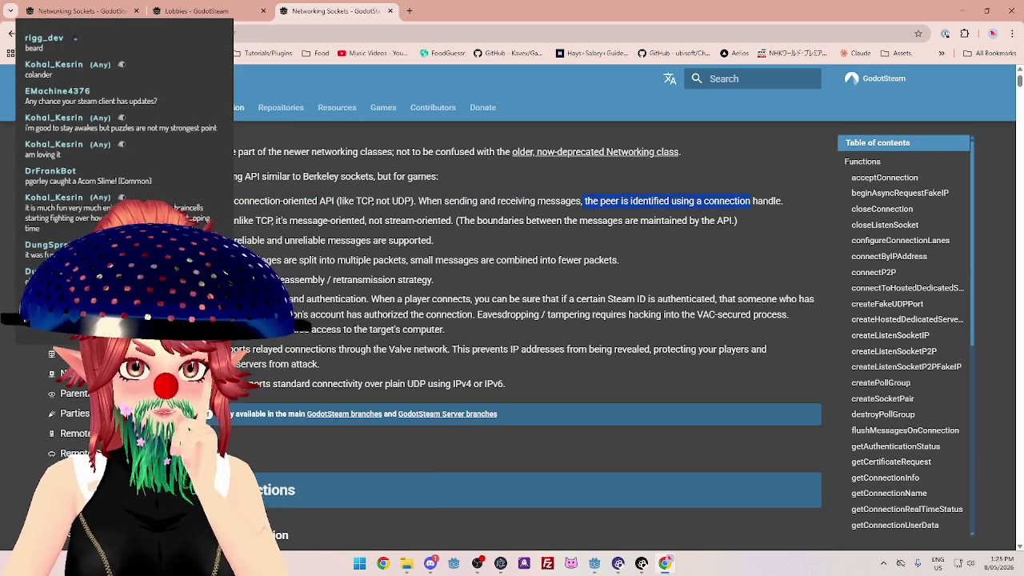
{"action": "left_click_drag", "start_coordinate": [456, 220], "coordinate": [433, 240]}
{"action": "left_click_drag", "start_coordinate": [592, 201], "coordinate": [779, 197]}
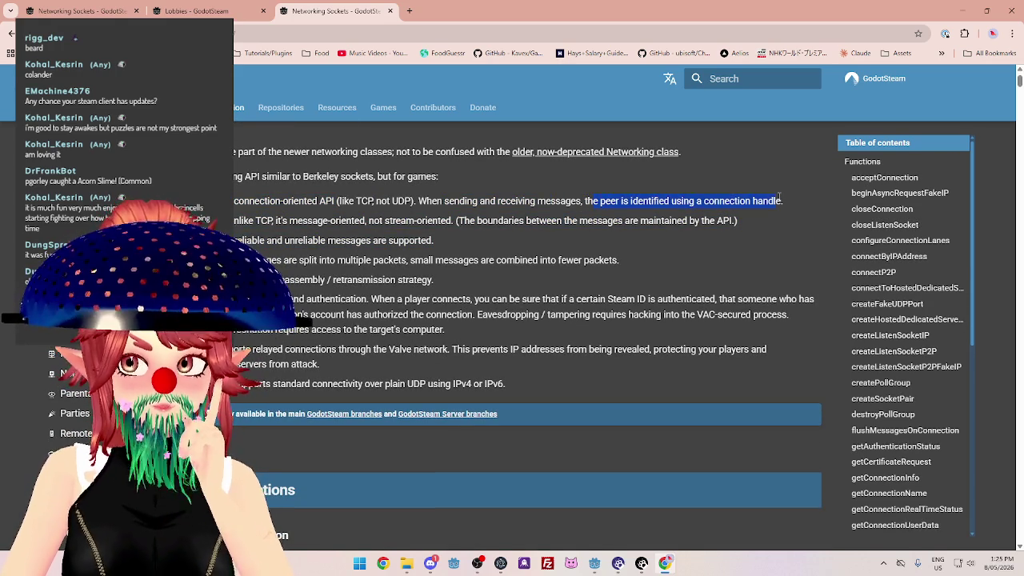
{"action": "left_click_drag", "start_coordinate": [229, 221], "coordinate": [274, 221]}
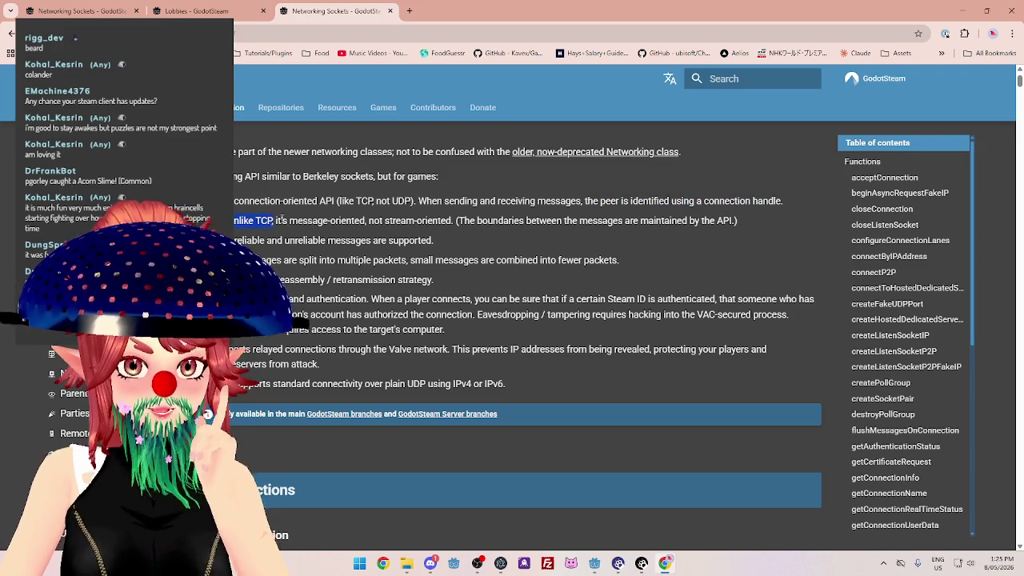
{"action": "left_click_drag", "start_coordinate": [369, 220], "coordinate": [715, 221]}
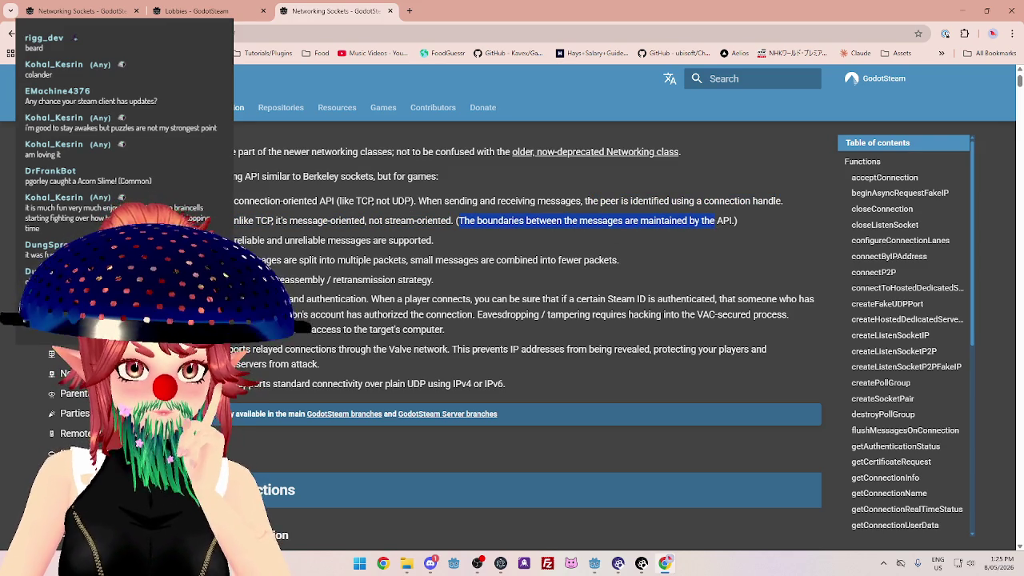
Highlight the reliable/unreliable, message-splitting and encryption notes, then scroll to acceptConnection.
{"action": "left_click_drag", "start_coordinate": [234, 240], "coordinate": [387, 240]}
{"action": "left_click_drag", "start_coordinate": [234, 259], "coordinate": [334, 260]}
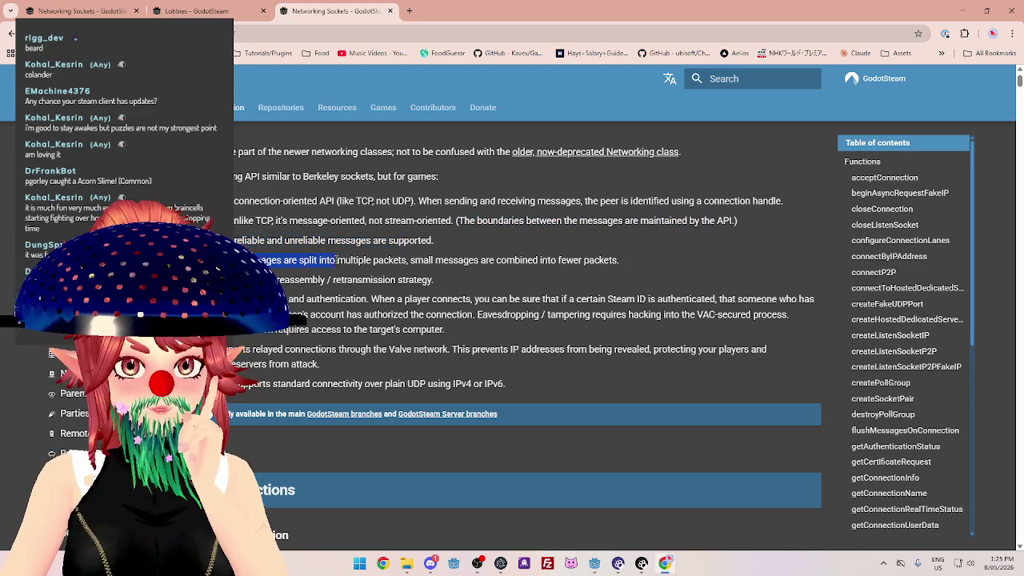
{"action": "left_click_drag", "start_coordinate": [240, 298], "coordinate": [370, 298]}
{"action": "scroll", "coordinate": [323, 383], "scroll_direction": "down", "scroll_amount": 1}
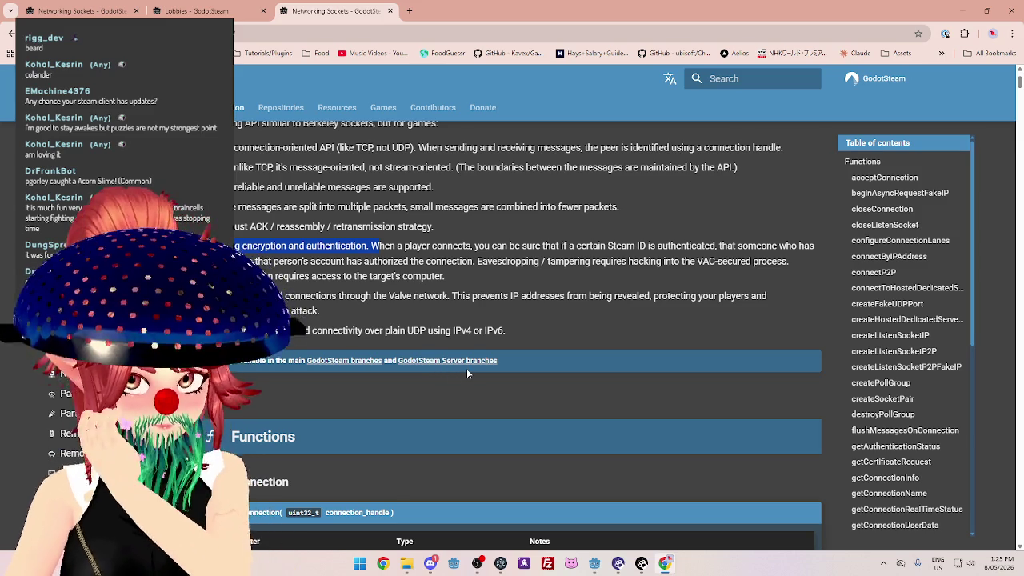
{"action": "scroll", "coordinate": [457, 356], "scroll_direction": "down", "scroll_amount": 2}
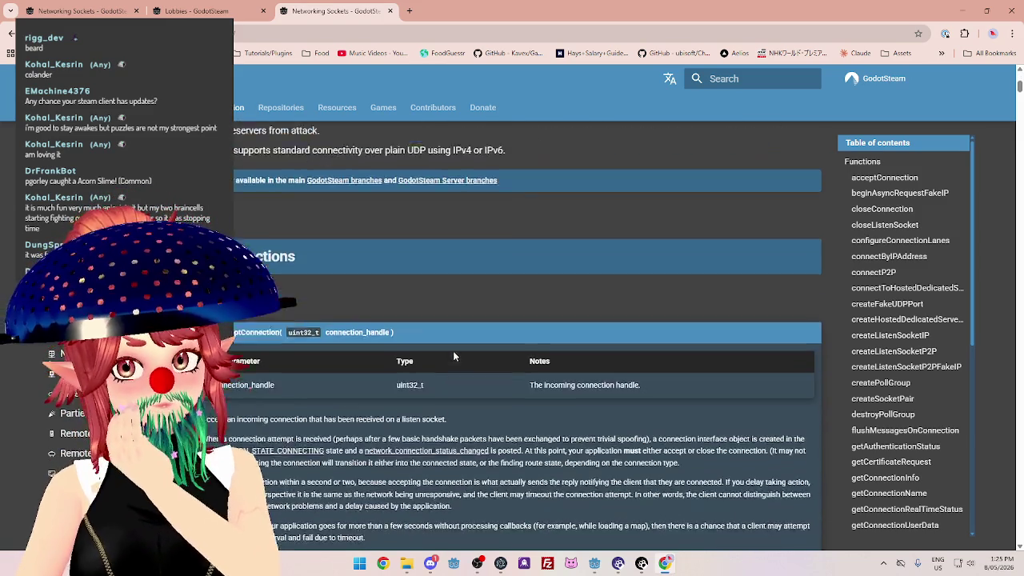
Scroll past acceptConnection to connectP2P and highlight its platform-specific identifier explanation.
{"action": "scroll", "coordinate": [452, 355], "scroll_direction": "down", "scroll_amount": 3}
{"action": "scroll", "coordinate": [436, 337], "scroll_direction": "up", "scroll_amount": 2}
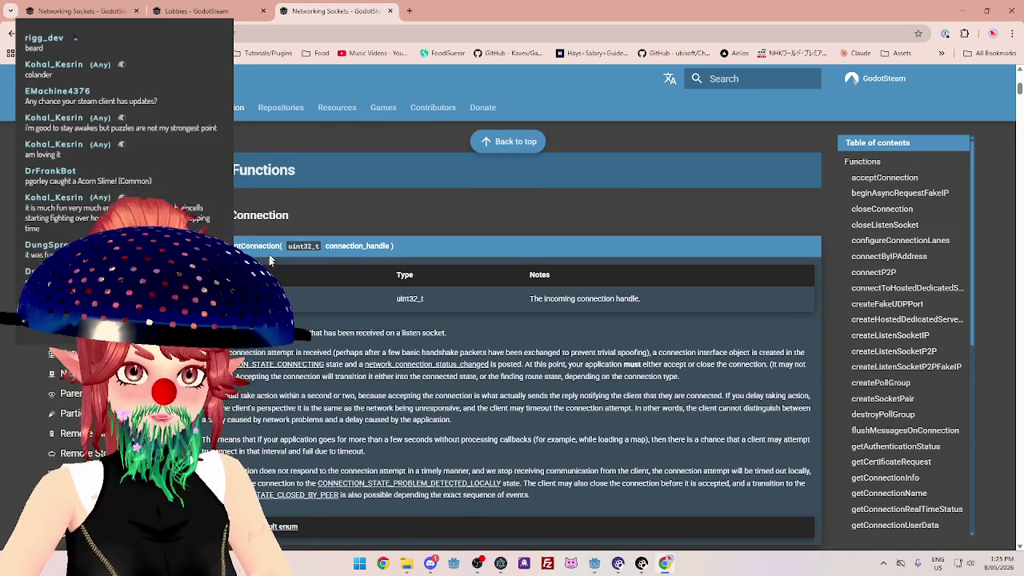
{"action": "scroll", "coordinate": [272, 250], "scroll_direction": "down", "scroll_amount": 5}
{"action": "scroll", "coordinate": [212, 408], "scroll_direction": "up", "scroll_amount": 3}
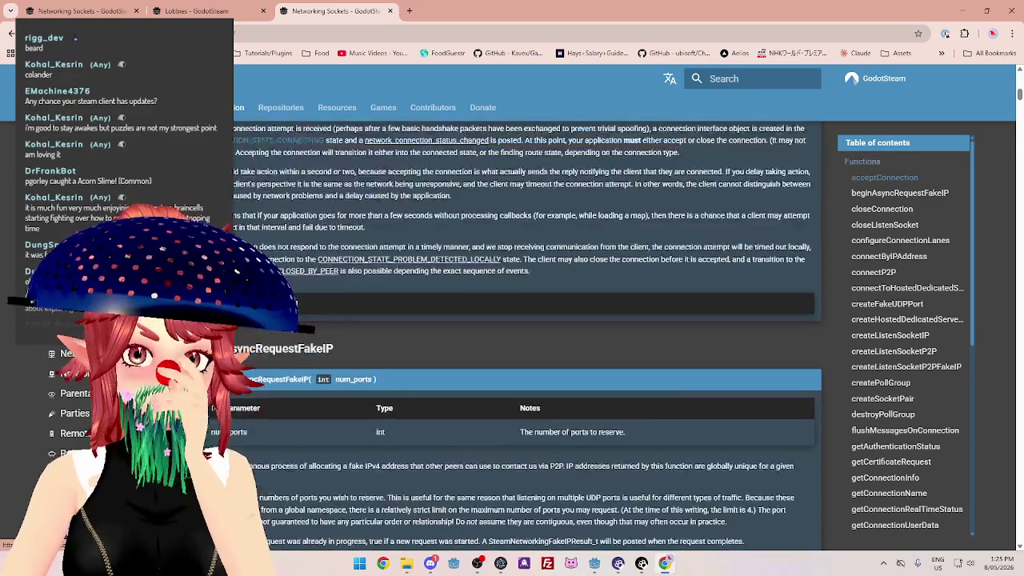
{"action": "scroll", "coordinate": [433, 356], "scroll_direction": "down", "scroll_amount": 8}
{"action": "scroll", "coordinate": [433, 359], "scroll_direction": "down", "scroll_amount": 6}
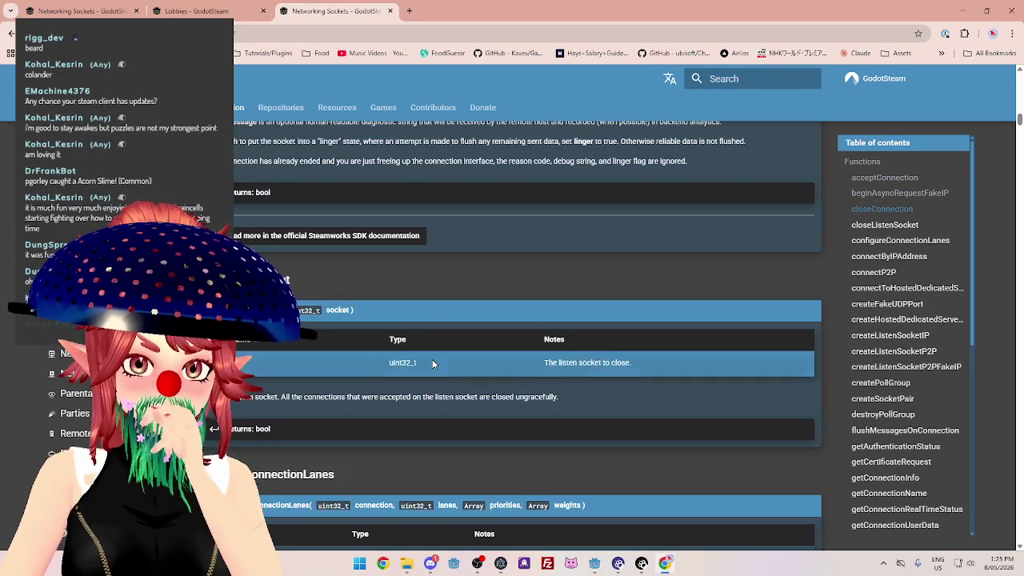
{"action": "scroll", "coordinate": [433, 363], "scroll_direction": "down", "scroll_amount": 4}
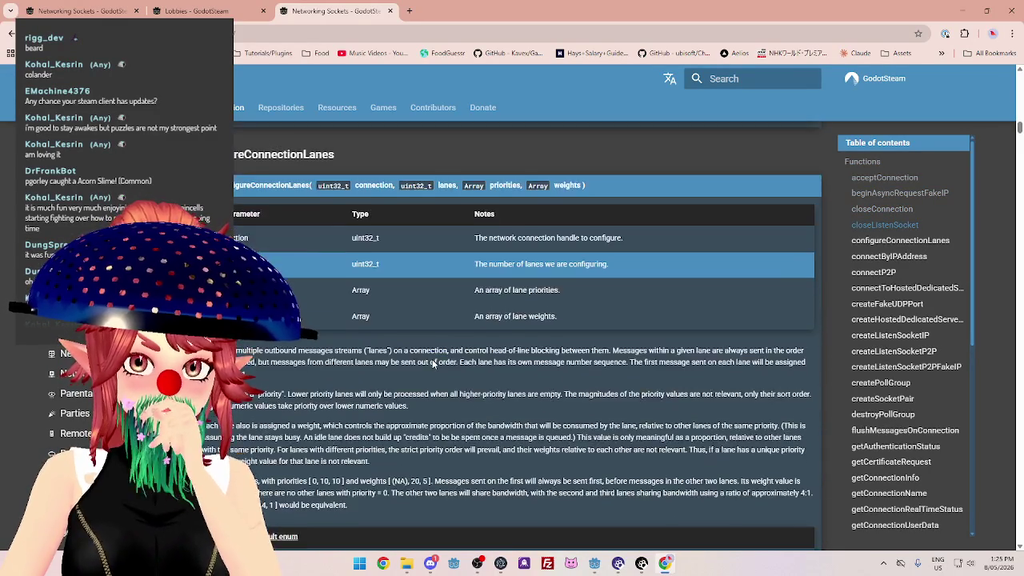
{"action": "scroll", "coordinate": [432, 363], "scroll_direction": "down", "scroll_amount": 6}
{"action": "scroll", "coordinate": [430, 364], "scroll_direction": "down", "scroll_amount": 6}
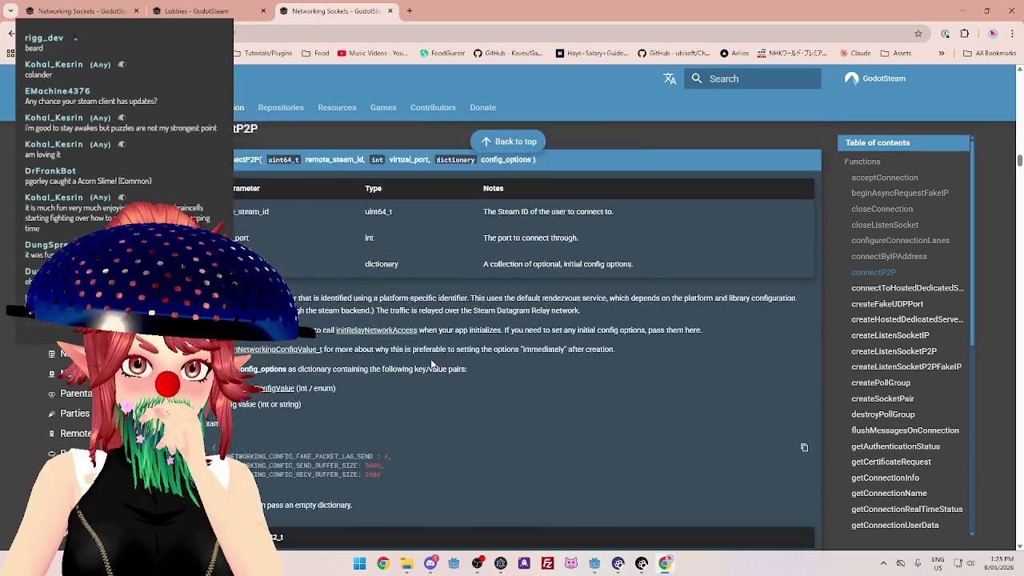
{"action": "scroll", "coordinate": [430, 364], "scroll_direction": "up", "scroll_amount": 1}
{"action": "scroll", "coordinate": [430, 364], "scroll_direction": "down", "scroll_amount": 5}
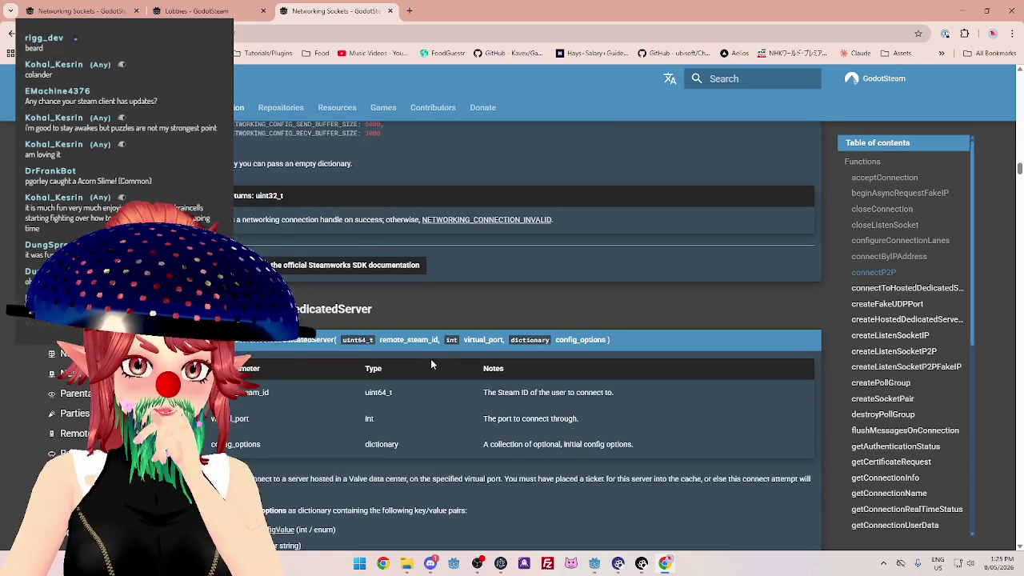
{"action": "scroll", "coordinate": [430, 364], "scroll_direction": "up", "scroll_amount": 5}
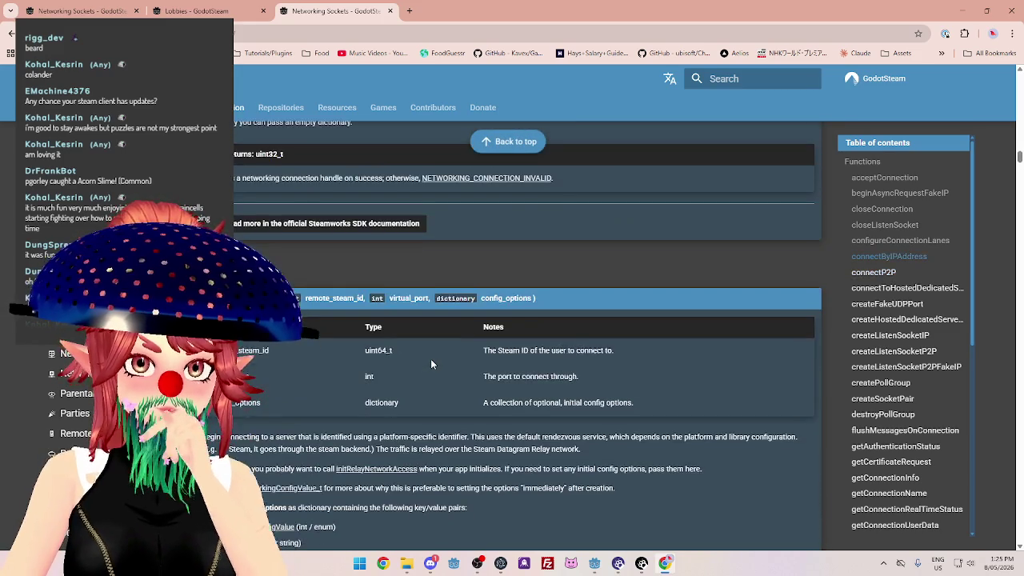
{"action": "scroll", "coordinate": [354, 315], "scroll_direction": "down", "scroll_amount": 1}
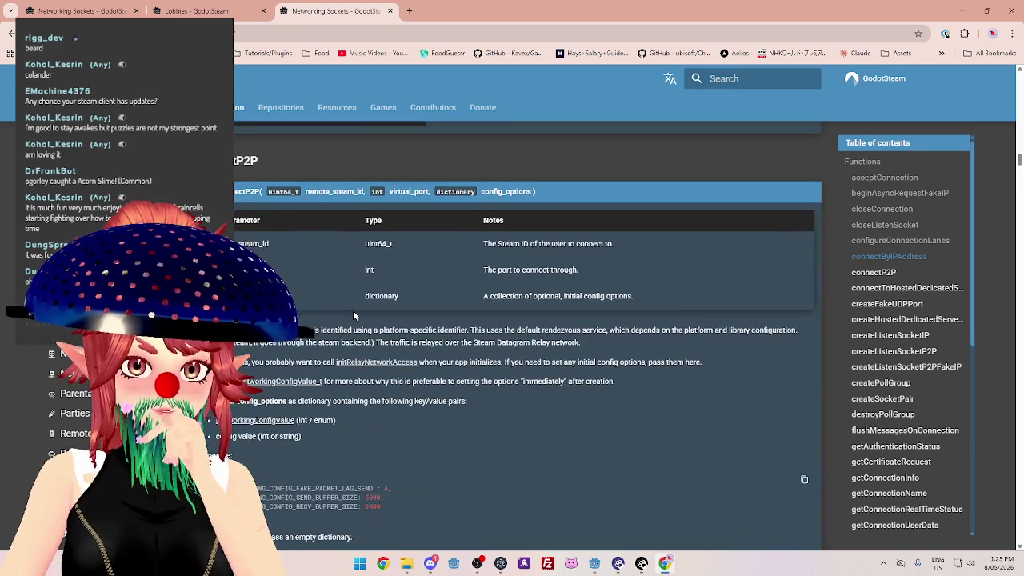
{"action": "left_click_drag", "start_coordinate": [288, 329], "coordinate": [349, 331]}
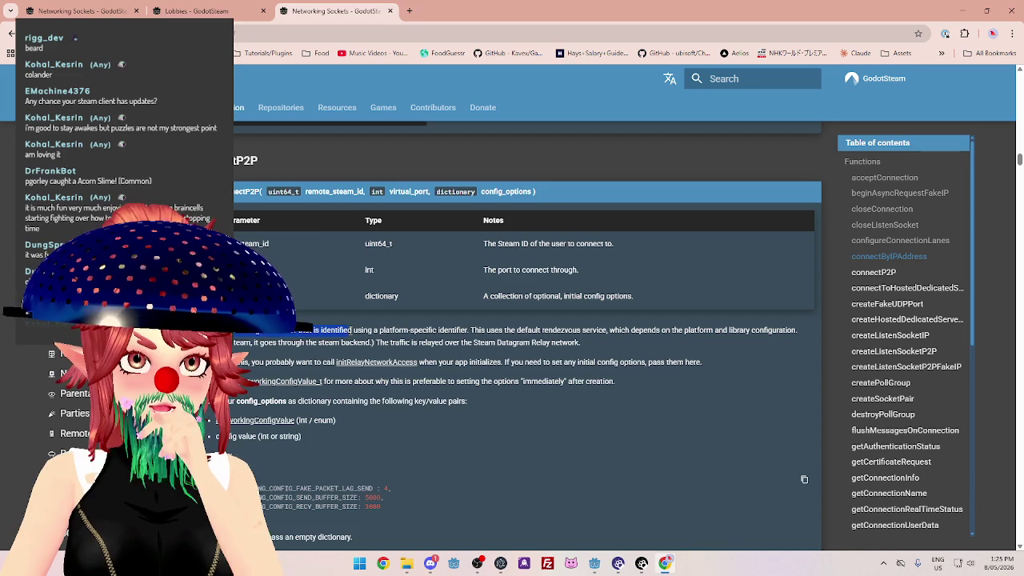
{"action": "left_click_drag", "start_coordinate": [285, 330], "coordinate": [466, 330]}
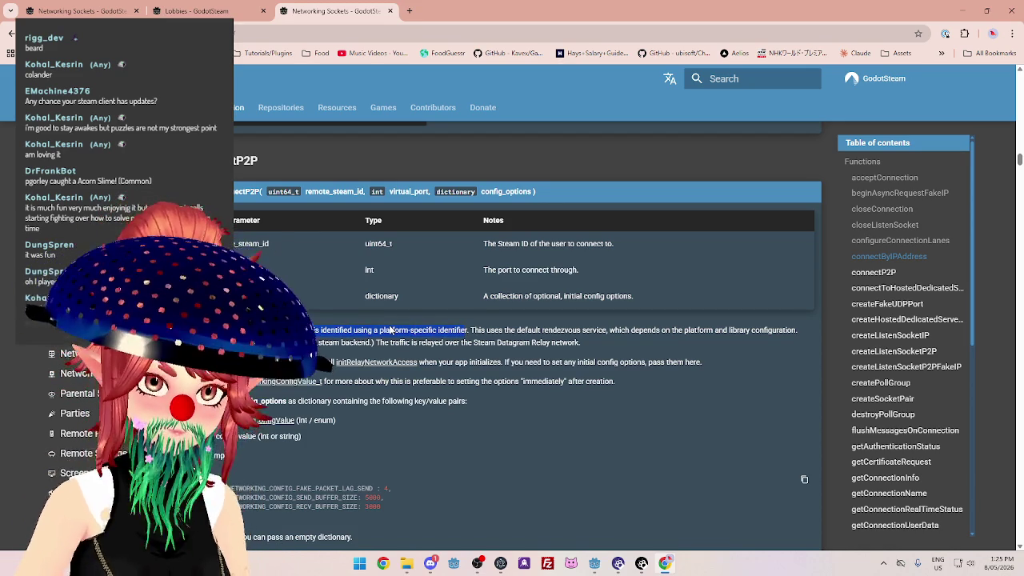
Read the listen-socket descriptions, highlighting the virtual port and SDR_LISTEN_PORT notes.
{"action": "scroll", "coordinate": [390, 330], "scroll_direction": "down", "scroll_amount": 3}
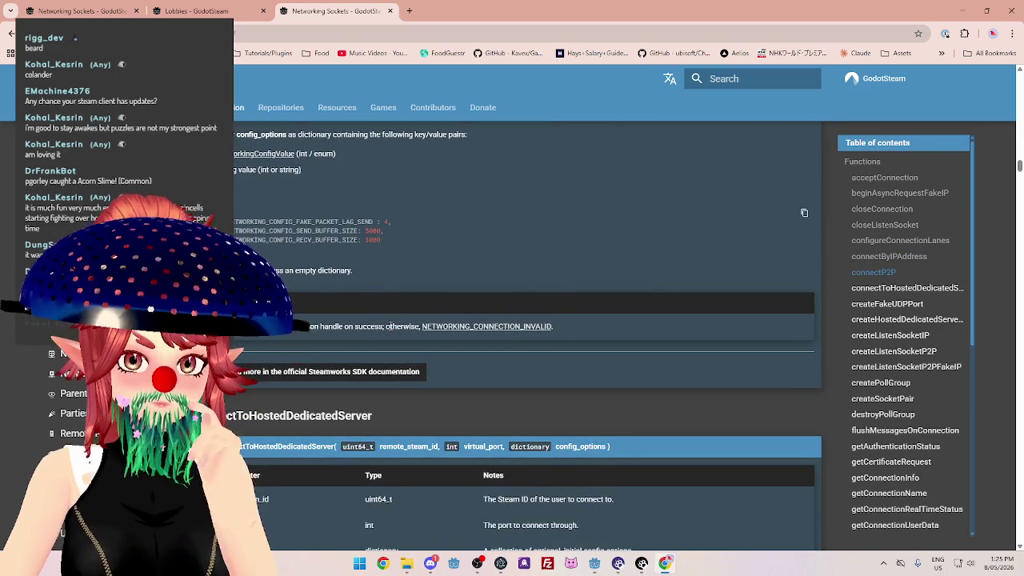
{"action": "scroll", "coordinate": [390, 326], "scroll_direction": "down", "scroll_amount": 1}
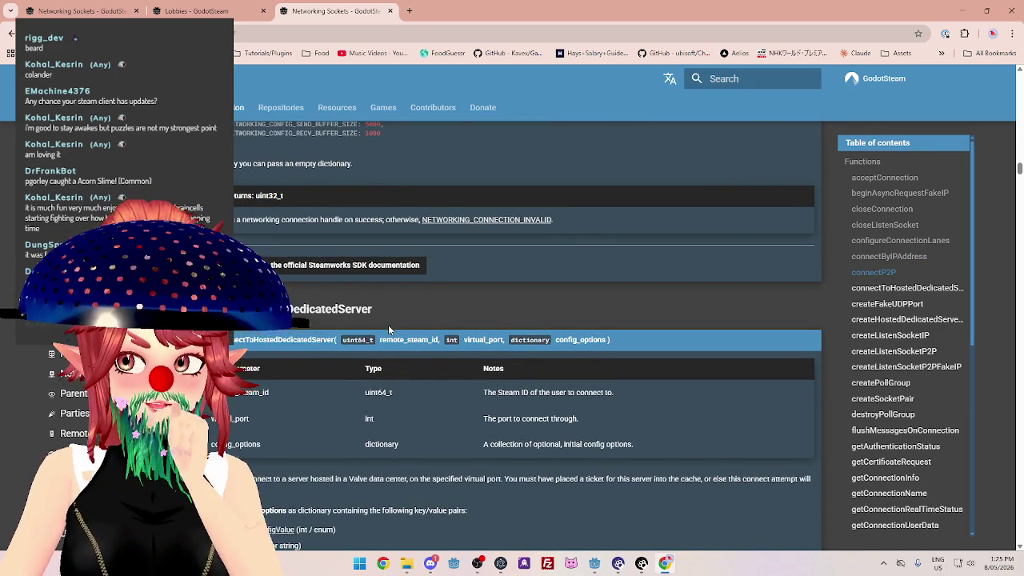
{"action": "scroll", "coordinate": [388, 325], "scroll_direction": "up", "scroll_amount": 3}
{"action": "scroll", "coordinate": [384, 333], "scroll_direction": "down", "scroll_amount": 3}
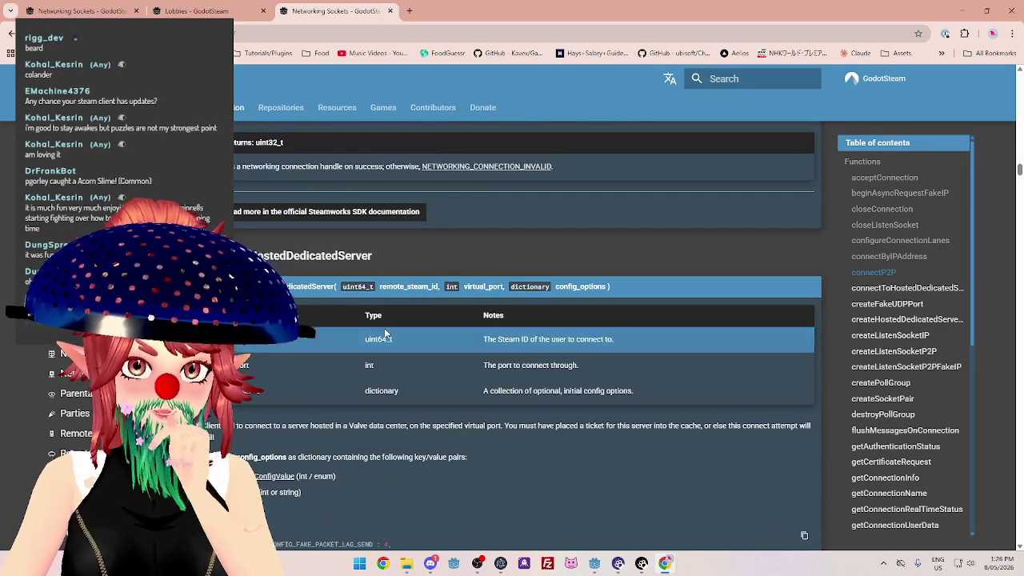
{"action": "scroll", "coordinate": [301, 281], "scroll_direction": "down", "scroll_amount": 8}
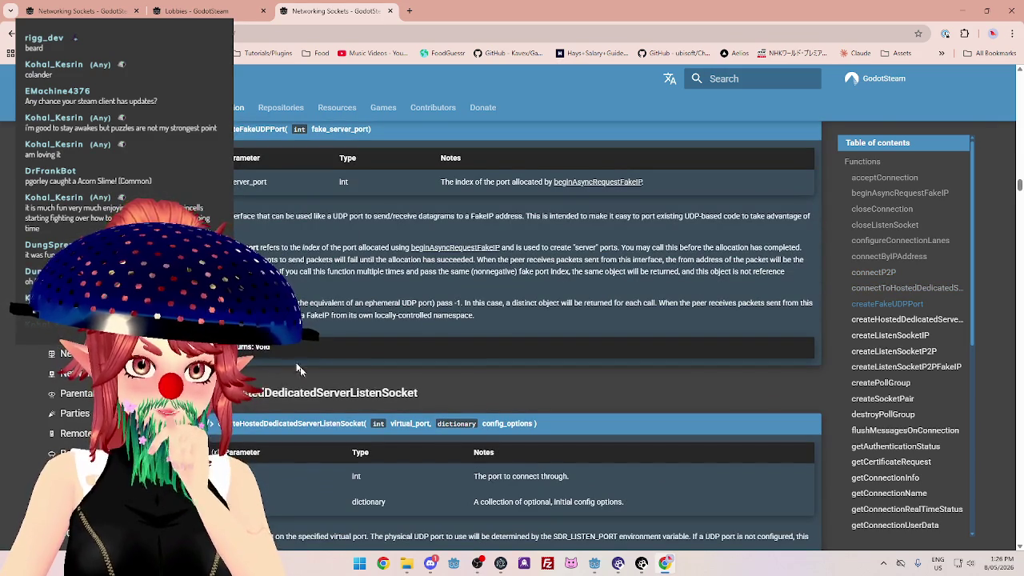
{"action": "scroll", "coordinate": [323, 408], "scroll_direction": "down", "scroll_amount": 3}
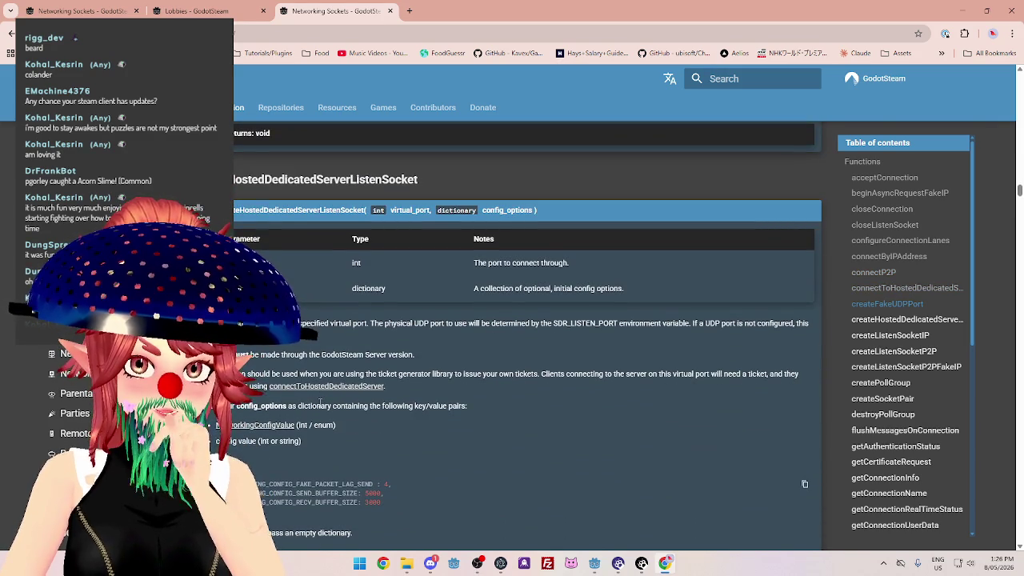
{"action": "left_click_drag", "start_coordinate": [240, 324], "coordinate": [534, 324]}
{"action": "scroll", "coordinate": [335, 346], "scroll_direction": "up", "scroll_amount": 4}
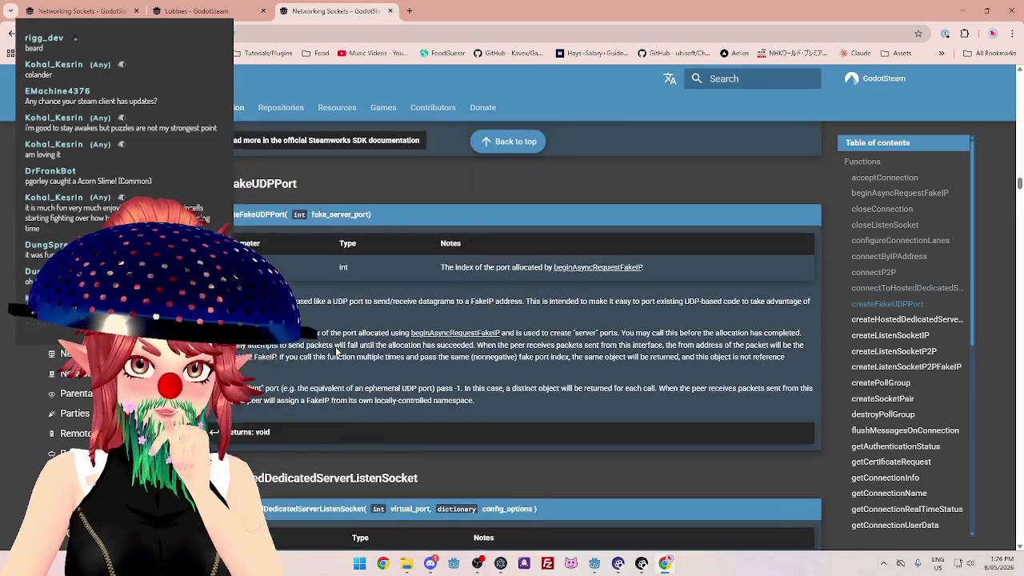
{"action": "scroll", "coordinate": [335, 346], "scroll_direction": "down", "scroll_amount": 3}
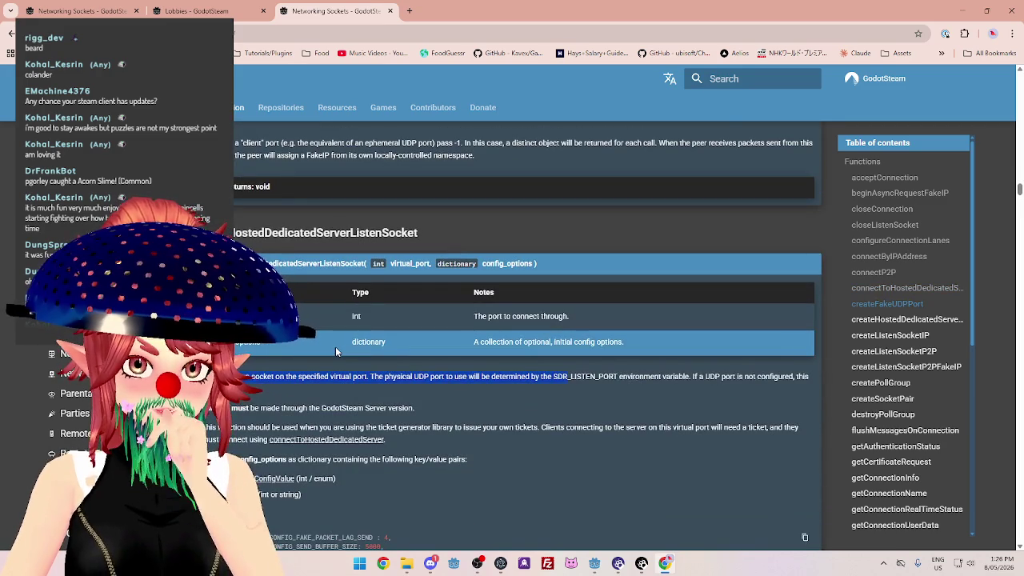
{"action": "scroll", "coordinate": [335, 346], "scroll_direction": "down", "scroll_amount": 1}
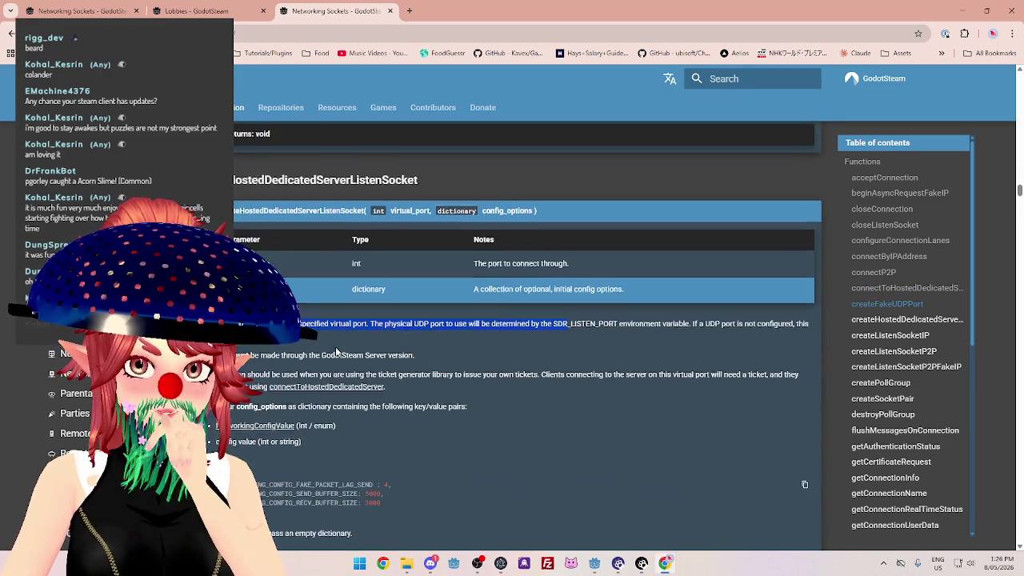
{"action": "left_click", "coordinate": [545, 338]}
{"action": "left_click_drag", "start_coordinate": [541, 324], "coordinate": [702, 323]}
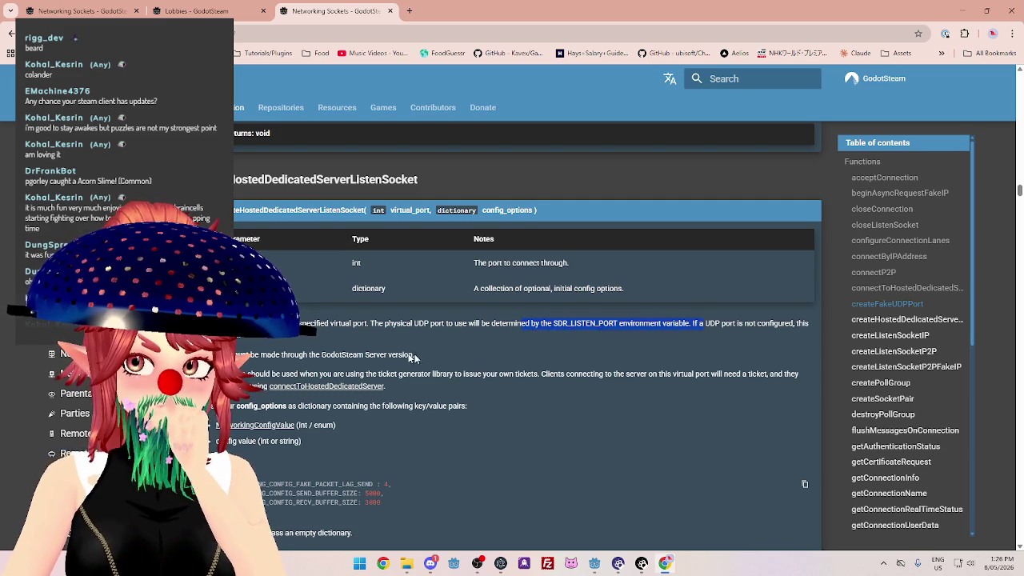
{"action": "scroll", "coordinate": [475, 360], "scroll_direction": "down", "scroll_amount": 1}
{"action": "left_click", "coordinate": [290, 303]}
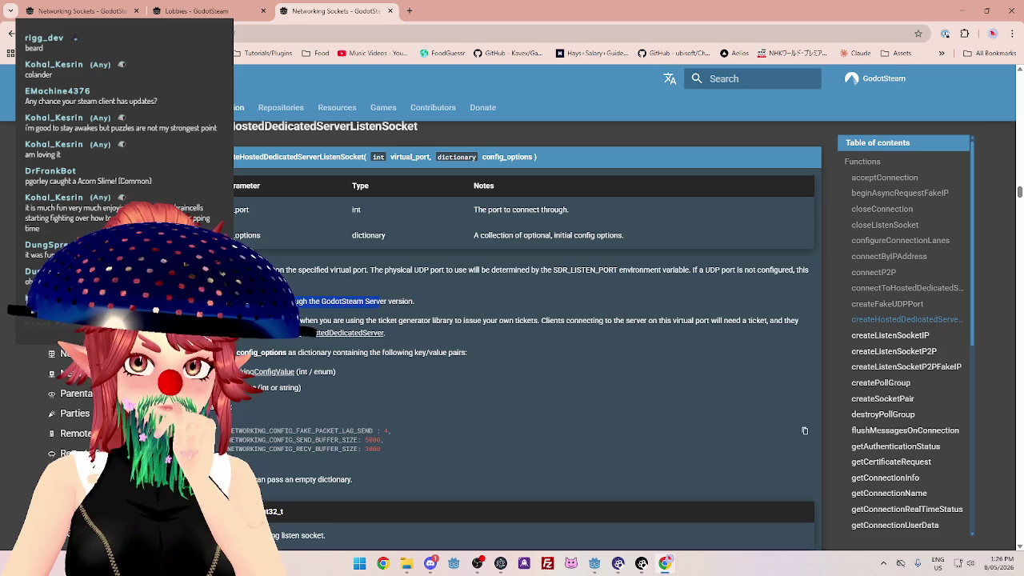
Highlight the ticket generator library mention and scroll down to createListenSocketIP.
{"action": "left_click", "coordinate": [230, 407]}
{"action": "left_click_drag", "start_coordinate": [256, 321], "coordinate": [395, 321]}
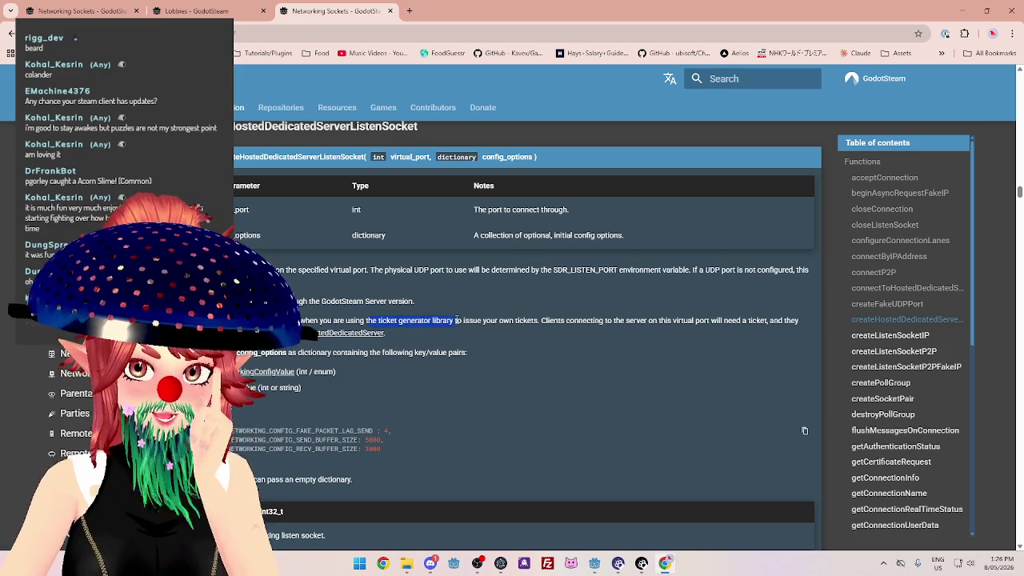
{"action": "scroll", "coordinate": [472, 322], "scroll_direction": "up", "scroll_amount": 1}
{"action": "scroll", "coordinate": [504, 324], "scroll_direction": "down", "scroll_amount": 1}
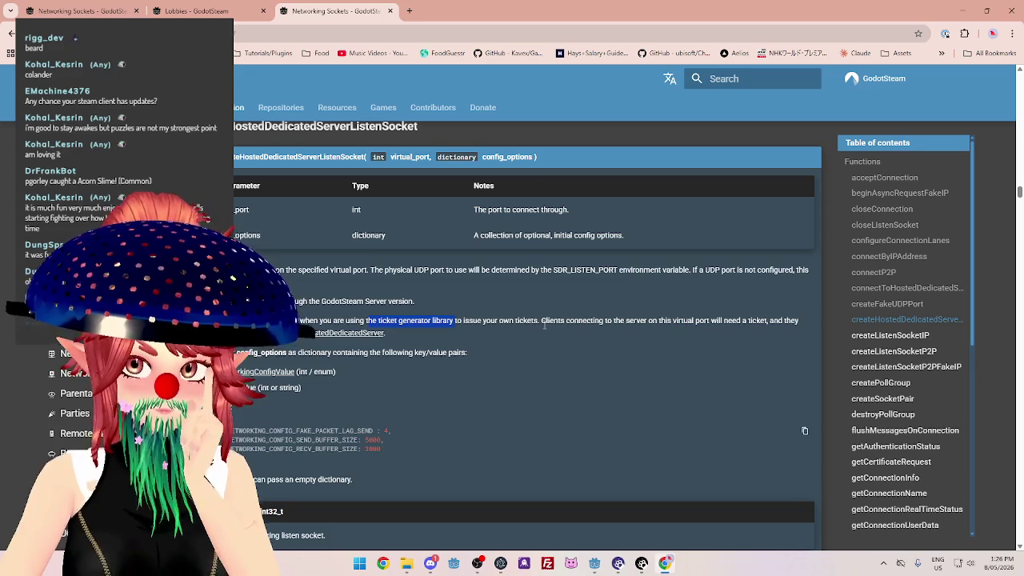
{"action": "scroll", "coordinate": [546, 319], "scroll_direction": "down", "scroll_amount": 5}
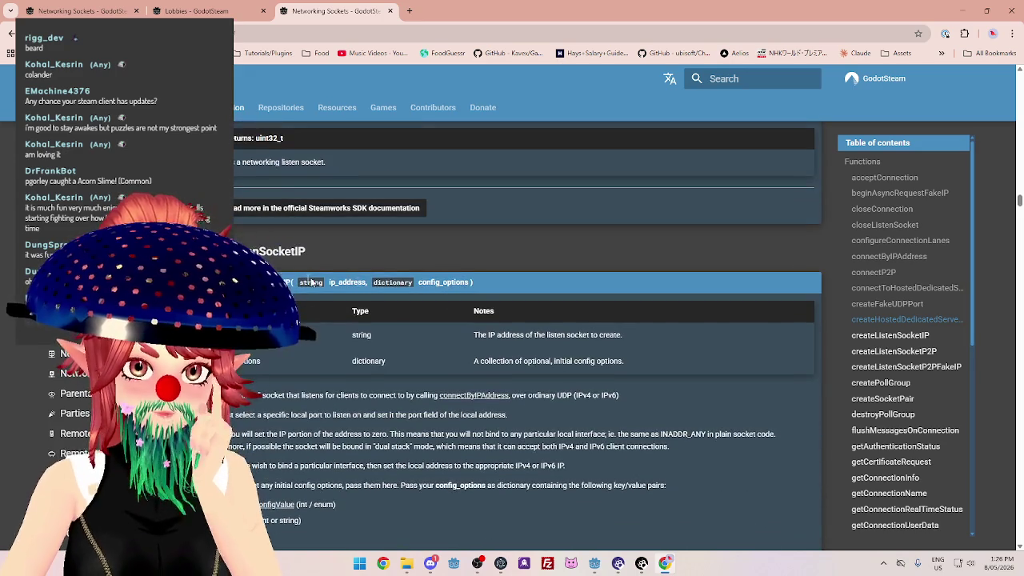
{"action": "scroll", "coordinate": [528, 335], "scroll_direction": "down", "scroll_amount": 1}
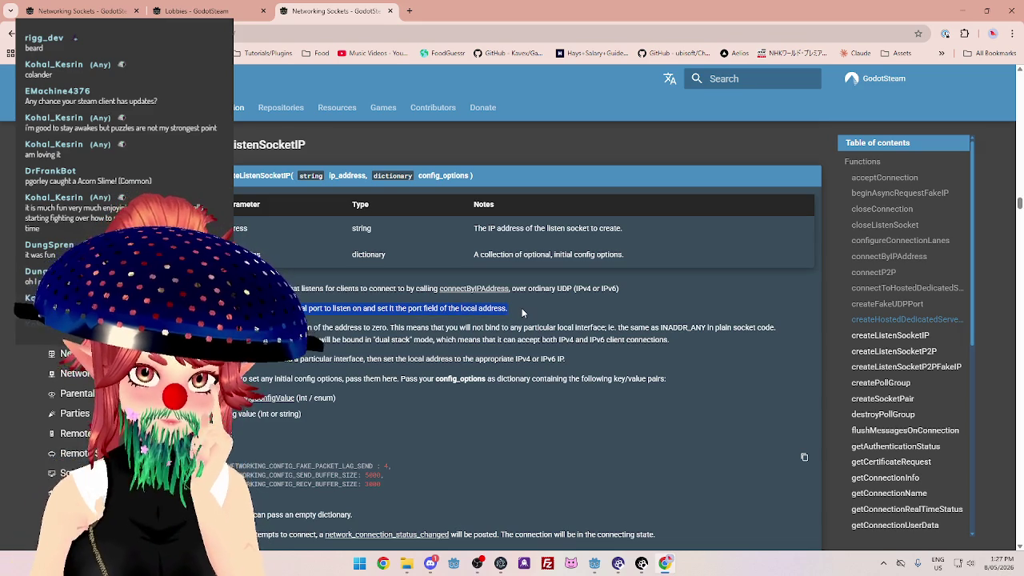
{"action": "mouse_move", "coordinate": [594, 564]}
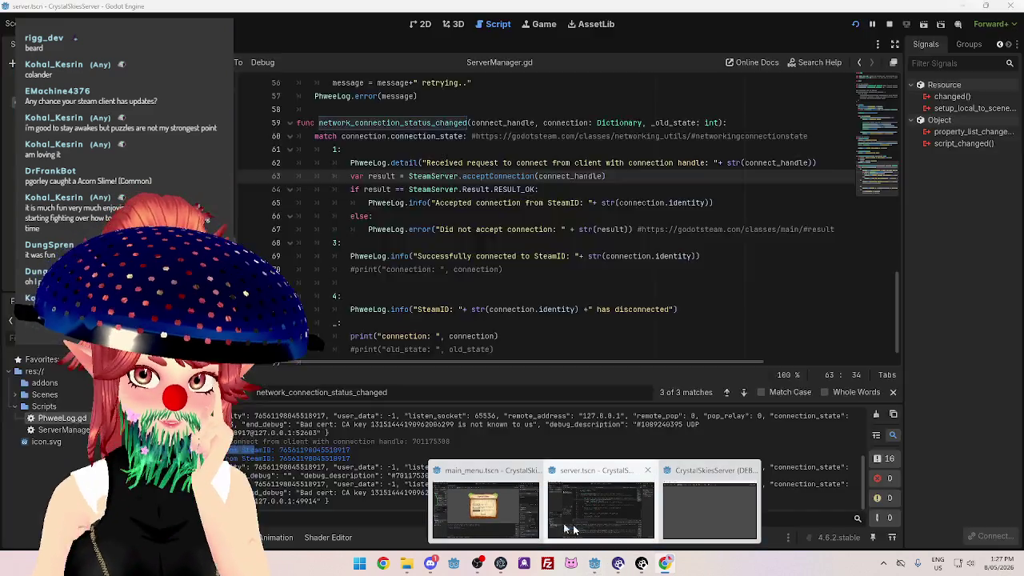
Leave the server editor and bring up GodotSteam's createListenSocketIP docs tab in Chrome.
{"action": "left_click", "coordinate": [600, 510]}
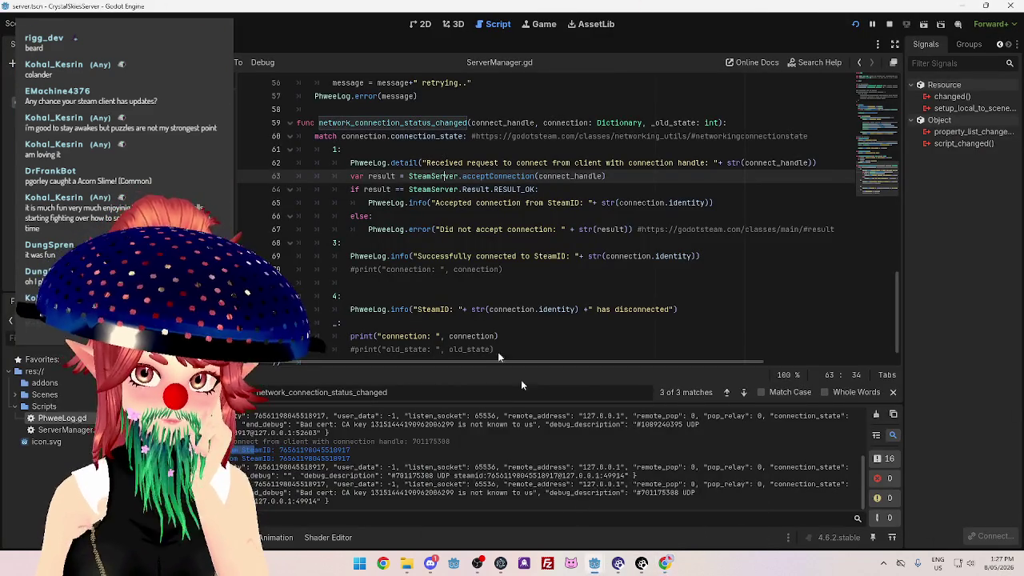
{"action": "scroll", "coordinate": [476, 270], "scroll_direction": "up", "scroll_amount": 2}
{"action": "scroll", "coordinate": [478, 270], "scroll_direction": "up", "scroll_amount": 4}
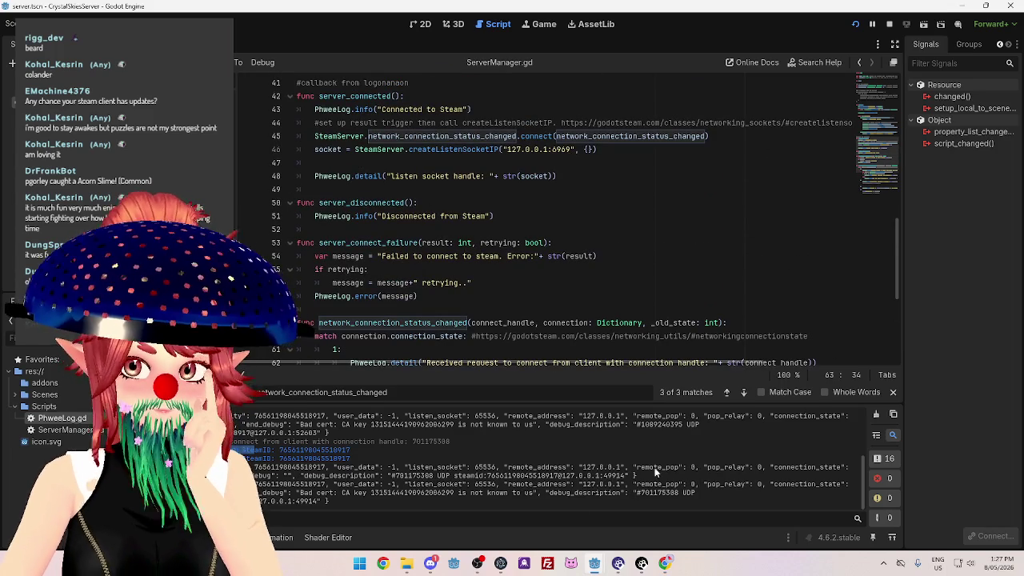
{"action": "left_click", "coordinate": [662, 562]}
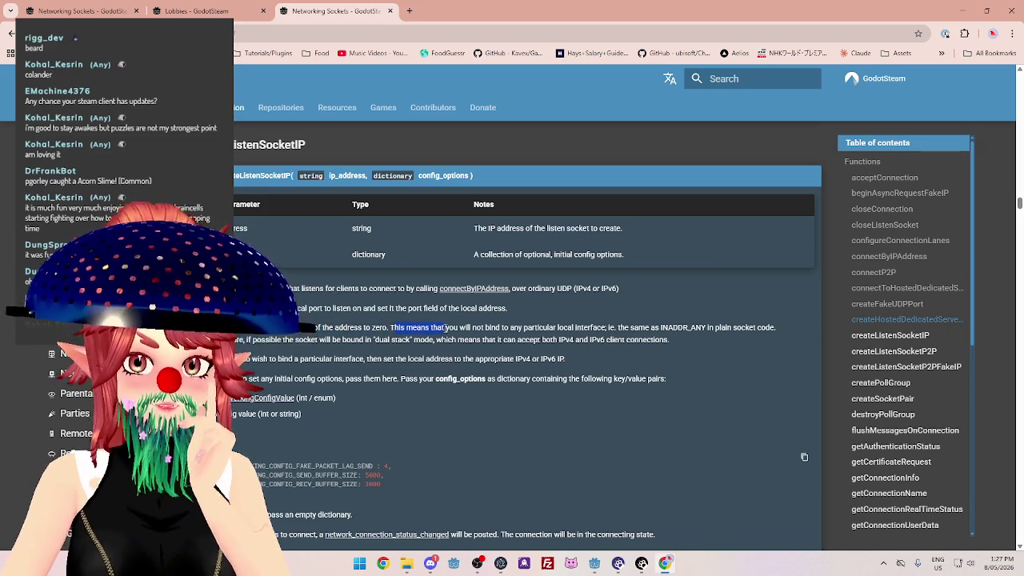
{"action": "left_click", "coordinate": [609, 328]}
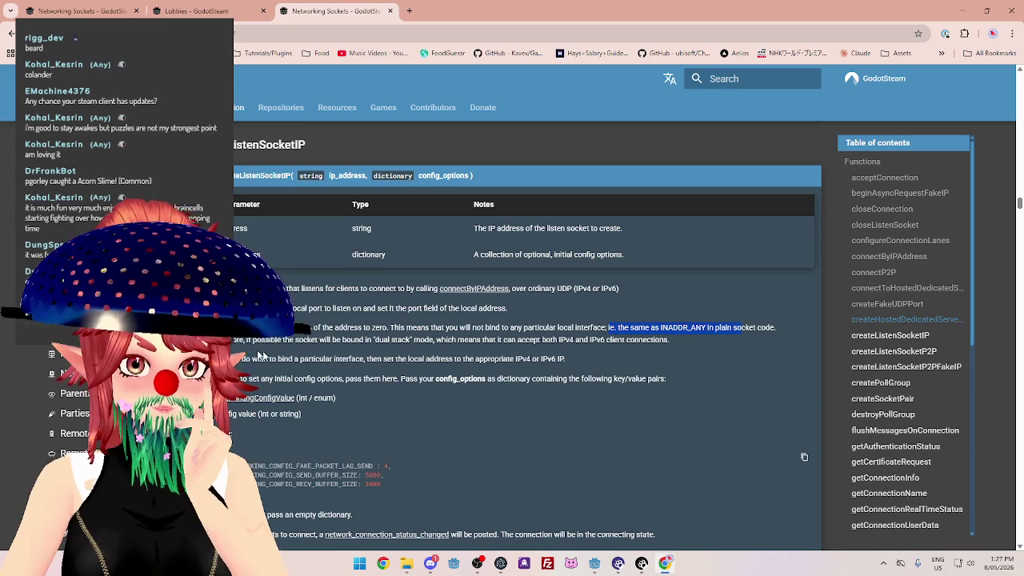
{"action": "left_click", "coordinate": [742, 328]}
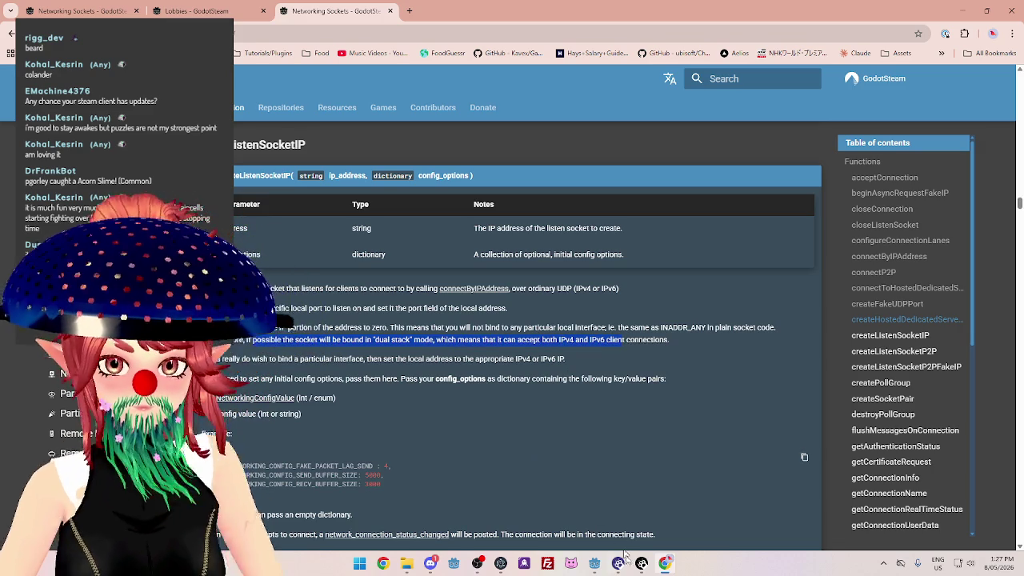
{"action": "left_click", "coordinate": [594, 563]}
Change the listen socket address on line 46 from 127.0.0.1 to 0 and save the script.
{"action": "left_click", "coordinate": [569, 526]}
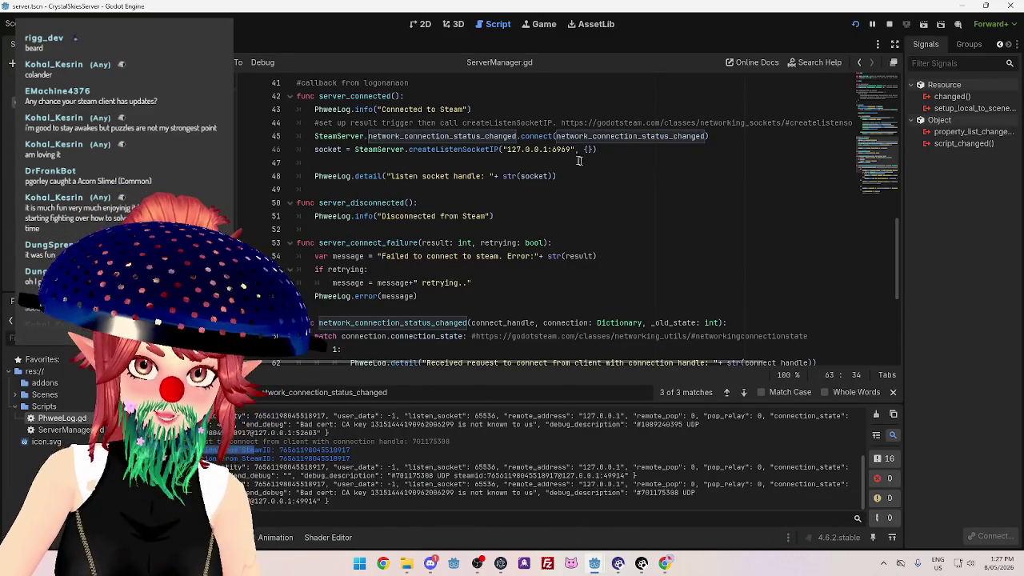
{"action": "left_click_drag", "start_coordinate": [506, 150], "coordinate": [548, 149]}
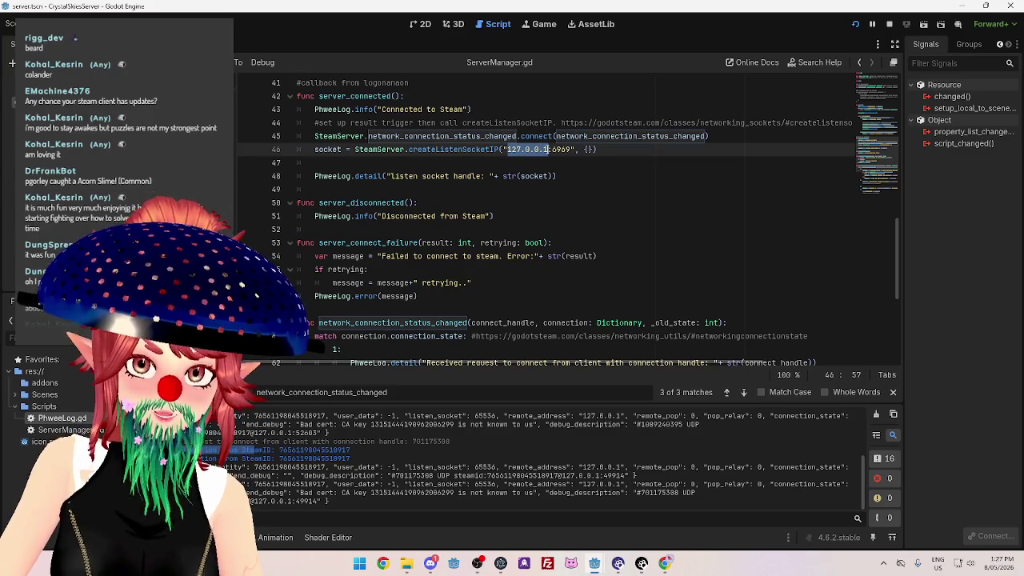
{"action": "type", "text": "0"}
{"action": "left_click", "coordinate": [580, 180]}
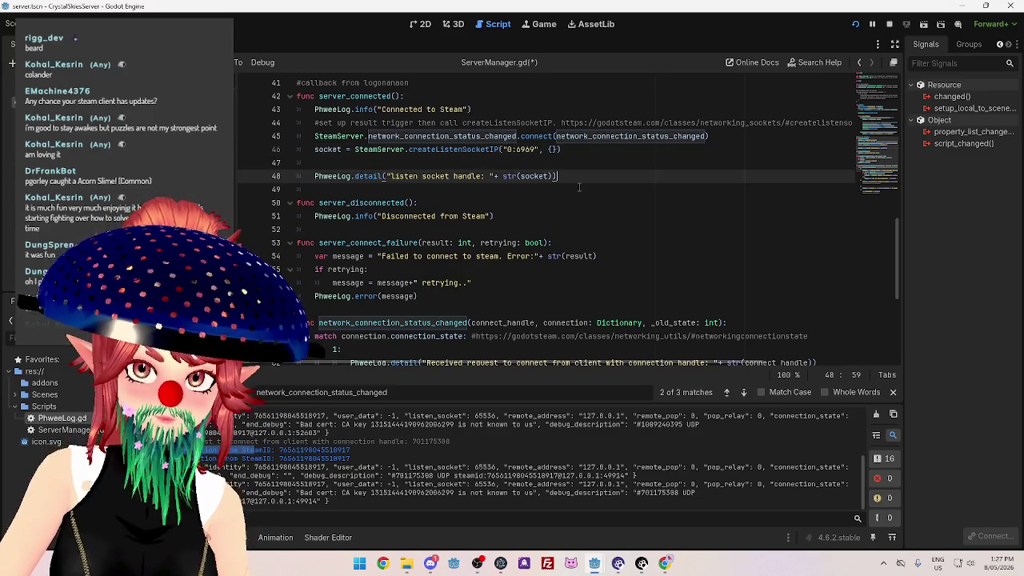
{"action": "key", "text": "ctrl+z"}
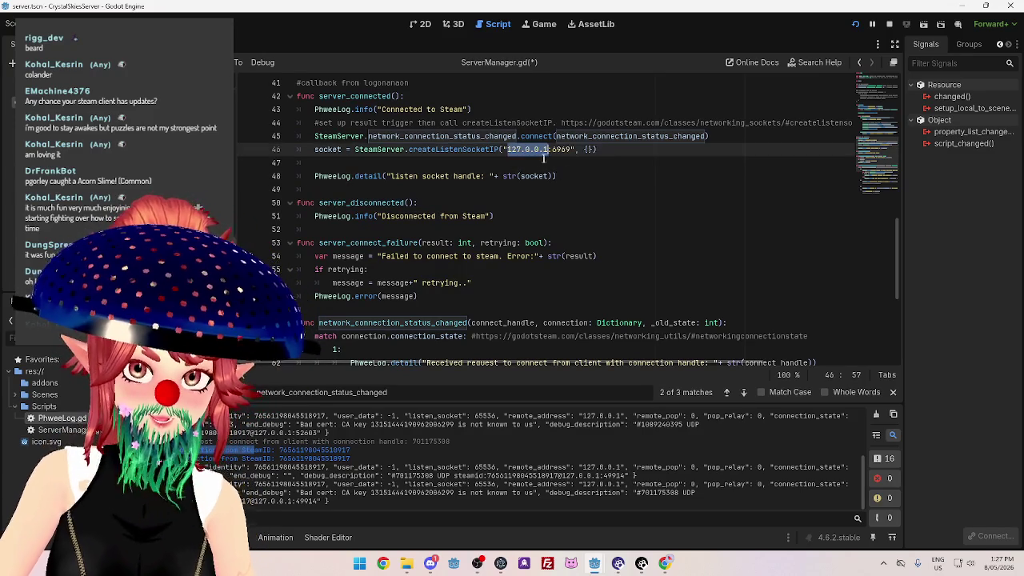
{"action": "key", "text": "ctrl+s"}
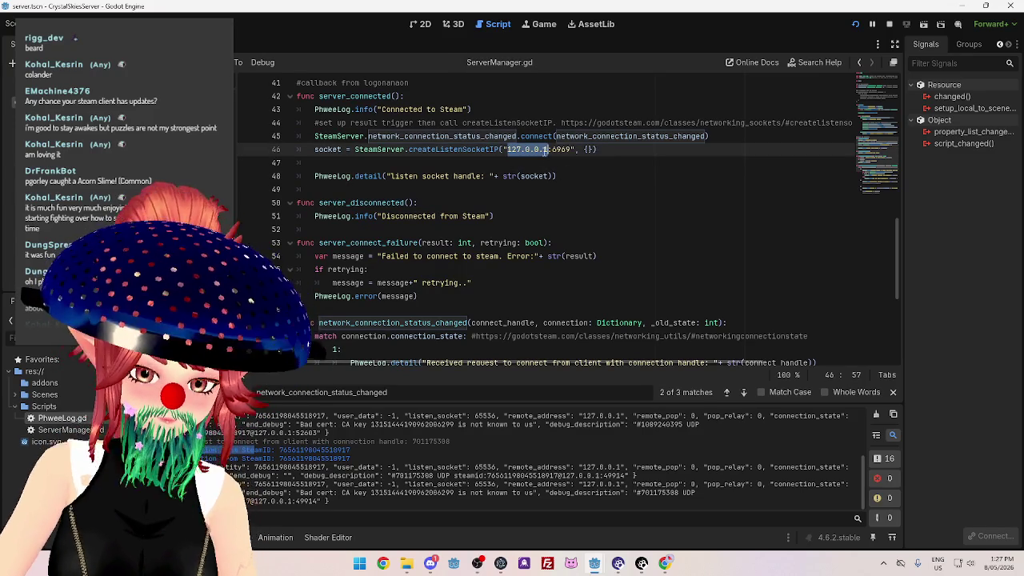
{"action": "type", "text": "0"}
{"action": "key", "text": "ctrl+s"}
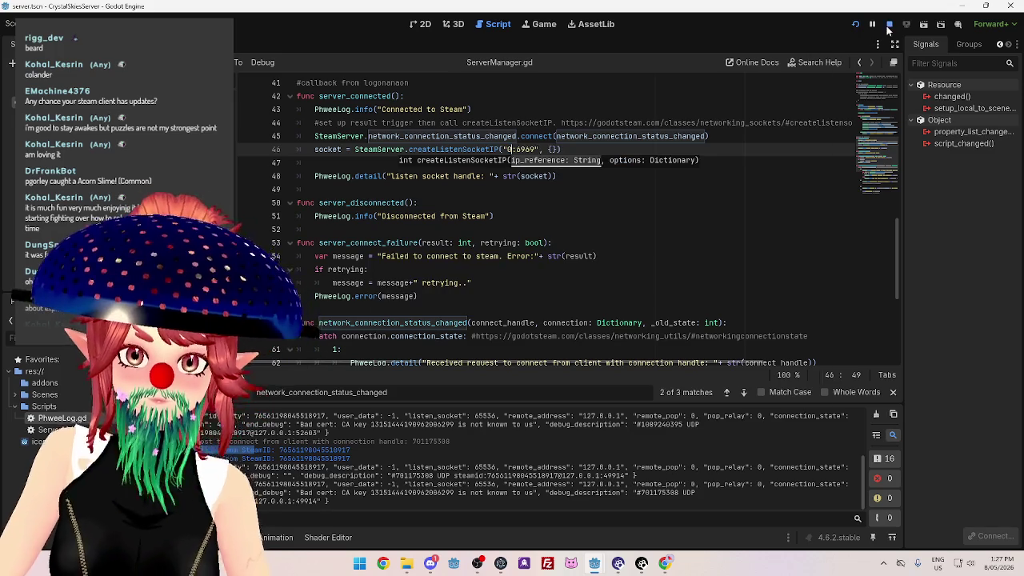
Restart the server project and relaunch the CrystalSkies client game.
{"action": "left_click", "coordinate": [888, 25]}
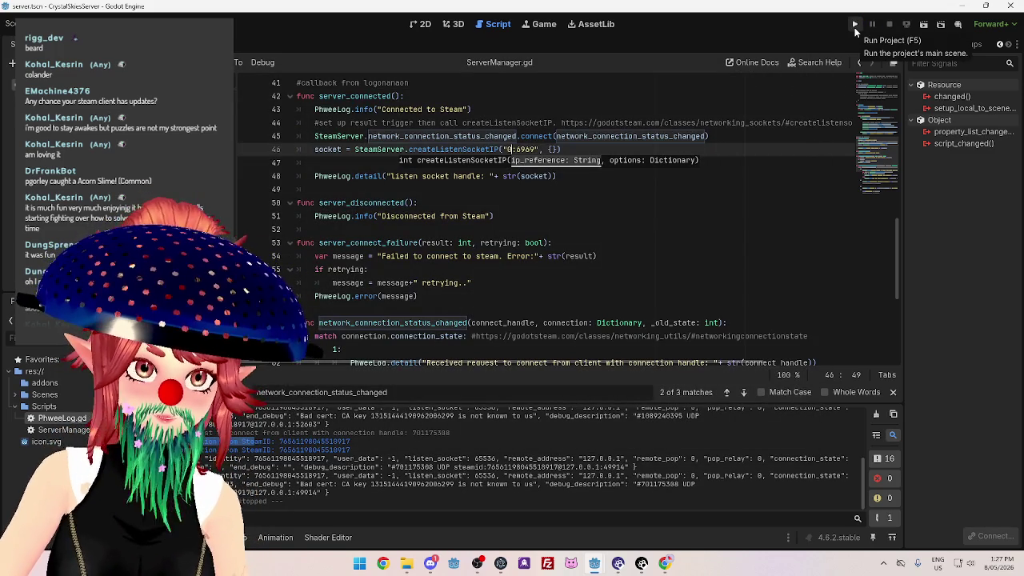
{"action": "left_click", "coordinate": [854, 25]}
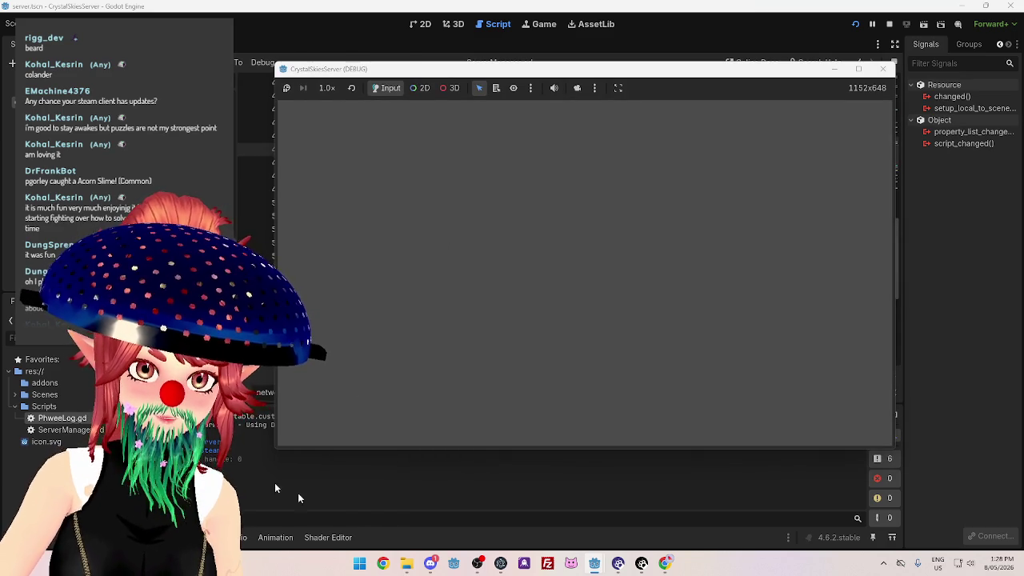
{"action": "mouse_move", "coordinate": [594, 563]}
{"action": "left_click", "coordinate": [486, 503]}
{"action": "left_click", "coordinate": [889, 24]}
{"action": "left_click", "coordinate": [855, 24]}
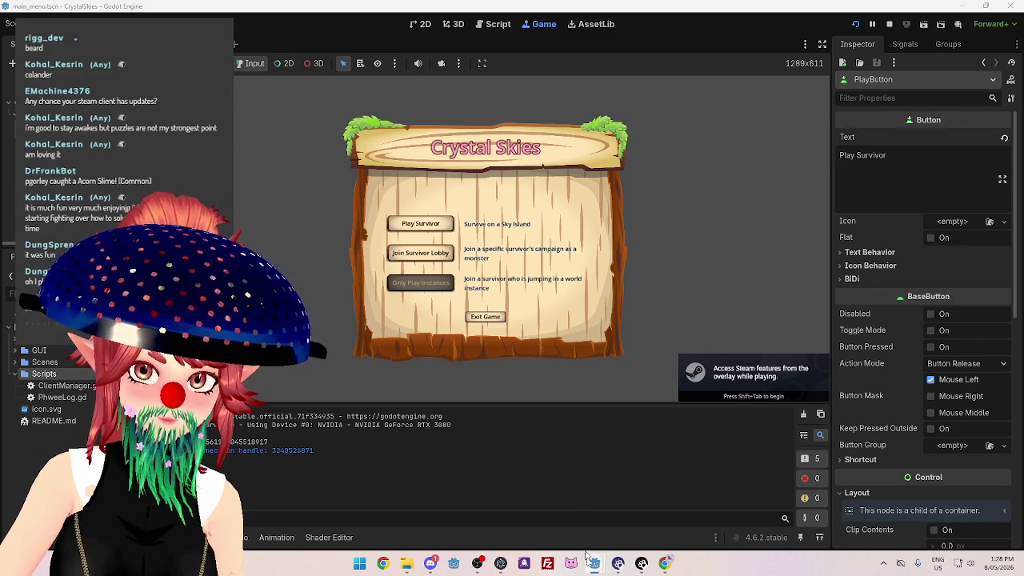
{"action": "mouse_move", "coordinate": [594, 565]}
{"action": "left_click", "coordinate": [580, 526]}
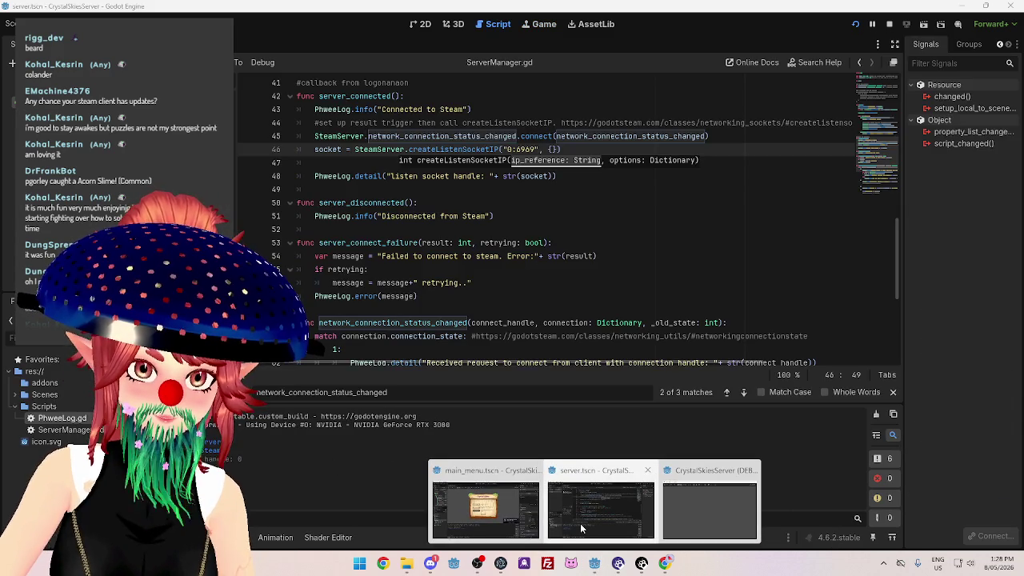
{"action": "mouse_move", "coordinate": [595, 560]}
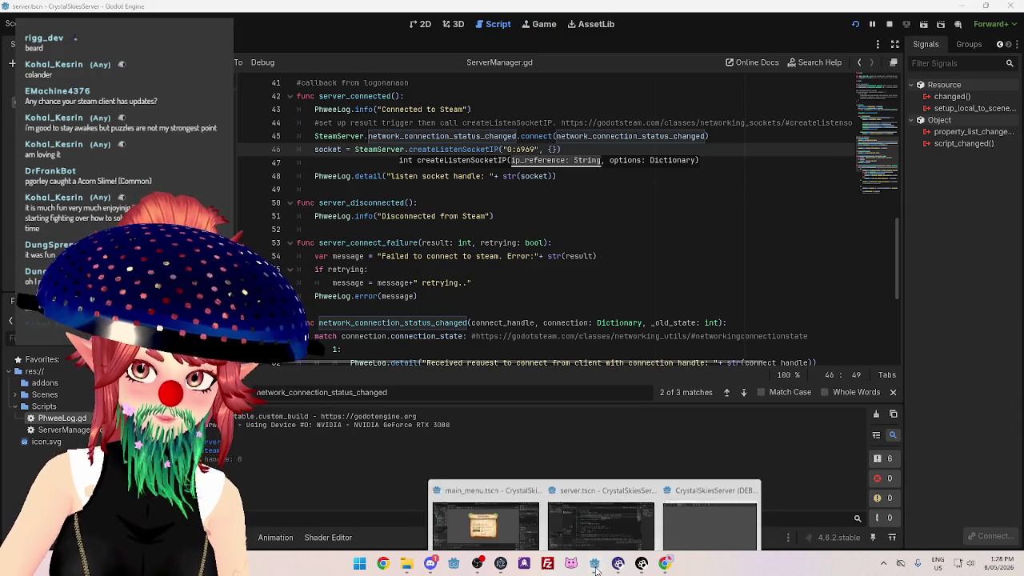
{"action": "left_click", "coordinate": [479, 506]}
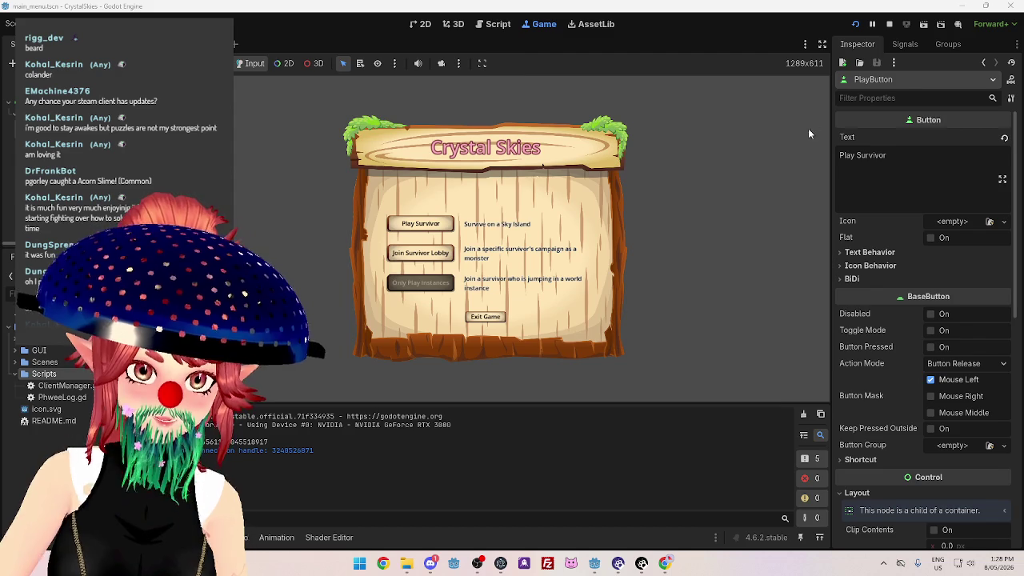
{"action": "left_click", "coordinate": [888, 25]}
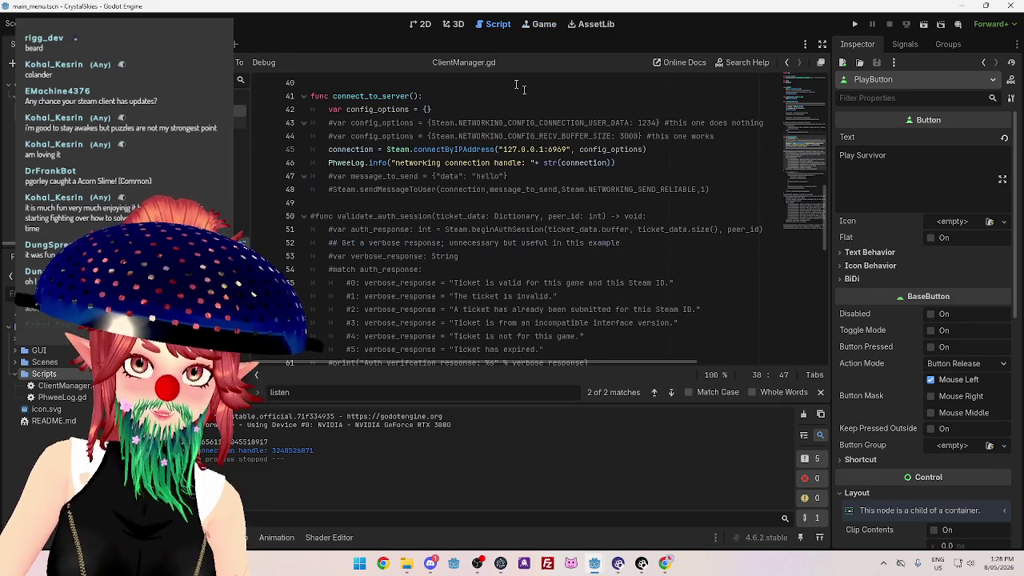
Remove 127.0.0.1 from ClientManager.gd's connectByIPAddress call so it targets 0:6969.
{"action": "left_click_drag", "start_coordinate": [503, 150], "coordinate": [530, 149]}
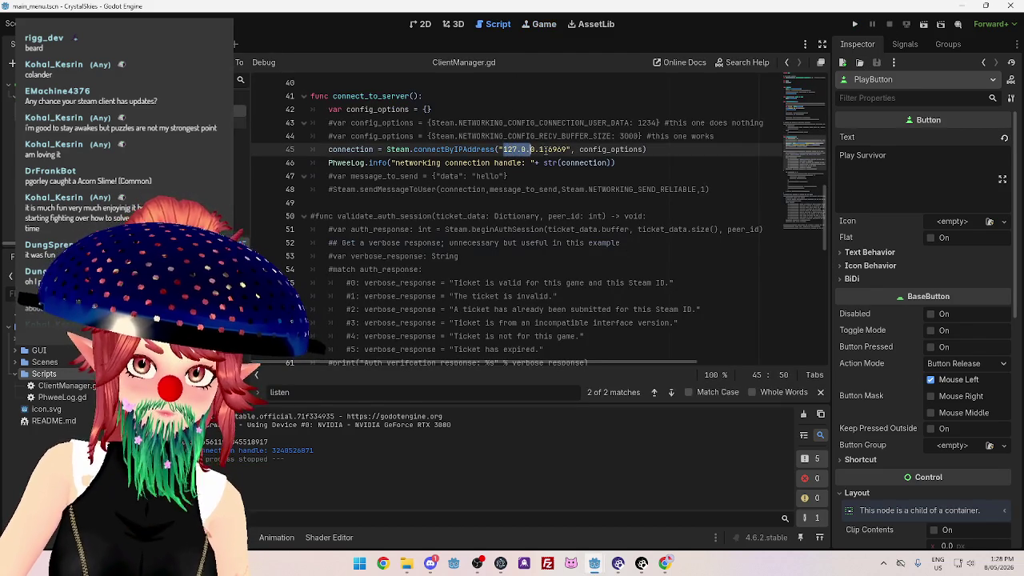
{"action": "key", "text": "BackSpace"}
{"action": "left_click", "coordinate": [572, 202]}
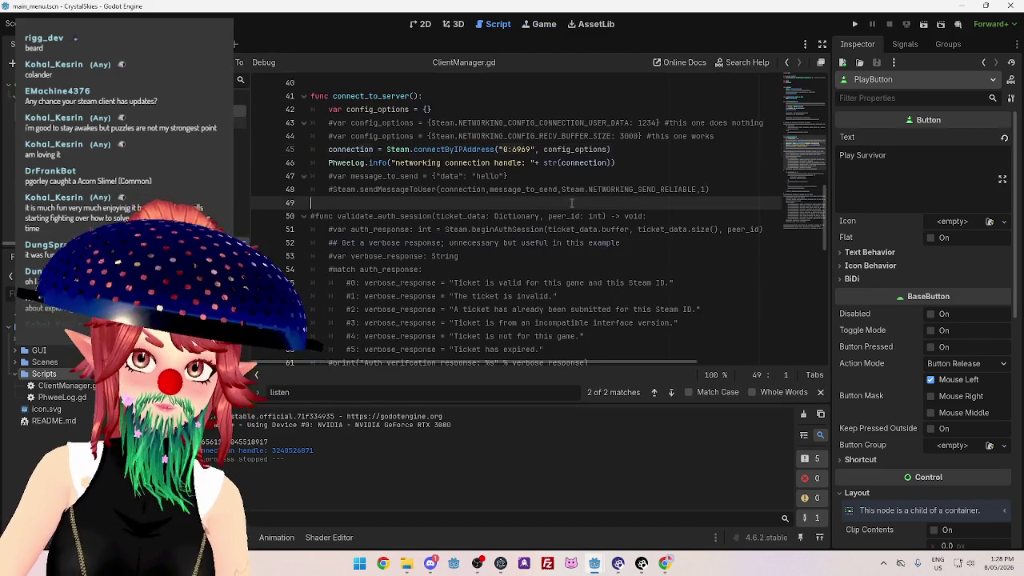
Run and relaunch the client project, then return to the server editor.
{"action": "left_click", "coordinate": [855, 25]}
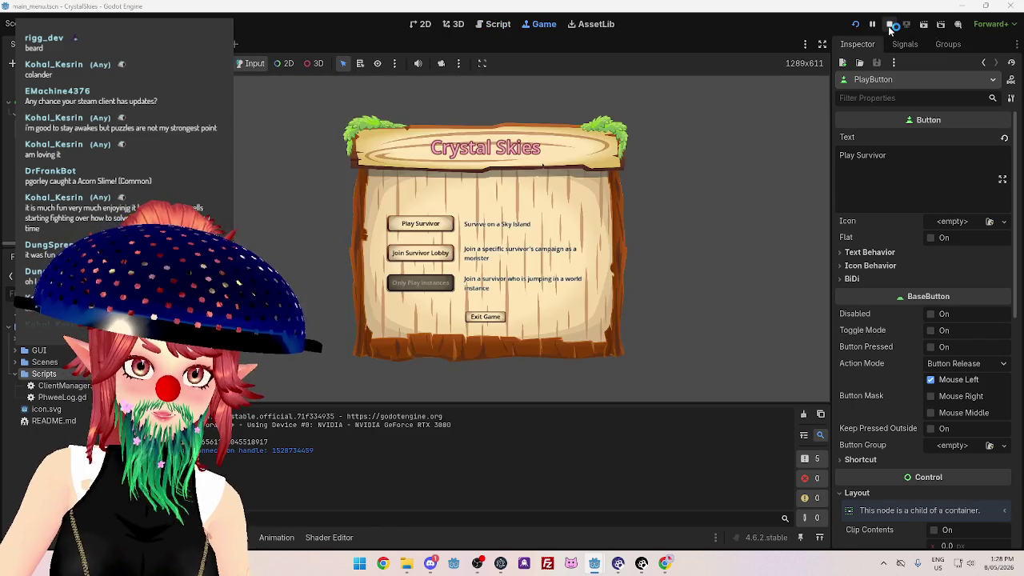
{"action": "left_click", "coordinate": [889, 25]}
{"action": "mouse_move", "coordinate": [596, 562]}
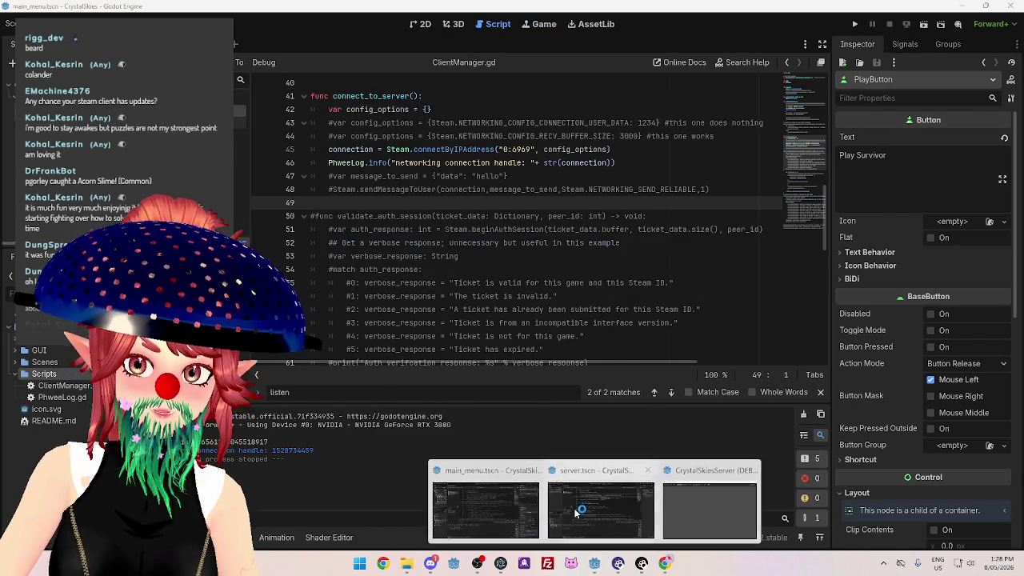
{"action": "left_click", "coordinate": [546, 476]}
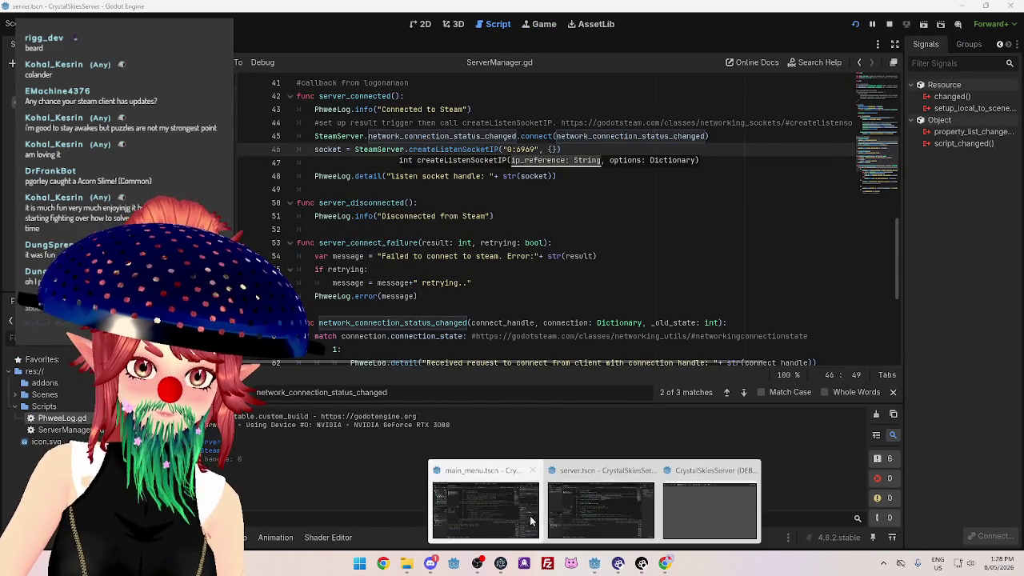
{"action": "left_click", "coordinate": [480, 504]}
{"action": "left_click", "coordinate": [853, 31]}
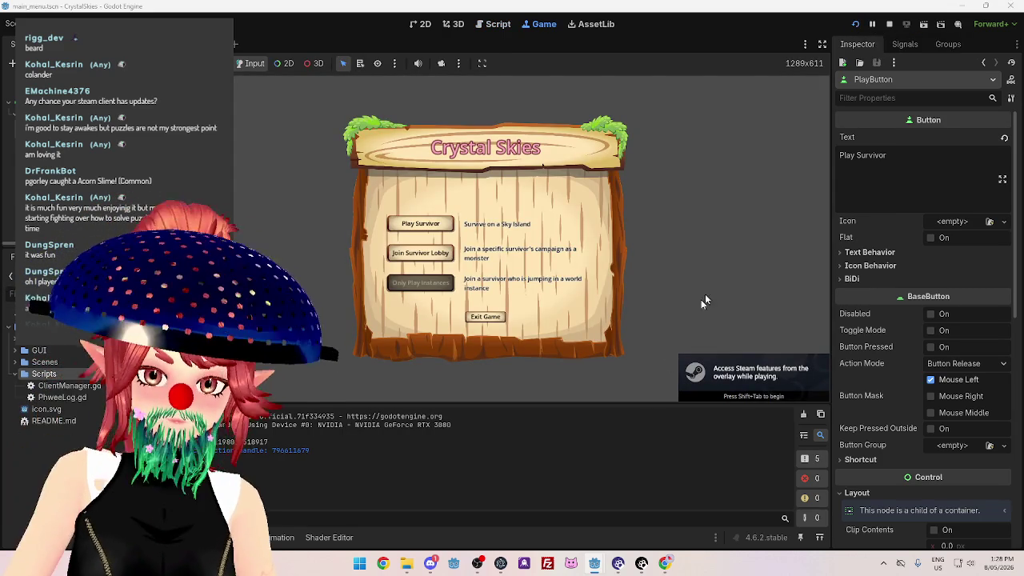
{"action": "mouse_move", "coordinate": [598, 557]}
{"action": "left_click", "coordinate": [581, 528]}
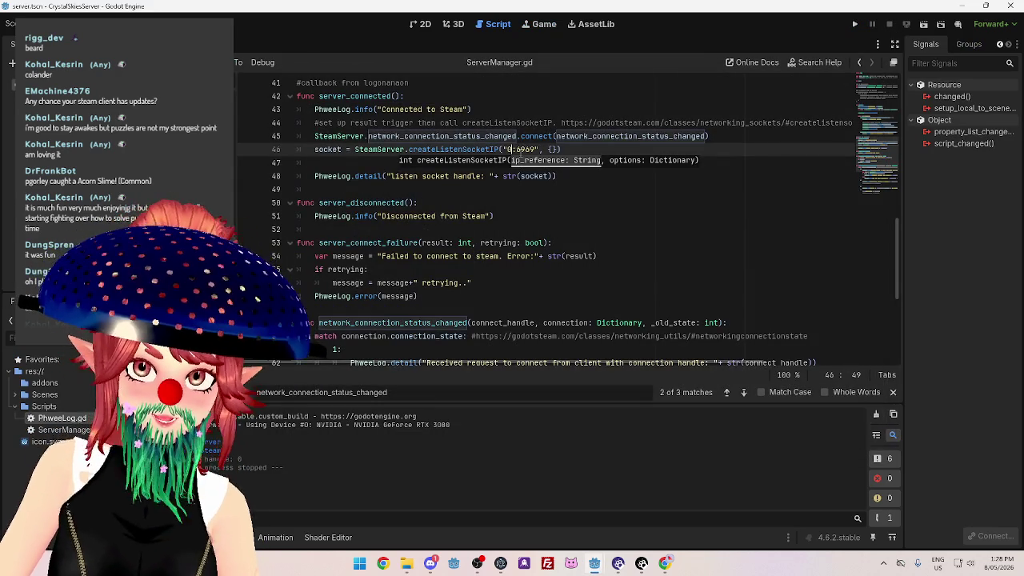
Type 127.0.0. back into the address and stop the running client game.
{"action": "type", "text": "127.0.0."}
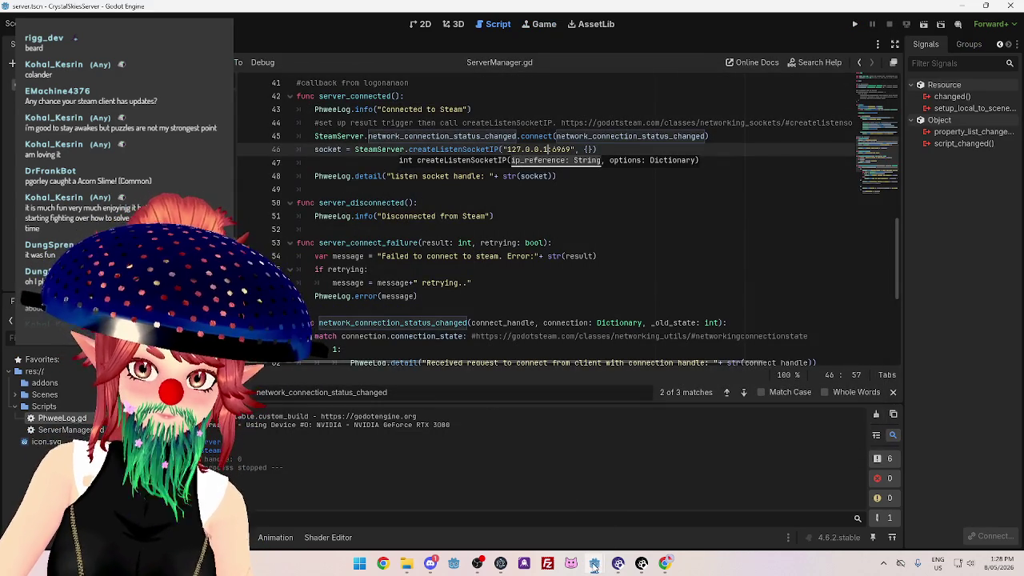
{"action": "mouse_move", "coordinate": [594, 563]}
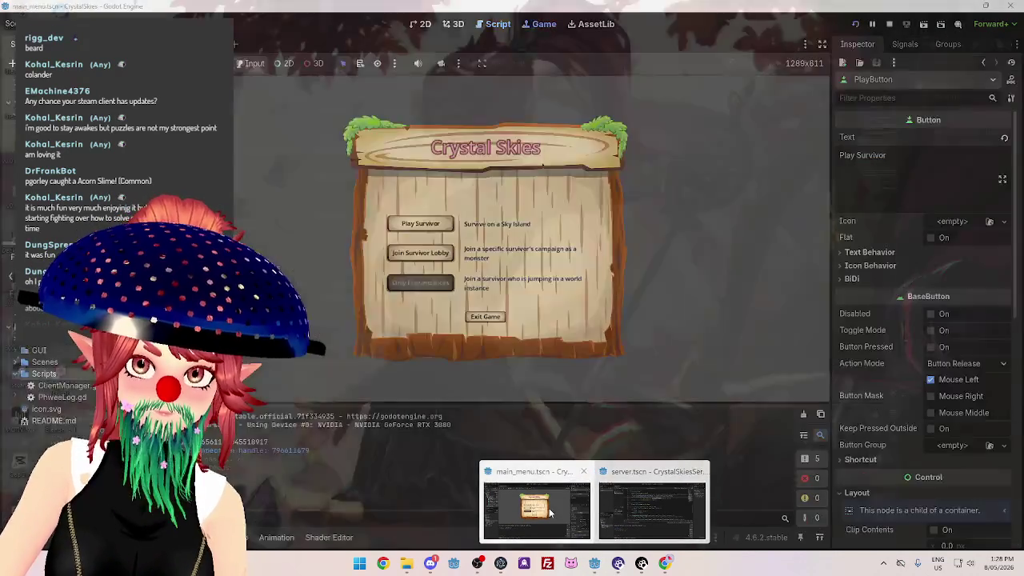
{"action": "left_click", "coordinate": [559, 506]}
{"action": "left_click", "coordinate": [496, 24]}
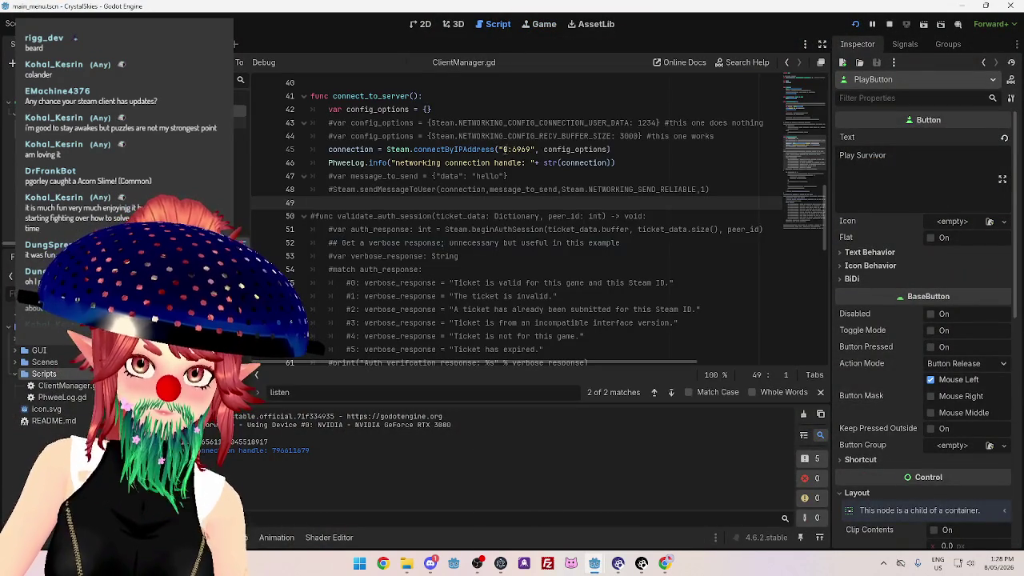
{"action": "left_click", "coordinate": [608, 176]}
{"action": "left_click", "coordinate": [888, 24]}
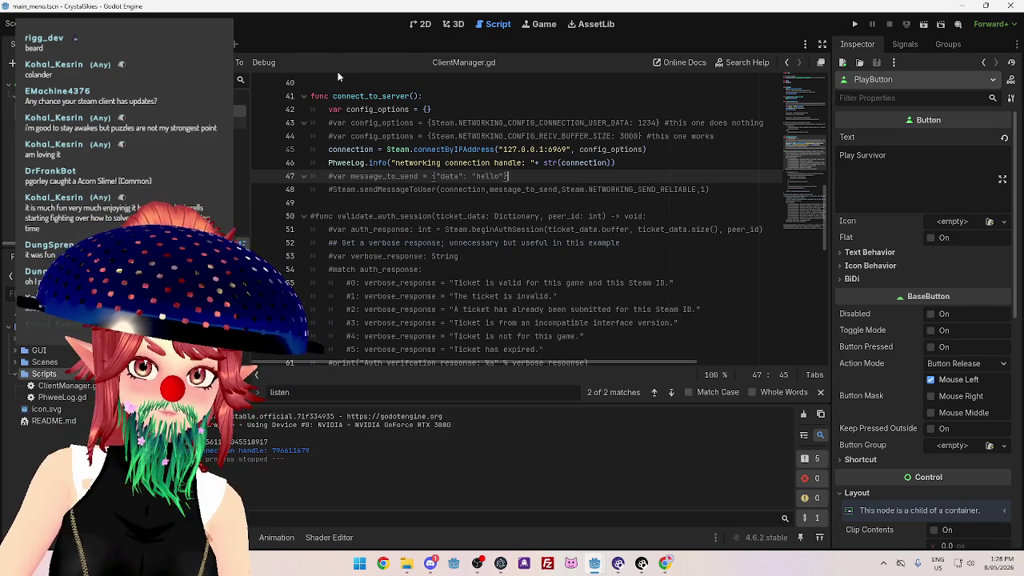
Run the server project, then the Crystal Skies client, and return to the server's ServerManager script.
{"action": "mouse_move", "coordinate": [594, 563]}
{"action": "left_click", "coordinate": [652, 500]}
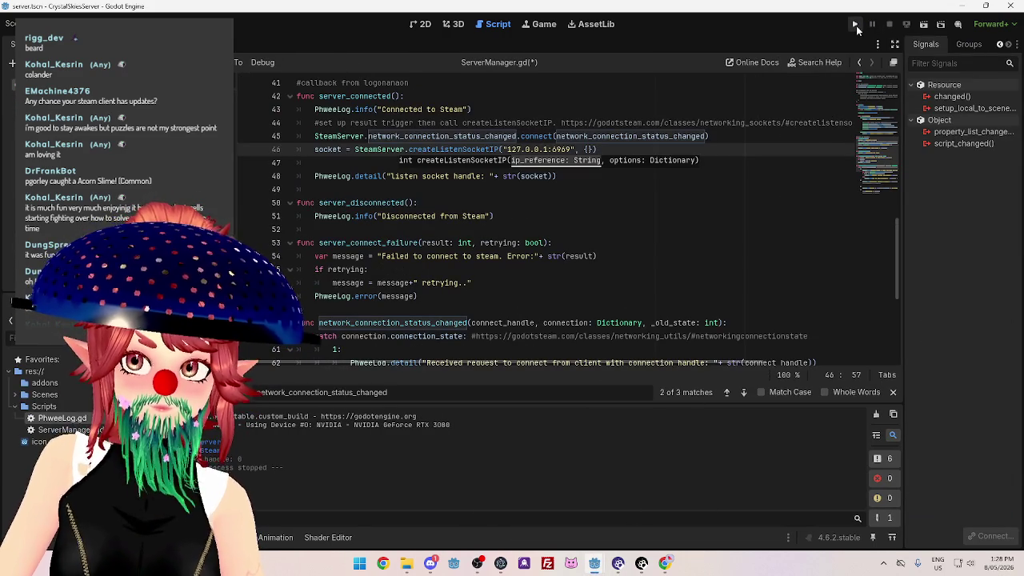
{"action": "left_click", "coordinate": [855, 25]}
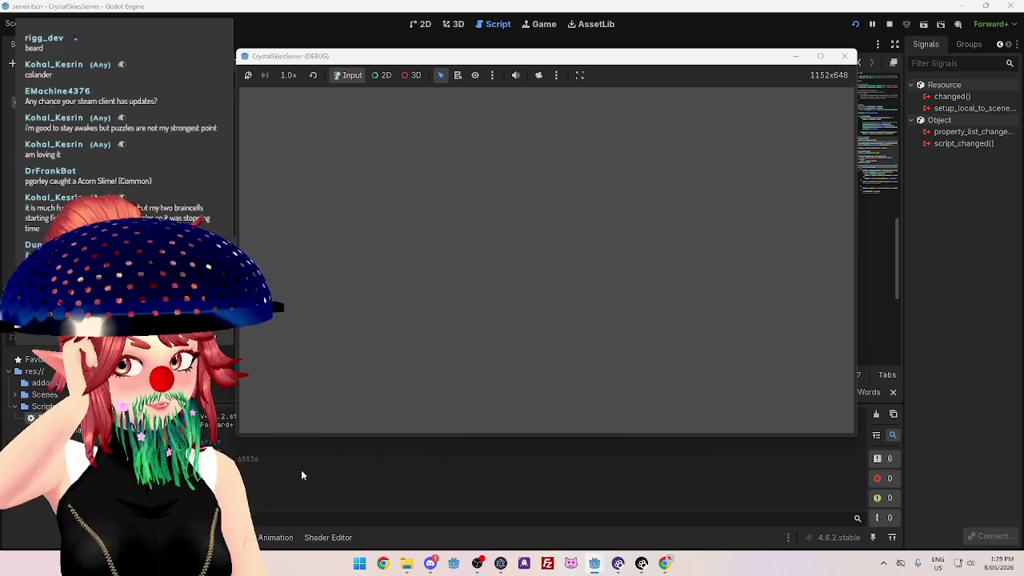
{"action": "mouse_move", "coordinate": [612, 564]}
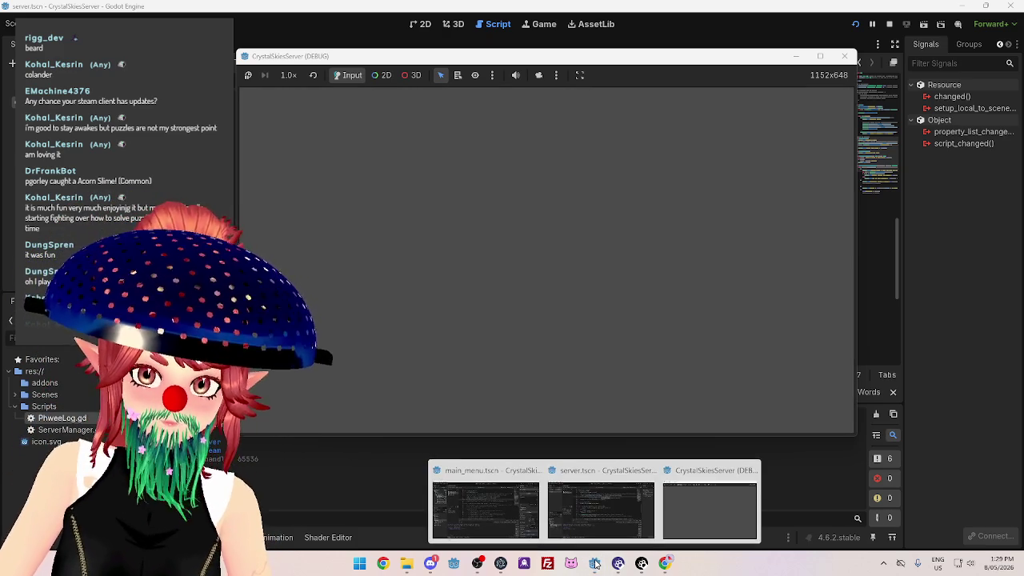
{"action": "left_click", "coordinate": [468, 488]}
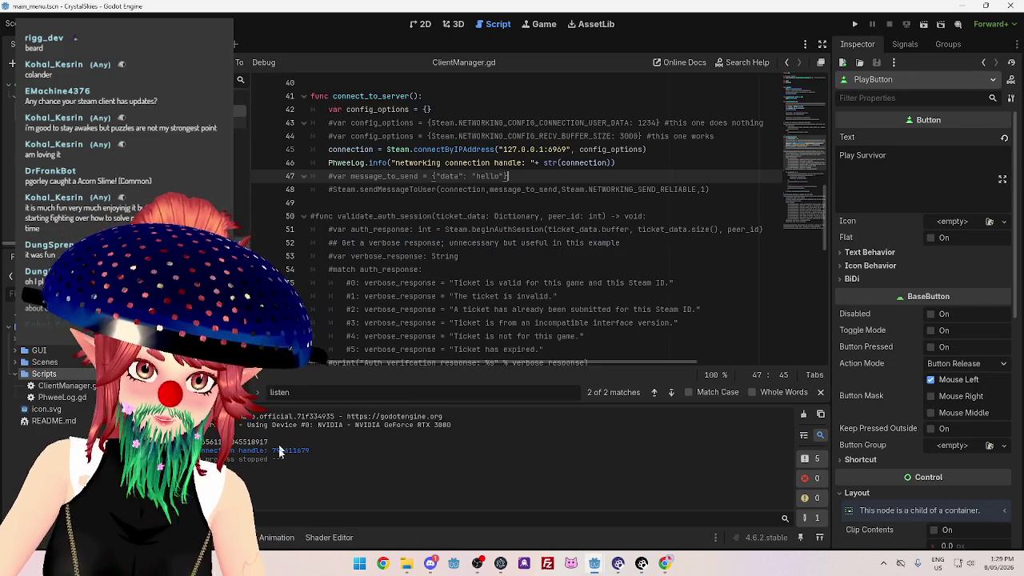
{"action": "left_click", "coordinate": [855, 24]}
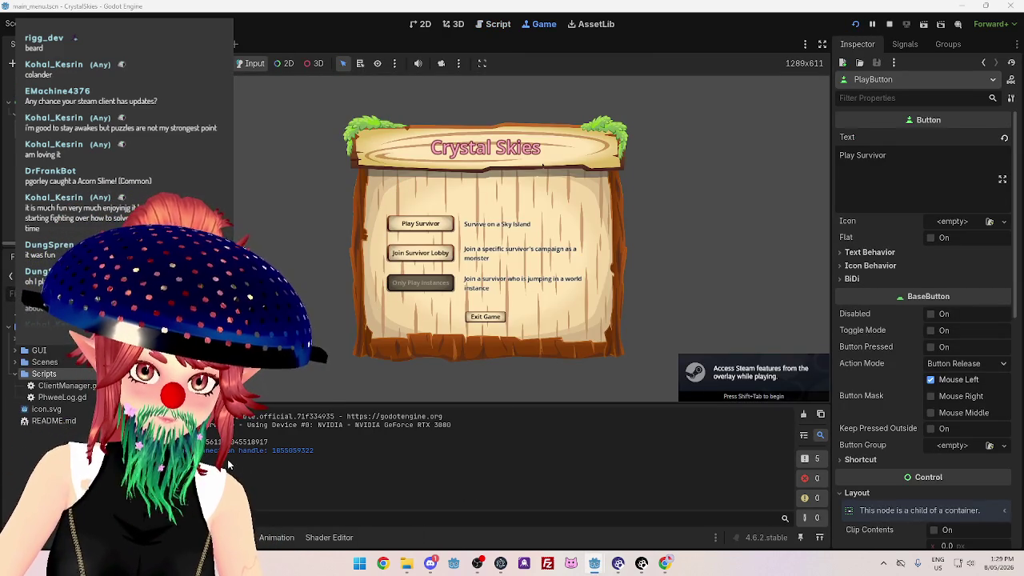
{"action": "mouse_move", "coordinate": [595, 563]}
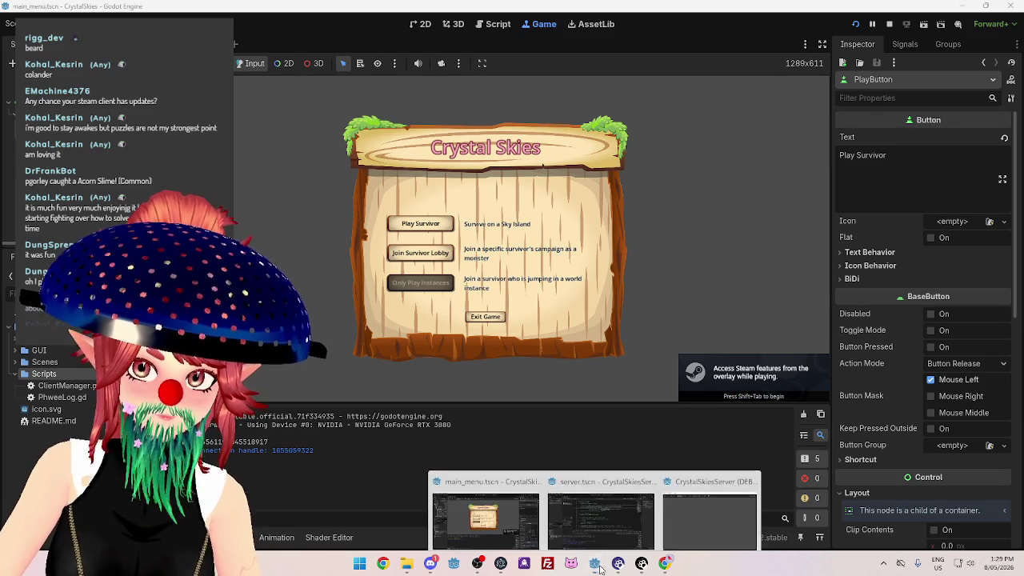
{"action": "left_click", "coordinate": [599, 492]}
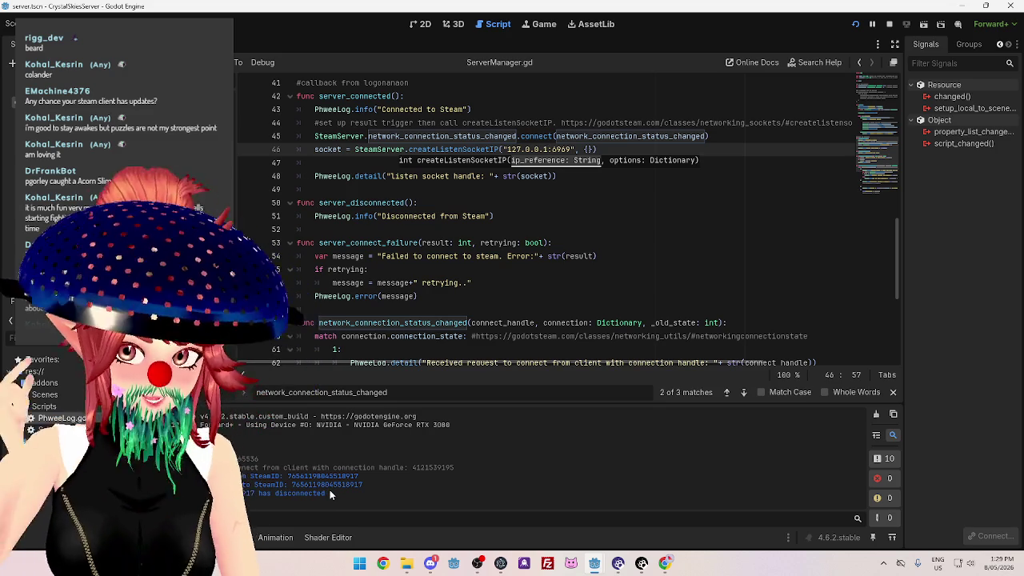
{"action": "scroll", "coordinate": [448, 312], "scroll_direction": "down", "scroll_amount": 5}
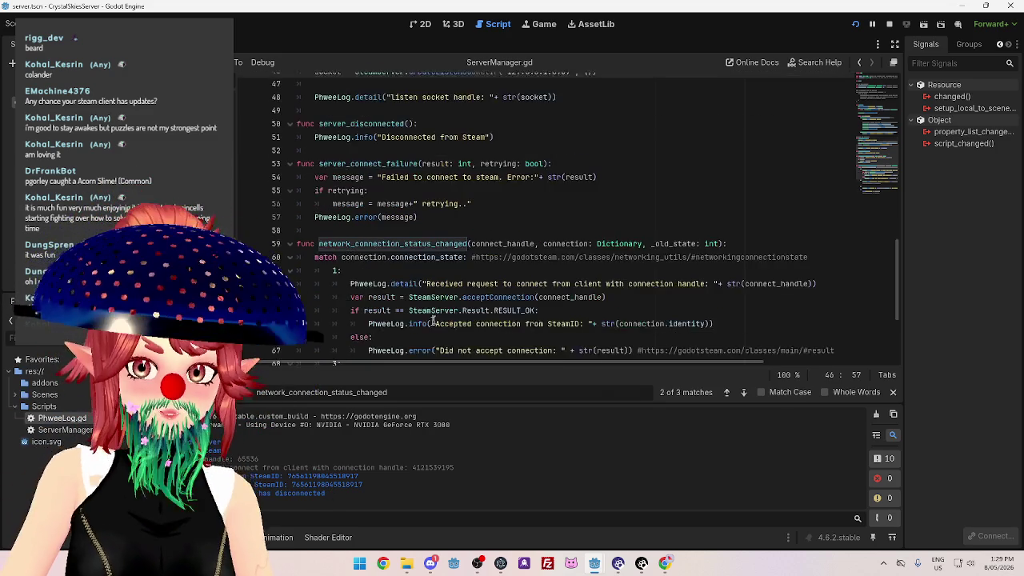
Check the docs note about binding a local address, then return to the server editor.
{"action": "scroll", "coordinate": [560, 216], "scroll_direction": "down", "scroll_amount": 1}
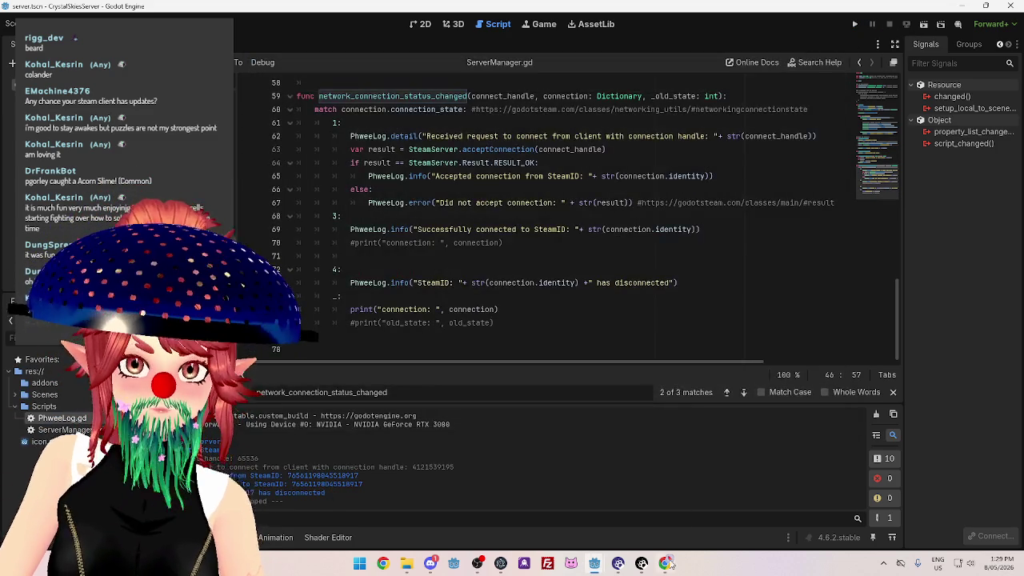
{"action": "key", "text": "alt+Tab"}
{"action": "left_click_drag", "start_coordinate": [438, 358], "coordinate": [506, 362]}
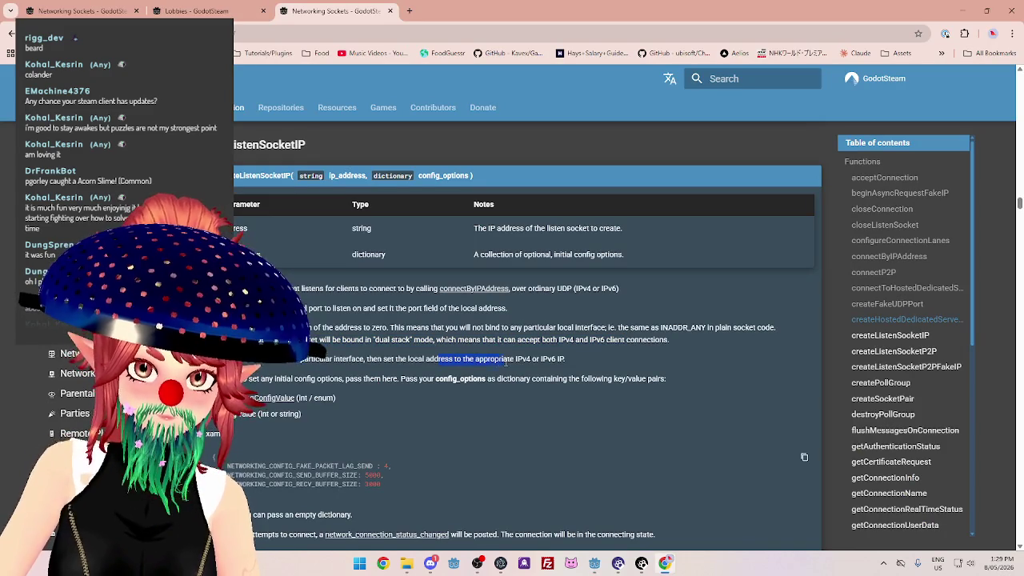
{"action": "left_click", "coordinate": [594, 563]}
{"action": "left_click", "coordinate": [631, 520]}
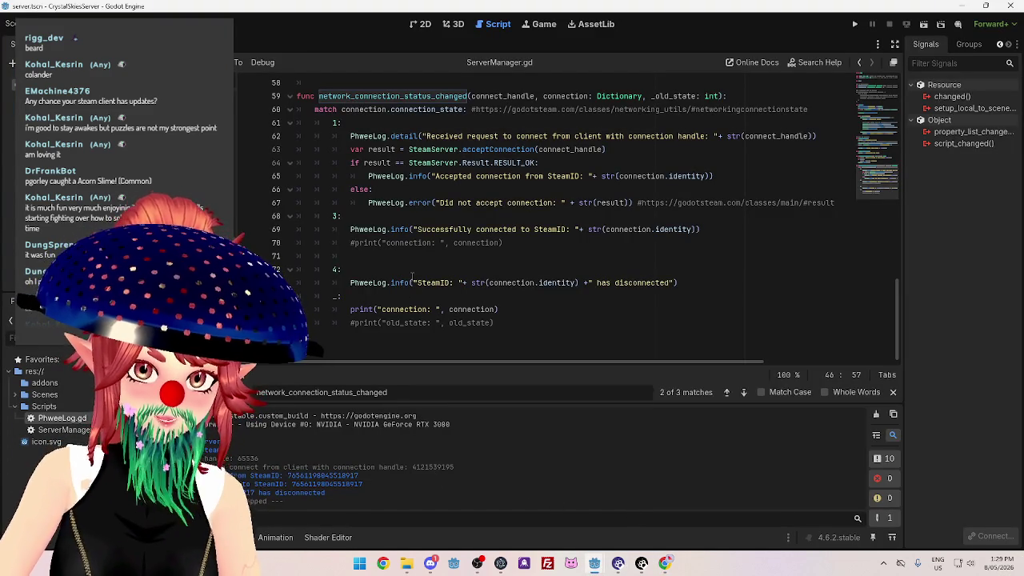
Paste print("connection: ", connection) on a new line below the case 4 disconnect log.
{"action": "left_click_drag", "start_coordinate": [498, 310], "coordinate": [346, 313]}
{"action": "key", "text": "ctrl+c"}
{"action": "left_click", "coordinate": [686, 283]}
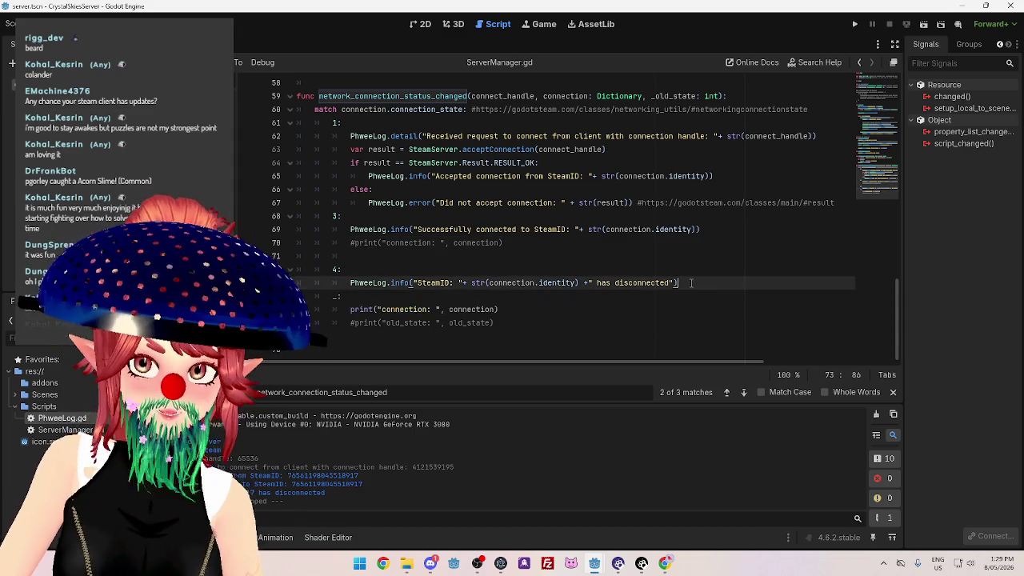
{"action": "key", "text": "Return"}
{"action": "key", "text": "ctrl+v"}
{"action": "left_click", "coordinate": [541, 314]}
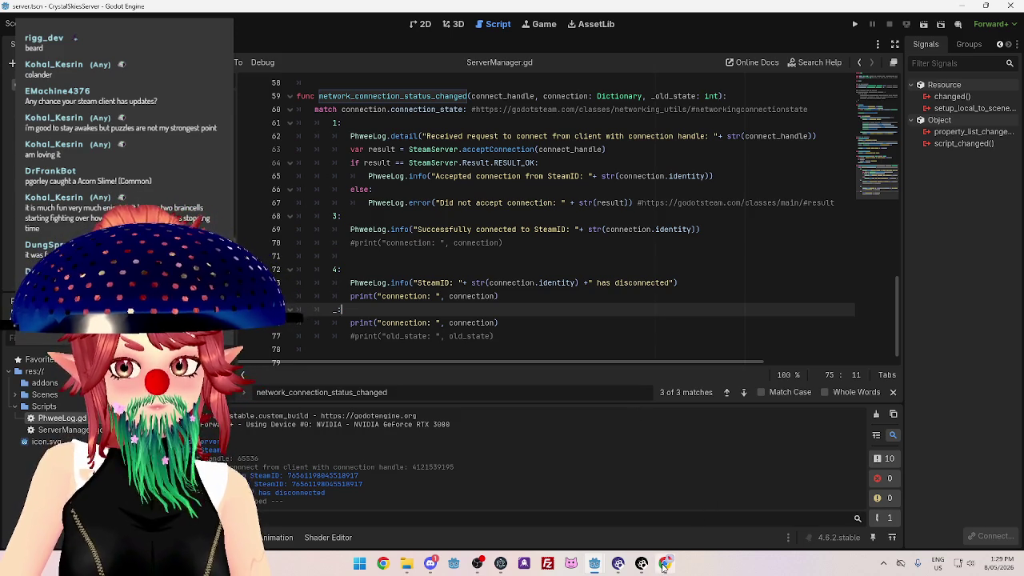
{"action": "mouse_move", "coordinate": [662, 567]}
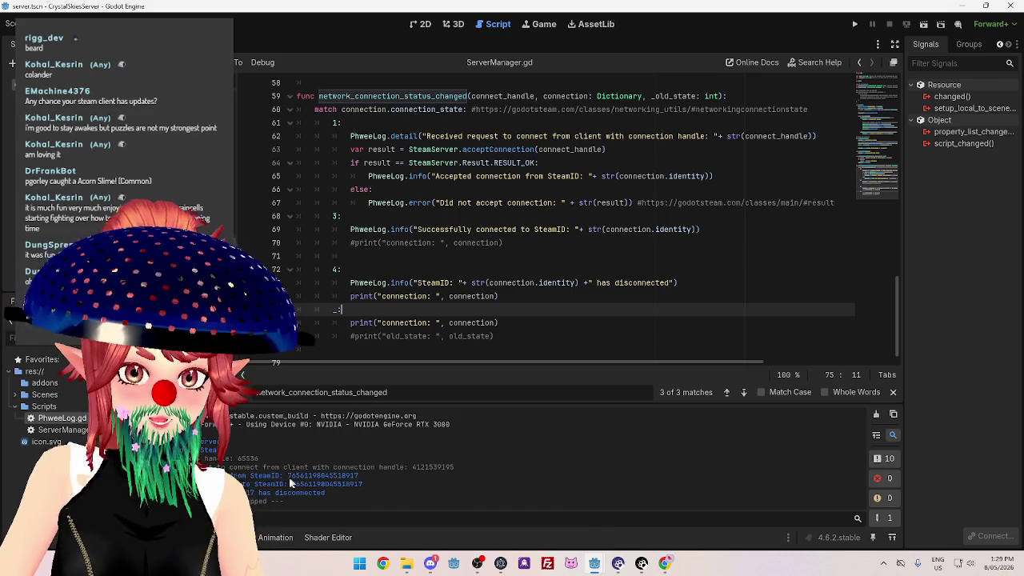
{"action": "left_click_drag", "start_coordinate": [288, 477], "coordinate": [360, 480]}
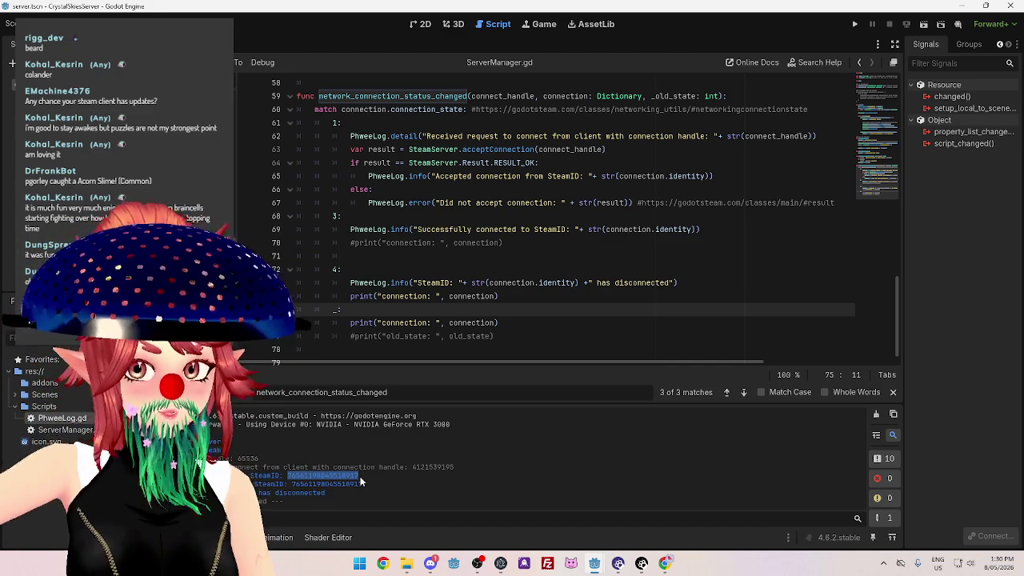
{"action": "mouse_move", "coordinate": [602, 569]}
{"action": "left_click", "coordinate": [647, 481]}
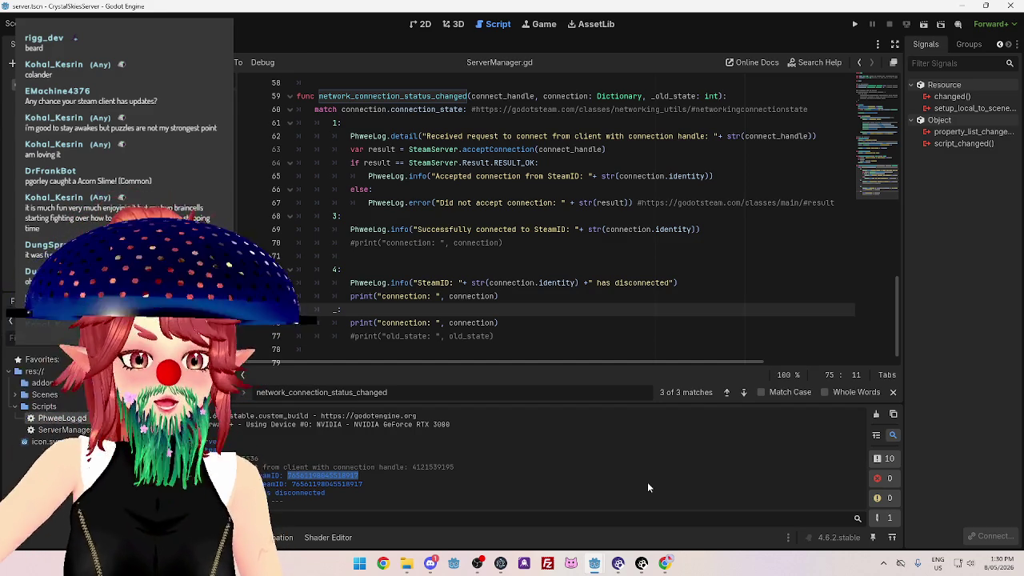
{"action": "left_click", "coordinate": [663, 563]}
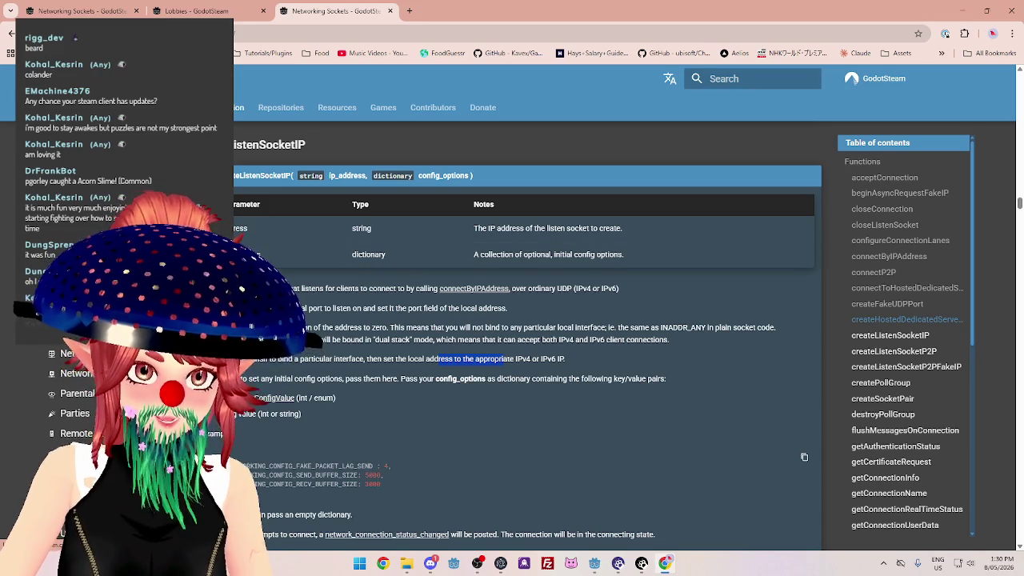
Read the createSocketPair entry, highlighting its connected-state and loopback notes and the Nagle explanation.
{"action": "scroll", "coordinate": [344, 410], "scroll_direction": "down", "scroll_amount": 15}
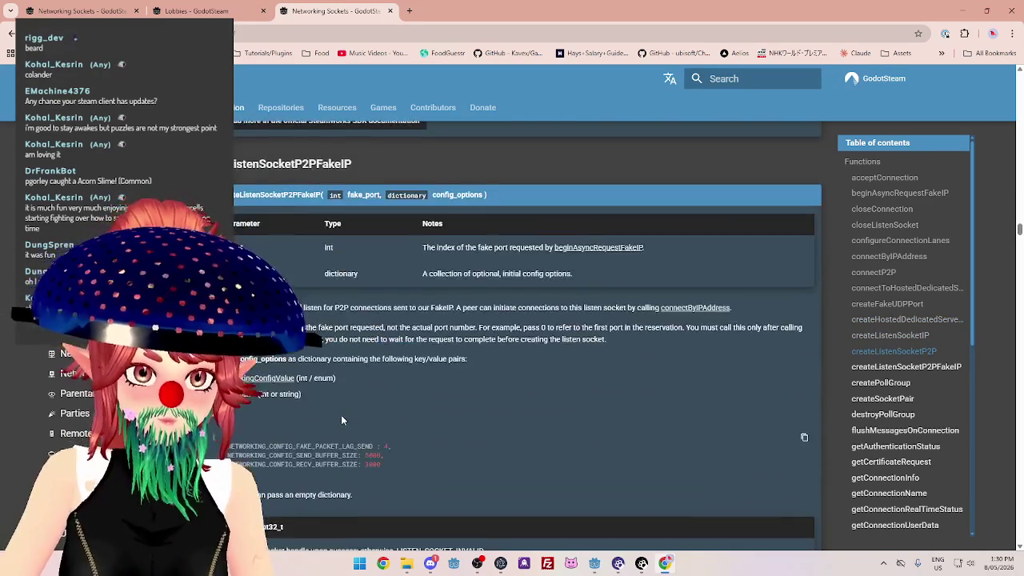
{"action": "scroll", "coordinate": [340, 414], "scroll_direction": "down", "scroll_amount": 4}
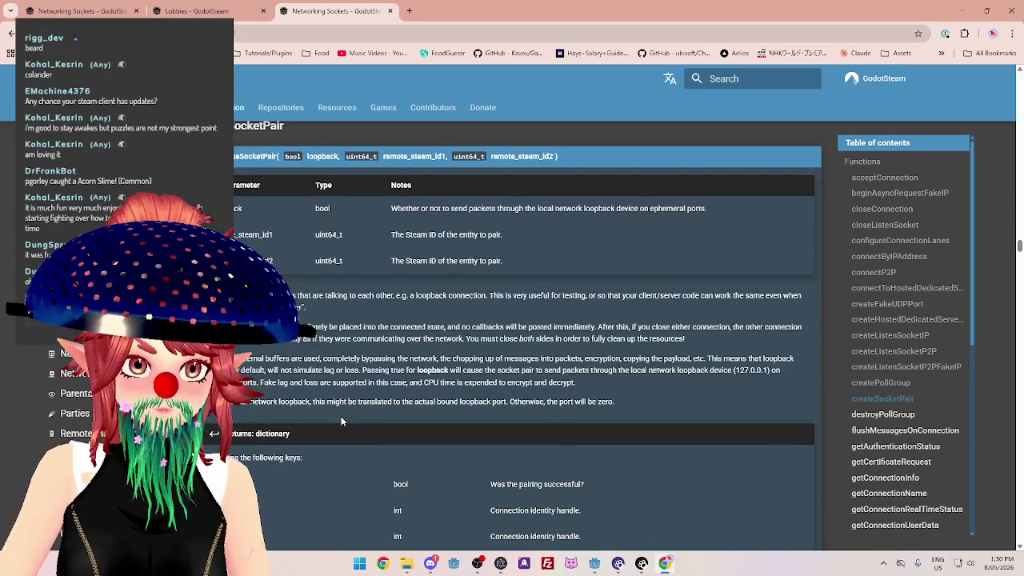
{"action": "scroll", "coordinate": [340, 416], "scroll_direction": "up", "scroll_amount": 1}
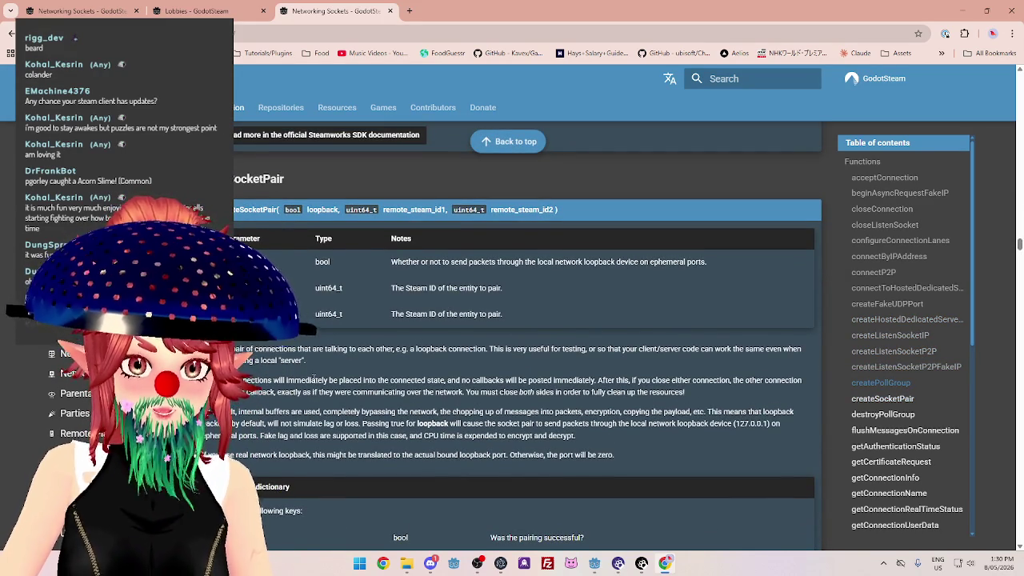
{"action": "left_click_drag", "start_coordinate": [373, 346], "coordinate": [612, 348]}
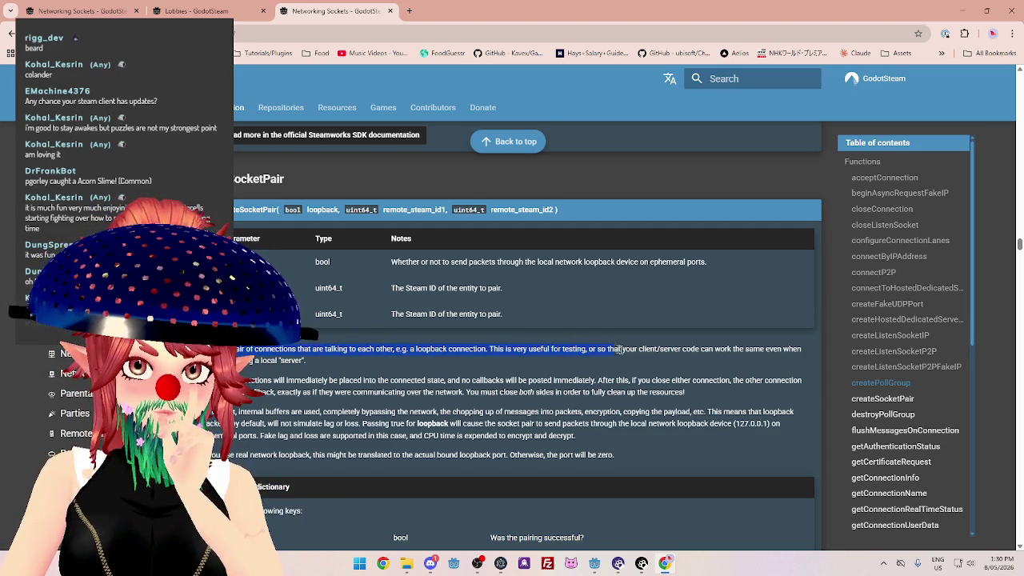
{"action": "left_click_drag", "start_coordinate": [240, 379], "coordinate": [287, 379]}
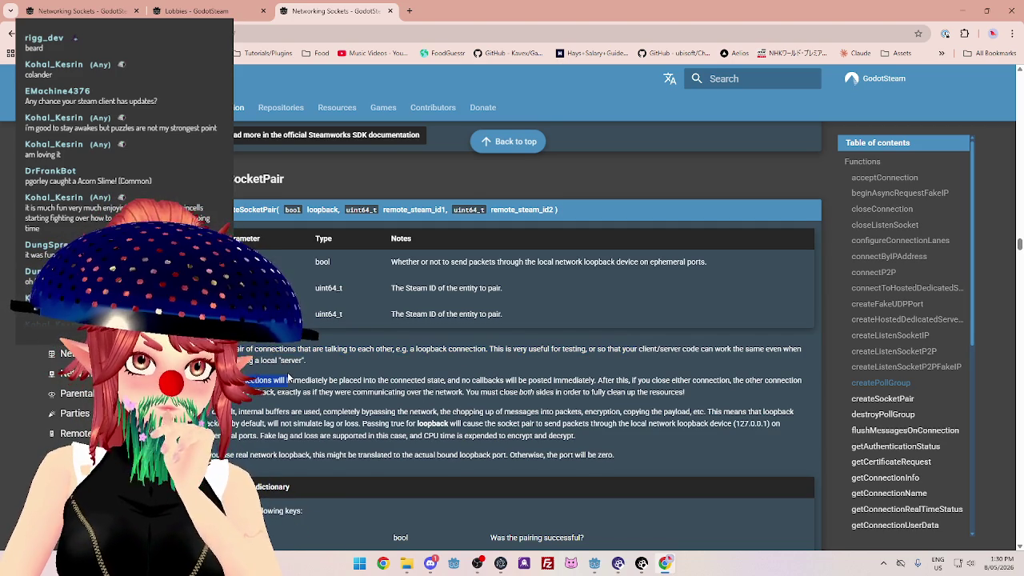
{"action": "left_click_drag", "start_coordinate": [290, 377], "coordinate": [448, 382]}
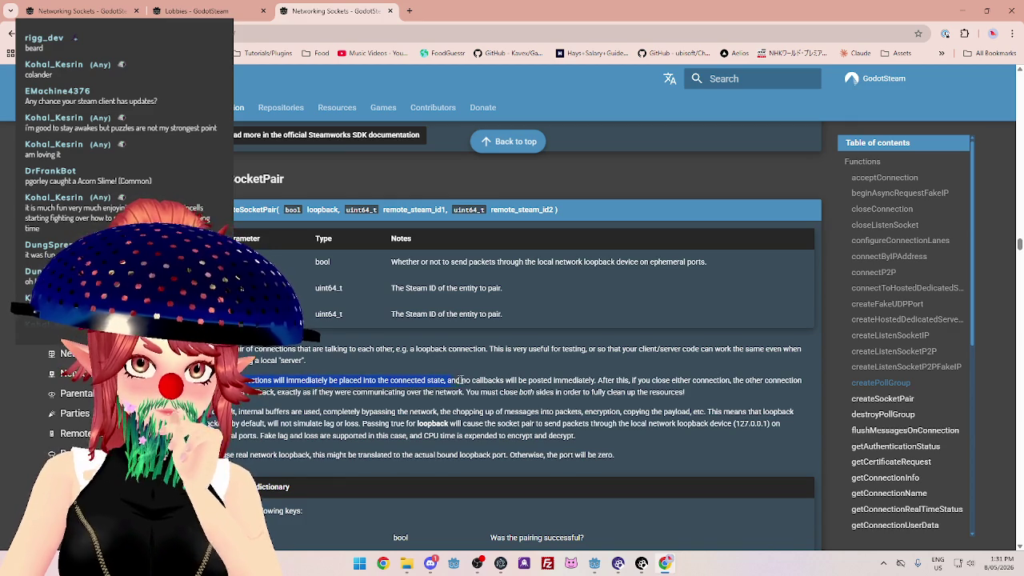
{"action": "mouse_move", "coordinate": [362, 423]}
{"action": "left_mouse_down"}
{"action": "mouse_move", "coordinate": [288, 411]}
{"action": "mouse_move", "coordinate": [389, 423]}
{"action": "left_mouse_up"}
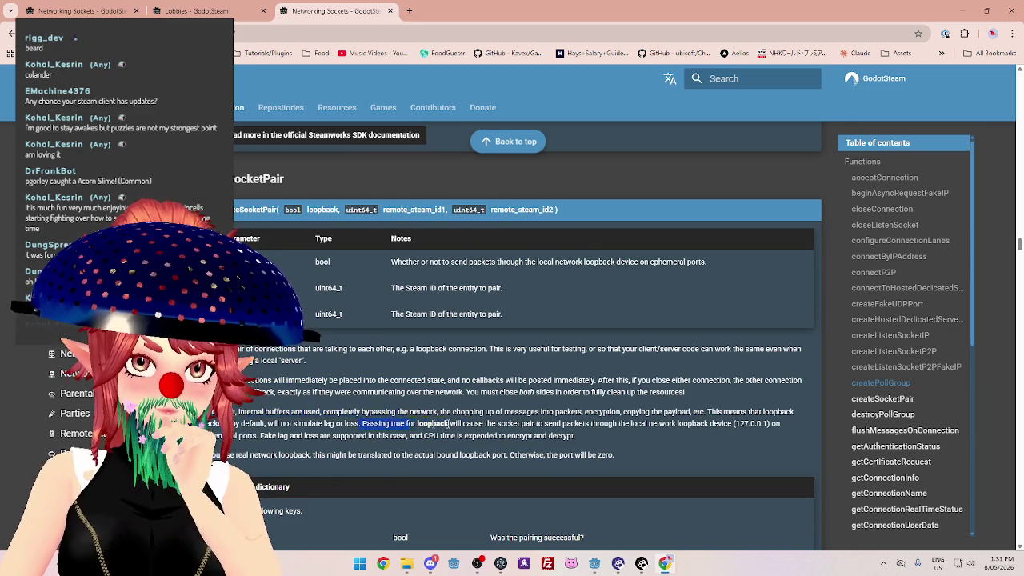
{"action": "scroll", "coordinate": [456, 438], "scroll_direction": "down", "scroll_amount": 6}
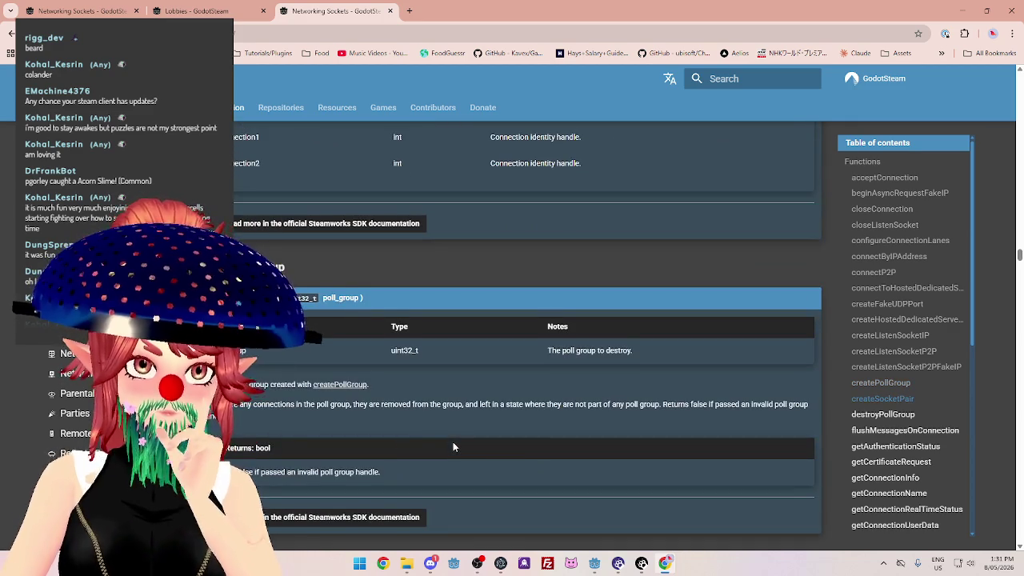
{"action": "scroll", "coordinate": [453, 447], "scroll_direction": "down", "scroll_amount": 5}
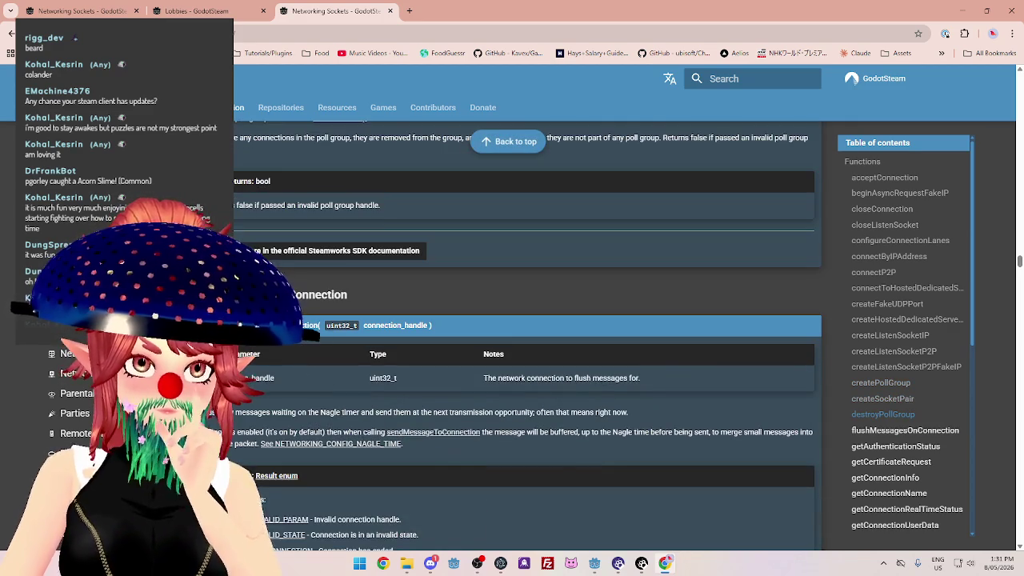
{"action": "scroll", "coordinate": [496, 360], "scroll_direction": "down", "scroll_amount": 2}
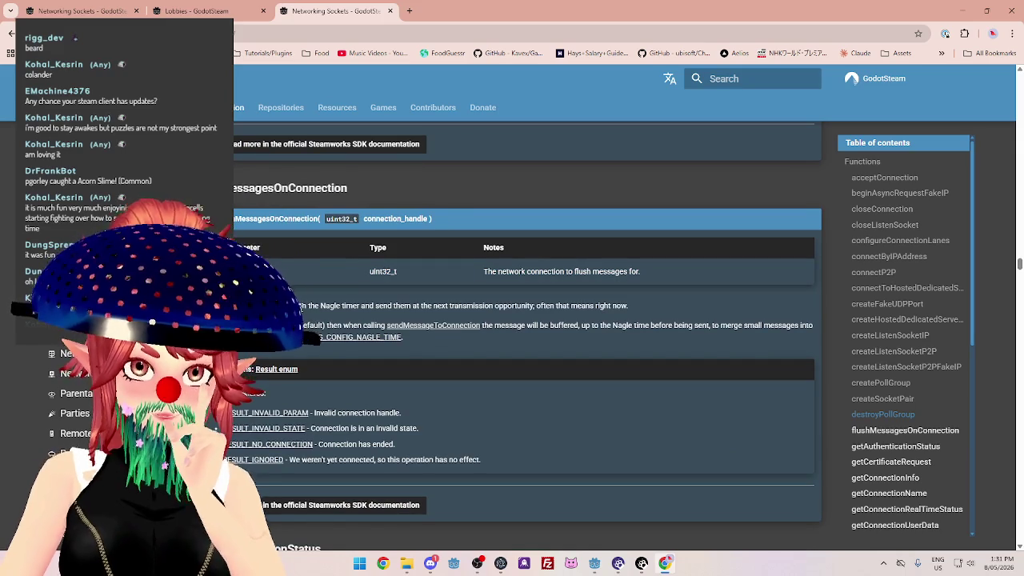
{"action": "left_click_drag", "start_coordinate": [239, 306], "coordinate": [606, 305]}
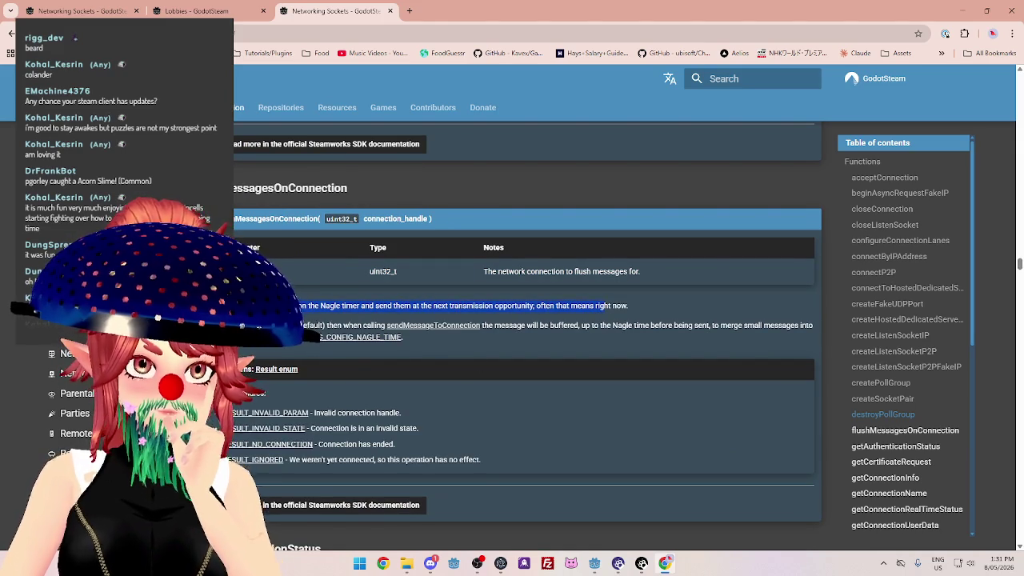
Read on to getCertificateRequest, highlighting the blob-passing and application-provisioning notes.
{"action": "scroll", "coordinate": [606, 306], "scroll_direction": "down", "scroll_amount": 5}
{"action": "scroll", "coordinate": [606, 306], "scroll_direction": "down", "scroll_amount": 1}
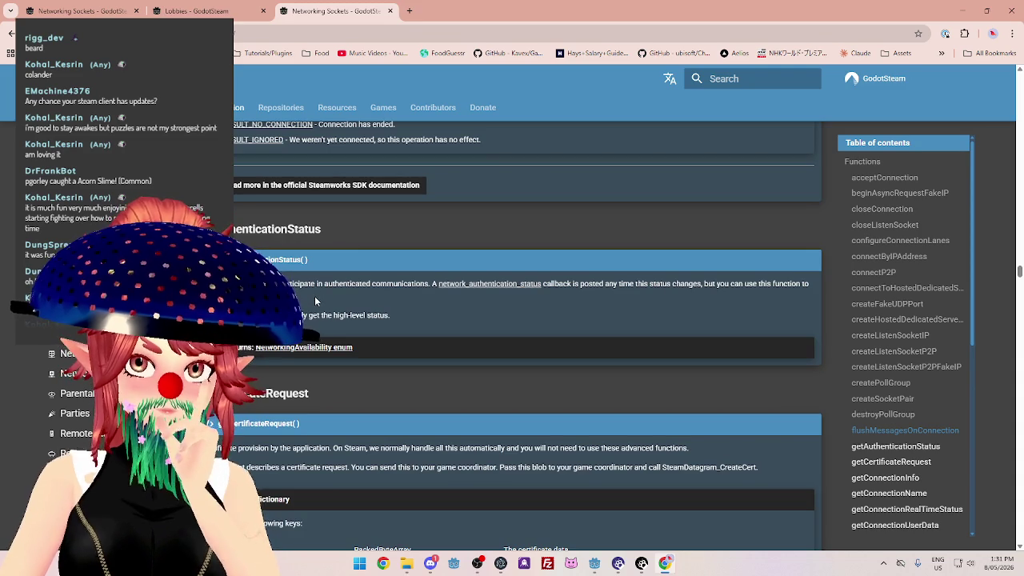
{"action": "scroll", "coordinate": [311, 300], "scroll_direction": "down", "scroll_amount": 2}
{"action": "scroll", "coordinate": [306, 369], "scroll_direction": "down", "scroll_amount": 1}
{"action": "left_click_drag", "start_coordinate": [240, 287], "coordinate": [448, 288]}
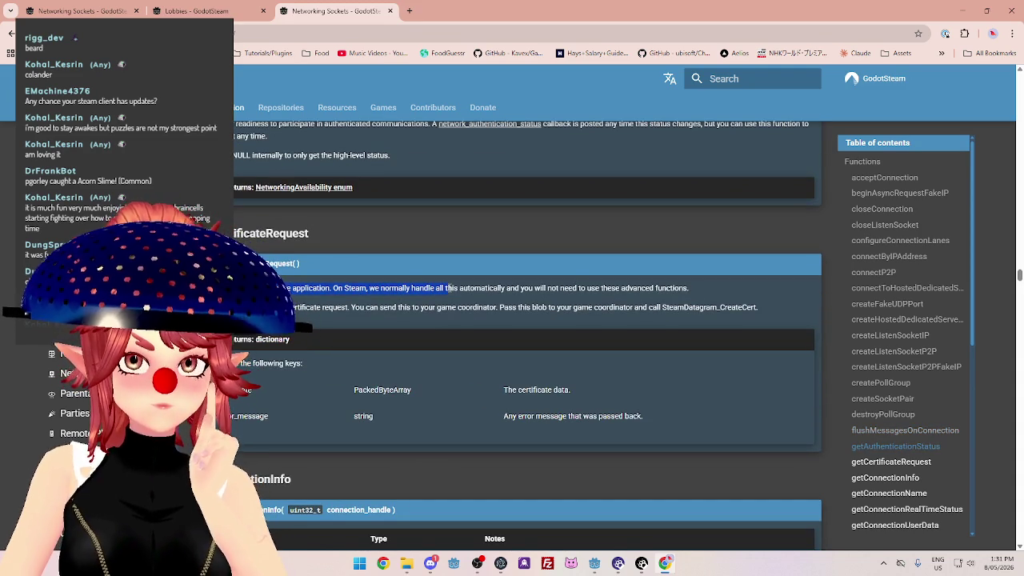
{"action": "left_click", "coordinate": [448, 288]}
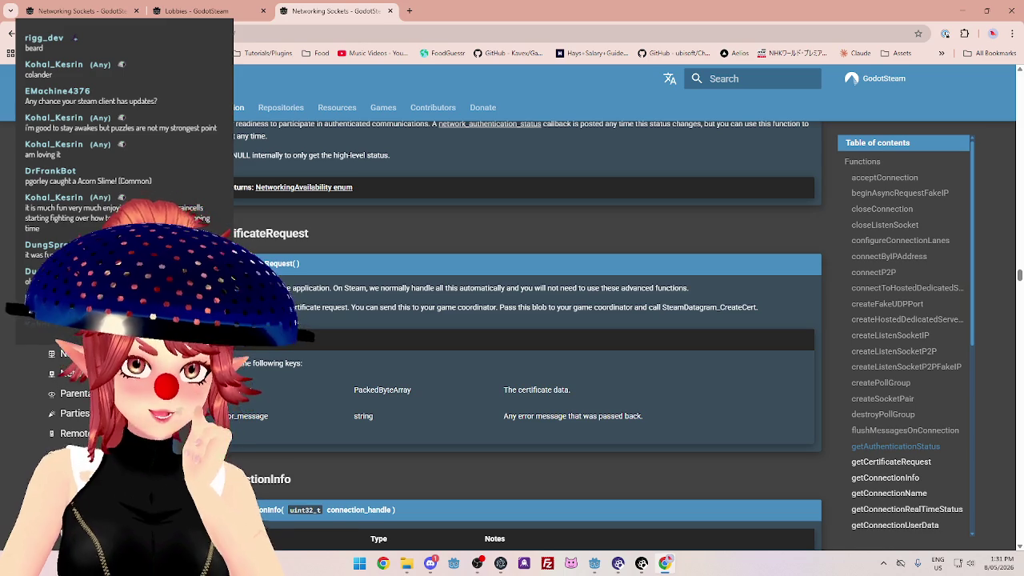
{"action": "left_click_drag", "start_coordinate": [344, 289], "coordinate": [654, 290]}
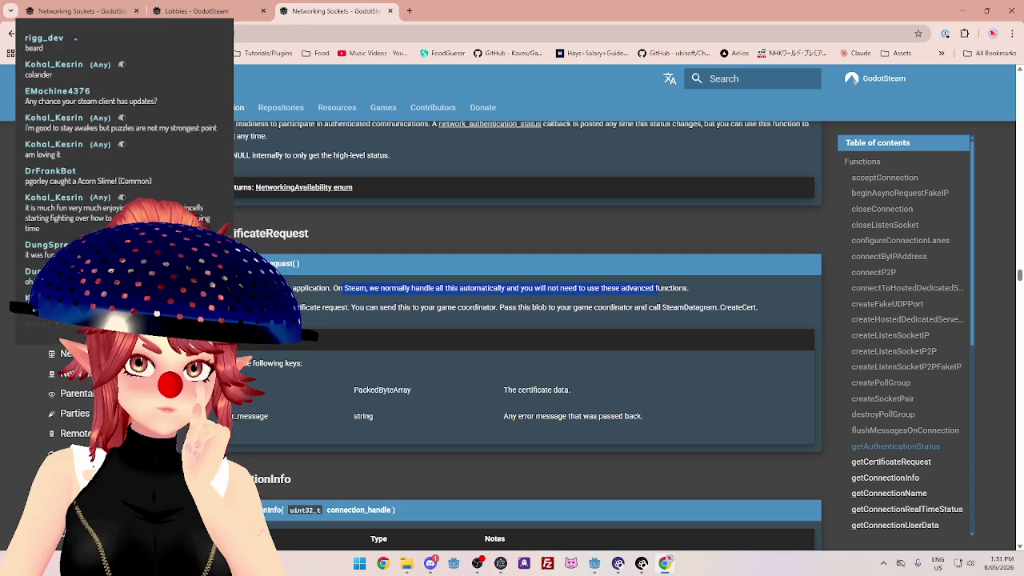
{"action": "left_click", "coordinate": [656, 290]}
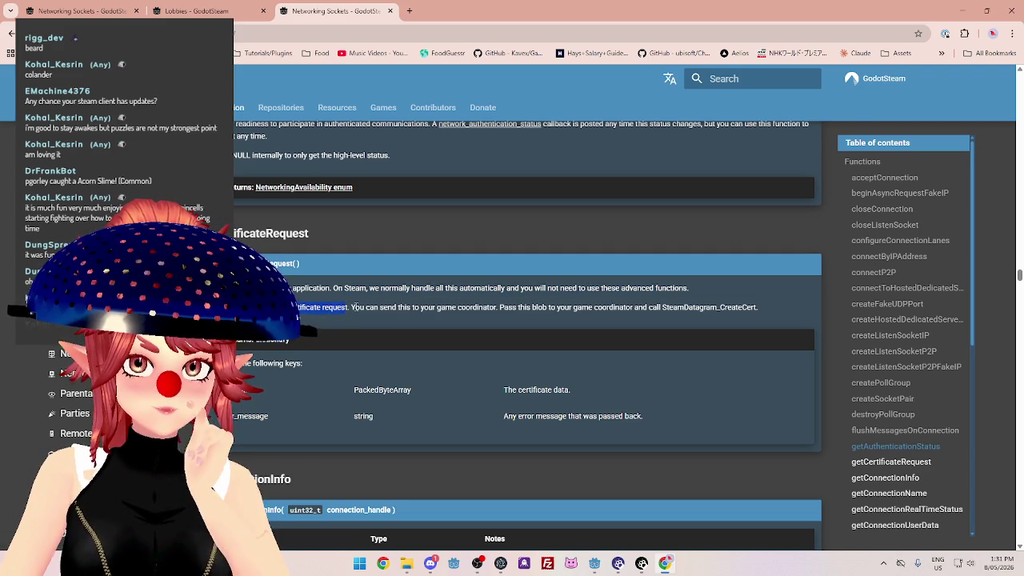
{"action": "left_click_drag", "start_coordinate": [516, 309], "coordinate": [584, 316]}
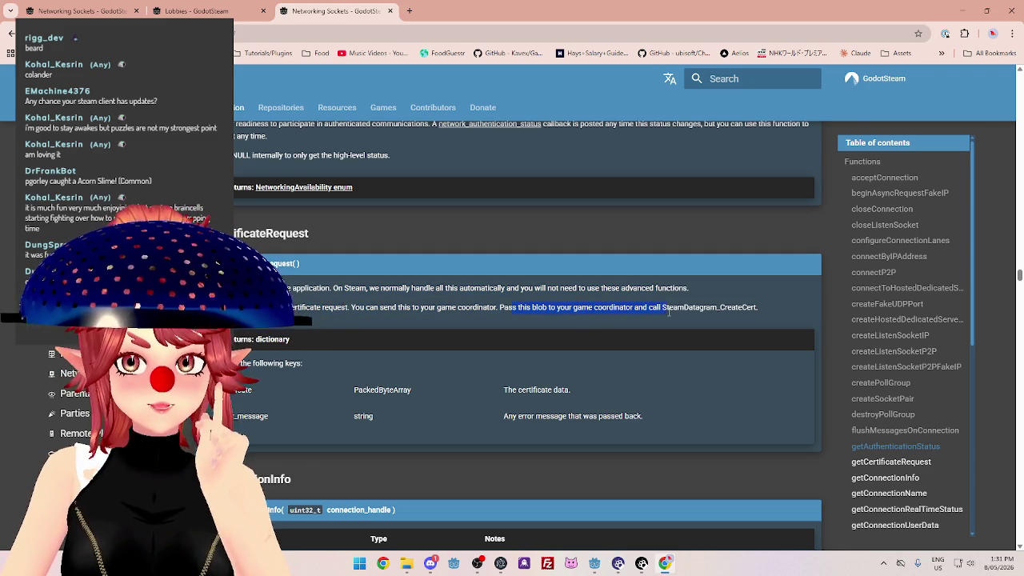
{"action": "scroll", "coordinate": [329, 325], "scroll_direction": "up", "scroll_amount": 1}
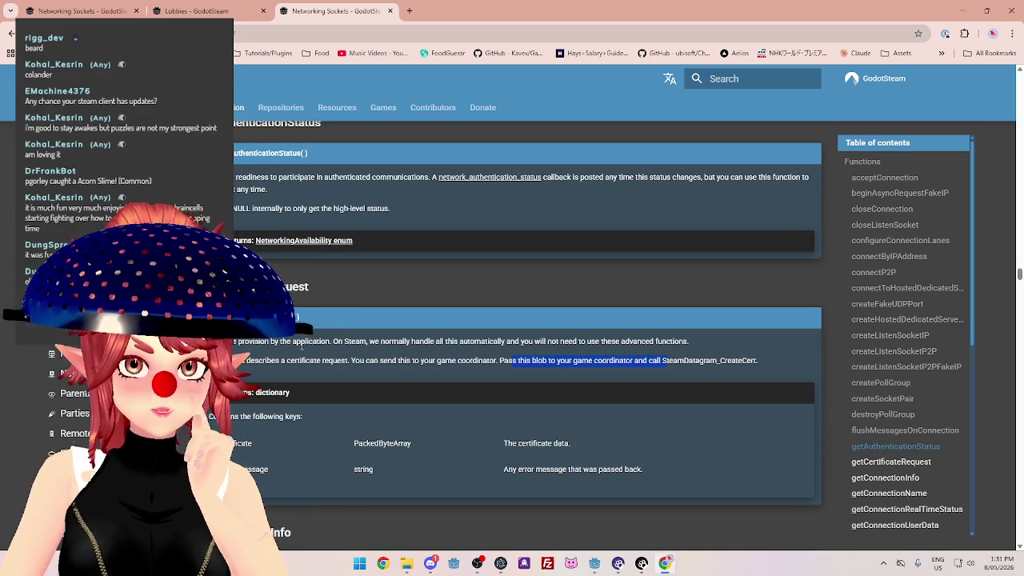
{"action": "double_click", "coordinate": [255, 342]}
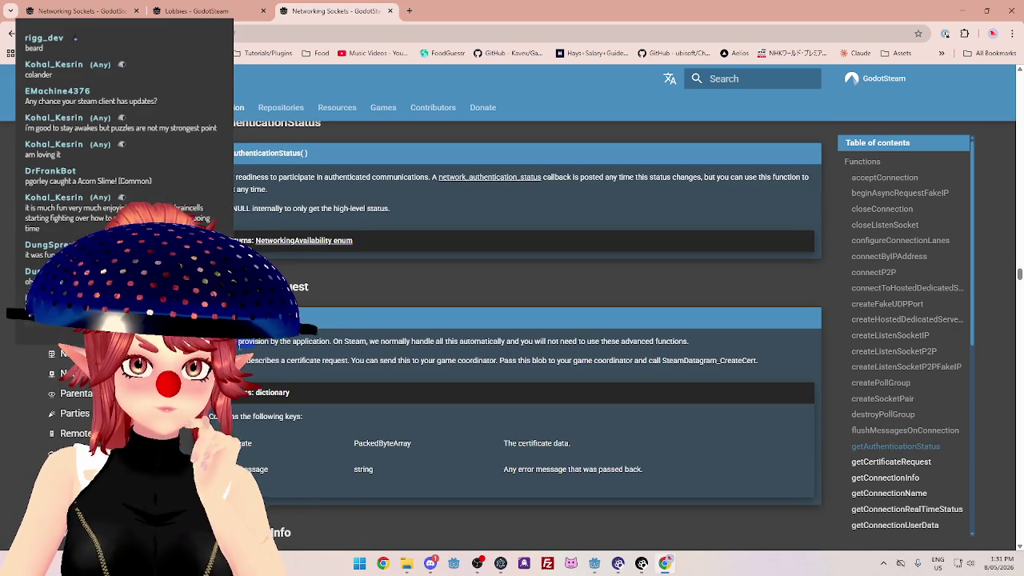
{"action": "left_click_drag", "start_coordinate": [263, 342], "coordinate": [430, 342]}
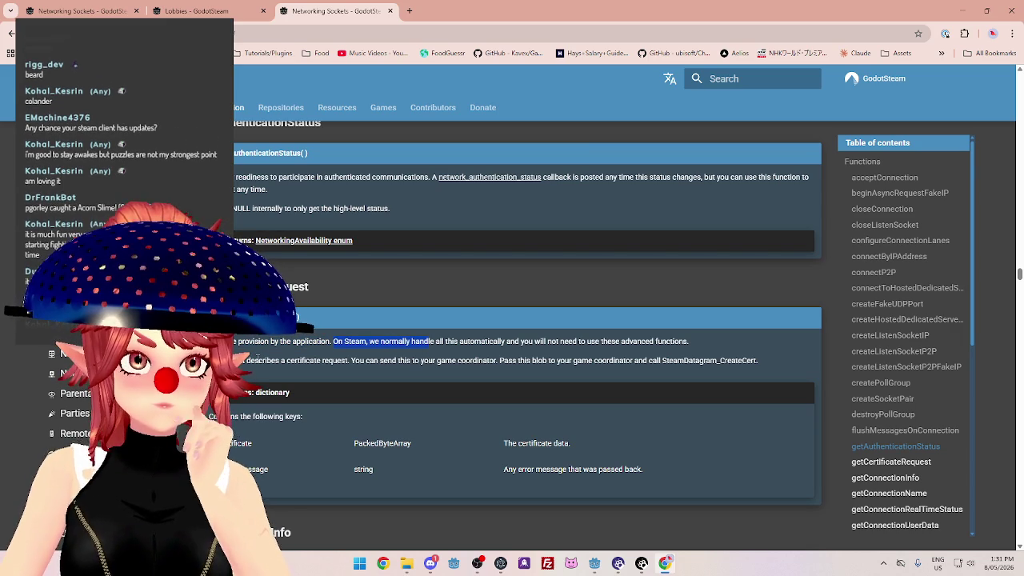
{"action": "left_click_drag", "start_coordinate": [245, 360], "coordinate": [312, 361]}
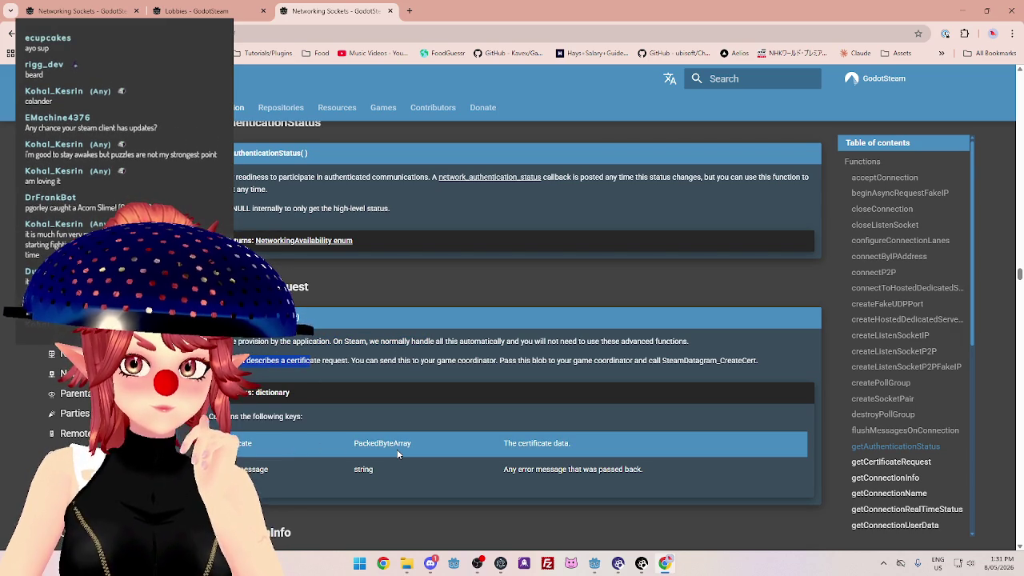
{"action": "left_click_drag", "start_coordinate": [309, 361], "coordinate": [411, 360]}
{"action": "scroll", "coordinate": [400, 368], "scroll_direction": "down", "scroll_amount": 2}
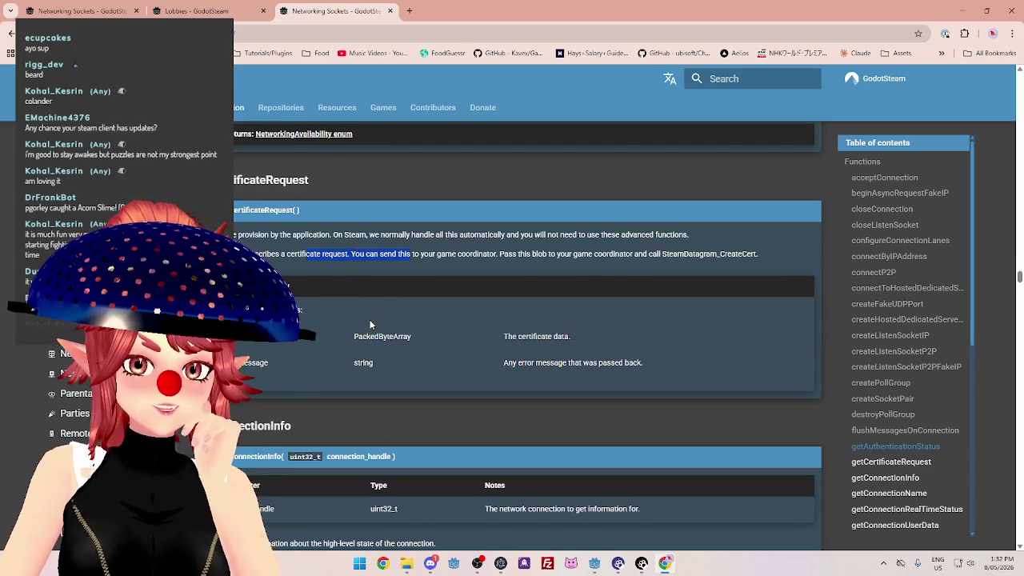
Scroll the Networking Sockets reference past getConnectionInfo and the connection functions toward receiveMessagesOnConnection.
{"action": "scroll", "coordinate": [369, 320], "scroll_direction": "down", "scroll_amount": 3}
{"action": "scroll", "coordinate": [369, 321], "scroll_direction": "down", "scroll_amount": 1}
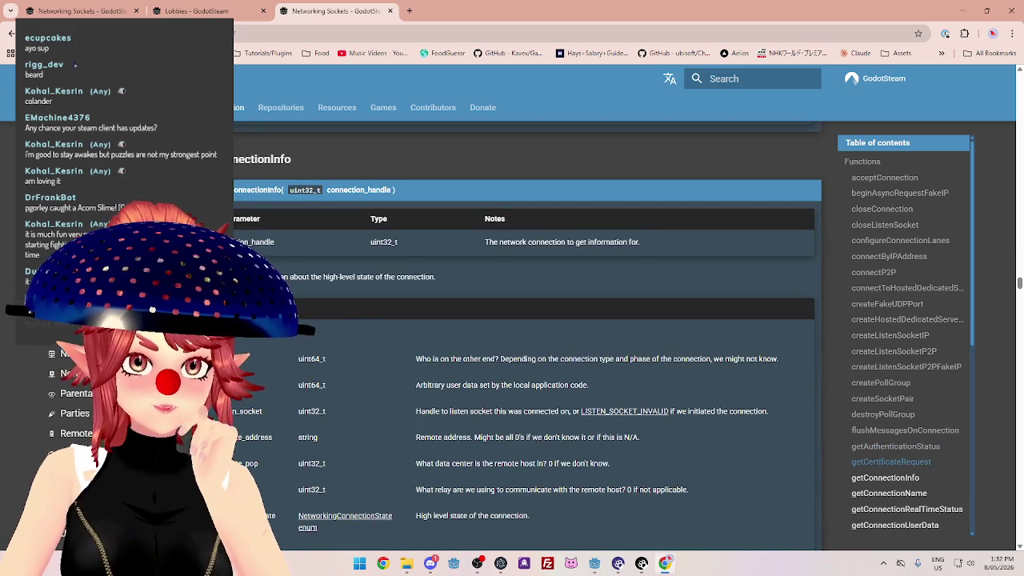
{"action": "scroll", "coordinate": [313, 277], "scroll_direction": "down", "scroll_amount": 1}
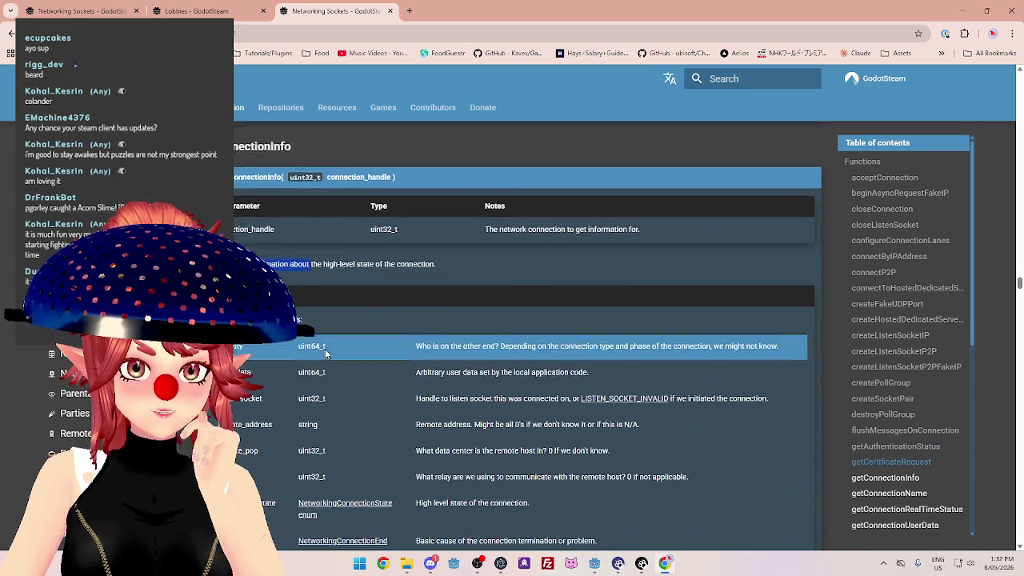
{"action": "scroll", "coordinate": [314, 277], "scroll_direction": "up", "scroll_amount": 1}
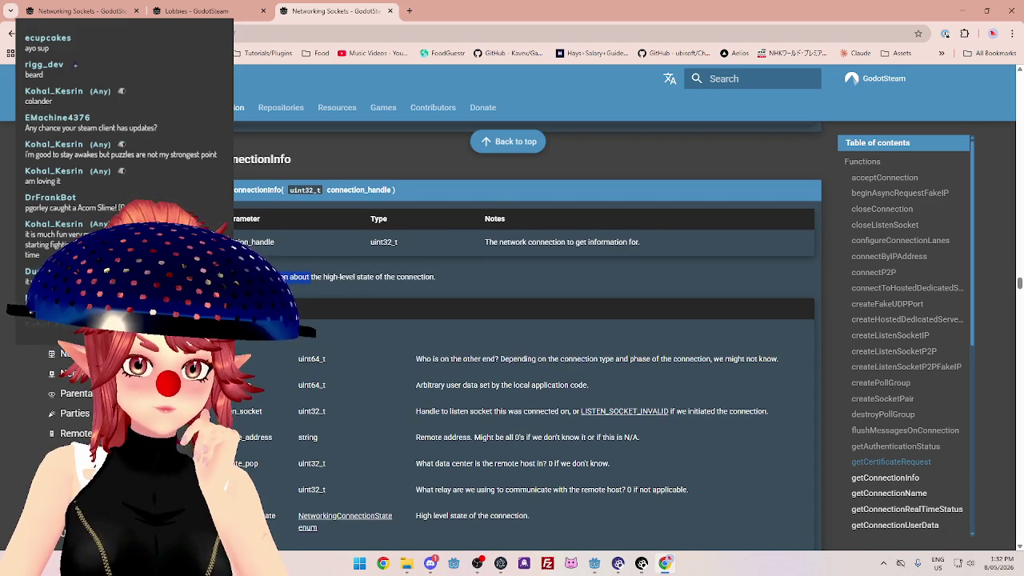
{"action": "scroll", "coordinate": [520, 320], "scroll_direction": "down", "scroll_amount": 3}
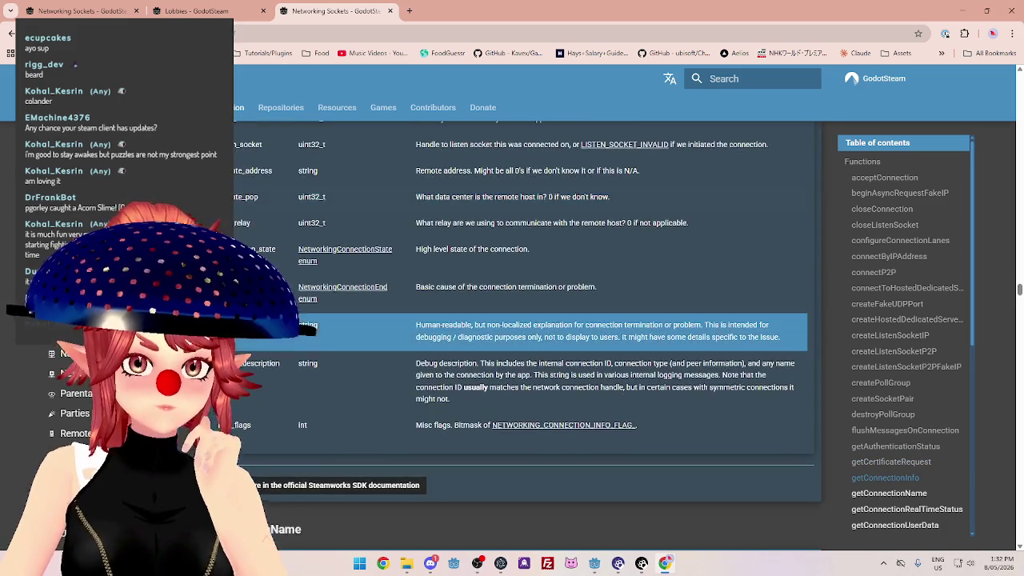
{"action": "scroll", "coordinate": [520, 336], "scroll_direction": "down", "scroll_amount": 3}
{"action": "scroll", "coordinate": [520, 336], "scroll_direction": "down", "scroll_amount": 3}
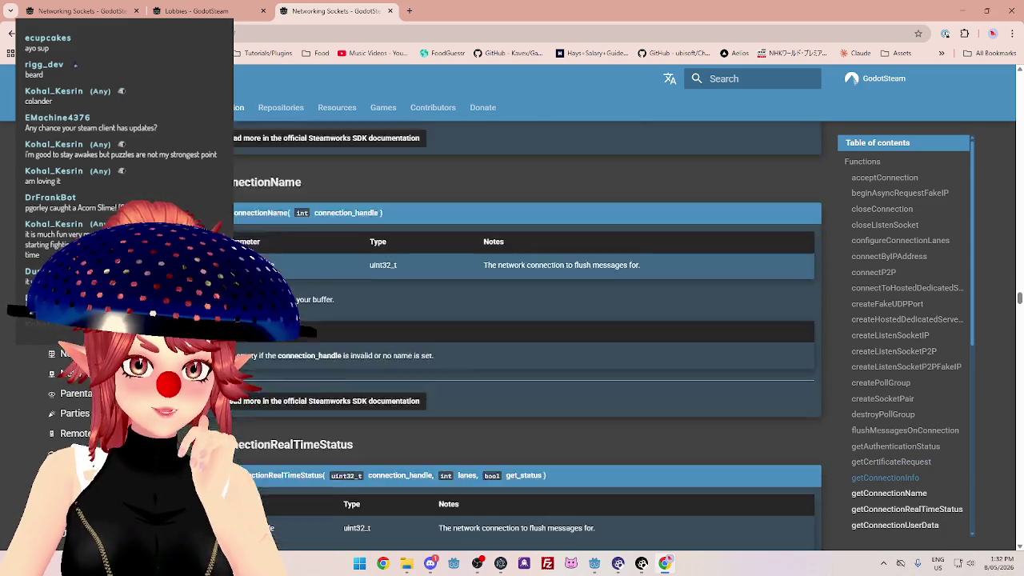
{"action": "scroll", "coordinate": [520, 336], "scroll_direction": "down", "scroll_amount": 15}
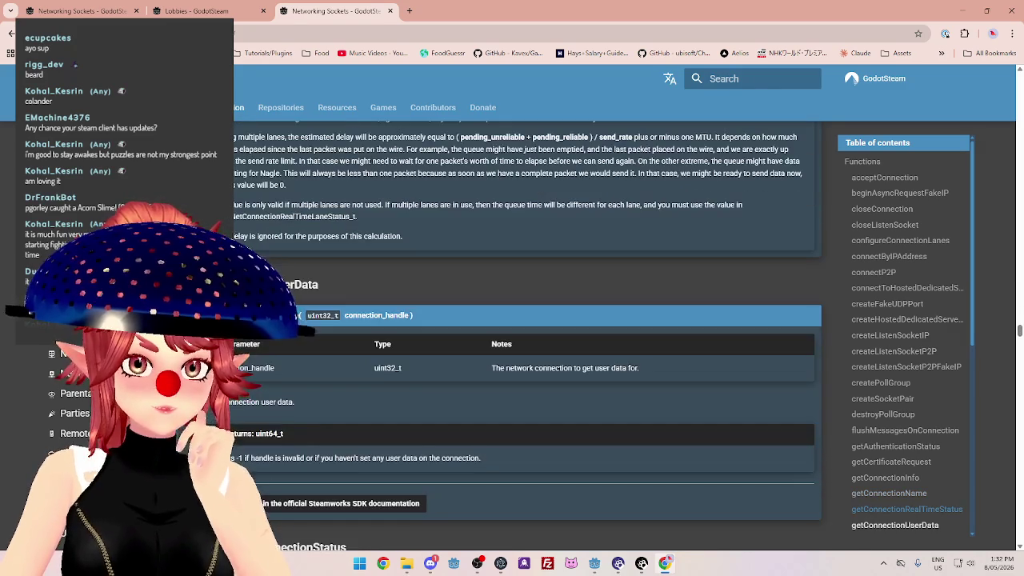
{"action": "scroll", "coordinate": [520, 335], "scroll_direction": "down", "scroll_amount": 3}
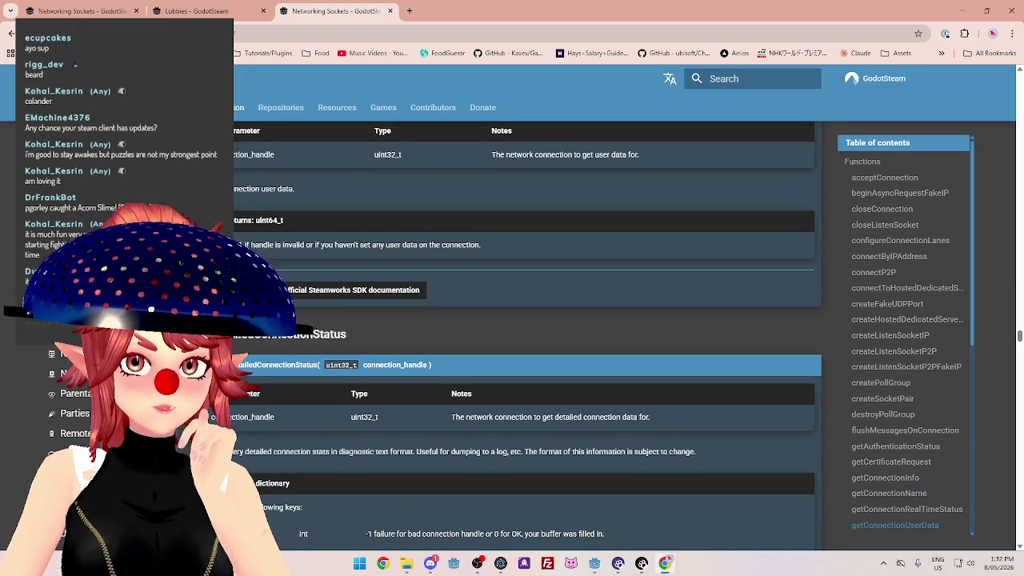
{"action": "scroll", "coordinate": [311, 330], "scroll_direction": "down", "scroll_amount": 5}
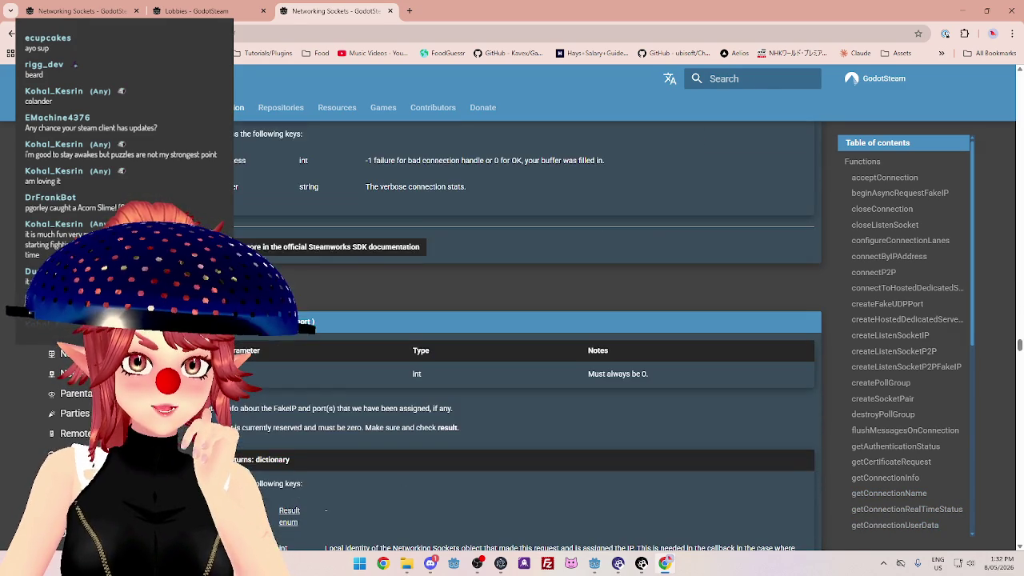
{"action": "scroll", "coordinate": [310, 327], "scroll_direction": "down", "scroll_amount": 5}
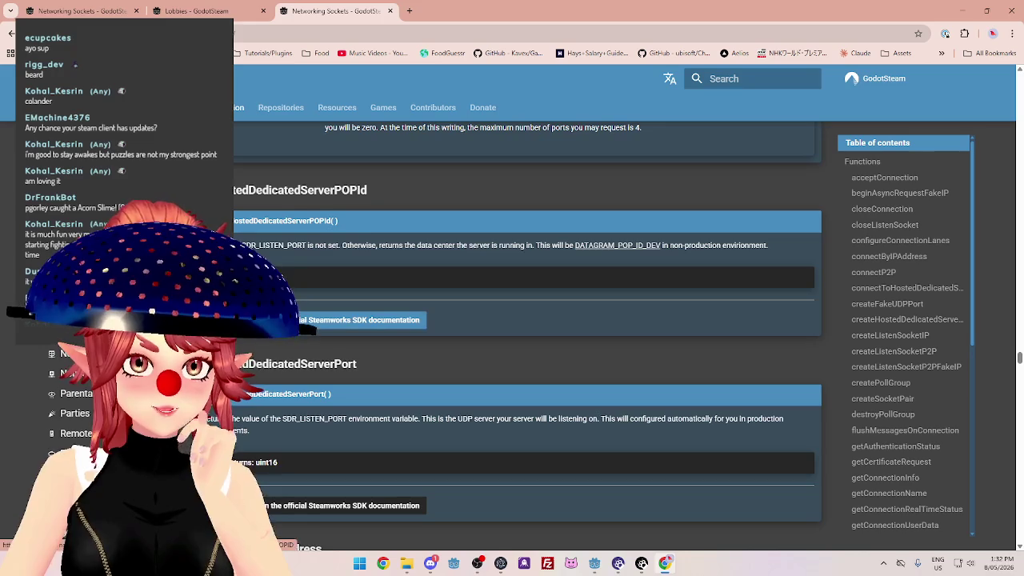
{"action": "scroll", "coordinate": [310, 327], "scroll_direction": "down", "scroll_amount": 1}
{"action": "scroll", "coordinate": [310, 326], "scroll_direction": "down", "scroll_amount": 4}
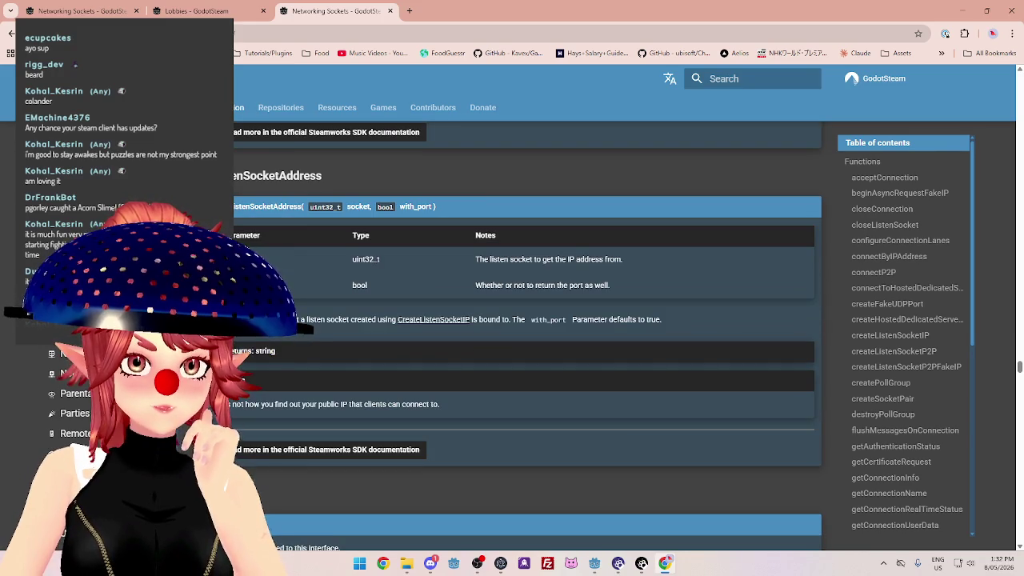
{"action": "scroll", "coordinate": [310, 327], "scroll_direction": "down", "scroll_amount": 6}
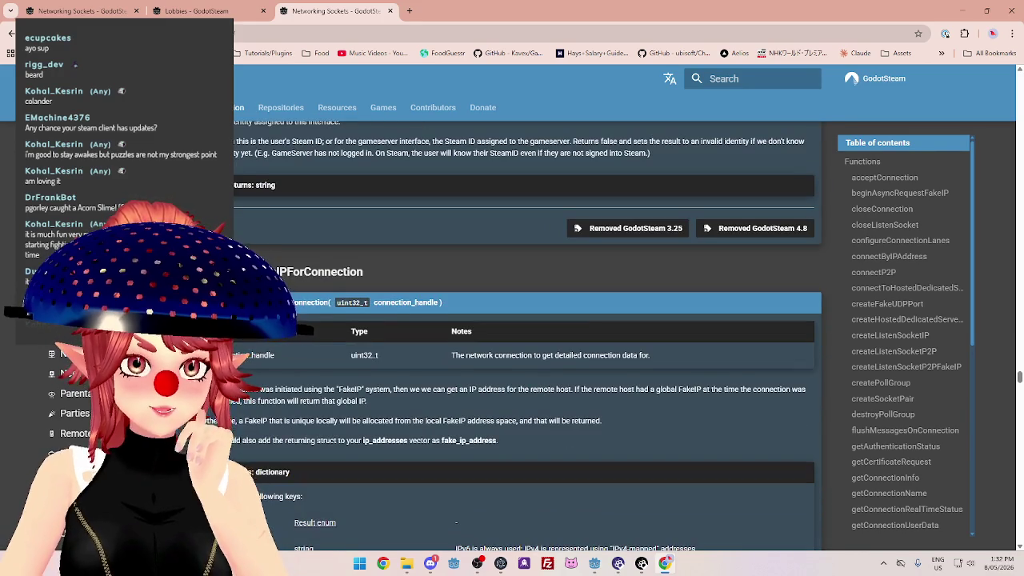
{"action": "scroll", "coordinate": [310, 326], "scroll_direction": "down", "scroll_amount": 10}
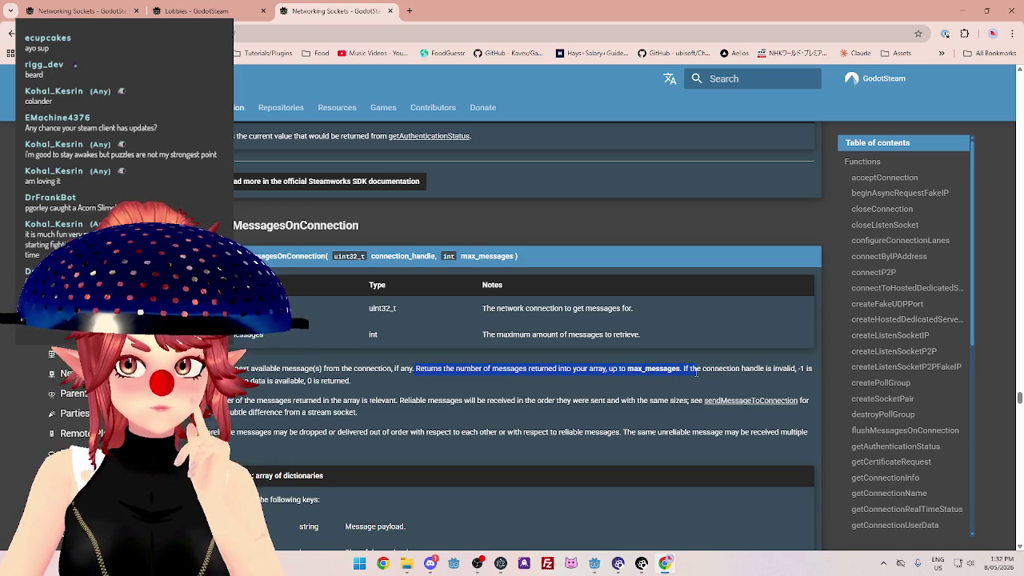
Select the sendMessages signature in the docs, then bring ServerManager.gd's editor back.
{"action": "scroll", "coordinate": [376, 391], "scroll_direction": "down", "scroll_amount": 6}
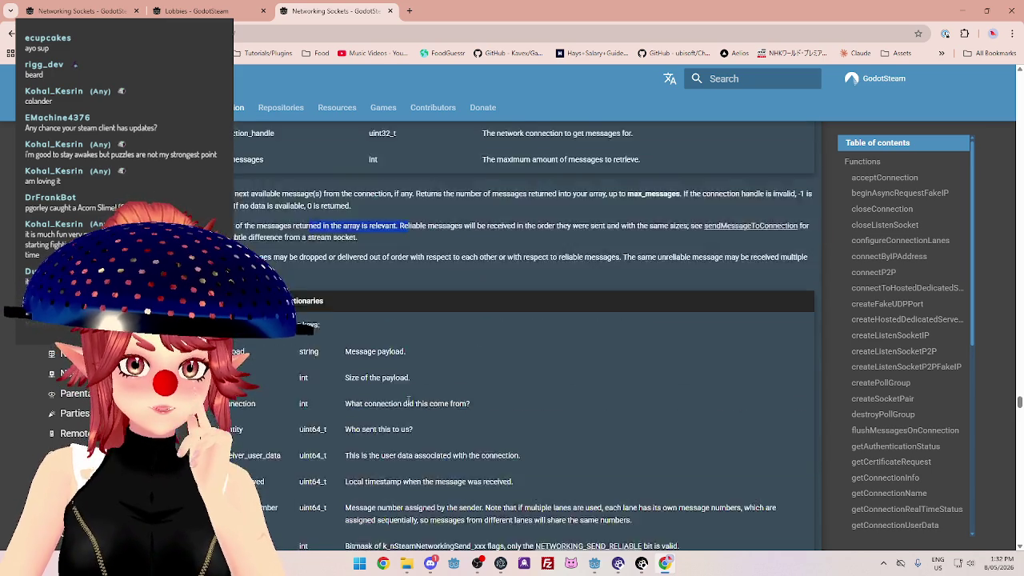
{"action": "scroll", "coordinate": [409, 405], "scroll_direction": "down", "scroll_amount": 2}
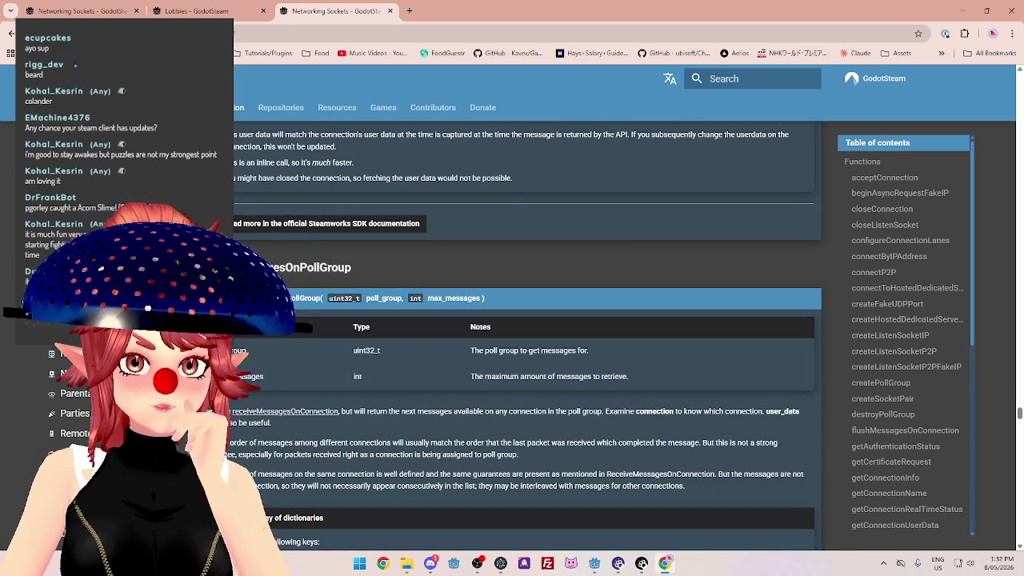
{"action": "scroll", "coordinate": [408, 405], "scroll_direction": "down", "scroll_amount": 3}
{"action": "scroll", "coordinate": [311, 328], "scroll_direction": "down", "scroll_amount": 8}
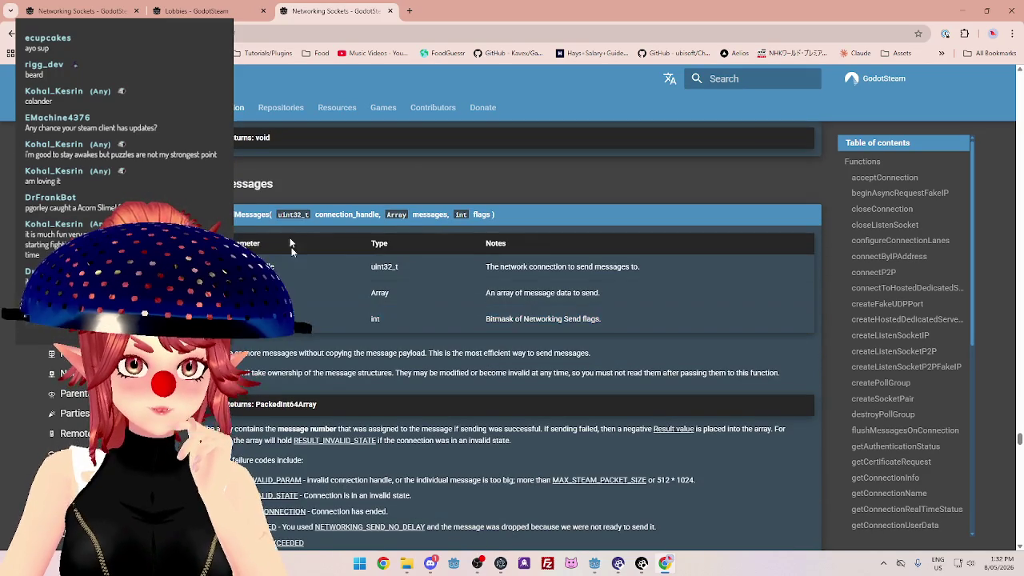
{"action": "scroll", "coordinate": [311, 328], "scroll_direction": "down", "scroll_amount": 1}
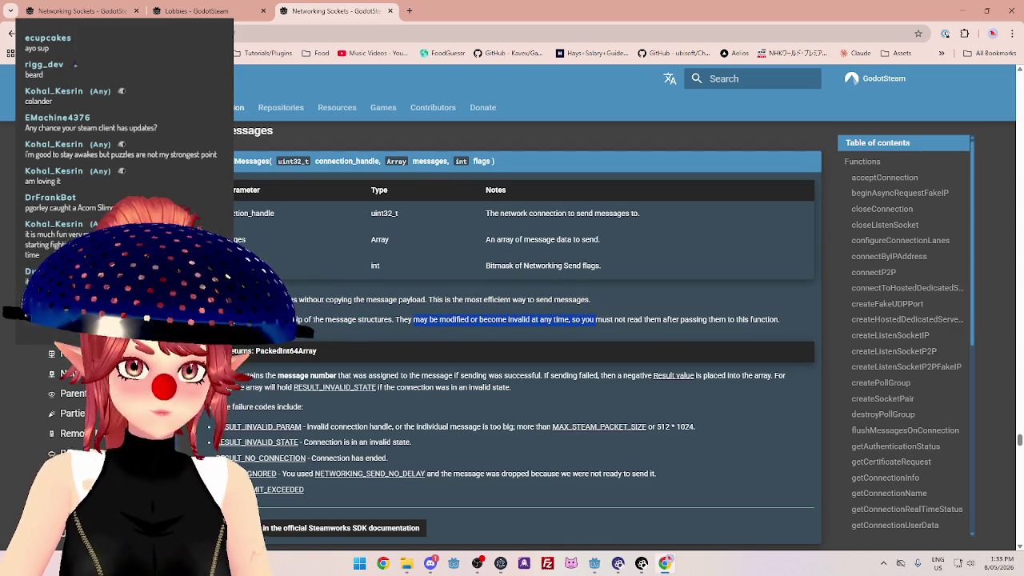
{"action": "left_click_drag", "start_coordinate": [228, 161], "coordinate": [522, 155]}
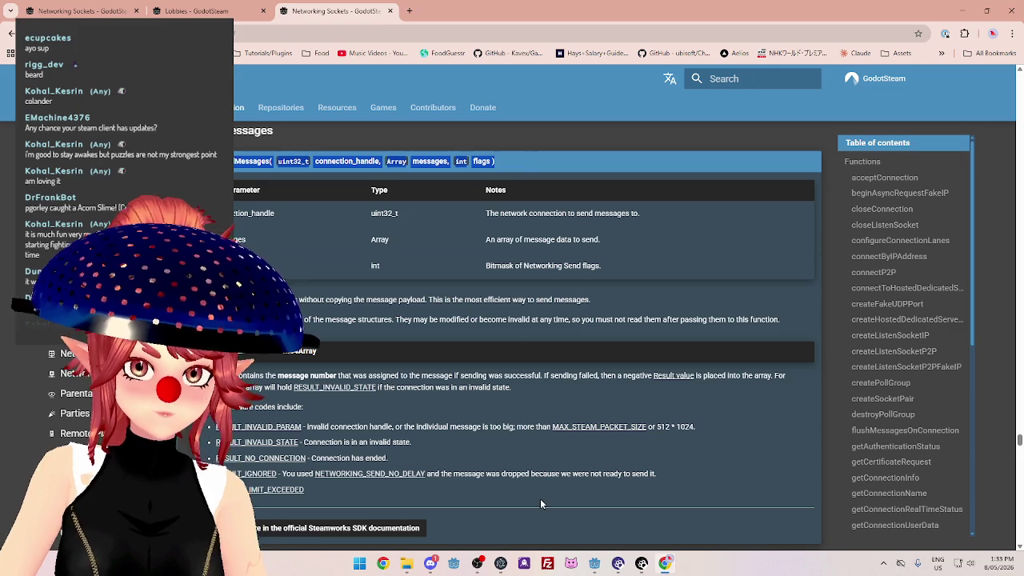
{"action": "mouse_move", "coordinate": [601, 555]}
{"action": "left_click", "coordinate": [612, 537]}
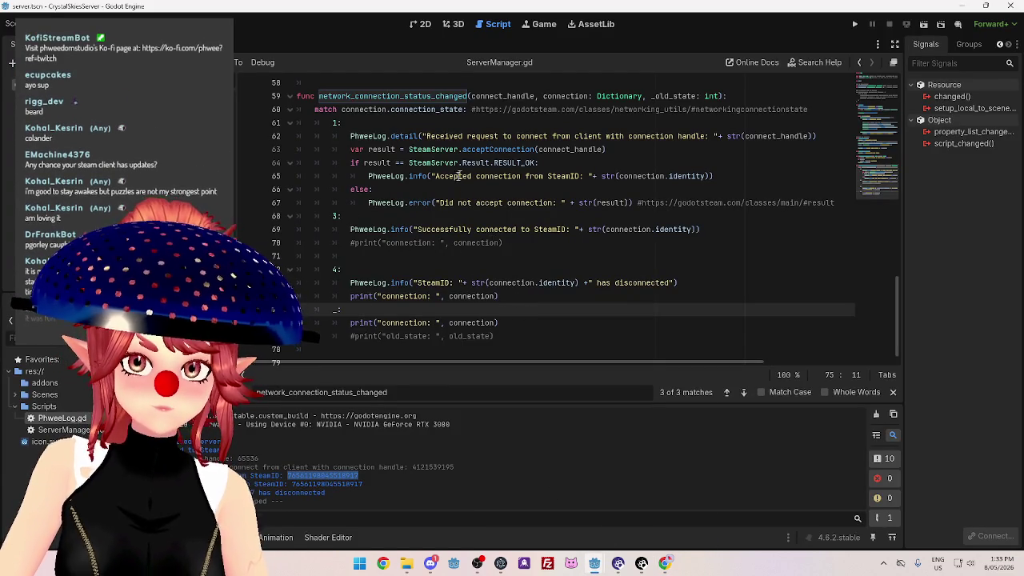
{"action": "left_click", "coordinate": [521, 246]}
{"action": "key", "text": "Return"}
{"action": "type", "text": "sendMessages( uint32_t connection_handle, Array messages, int flags )"}
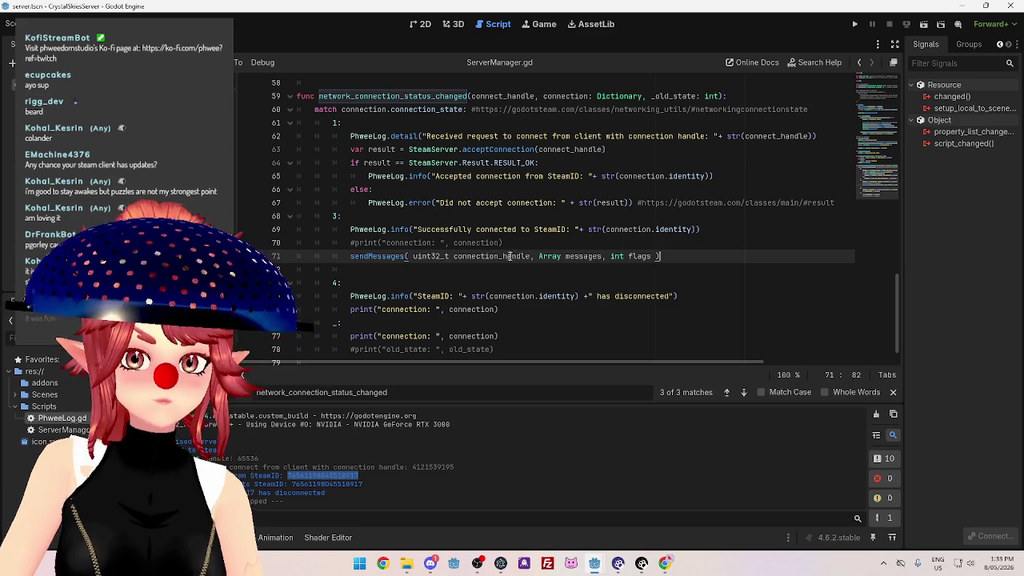
{"action": "left_click", "coordinate": [351, 256]}
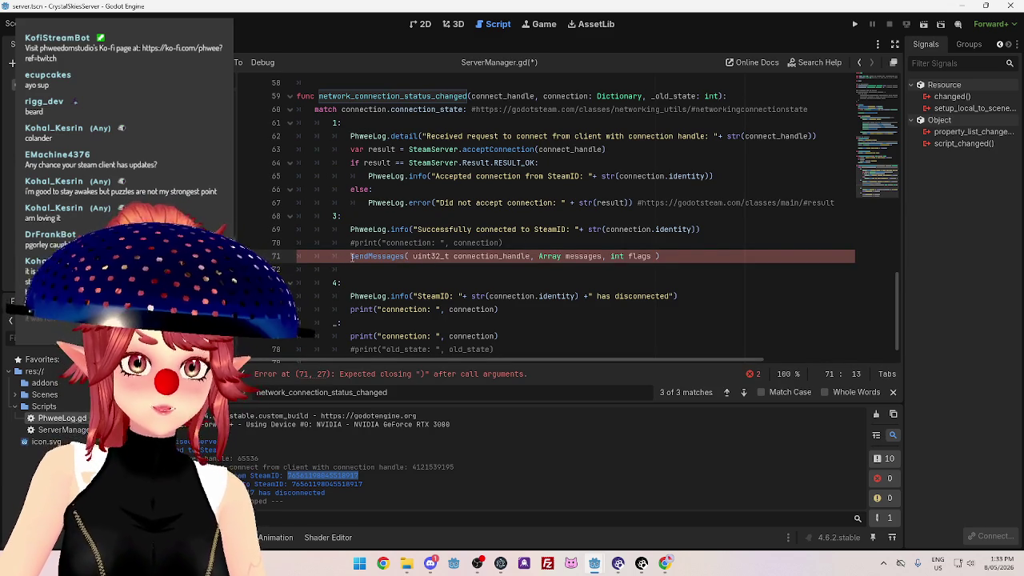
{"action": "type", "text": "Steam."}
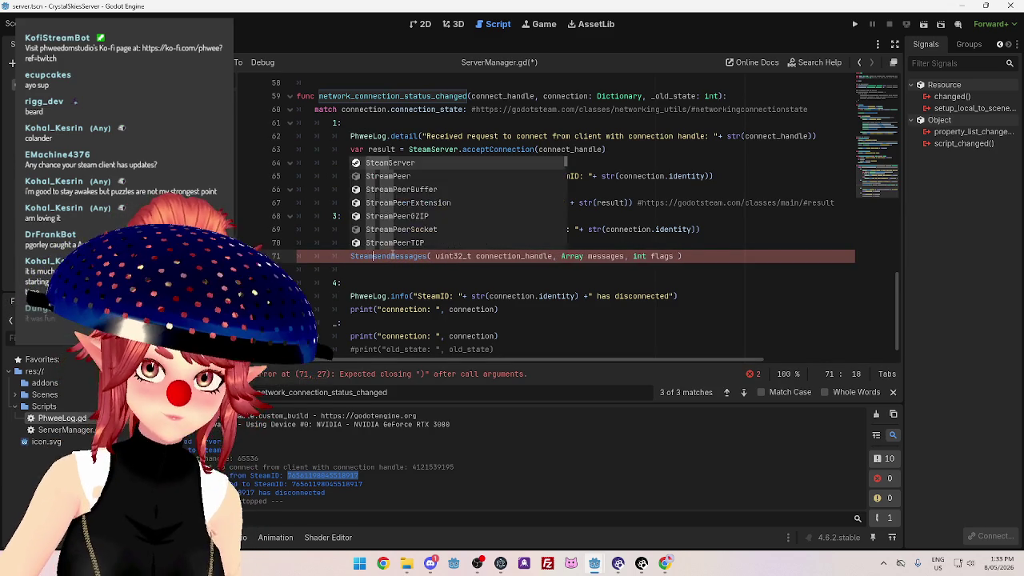
{"action": "key", "text": "Escape"}
{"action": "type", "text": "Server"}
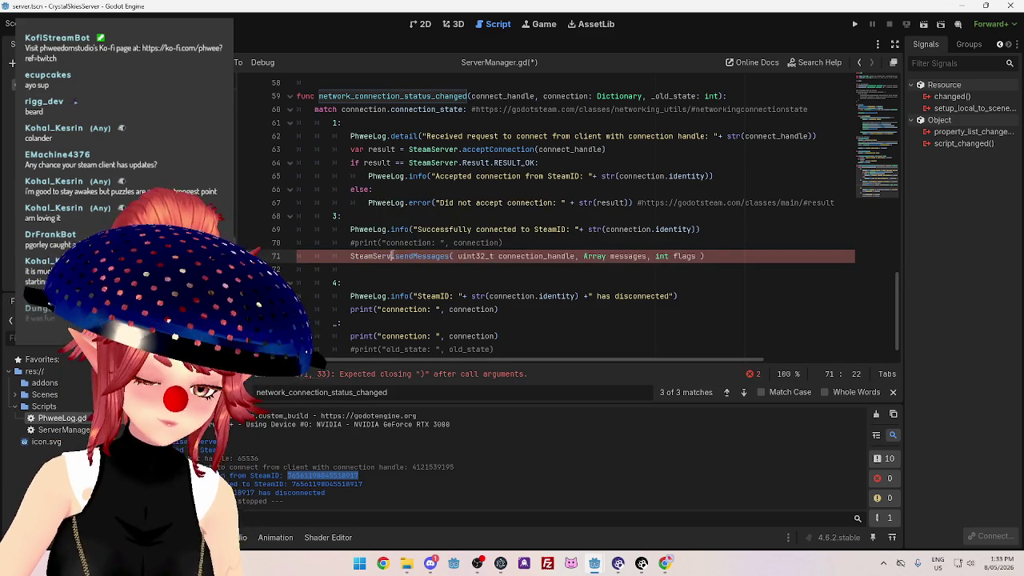
{"action": "left_click", "coordinate": [450, 231]}
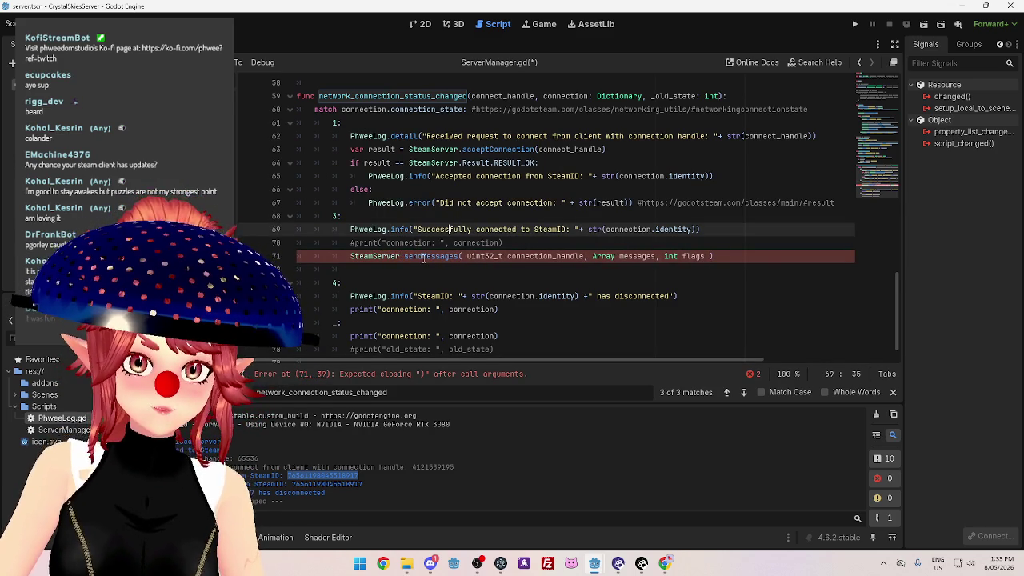
{"action": "left_click", "coordinate": [467, 256]}
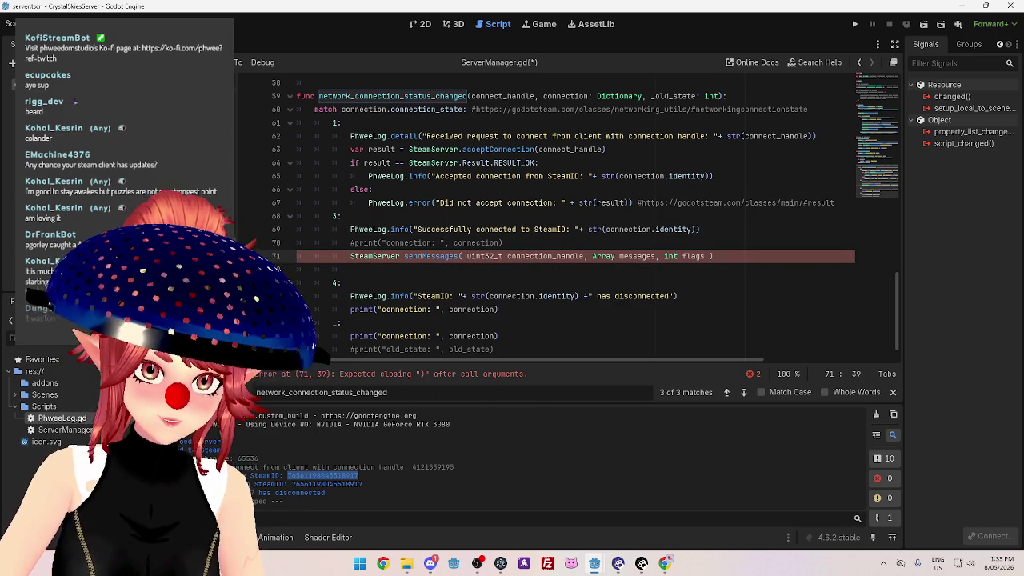
{"action": "left_click_drag", "start_coordinate": [237, 459], "coordinate": [260, 459]}
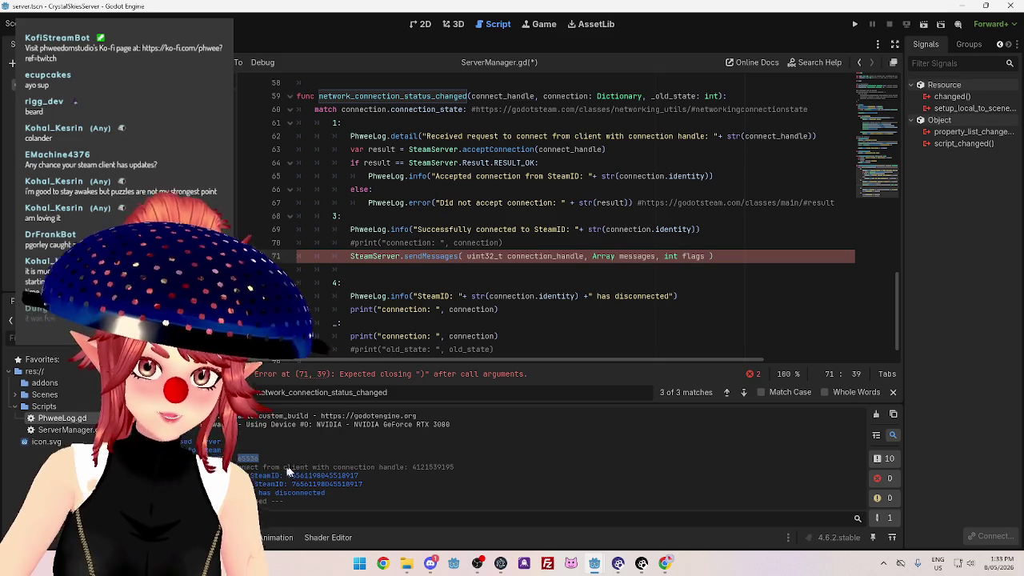
{"action": "left_click_drag", "start_coordinate": [412, 466], "coordinate": [424, 466]}
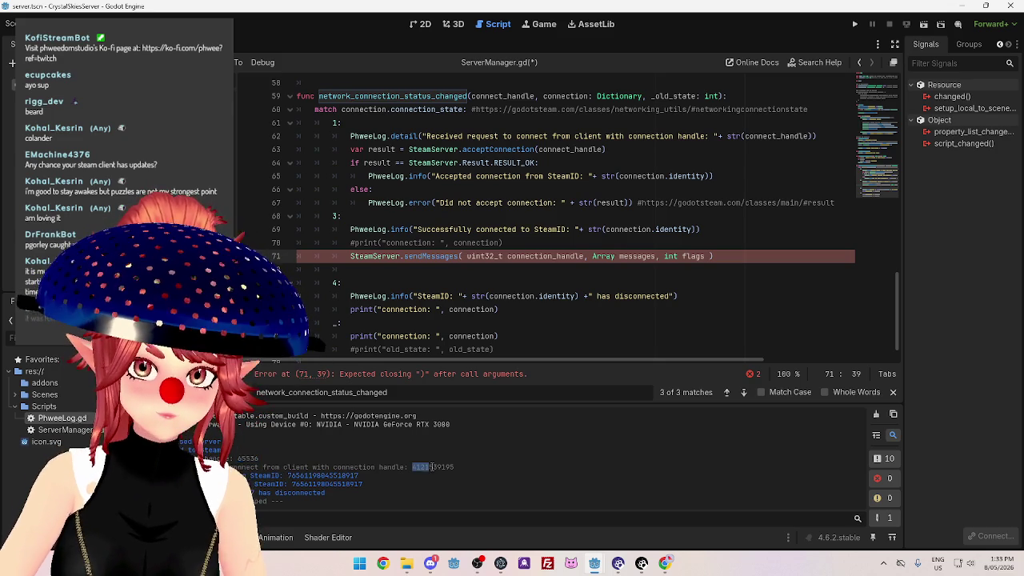
{"action": "mouse_move", "coordinate": [605, 562]}
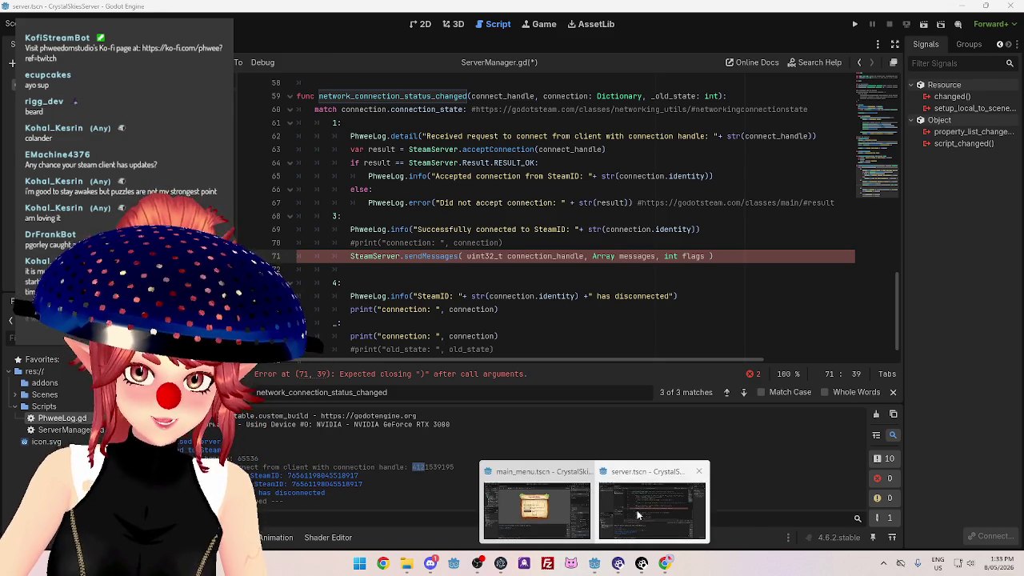
{"action": "mouse_move", "coordinate": [541, 512]}
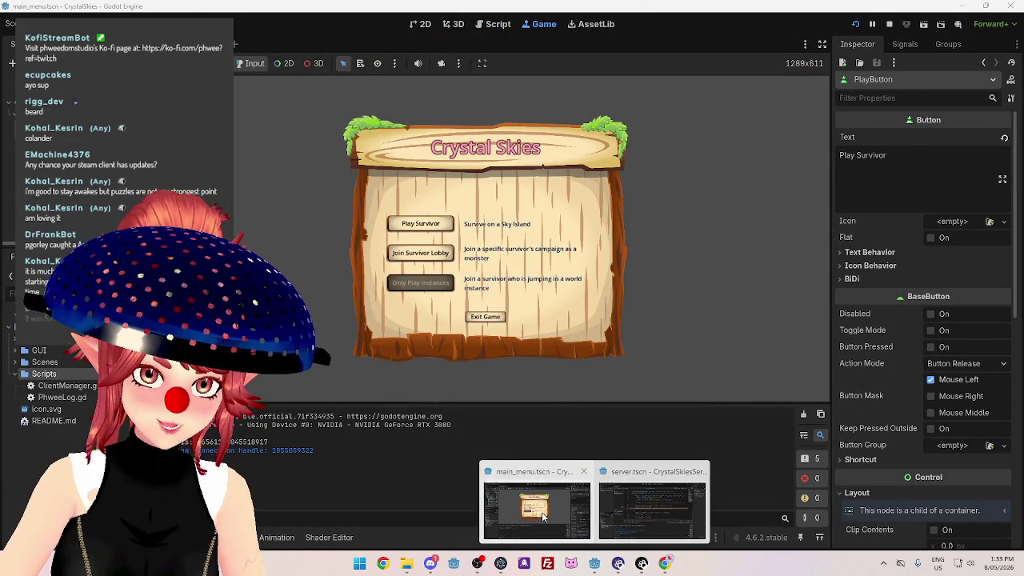
{"action": "left_click", "coordinate": [541, 511]}
{"action": "left_click_drag", "start_coordinate": [271, 450], "coordinate": [285, 453]}
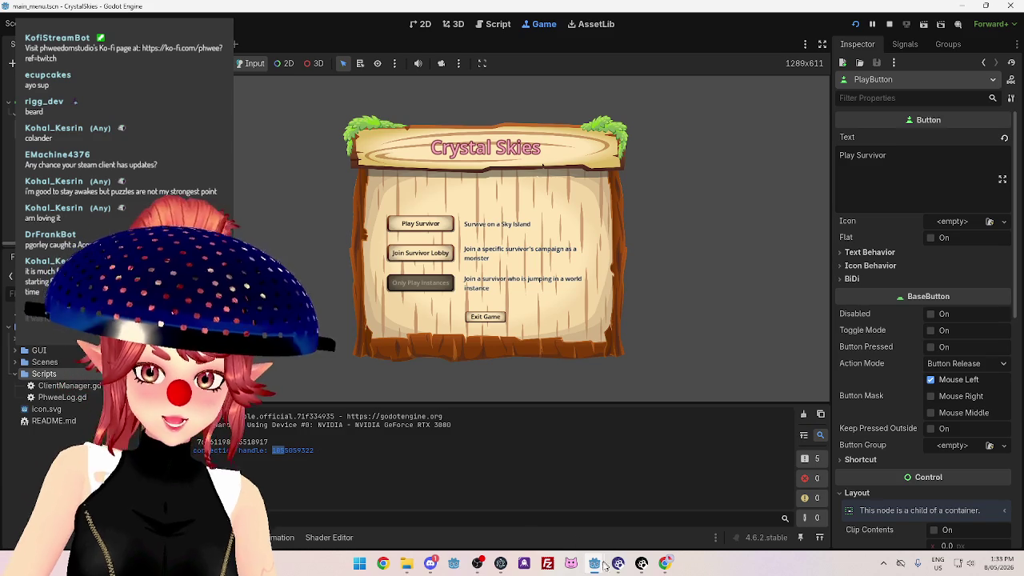
{"action": "mouse_move", "coordinate": [592, 564]}
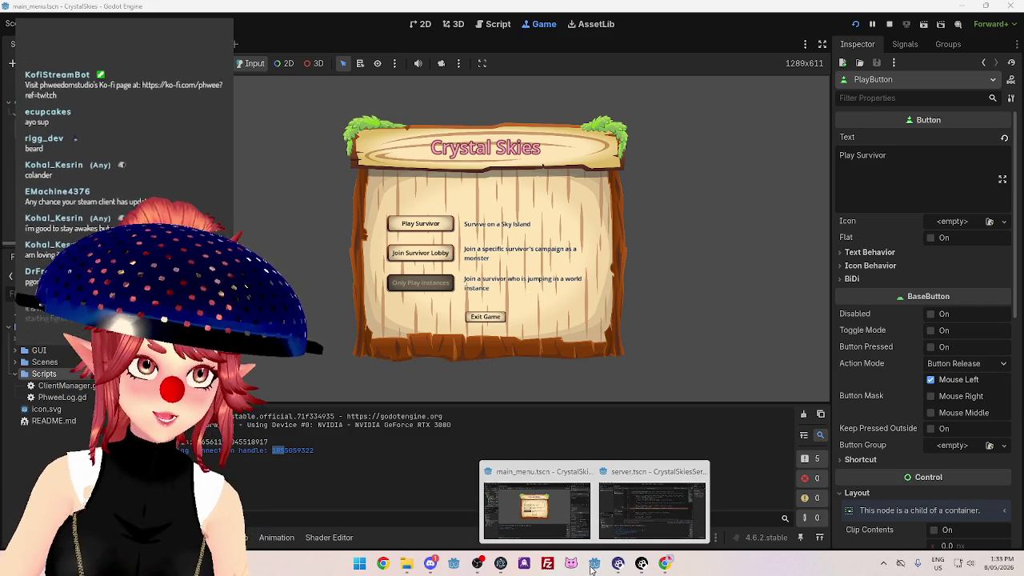
{"action": "left_click", "coordinate": [652, 504]}
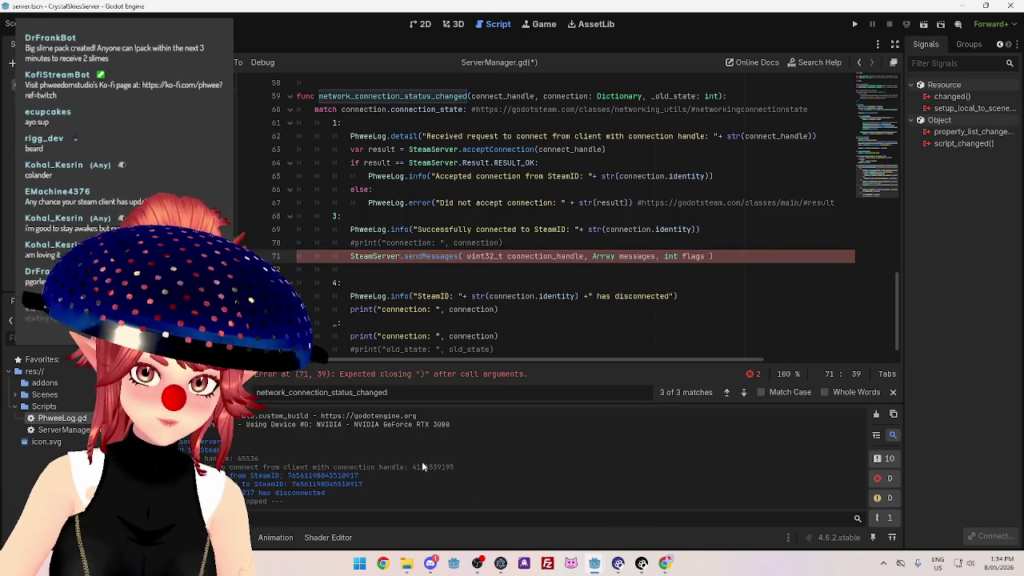
Replace the 'uint32_t connection_handle' placeholder on line 71 with connect_handle.
{"action": "left_click_drag", "start_coordinate": [453, 467], "coordinate": [413, 466]}
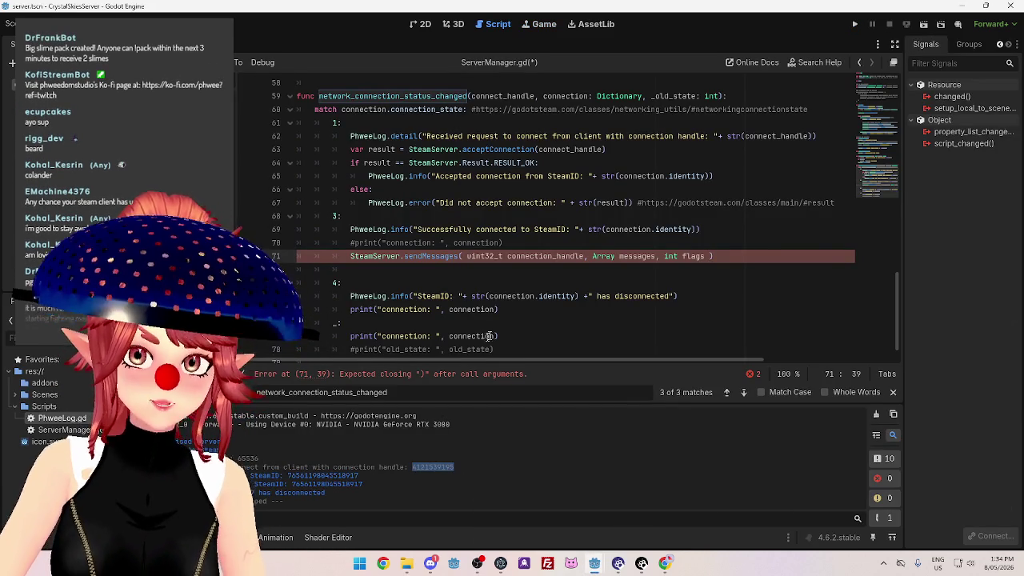
{"action": "left_click_drag", "start_coordinate": [371, 467], "coordinate": [408, 467]}
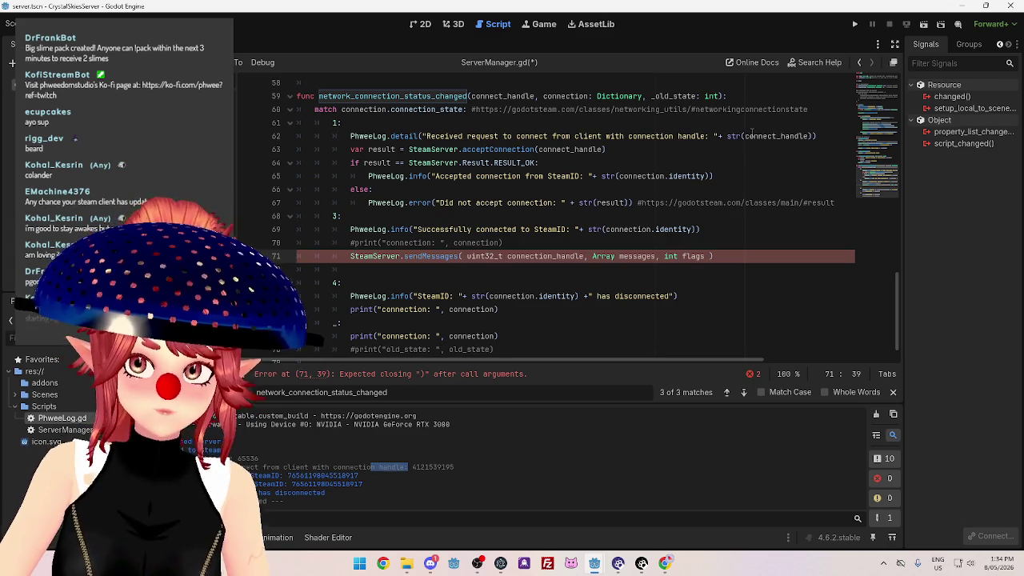
{"action": "scroll", "coordinate": [475, 145], "scroll_direction": "up", "scroll_amount": 1}
{"action": "double_click", "coordinate": [483, 135]}
{"action": "key", "text": "ctrl+c"}
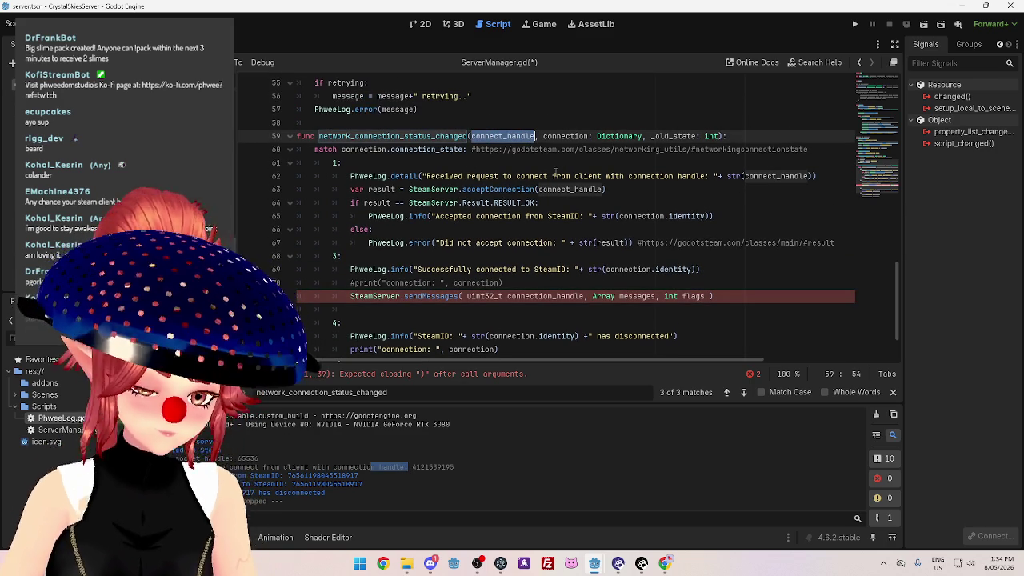
{"action": "left_click_drag", "start_coordinate": [467, 296], "coordinate": [584, 298]}
{"action": "key", "text": "ctrl+v"}
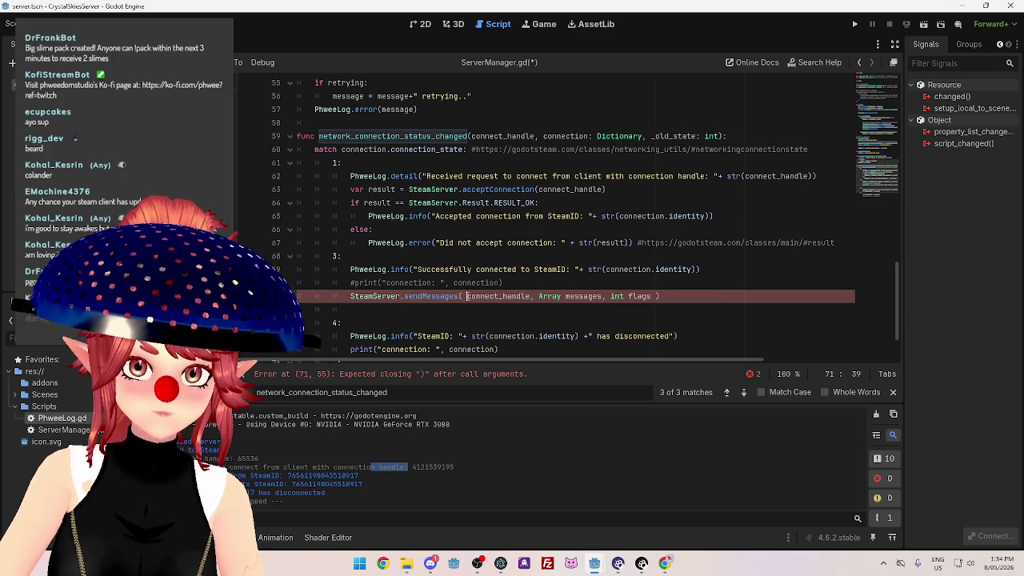
{"action": "left_click", "coordinate": [592, 325]}
Replace 'Array messages' on line 71 with ["test message"].
{"action": "left_click", "coordinate": [558, 297]}
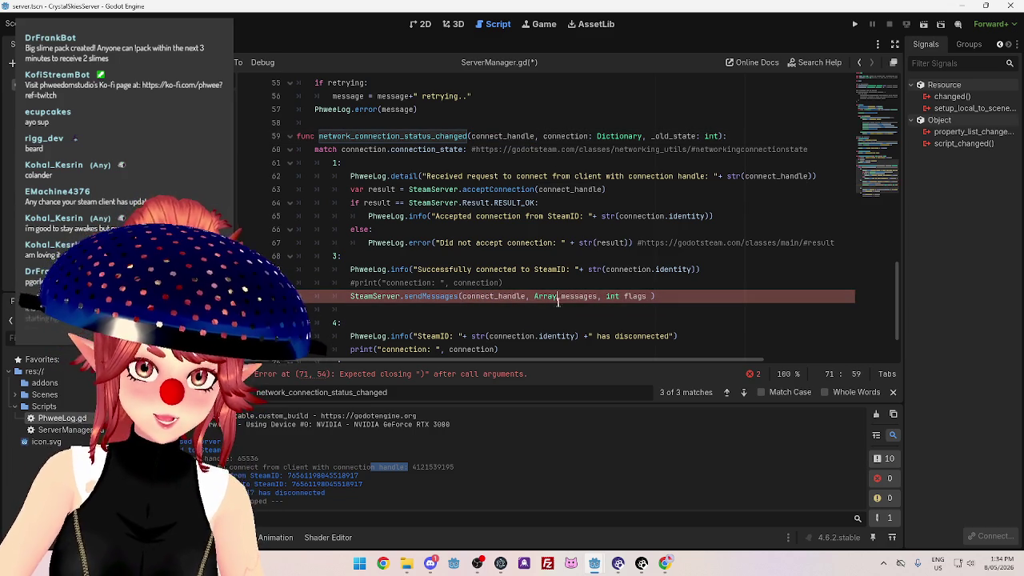
{"action": "mouse_move", "coordinate": [534, 296]}
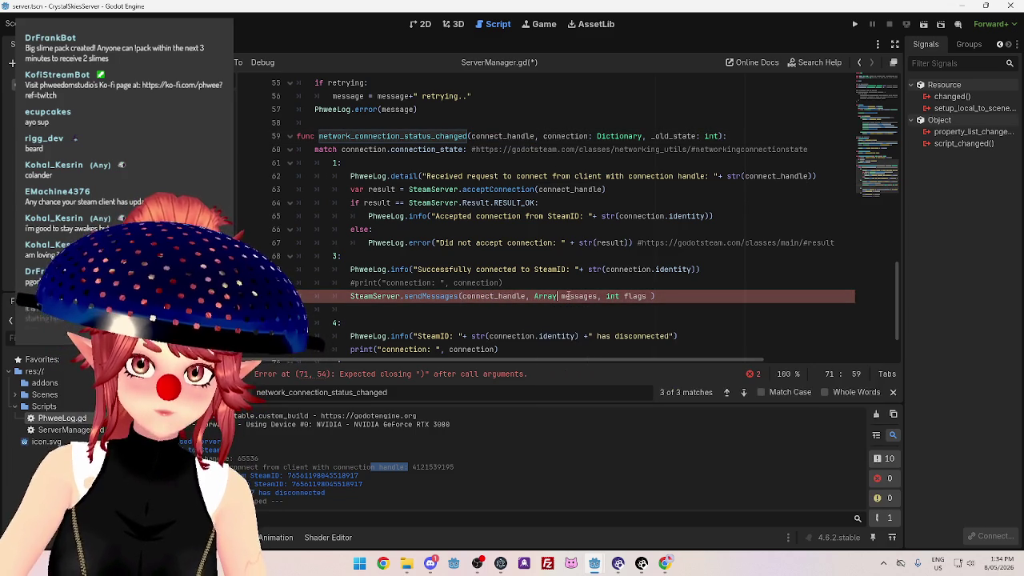
{"action": "mouse_move", "coordinate": [453, 296]}
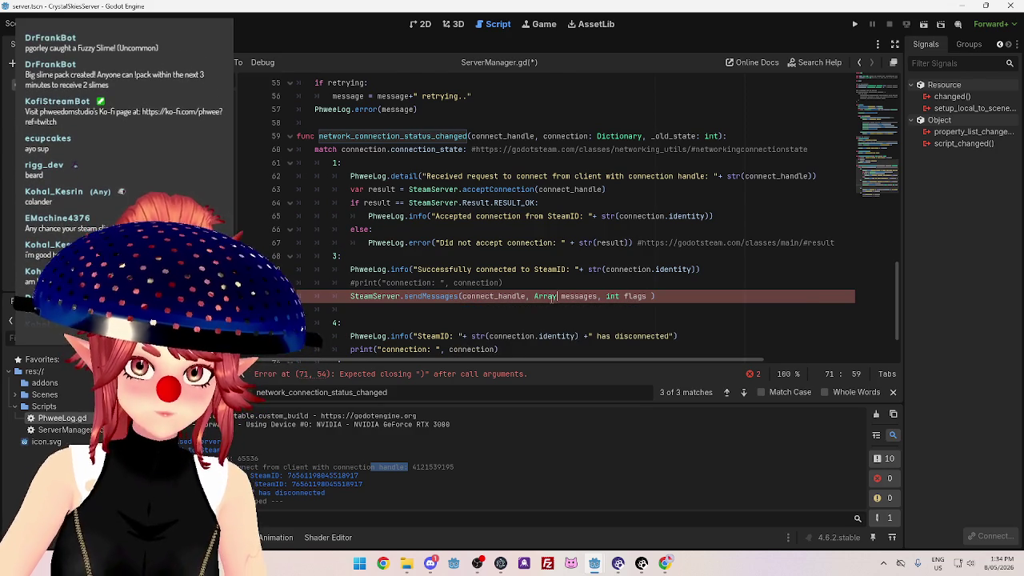
{"action": "type", "text": "[\"test "}
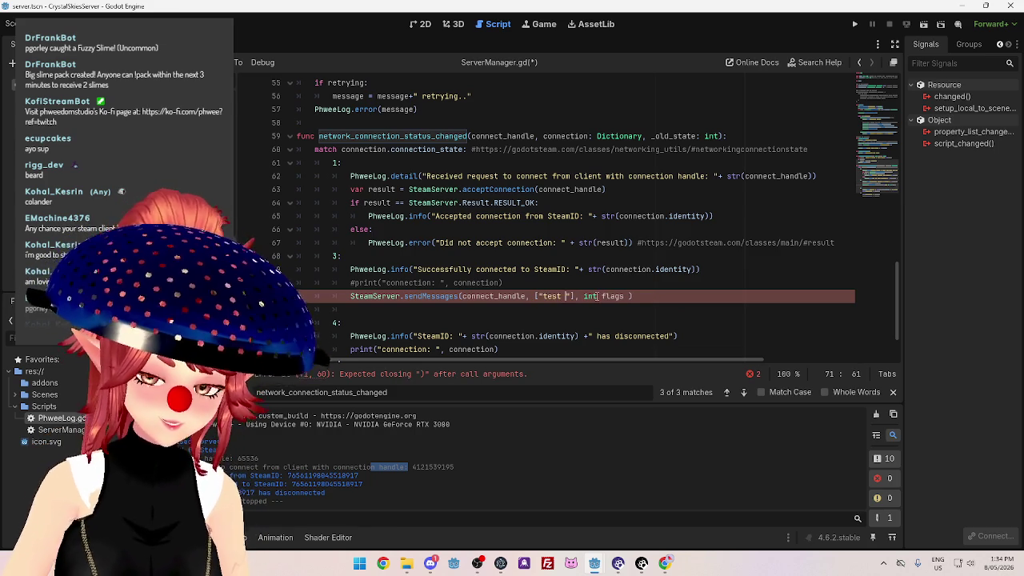
{"action": "type", "text": "message"}
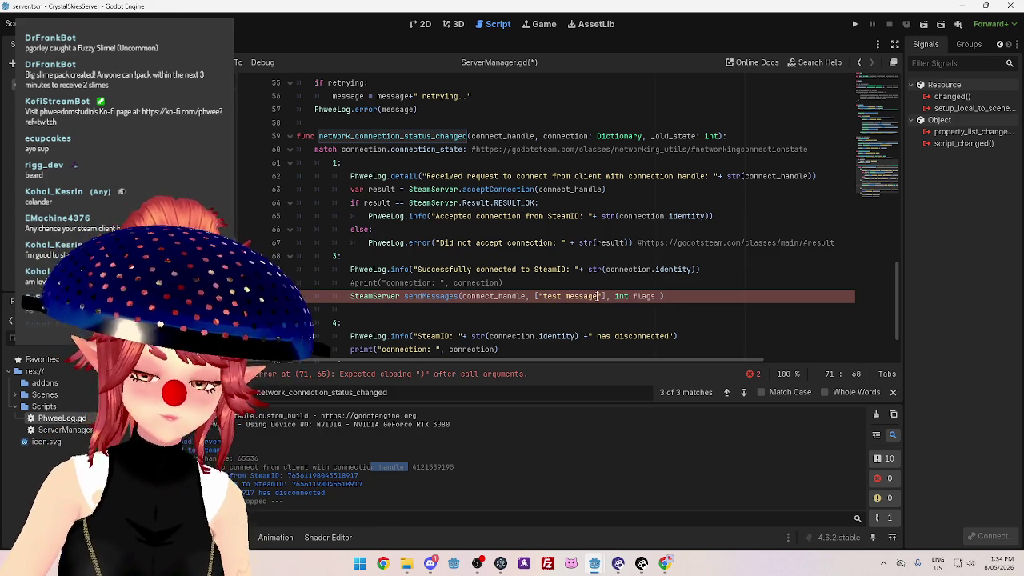
{"action": "left_click", "coordinate": [607, 317]}
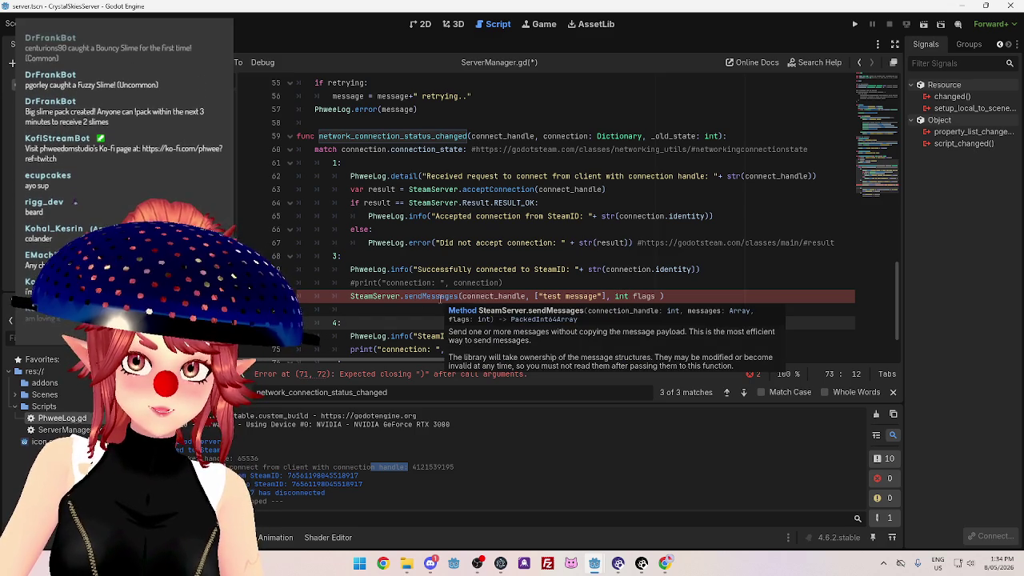
{"action": "left_click", "coordinate": [661, 564]}
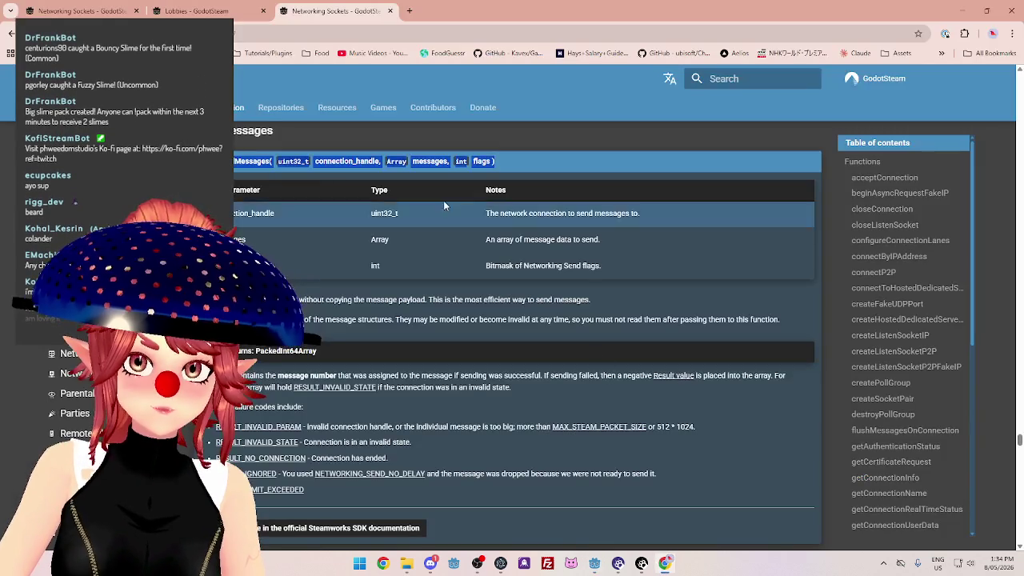
Google 'godot steam Bitmask of Networking Send flags' in a new Chrome tab.
{"action": "left_click_drag", "start_coordinate": [485, 265], "coordinate": [580, 265]}
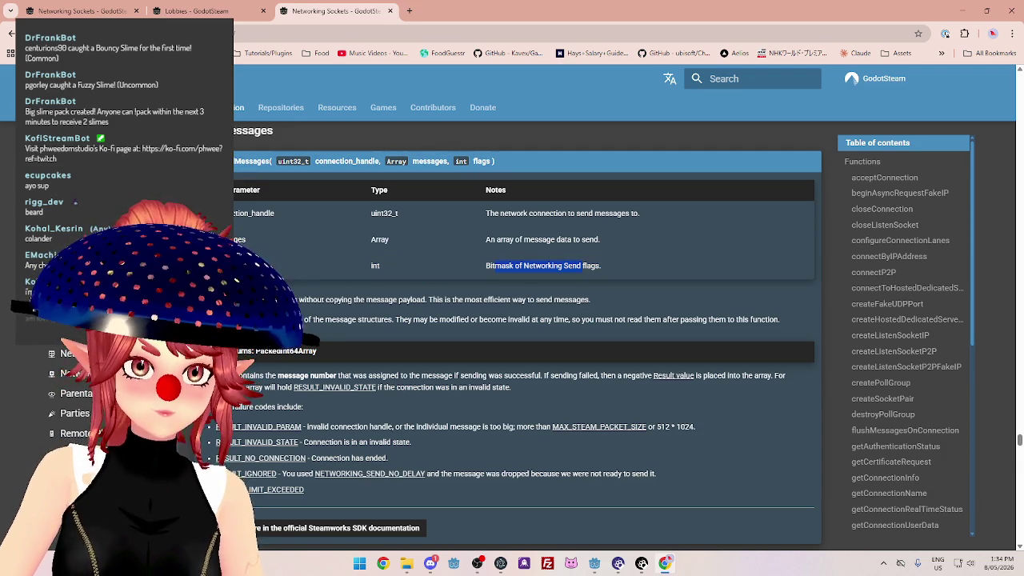
{"action": "scroll", "coordinate": [528, 335], "scroll_direction": "down", "scroll_amount": 1}
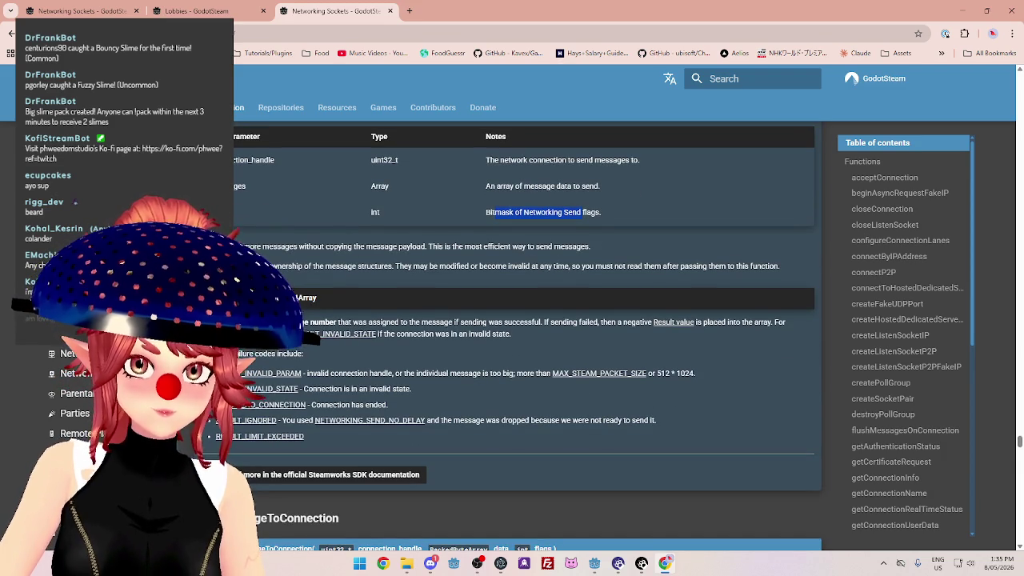
{"action": "left_click_drag", "start_coordinate": [601, 212], "coordinate": [485, 212]}
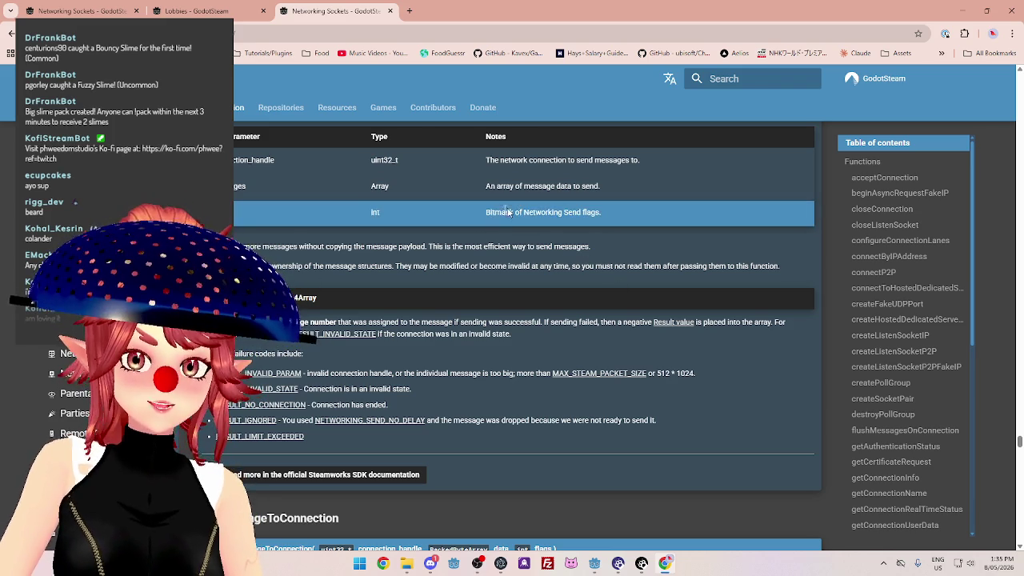
{"action": "left_click", "coordinate": [408, 11]}
{"action": "type", "text": "godot steam"}
{"action": "type", "text": "Bitmask of Networking Send flags."}
{"action": "key", "text": "Return"}
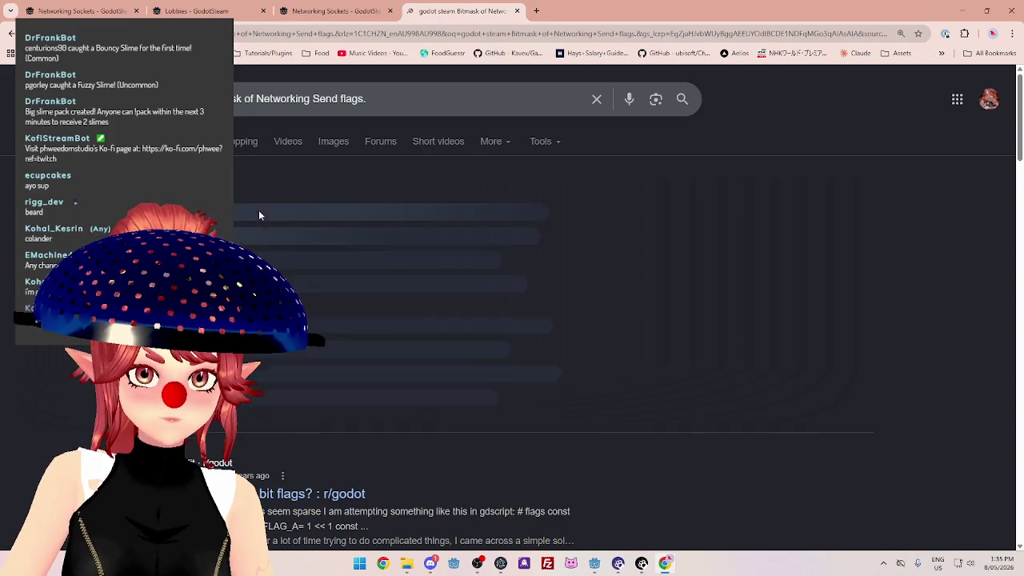
Expand Google's AI overview to read UnreliableNoDelay (1), Reliable (8) and ReliableNoDelay (9) send flags.
{"action": "left_click", "coordinate": [255, 413]}
{"action": "scroll", "coordinate": [302, 310], "scroll_direction": "down", "scroll_amount": 1}
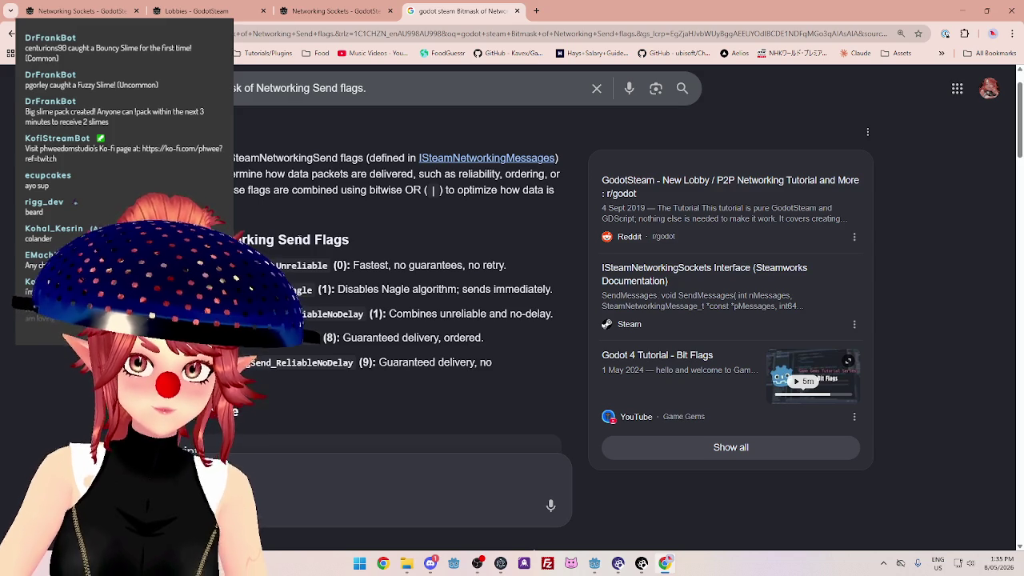
{"action": "left_click", "coordinate": [335, 11]}
Look over the session_request and session_failed signal docs, then open the Networking docs page.
{"action": "scroll", "coordinate": [469, 390], "scroll_direction": "down", "scroll_amount": 10}
{"action": "scroll", "coordinate": [470, 391], "scroll_direction": "down", "scroll_amount": 4}
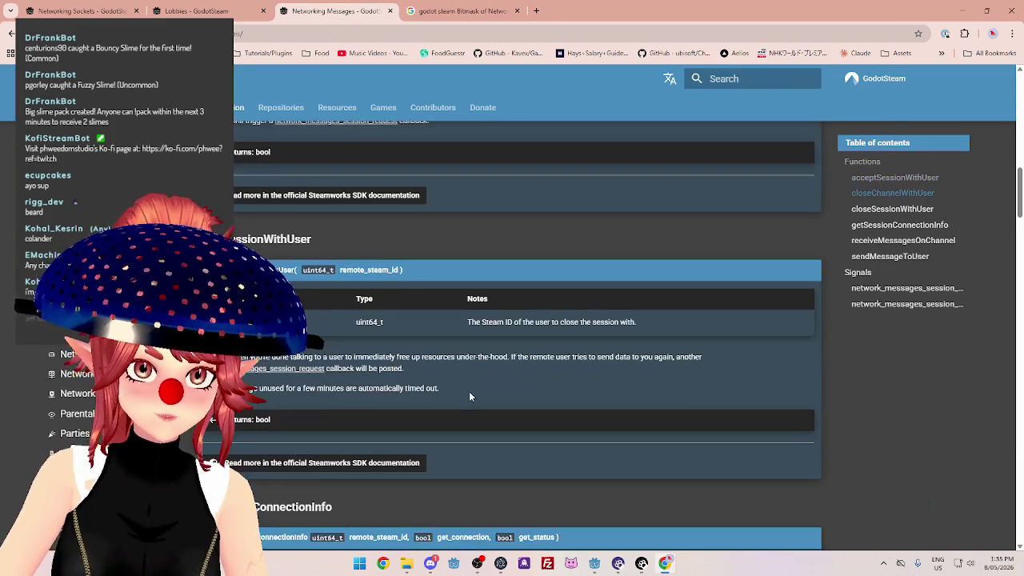
{"action": "left_click", "coordinate": [907, 289]}
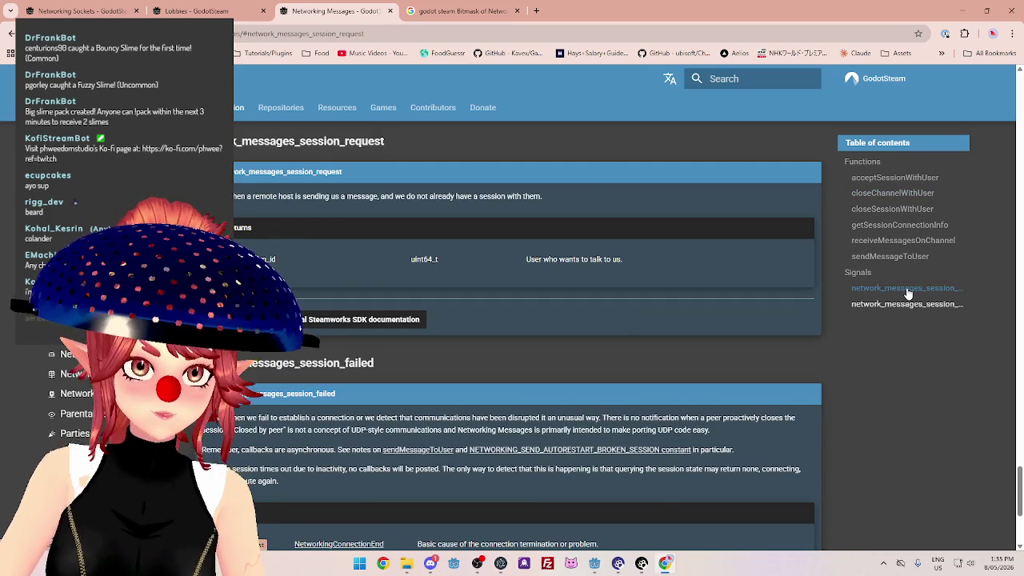
{"action": "left_click", "coordinate": [905, 305]}
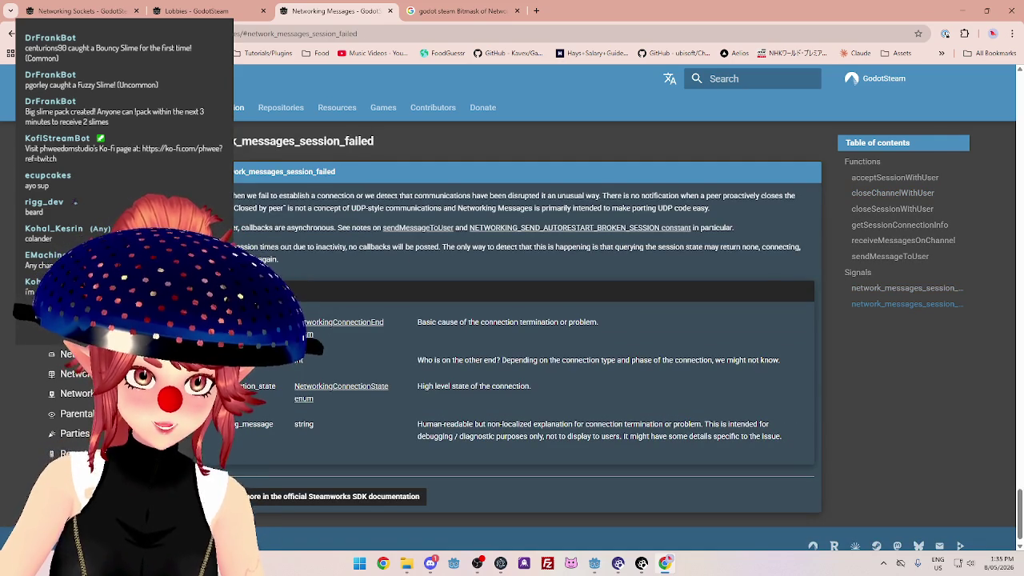
{"action": "left_click", "coordinate": [76, 334]}
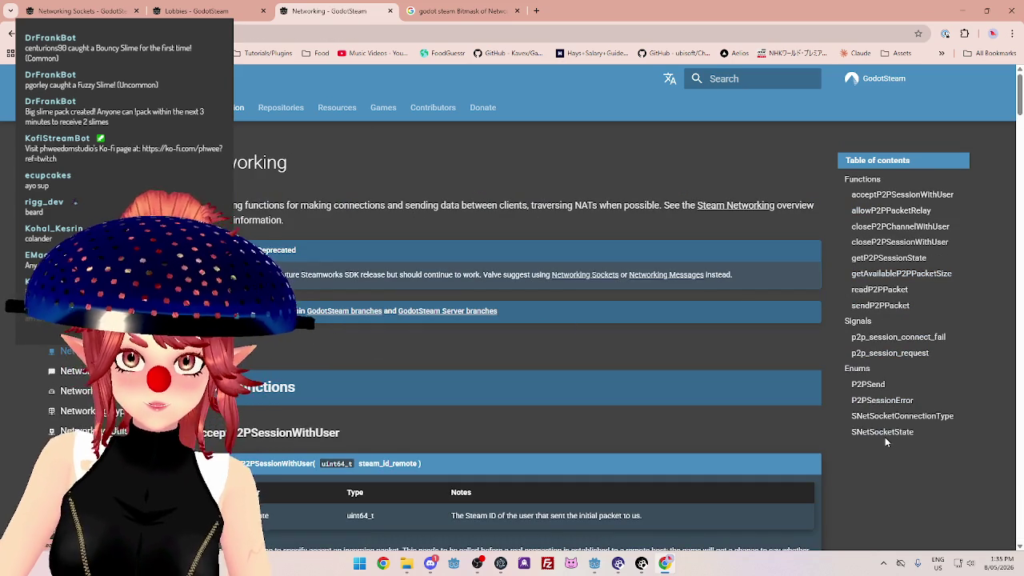
Glance back at the send flags search results before returning to the Networking docs.
{"action": "left_click", "coordinate": [476, 12]}
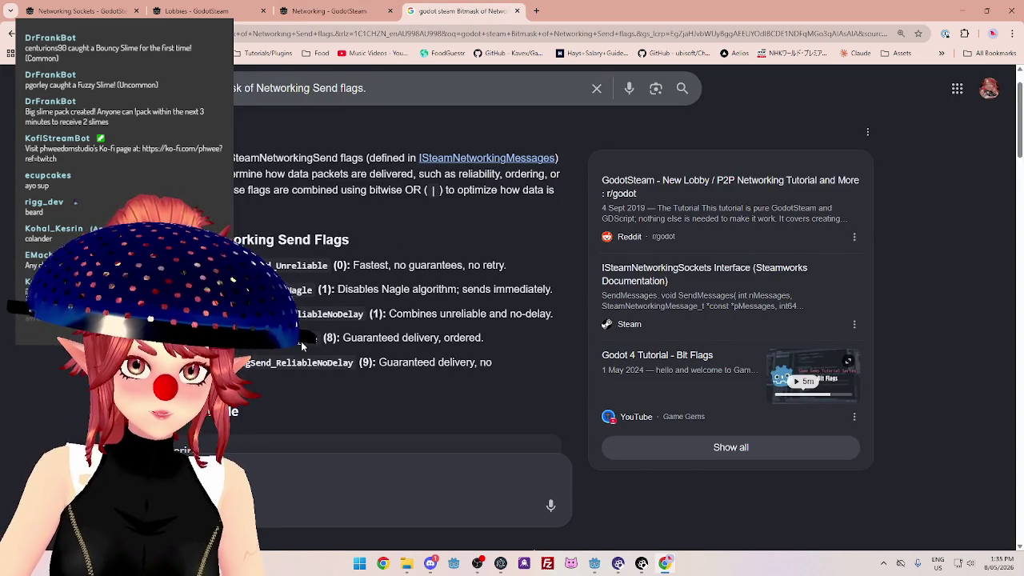
{"action": "mouse_move", "coordinate": [235, 412]}
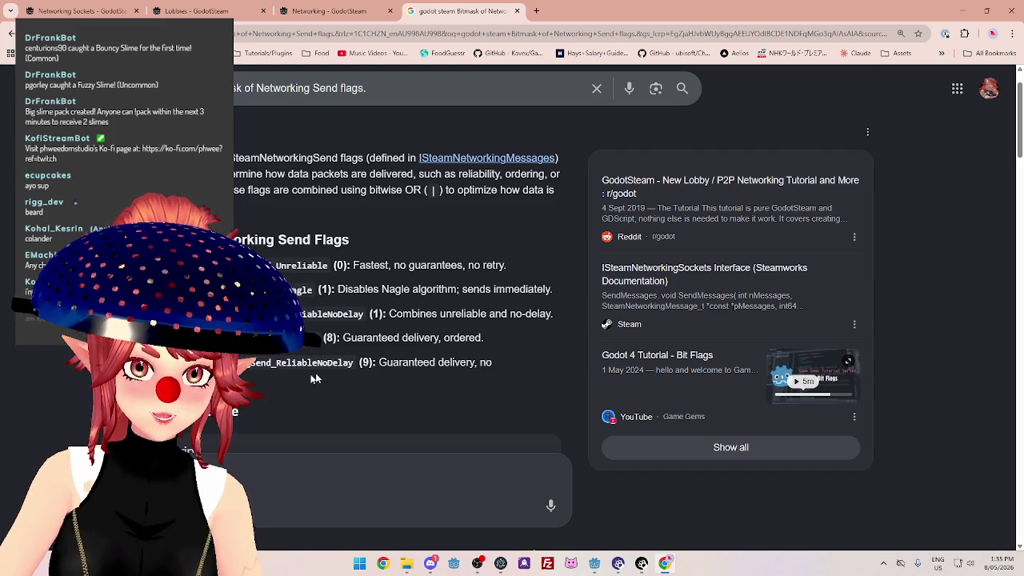
{"action": "left_click", "coordinate": [328, 11]}
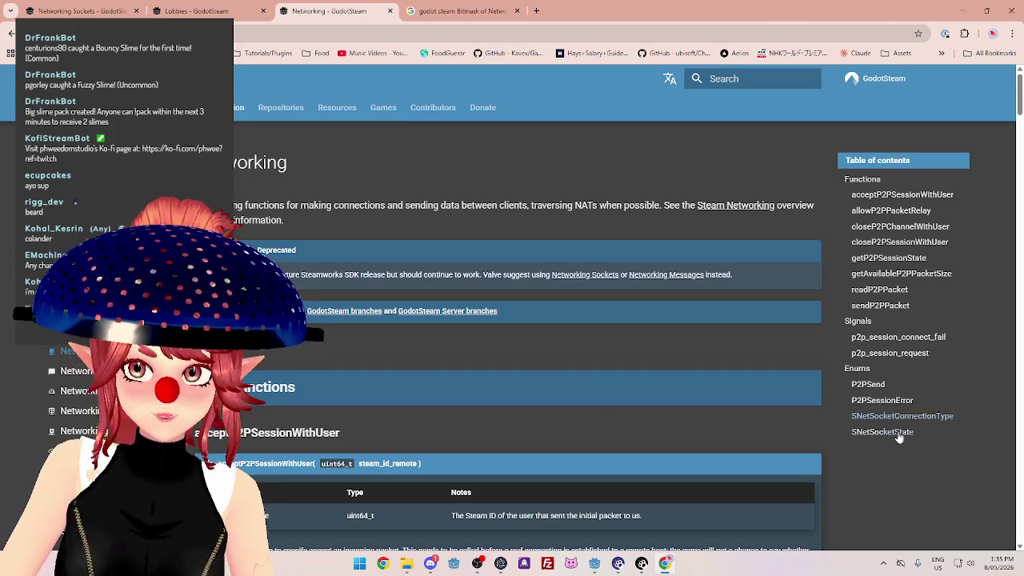
Read the Networking Messages page's network_messages_session_request and session_failed signals.
{"action": "left_click", "coordinate": [76, 371]}
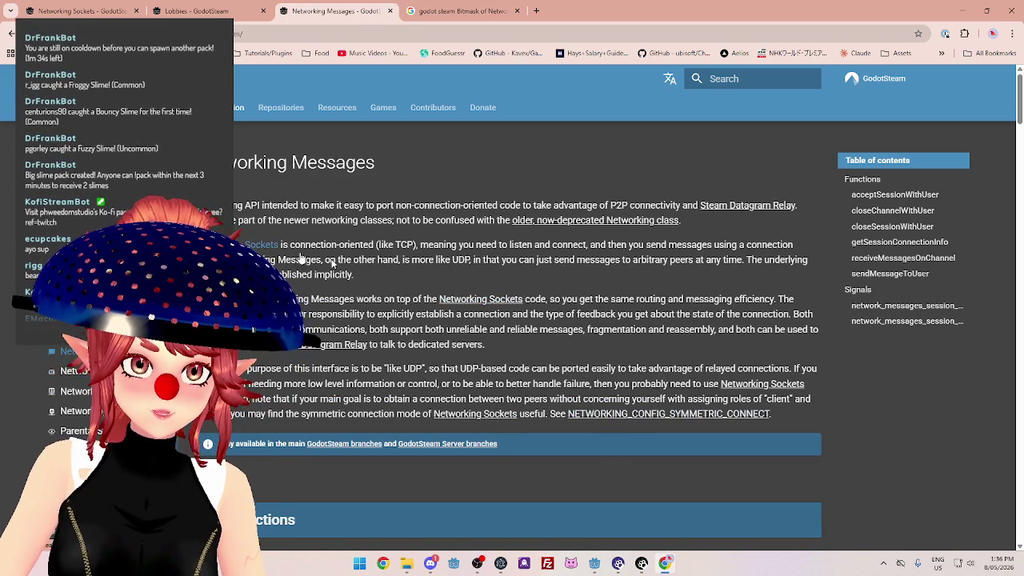
{"action": "left_click", "coordinate": [907, 315]}
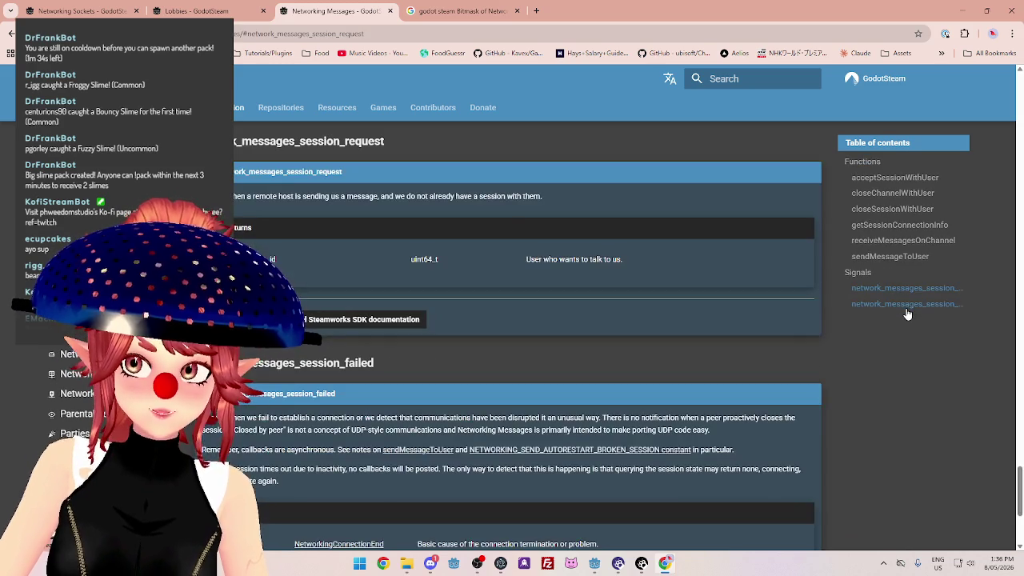
{"action": "left_click", "coordinate": [906, 305]}
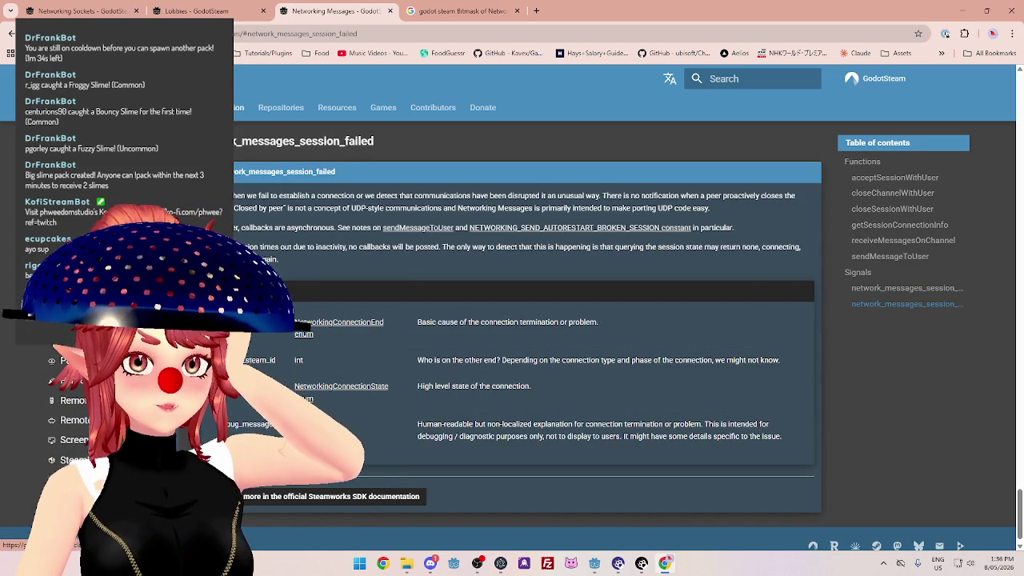
{"action": "scroll", "coordinate": [271, 360], "scroll_direction": "up", "scroll_amount": 15}
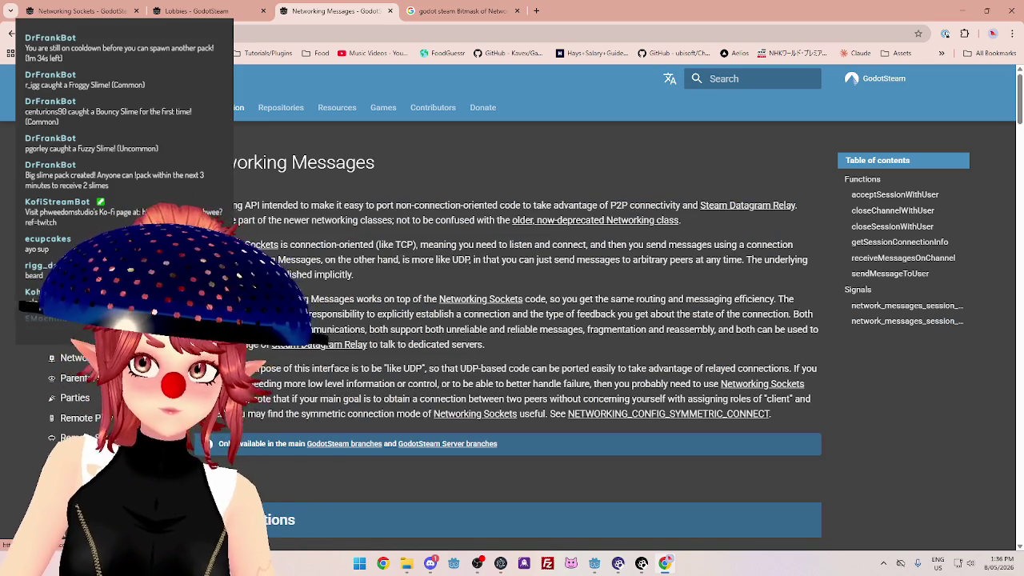
Step back through the Networking Types and Networking Utils documentation pages.
{"action": "key", "text": "alt+Left"}
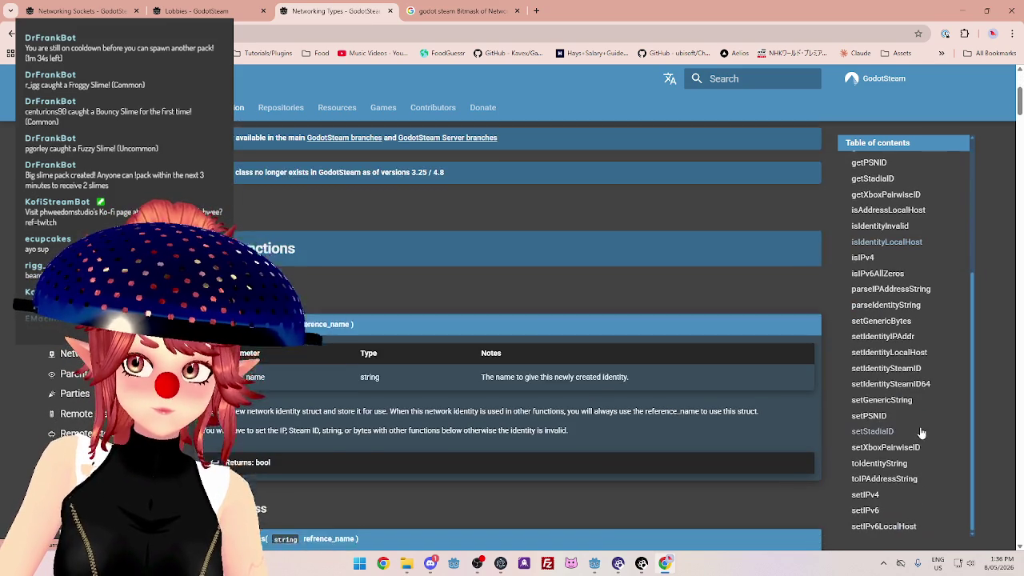
{"action": "scroll", "coordinate": [921, 433], "scroll_direction": "down", "scroll_amount": 3}
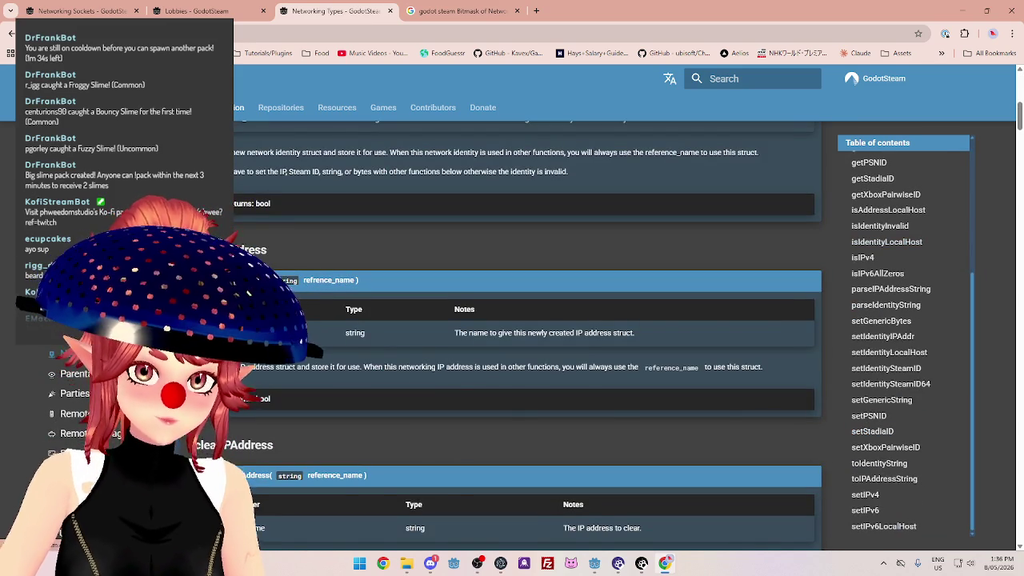
{"action": "key", "text": "alt+Left"}
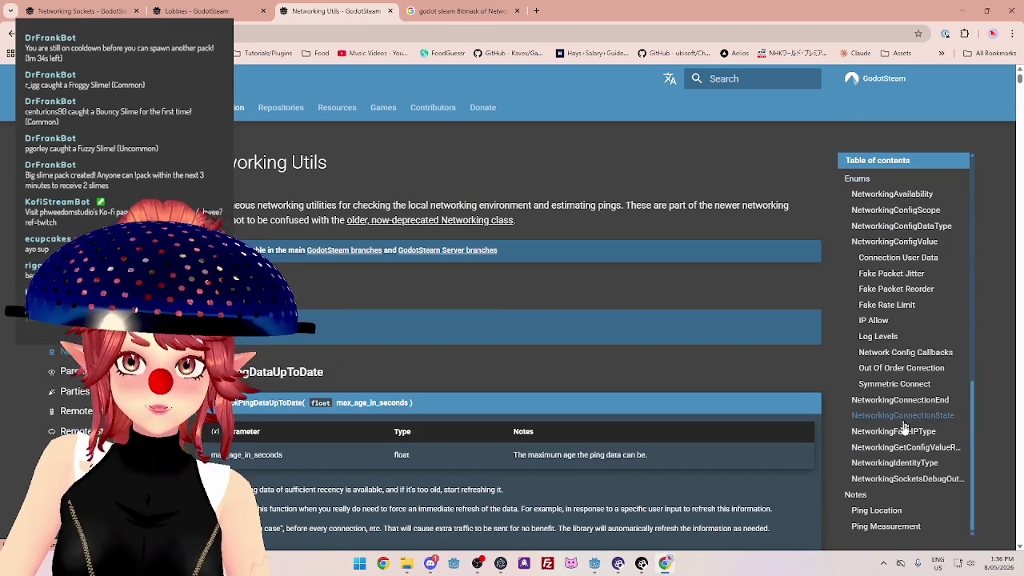
{"action": "scroll", "coordinate": [902, 416], "scroll_direction": "up", "scroll_amount": 2}
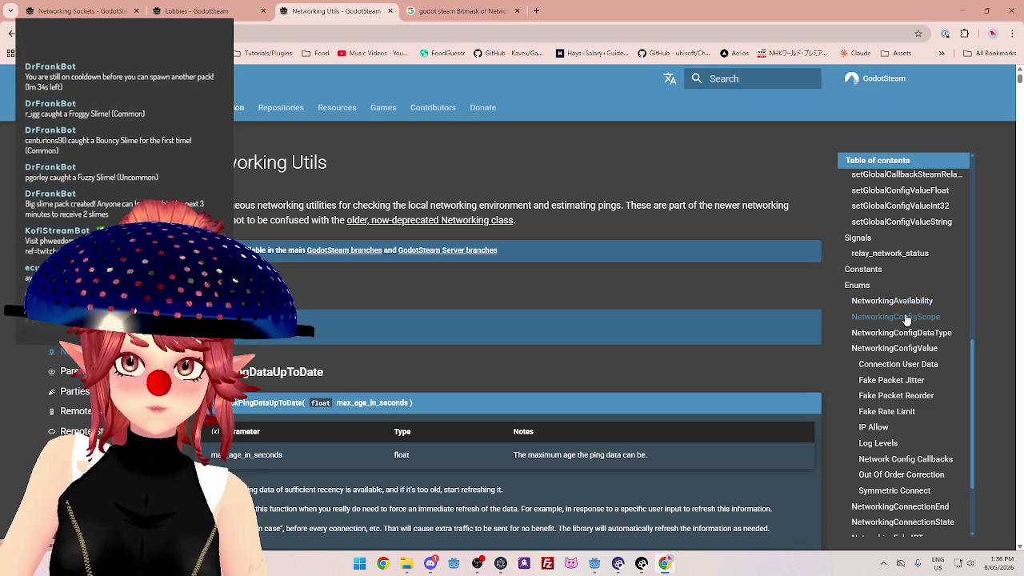
{"action": "scroll", "coordinate": [903, 324], "scroll_direction": "down", "scroll_amount": 1}
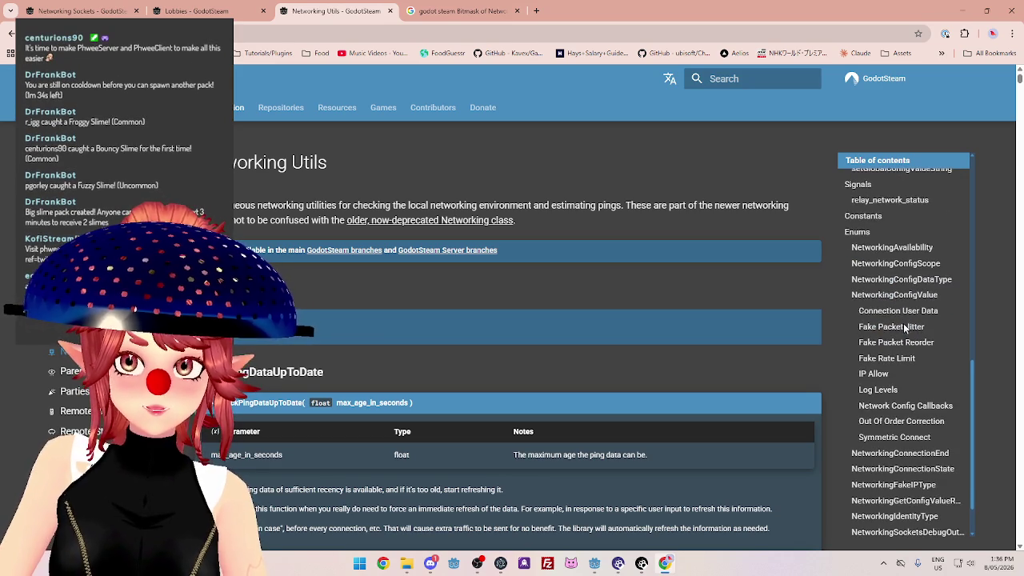
{"action": "scroll", "coordinate": [890, 488], "scroll_direction": "down", "scroll_amount": 1}
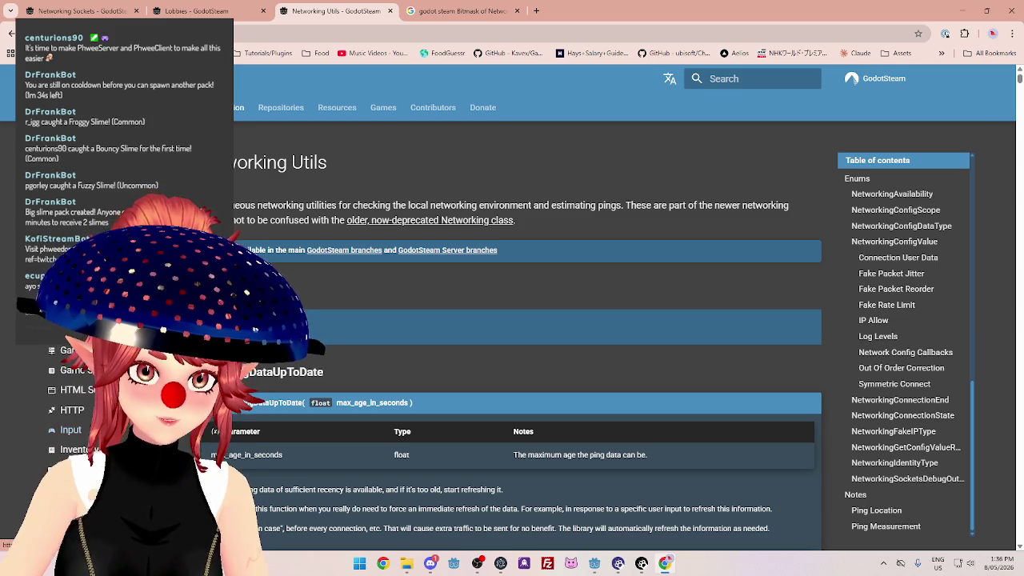
Scroll through the Main GodotSteam documentation page, then return to the send flags results.
{"action": "left_click", "coordinate": [211, 417]}
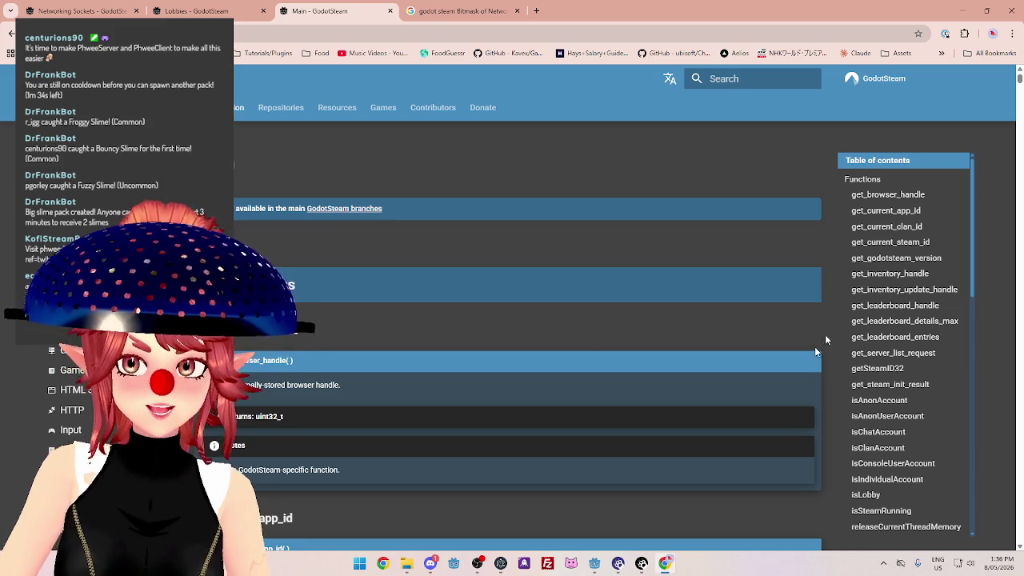
{"action": "scroll", "coordinate": [917, 358], "scroll_direction": "down", "scroll_amount": 1}
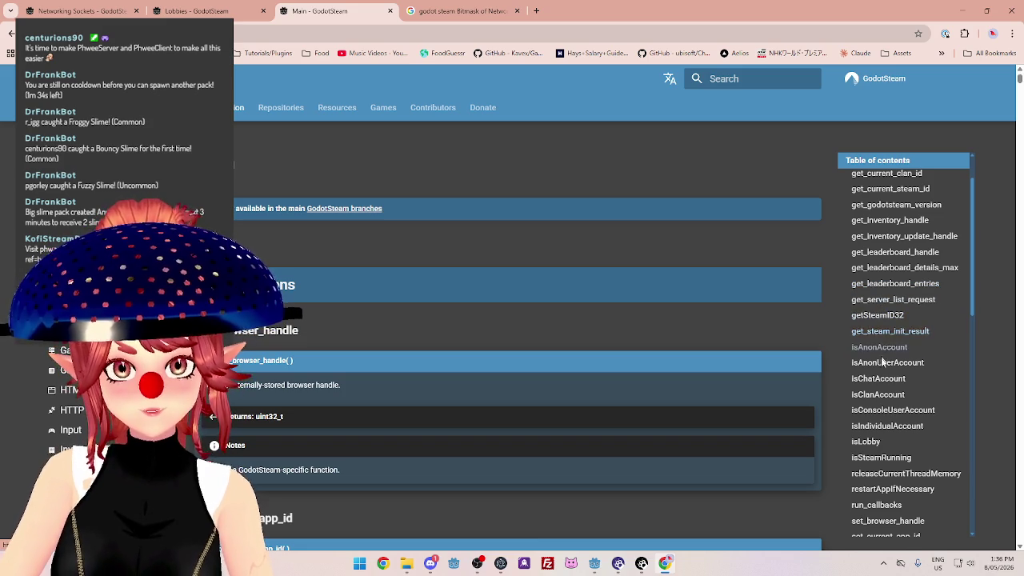
{"action": "scroll", "coordinate": [882, 355], "scroll_direction": "down", "scroll_amount": 2}
{"action": "scroll", "coordinate": [883, 368], "scroll_direction": "down", "scroll_amount": 2}
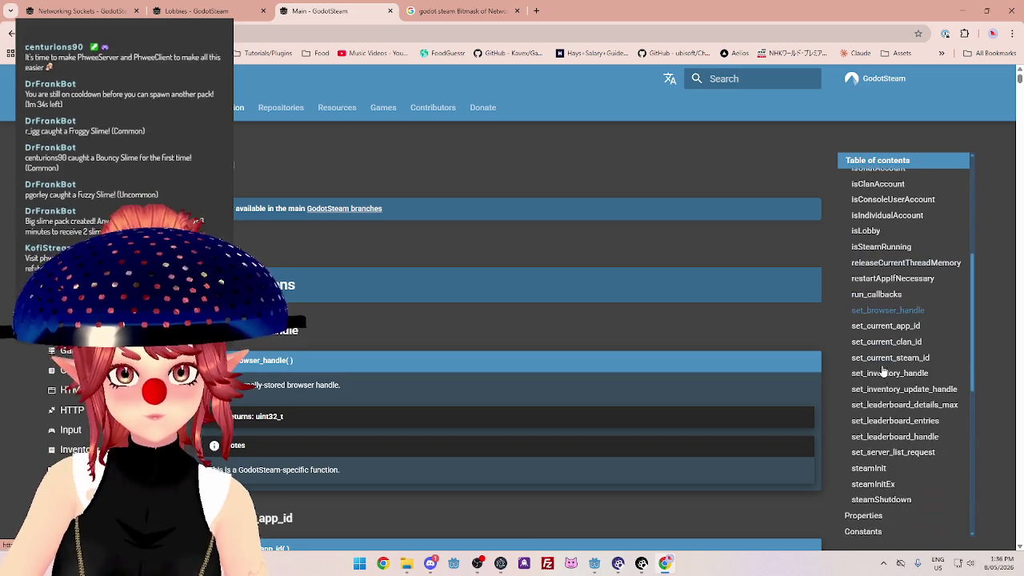
{"action": "scroll", "coordinate": [887, 392], "scroll_direction": "down", "scroll_amount": 3}
{"action": "scroll", "coordinate": [896, 443], "scroll_direction": "down", "scroll_amount": 2}
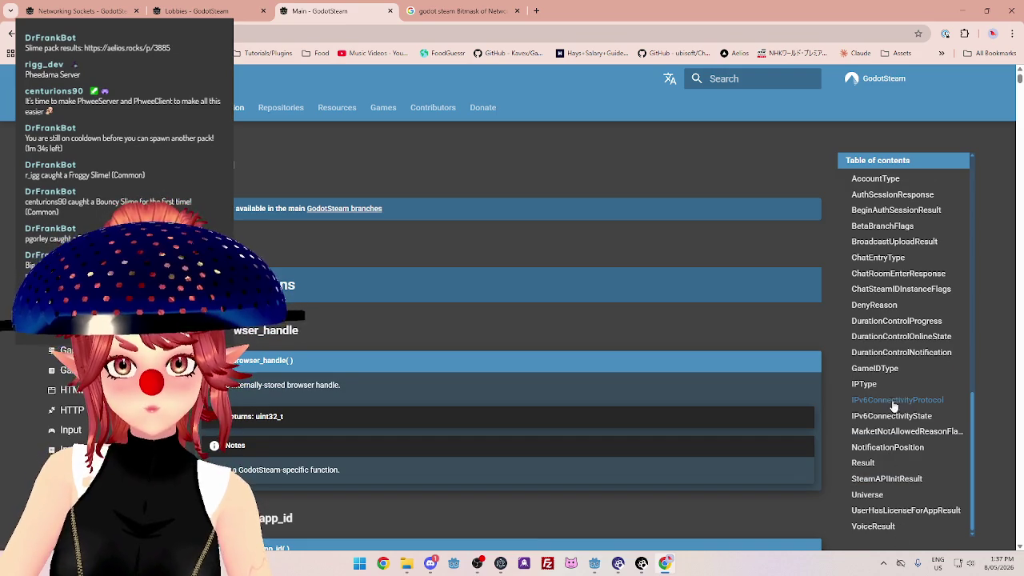
{"action": "scroll", "coordinate": [895, 372], "scroll_direction": "up", "scroll_amount": 2}
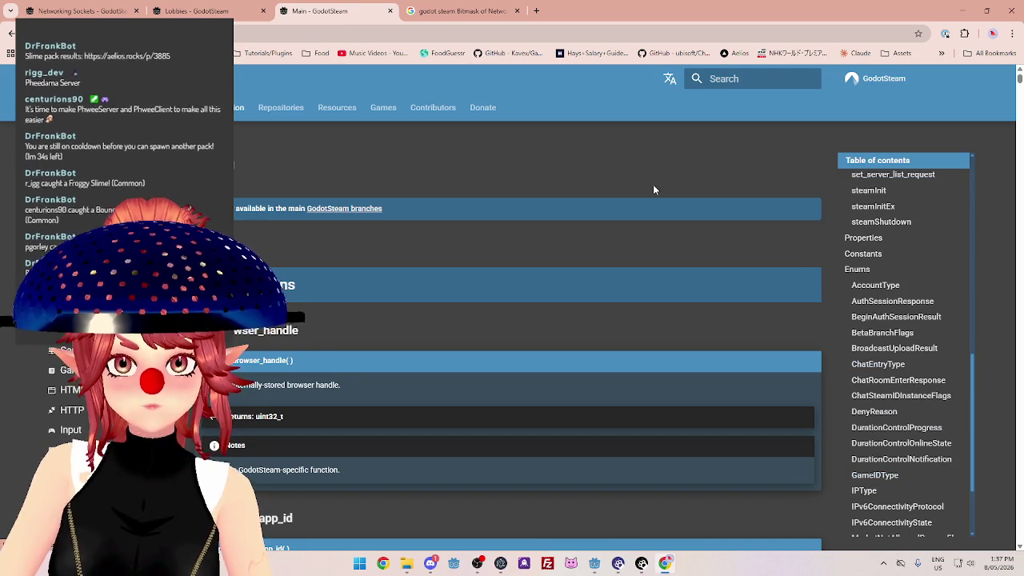
{"action": "left_click", "coordinate": [449, 14]}
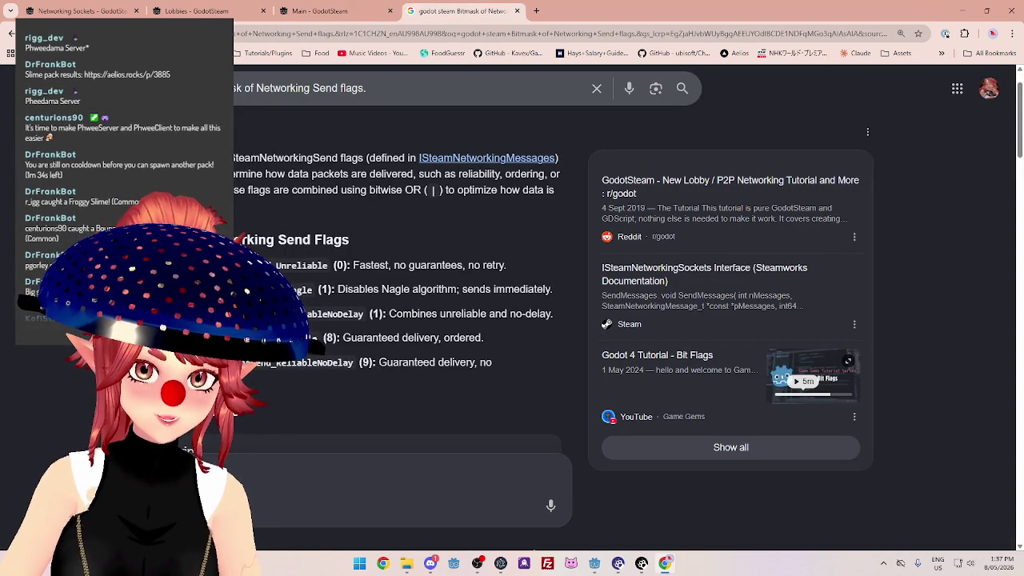
Highlight the Unreliable, Nagle and UnreliableNoDelay flag descriptions, then bring the server.tscn editor back.
{"action": "mouse_move", "coordinate": [493, 367]}
{"action": "left_mouse_down"}
{"action": "mouse_move", "coordinate": [336, 289]}
{"action": "mouse_move", "coordinate": [336, 266]}
{"action": "mouse_move", "coordinate": [420, 290]}
{"action": "left_mouse_up"}
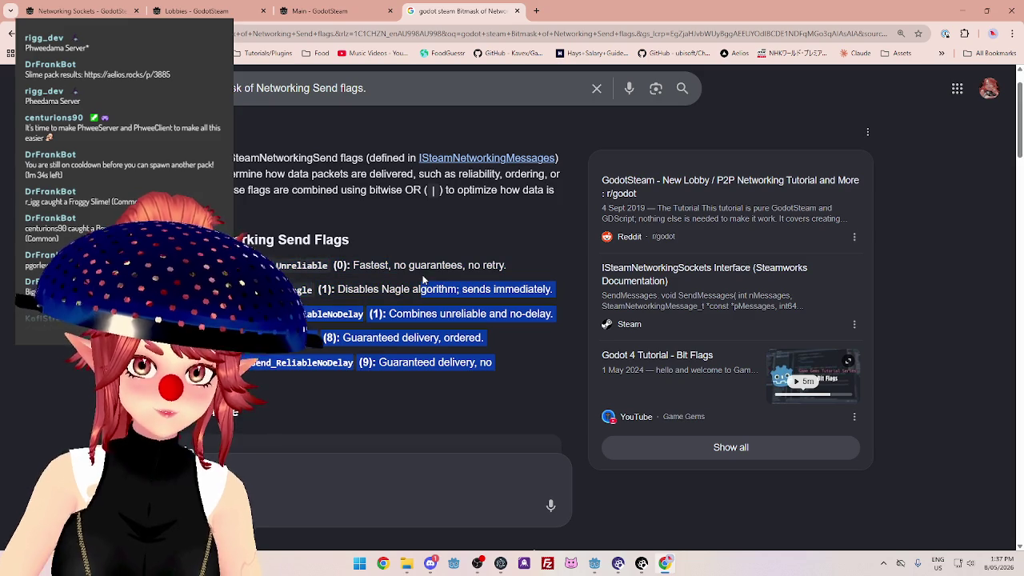
{"action": "left_click", "coordinate": [415, 277]}
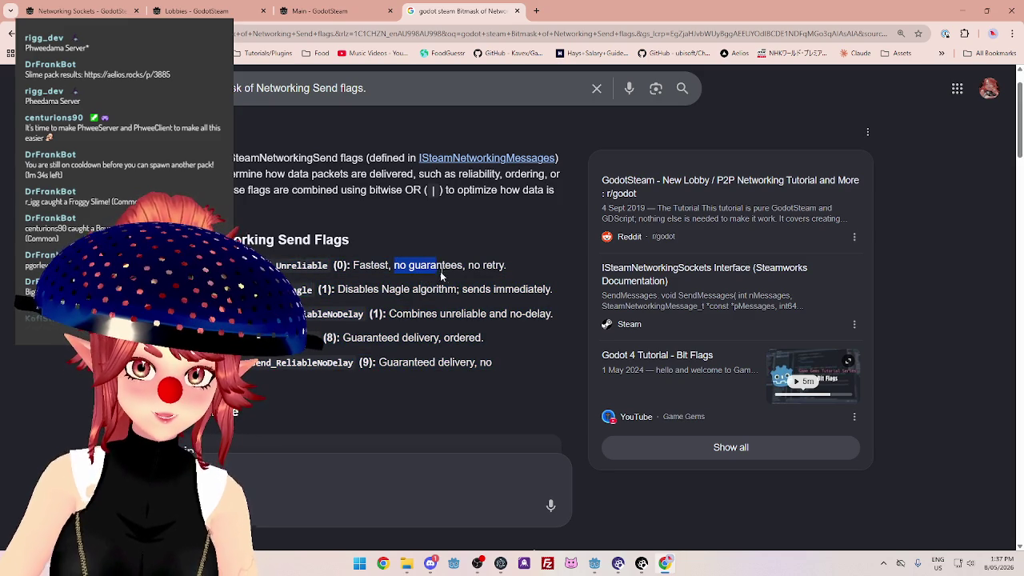
{"action": "left_click_drag", "start_coordinate": [448, 288], "coordinate": [481, 289]}
{"action": "left_click_drag", "start_coordinate": [402, 315], "coordinate": [434, 315]}
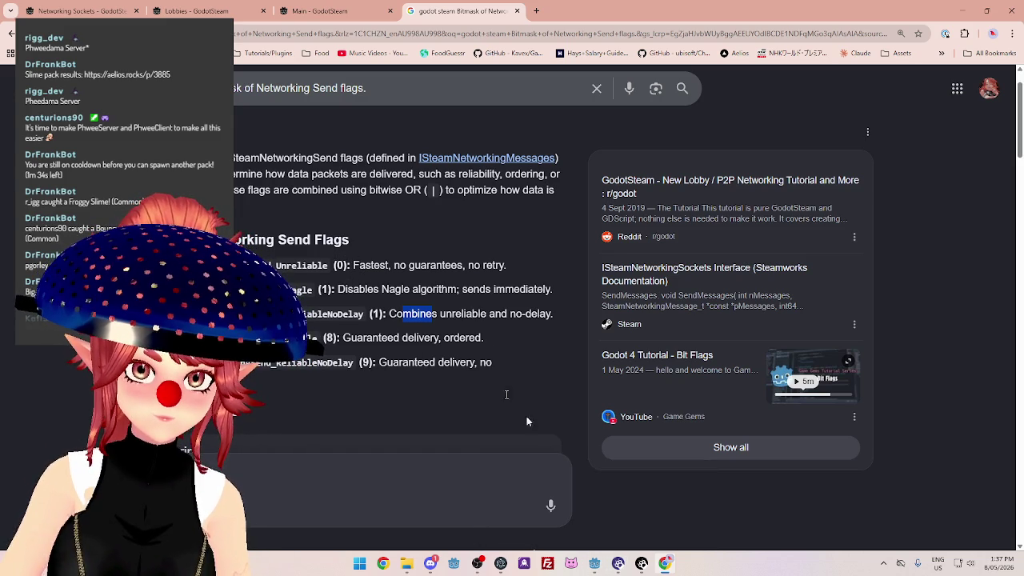
{"action": "mouse_move", "coordinate": [593, 563]}
{"action": "left_click", "coordinate": [643, 509]}
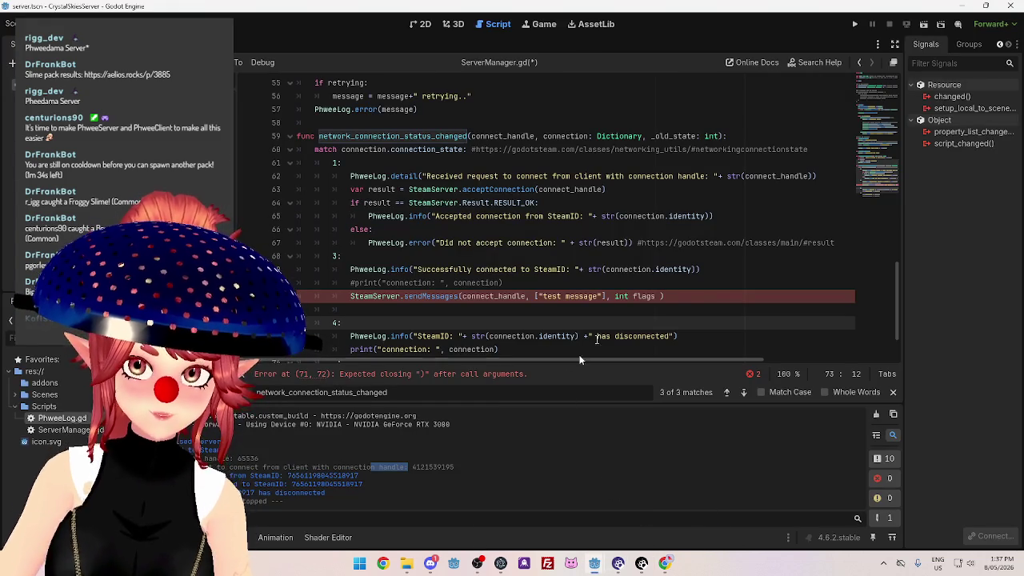
Append a '#flags: 1 - fast, no retry' comment to line 71's sendMessages call, checking Chrome's flag list.
{"action": "left_click", "coordinate": [684, 296]}
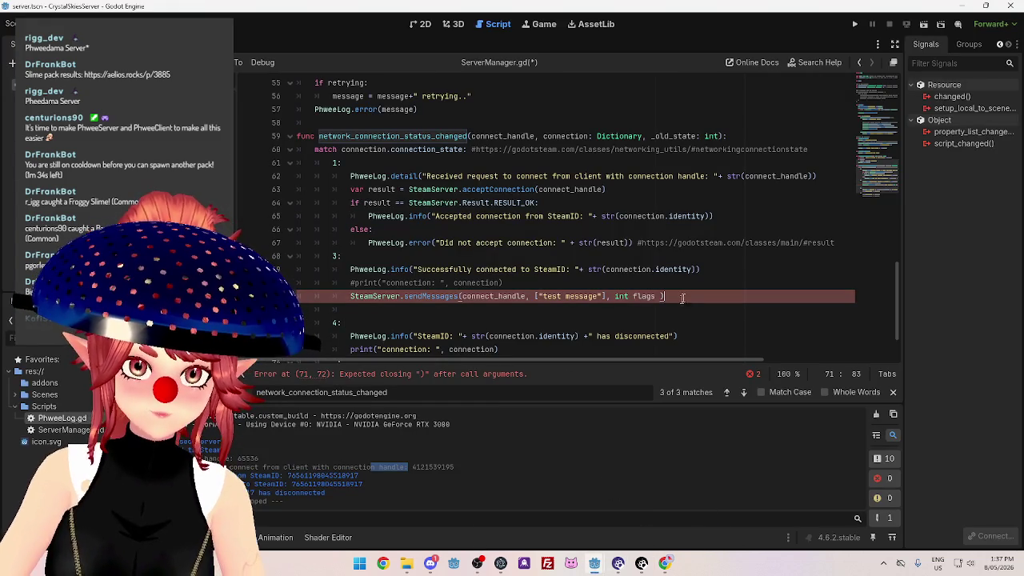
{"action": "left_click", "coordinate": [591, 281]}
{"action": "left_click", "coordinate": [696, 297]}
{"action": "type", "text": "#fl"}
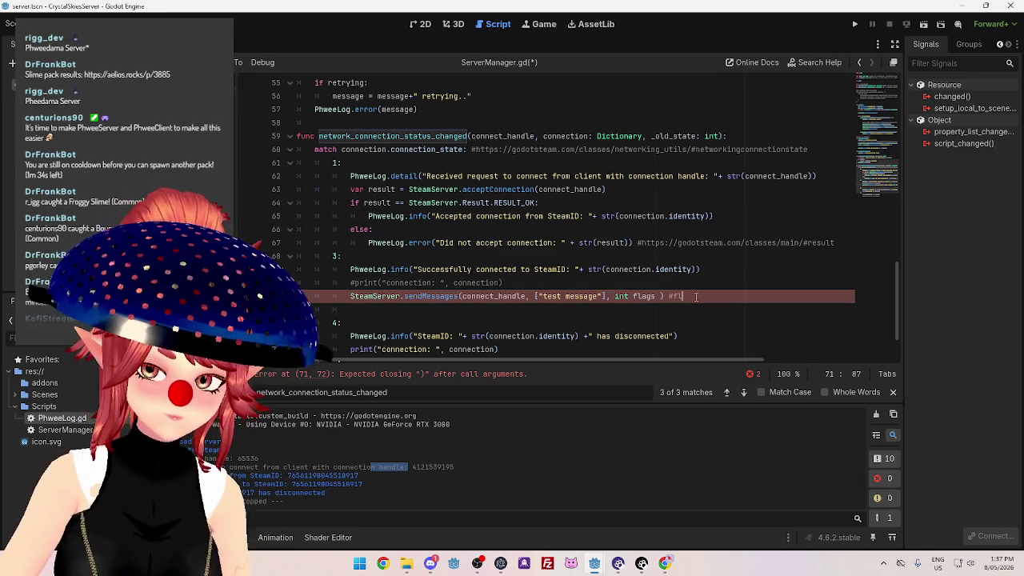
{"action": "type", "text": "gas"}
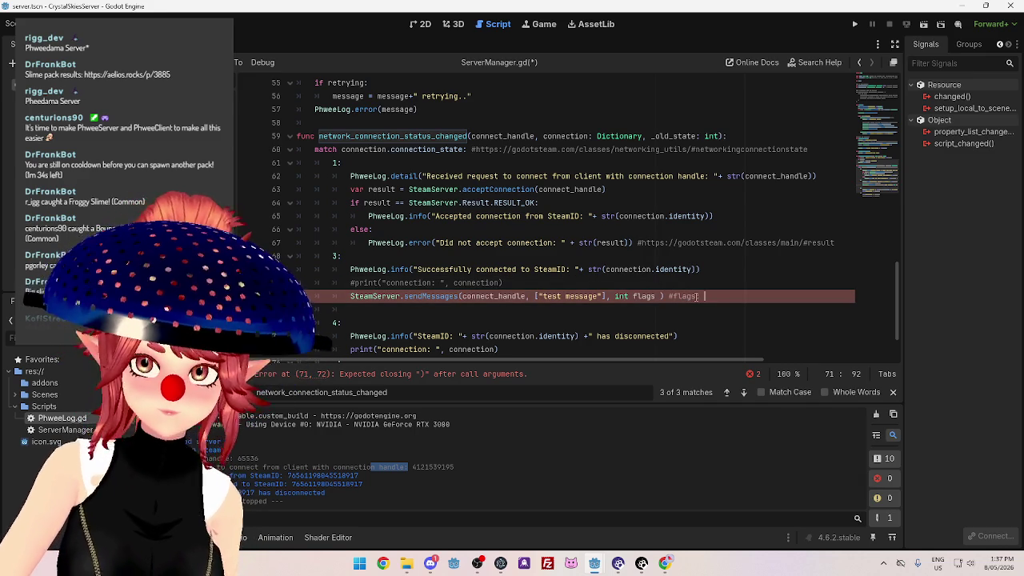
{"action": "type", "text": " ast"}
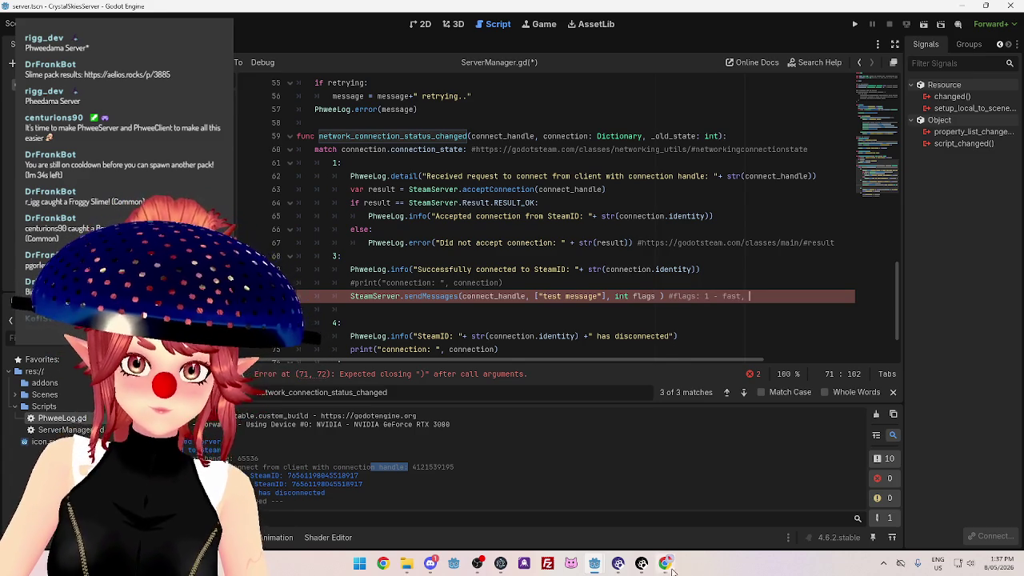
{"action": "left_click", "coordinate": [669, 567]}
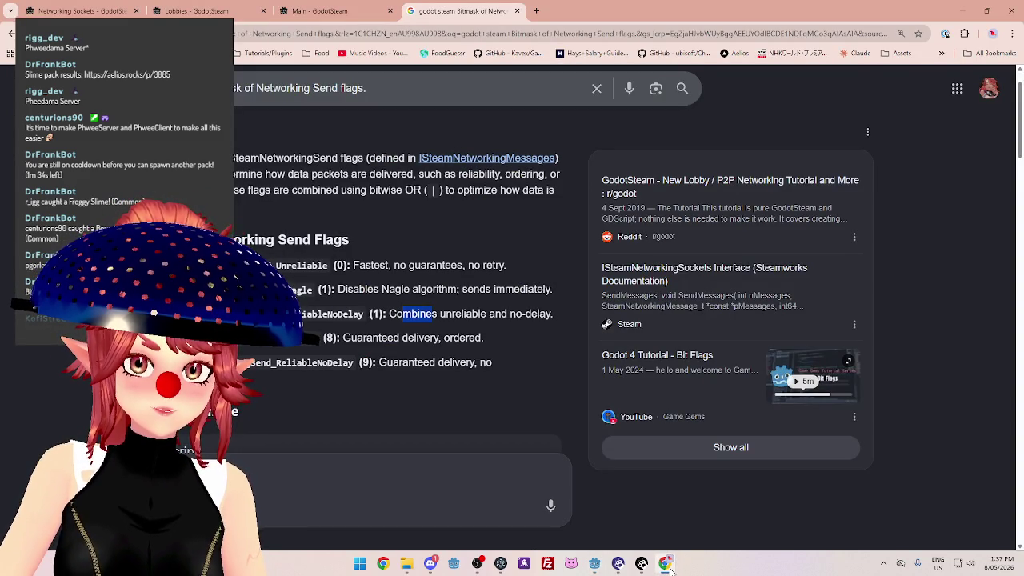
{"action": "left_click", "coordinate": [665, 565]}
{"action": "type", "text": ", no retry"}
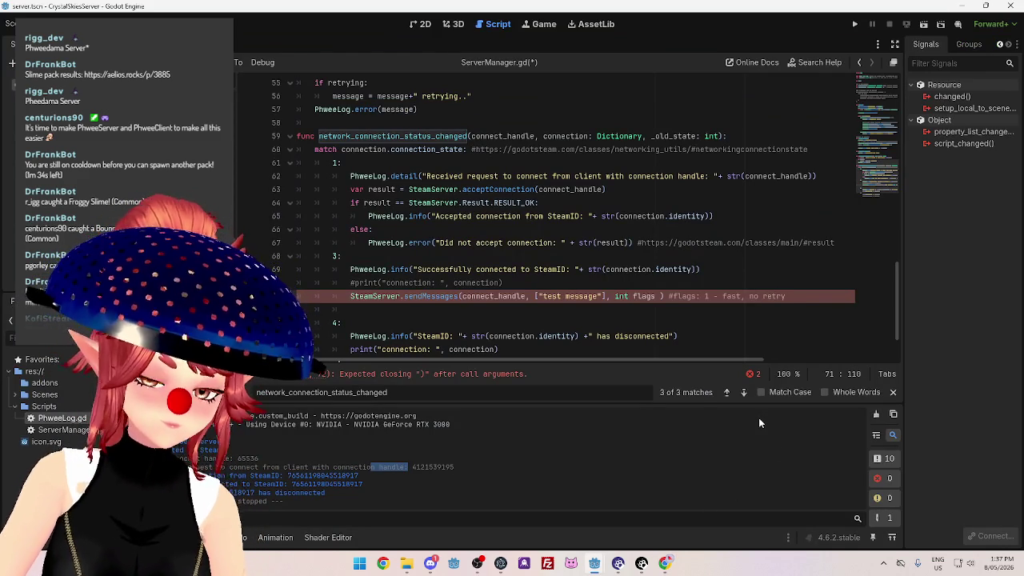
{"action": "type", "text": ", "}
{"action": "type", "text": "2 -"}
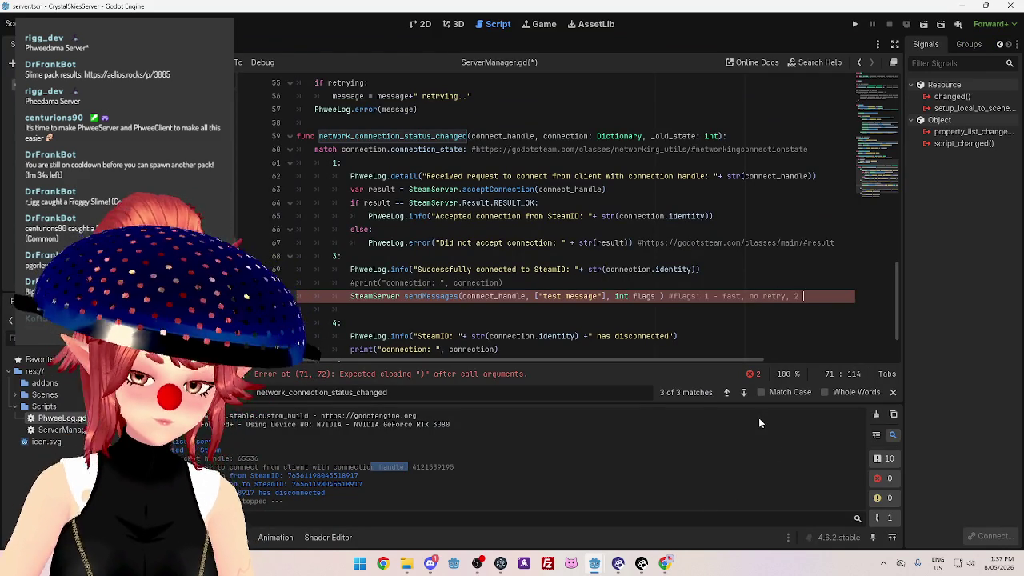
{"action": "left_click", "coordinate": [665, 566]}
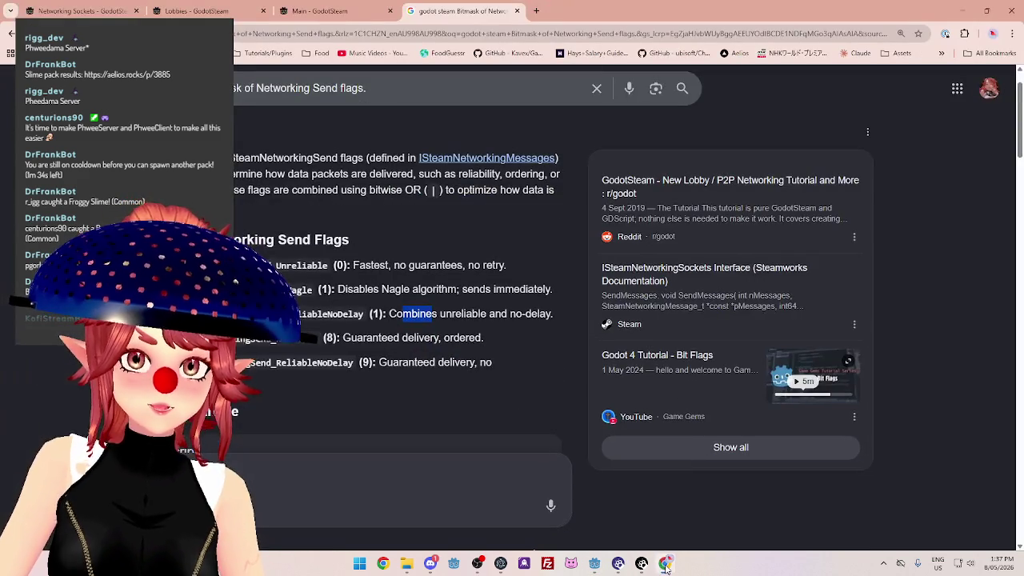
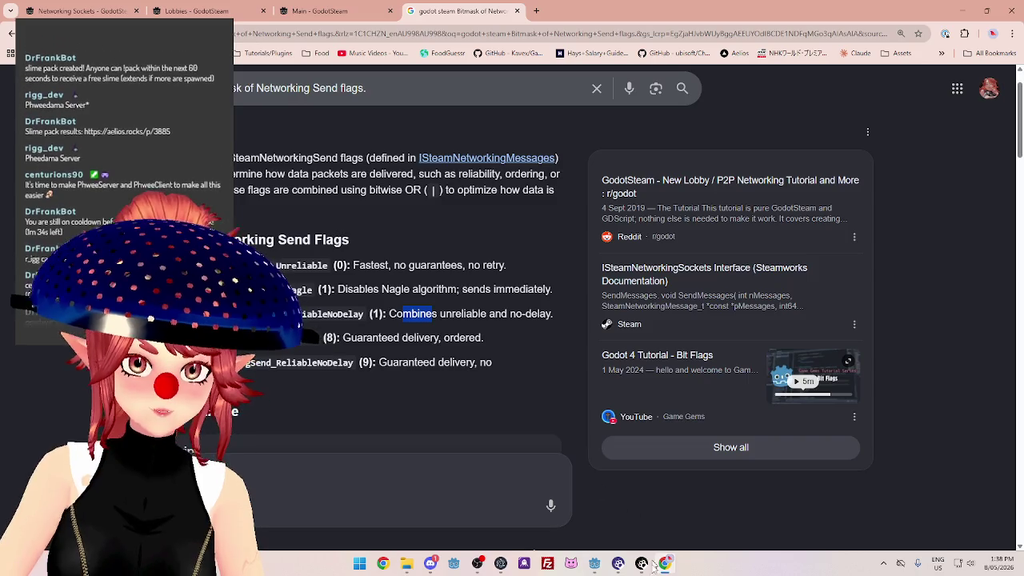
Switch from Chrome back to the Godot server.tscn project window.
{"action": "mouse_move", "coordinate": [594, 563]}
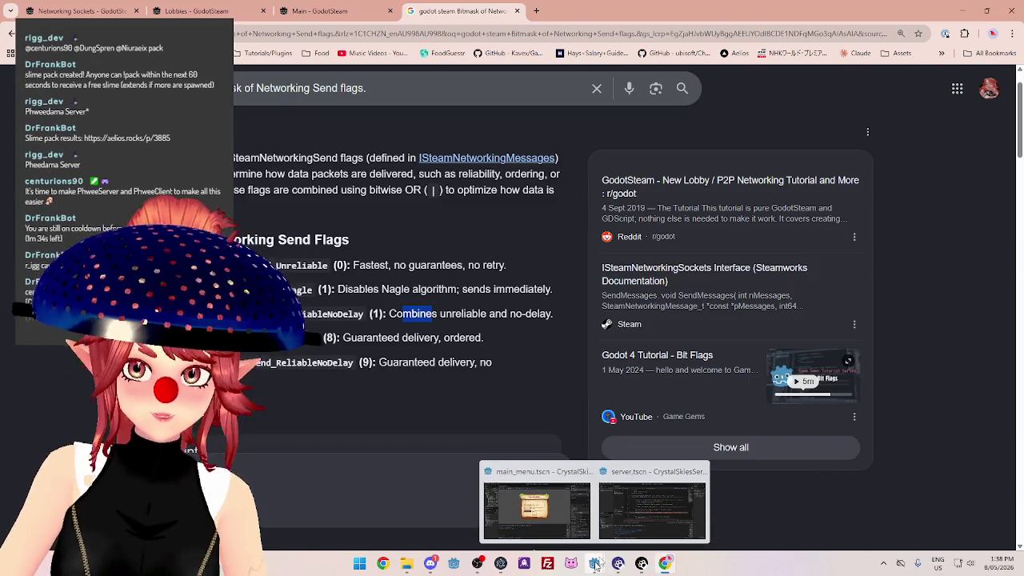
{"action": "left_click", "coordinate": [652, 492]}
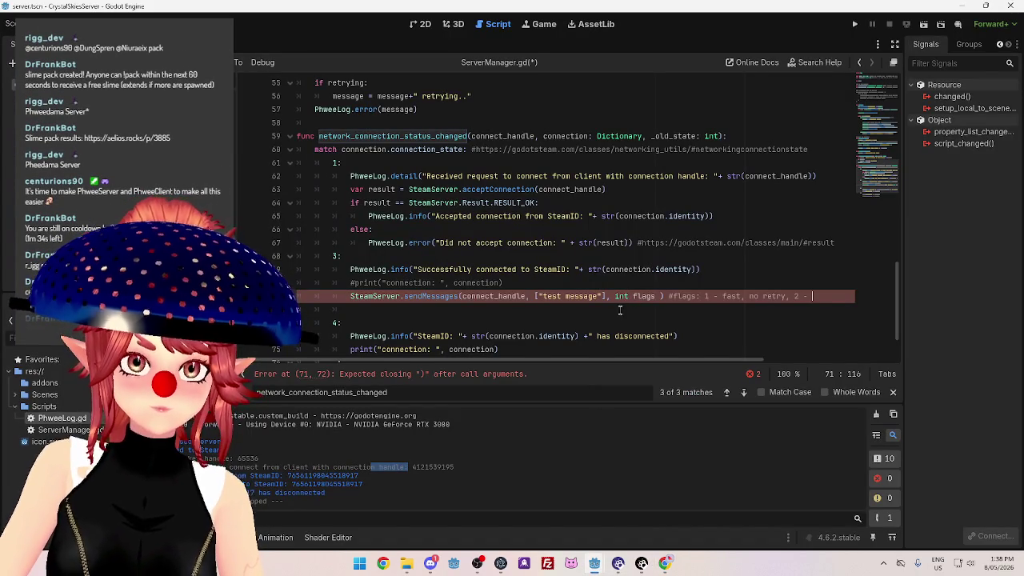
Start replacing the int flags argument on line 71 by typing SteamServer.networking.
{"action": "left_click_drag", "start_coordinate": [656, 296], "coordinate": [614, 295]}
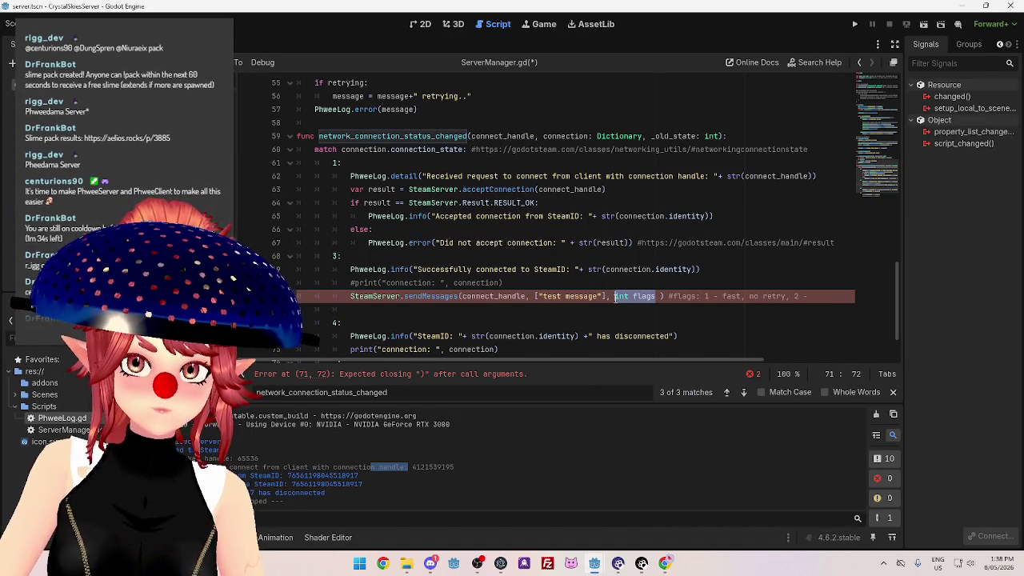
{"action": "type", "text": "f"}
{"action": "key", "text": "BackSpace"}
{"action": "type", "text": "Steam."}
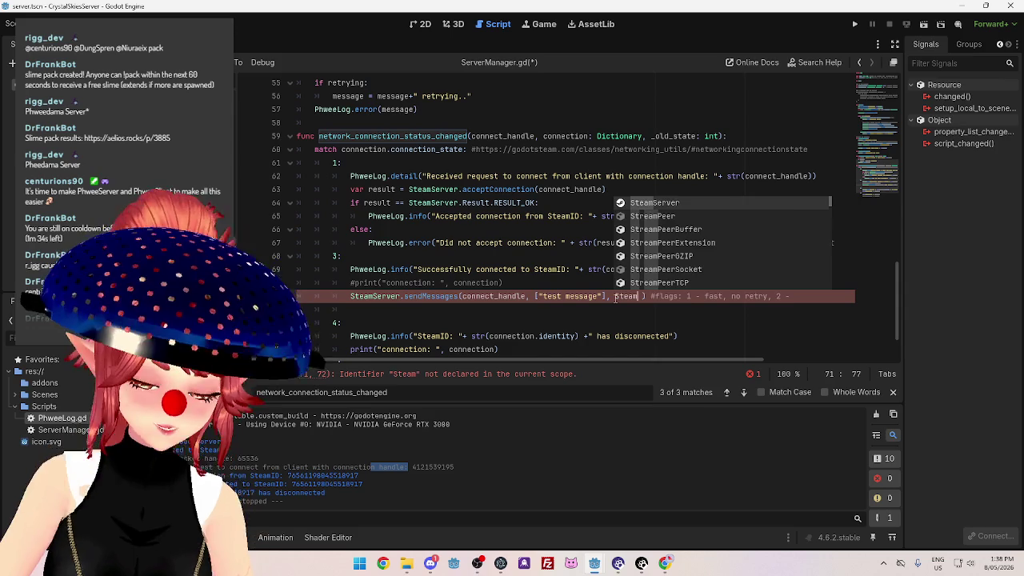
{"action": "key", "text": "BackSpace"}
{"action": "type", "text": "Server."}
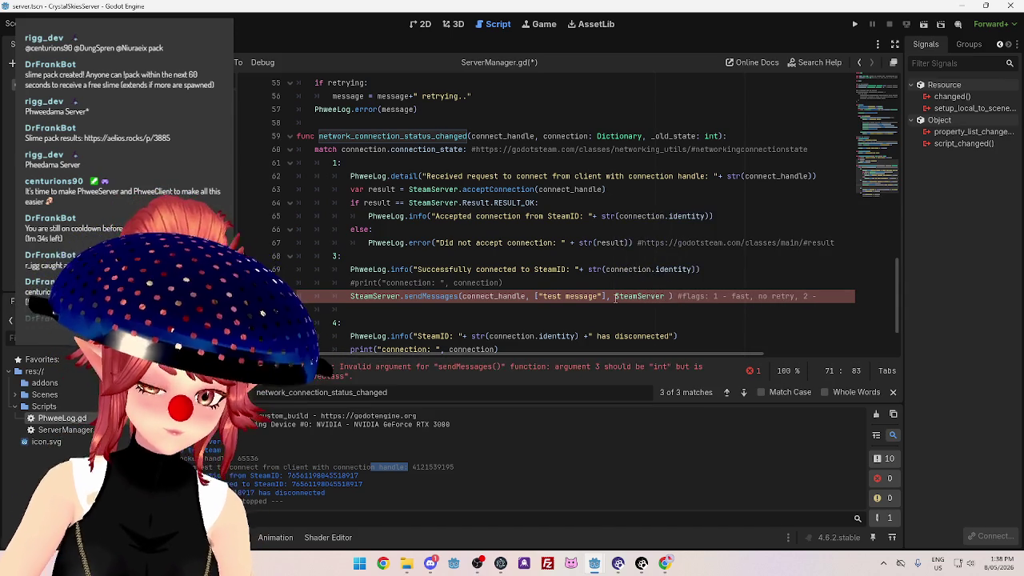
{"action": "type", "text": "networkingm"}
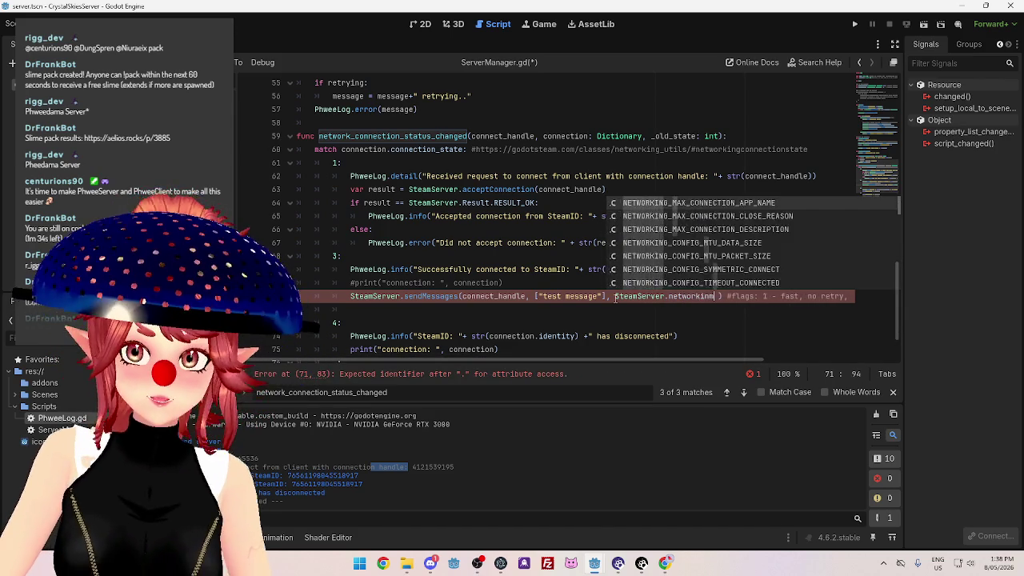
{"action": "key", "text": "BackSpace"}
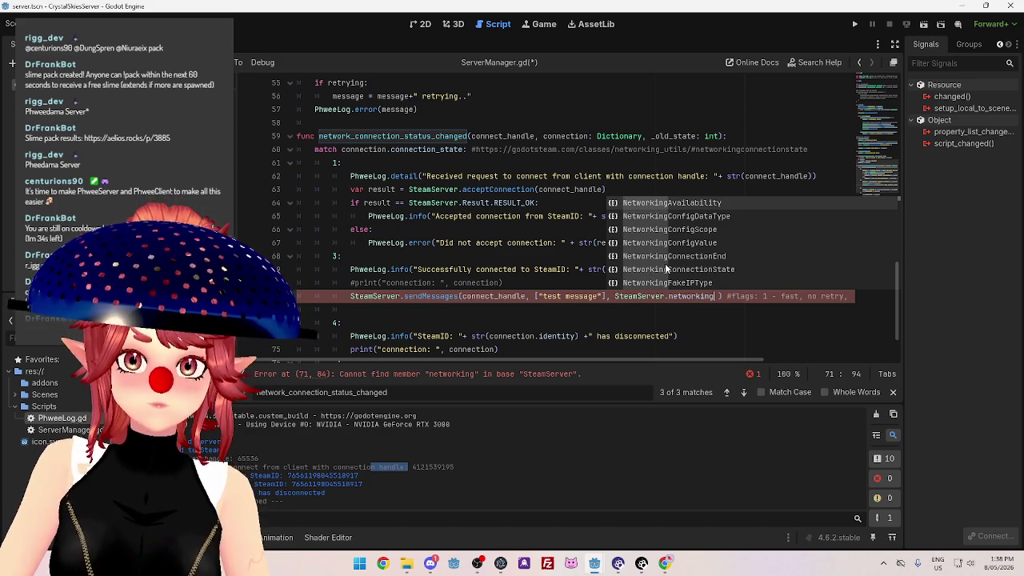
Recheck the send-flags results, then insert SteamServer.NETWORKING_SEND_RELIABLE from autocomplete.
{"action": "left_click", "coordinate": [663, 564]}
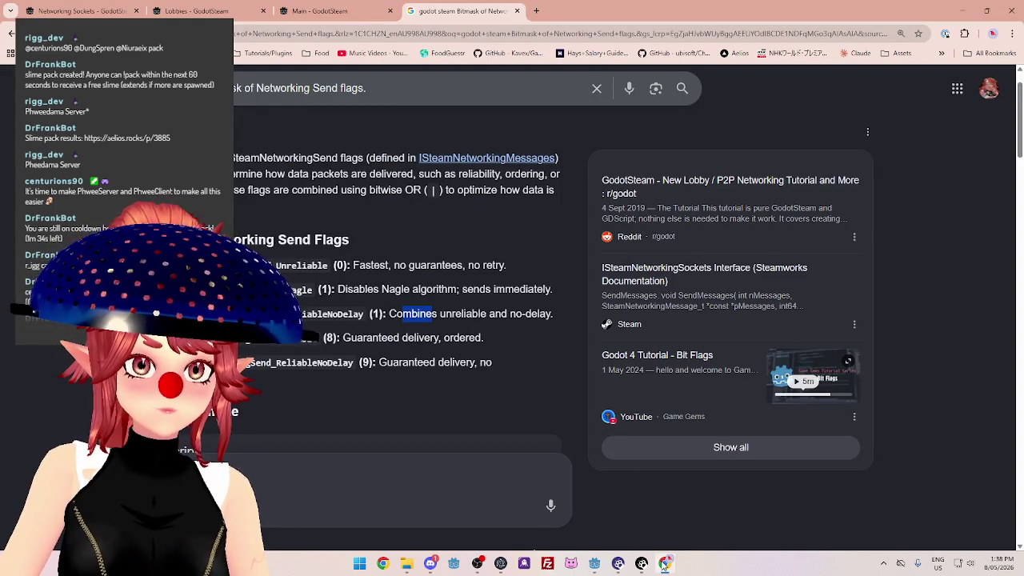
{"action": "left_click", "coordinate": [664, 564]}
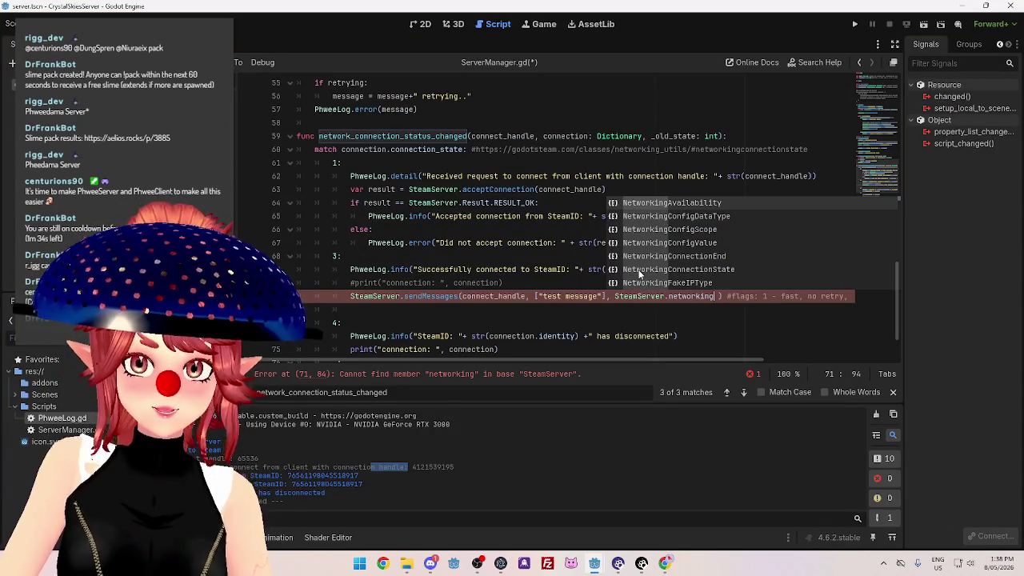
{"action": "type", "text": "send"}
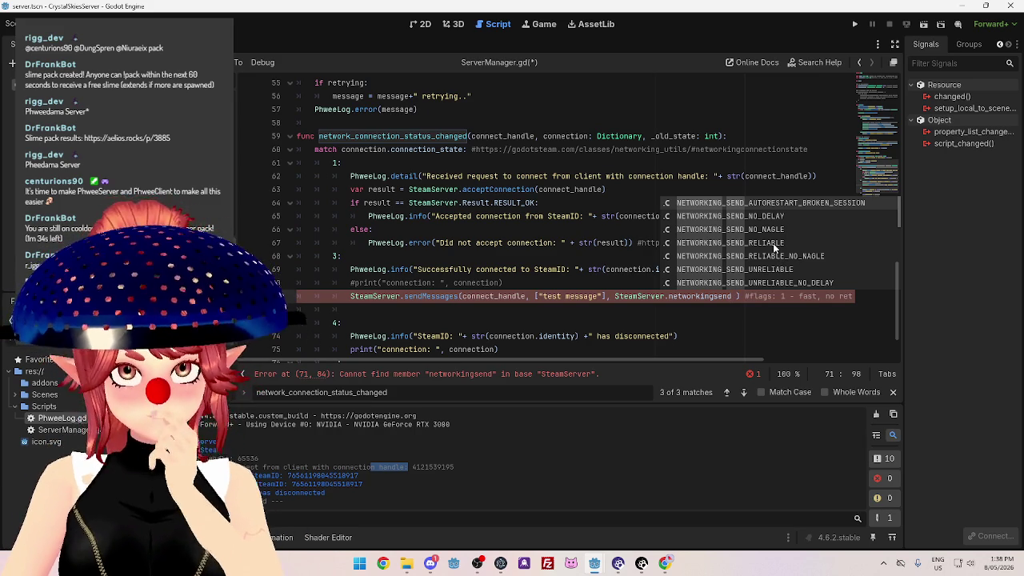
{"action": "scroll", "coordinate": [773, 243], "scroll_direction": "down", "scroll_amount": 3}
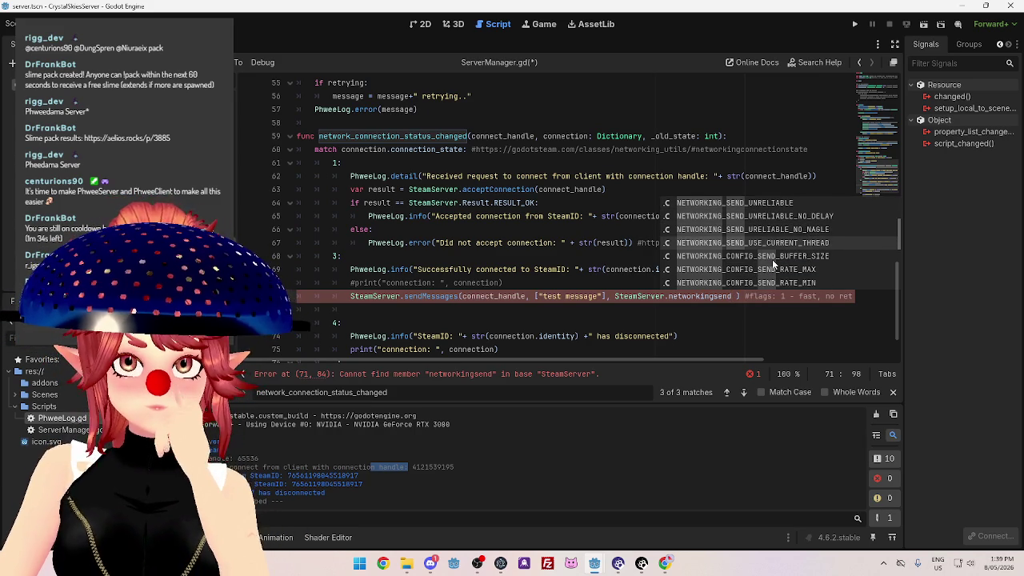
{"action": "scroll", "coordinate": [772, 264], "scroll_direction": "up", "scroll_amount": 2}
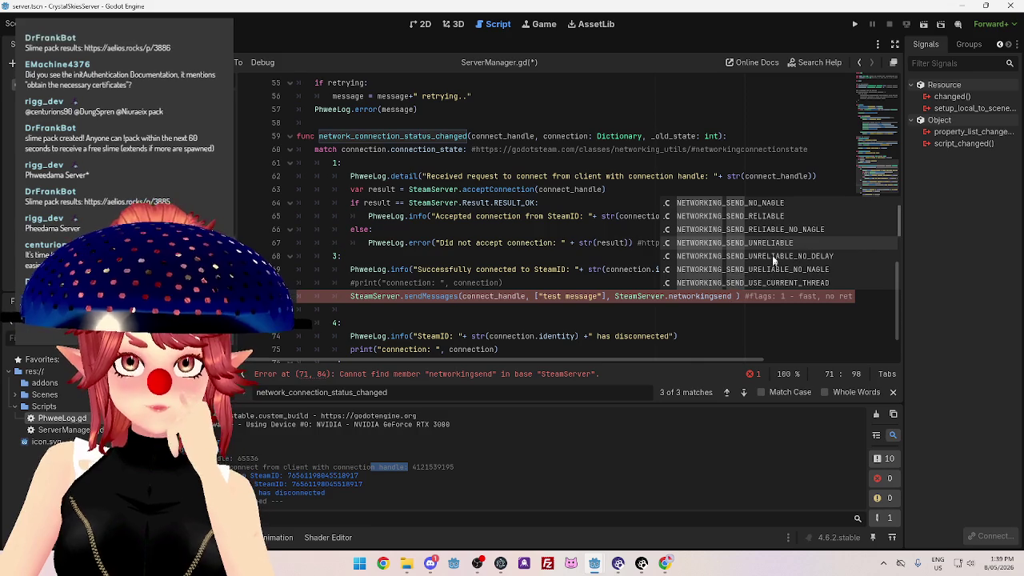
{"action": "scroll", "coordinate": [768, 243], "scroll_direction": "up", "scroll_amount": 1}
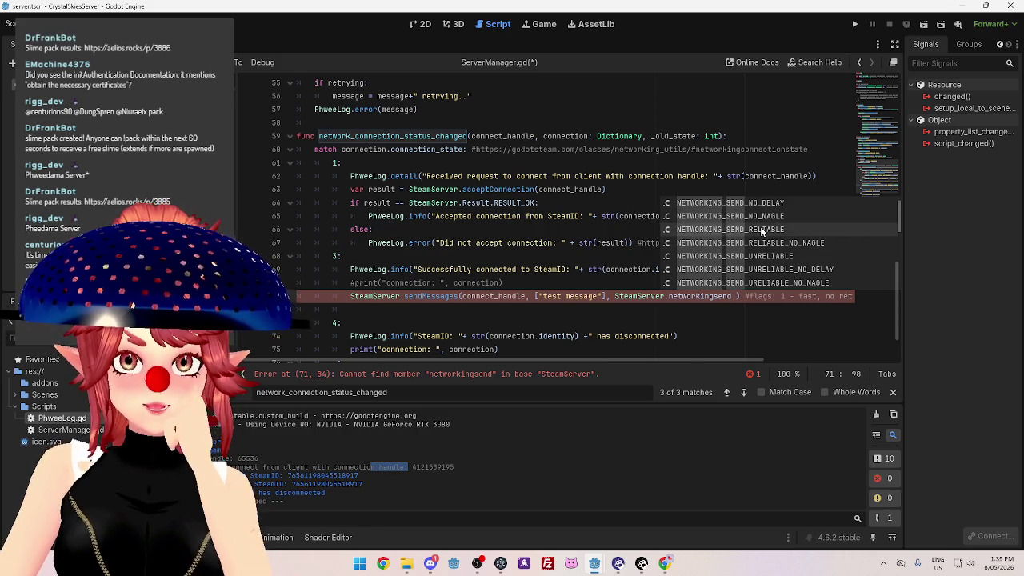
{"action": "left_click", "coordinate": [762, 231]}
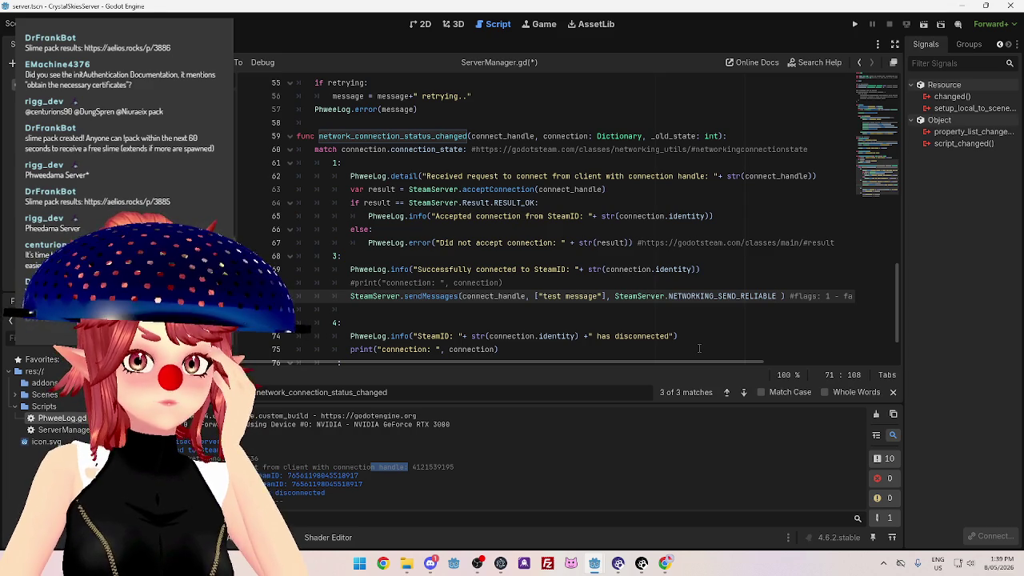
Delete the trailing flags comment and the stray space before the closing parenthesis.
{"action": "type", "text": "st, no retry, 2"}
{"action": "left_click_drag", "start_coordinate": [788, 298], "coordinate": [654, 297]}
{"action": "key", "text": "BackSpace"}
{"action": "left_click", "coordinate": [648, 296]}
{"action": "key", "text": "BackSpace"}
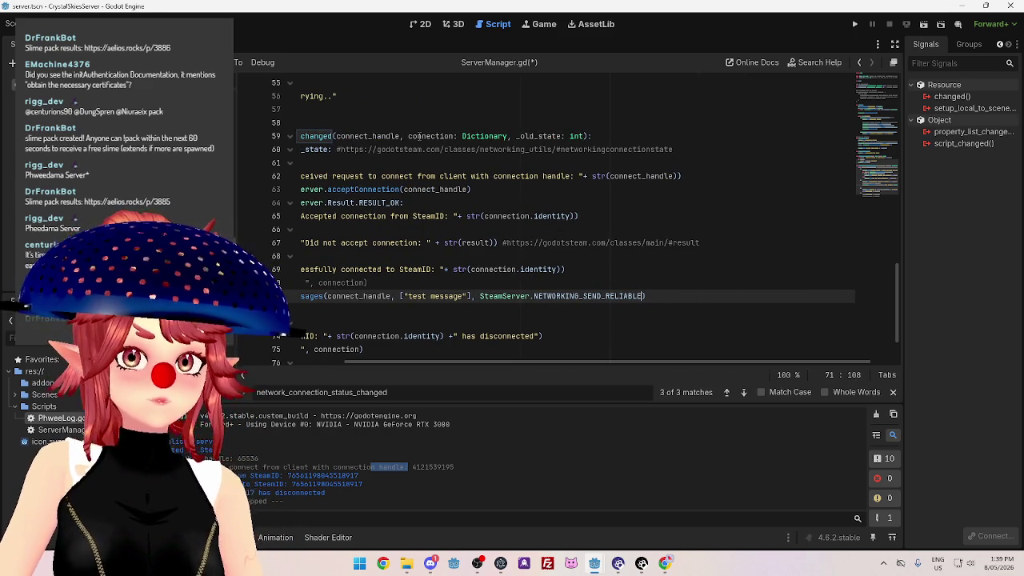
{"action": "left_click", "coordinate": [665, 563]}
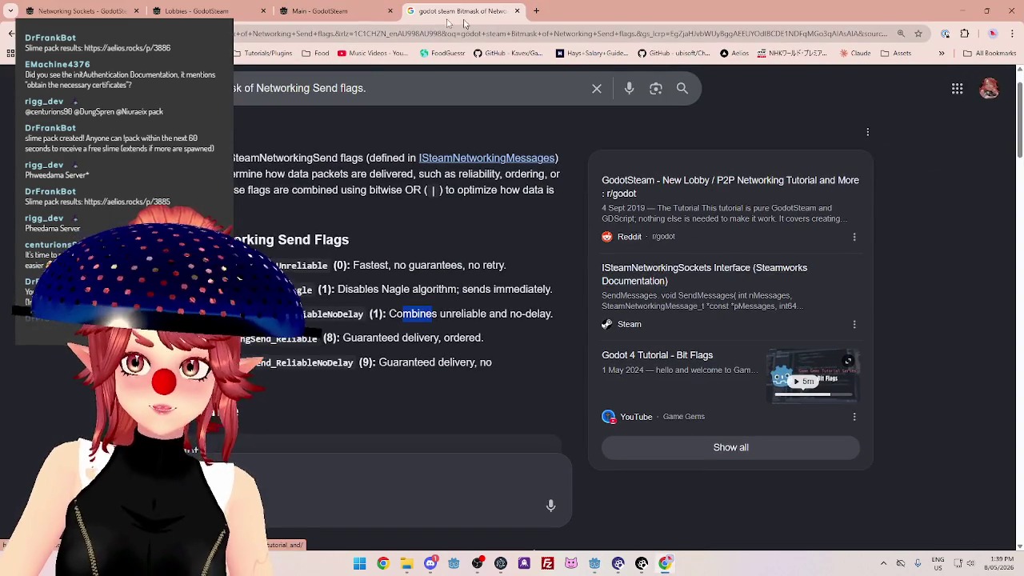
In the GodotSteam docs, go through the serverInitEx entry to the initAuthentication reference.
{"action": "left_click", "coordinate": [196, 10]}
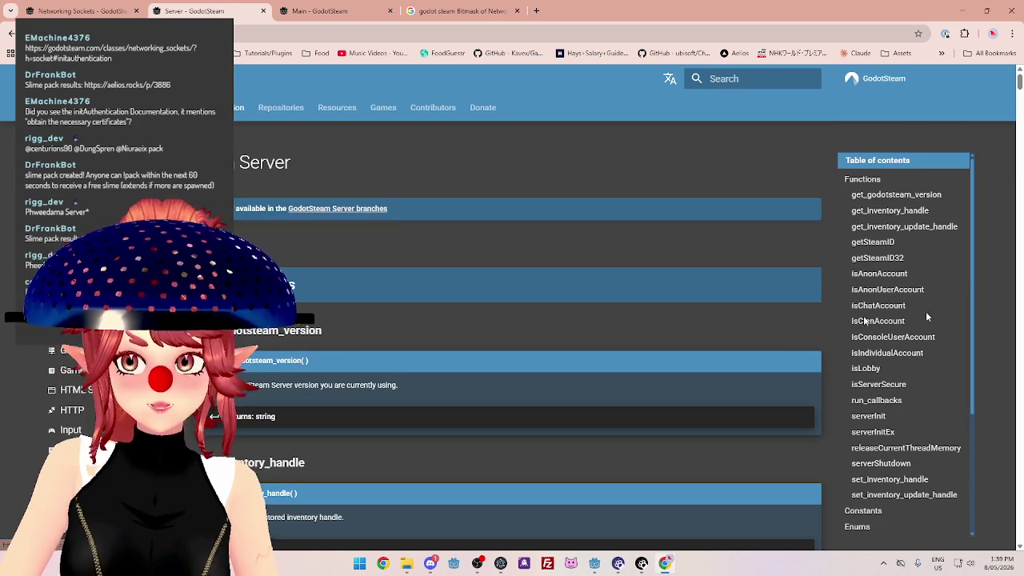
{"action": "left_click", "coordinate": [884, 433]}
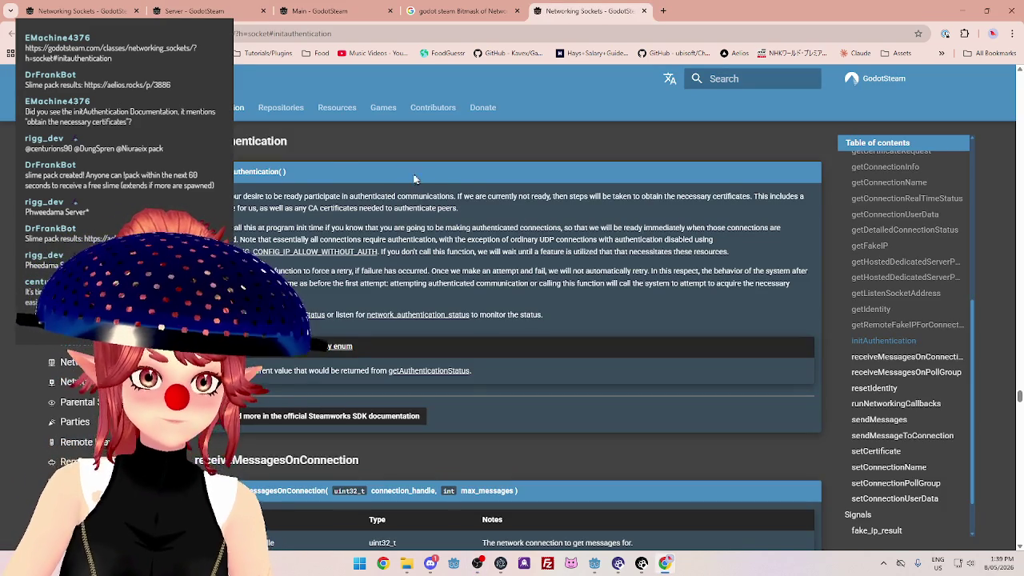
{"action": "scroll", "coordinate": [356, 149], "scroll_direction": "down", "scroll_amount": 1}
{"action": "scroll", "coordinate": [477, 223], "scroll_direction": "up", "scroll_amount": 2}
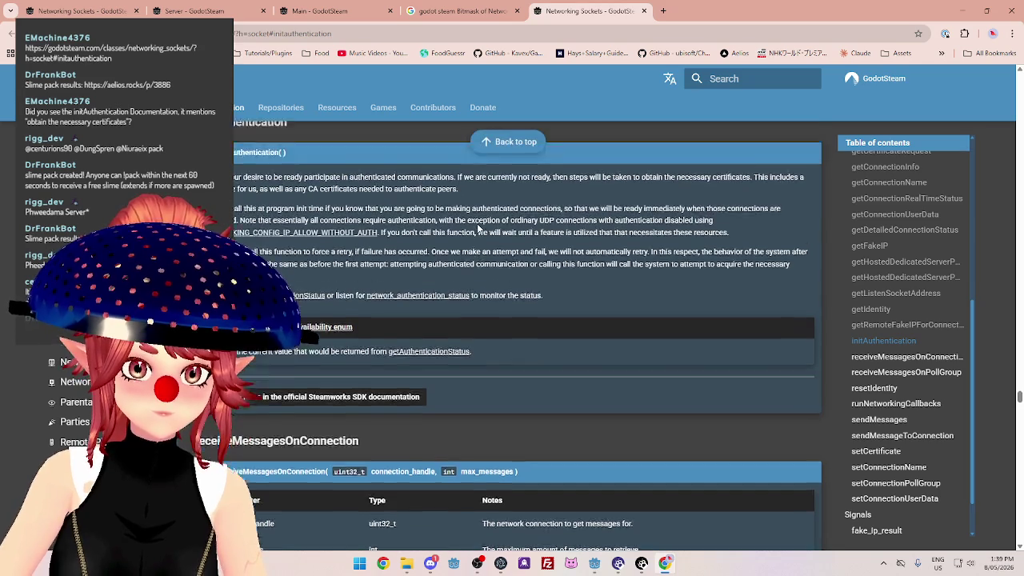
{"action": "scroll", "coordinate": [477, 228], "scroll_direction": "down", "scroll_amount": 1}
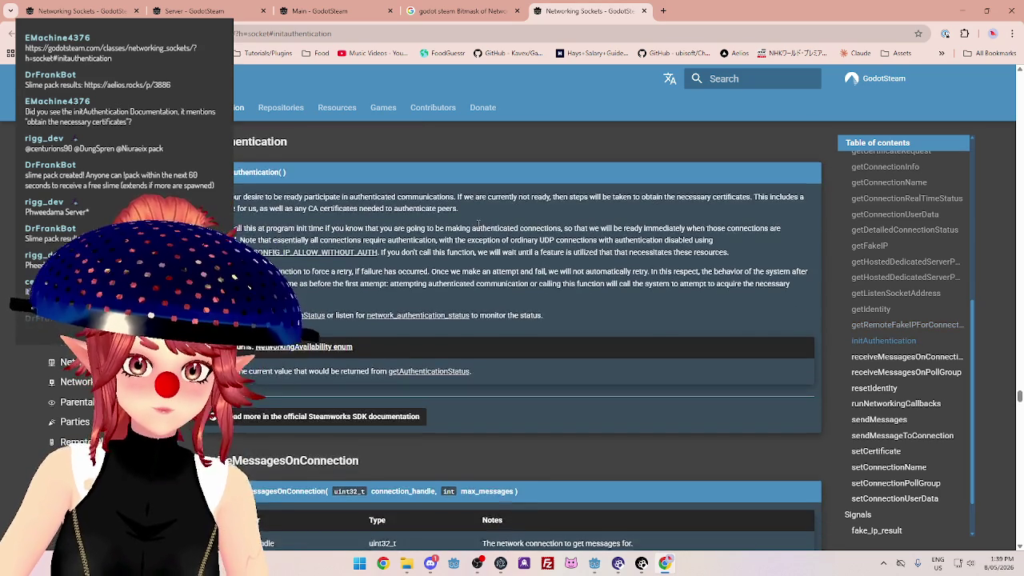
{"action": "scroll", "coordinate": [478, 228], "scroll_direction": "up", "scroll_amount": 1}
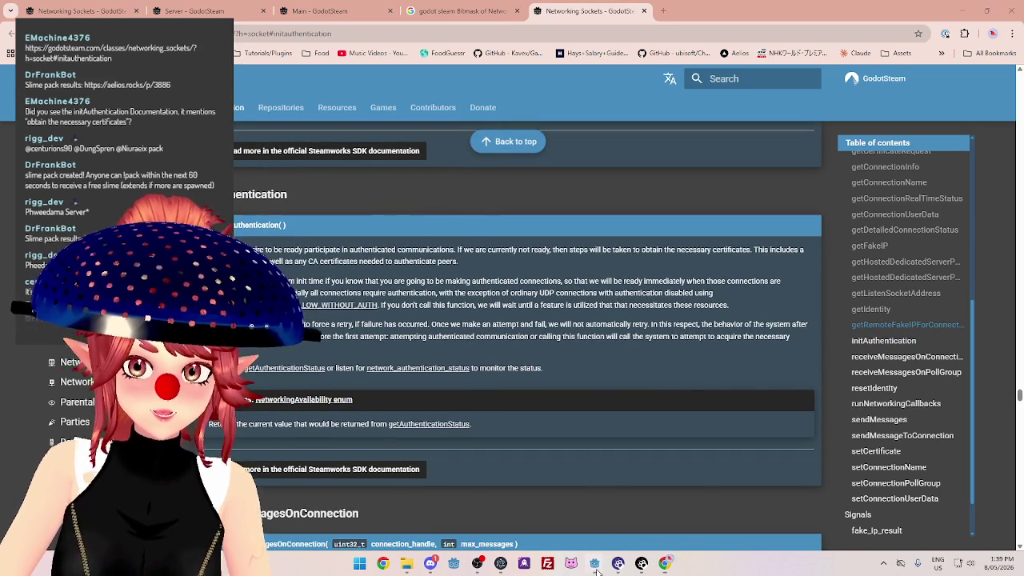
Return to the Godot client project showing the ClientManager.gd script.
{"action": "mouse_move", "coordinate": [594, 563]}
{"action": "left_click", "coordinate": [560, 503]}
{"action": "left_click", "coordinate": [484, 24]}
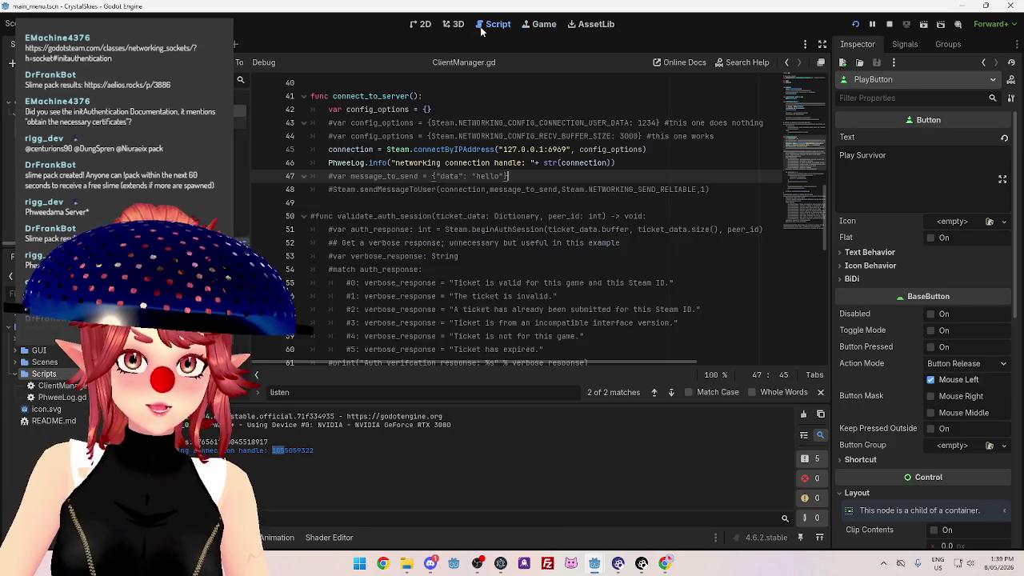
Scroll through ClientManager.gd's Steam connection code, then return to the Chrome documentation.
{"action": "scroll", "coordinate": [428, 256], "scroll_direction": "up", "scroll_amount": 2}
{"action": "scroll", "coordinate": [428, 257], "scroll_direction": "up", "scroll_amount": 8}
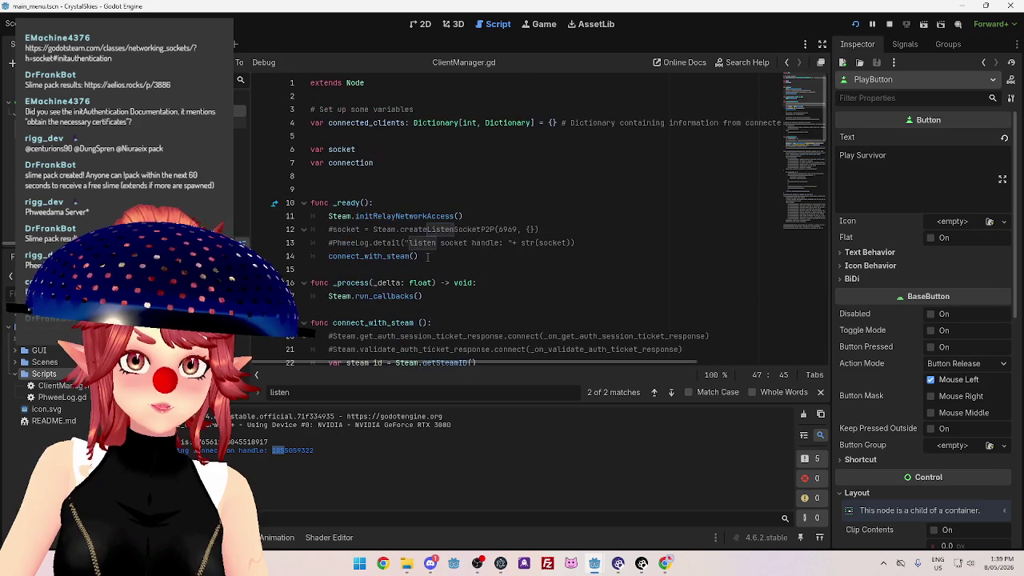
{"action": "scroll", "coordinate": [446, 252], "scroll_direction": "down", "scroll_amount": 2}
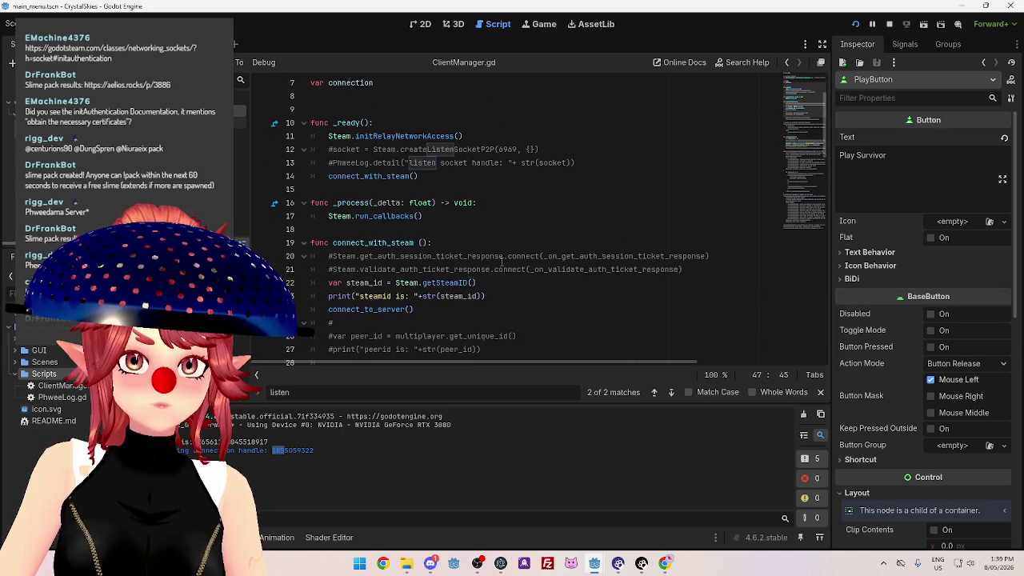
{"action": "scroll", "coordinate": [502, 261], "scroll_direction": "down", "scroll_amount": 1}
{"action": "scroll", "coordinate": [501, 261], "scroll_direction": "down", "scroll_amount": 1}
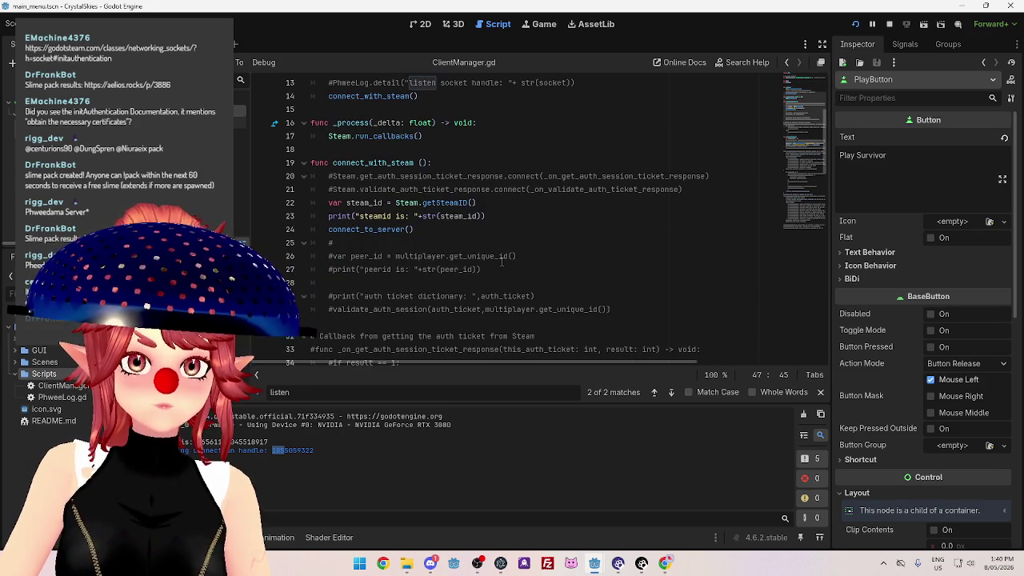
{"action": "scroll", "coordinate": [557, 268], "scroll_direction": "down", "scroll_amount": 1}
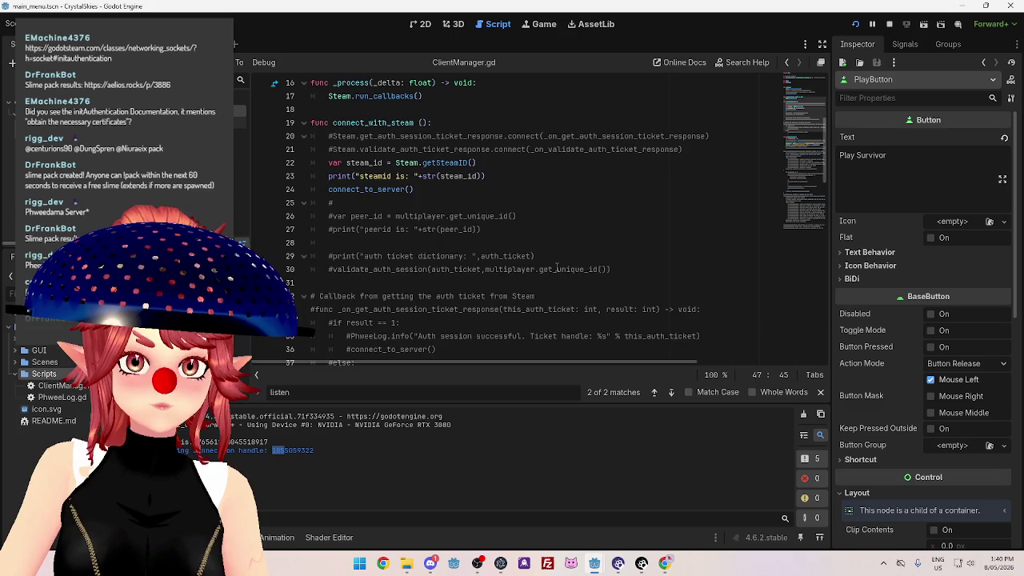
{"action": "scroll", "coordinate": [557, 267], "scroll_direction": "down", "scroll_amount": 6}
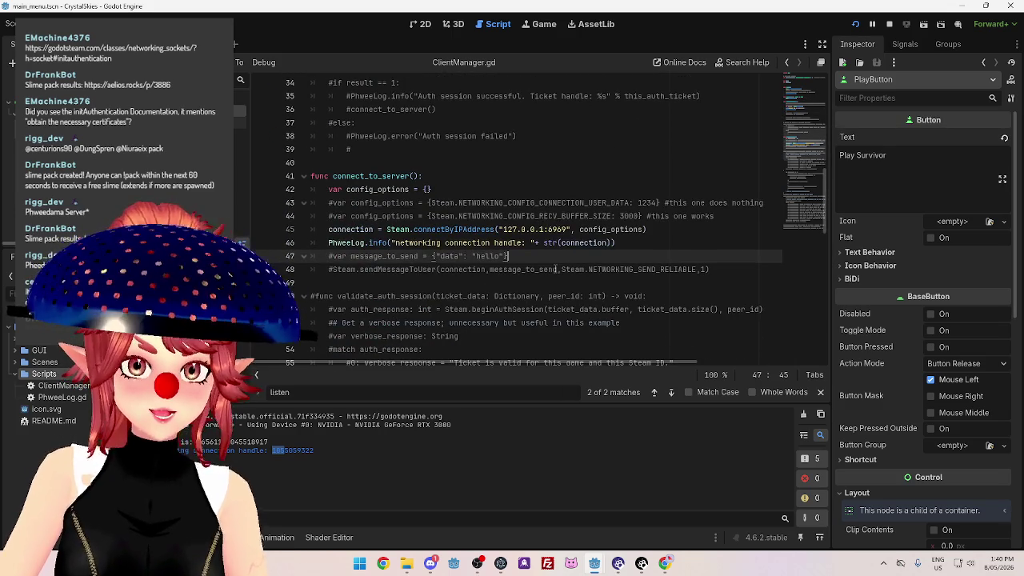
{"action": "scroll", "coordinate": [557, 269], "scroll_direction": "up", "scroll_amount": 11}
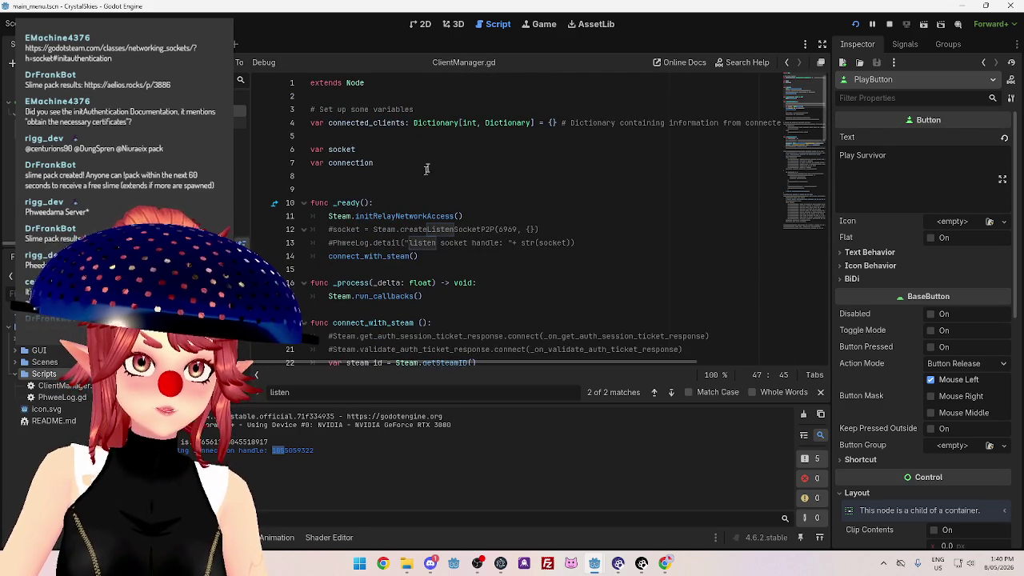
{"action": "left_click", "coordinate": [665, 563]}
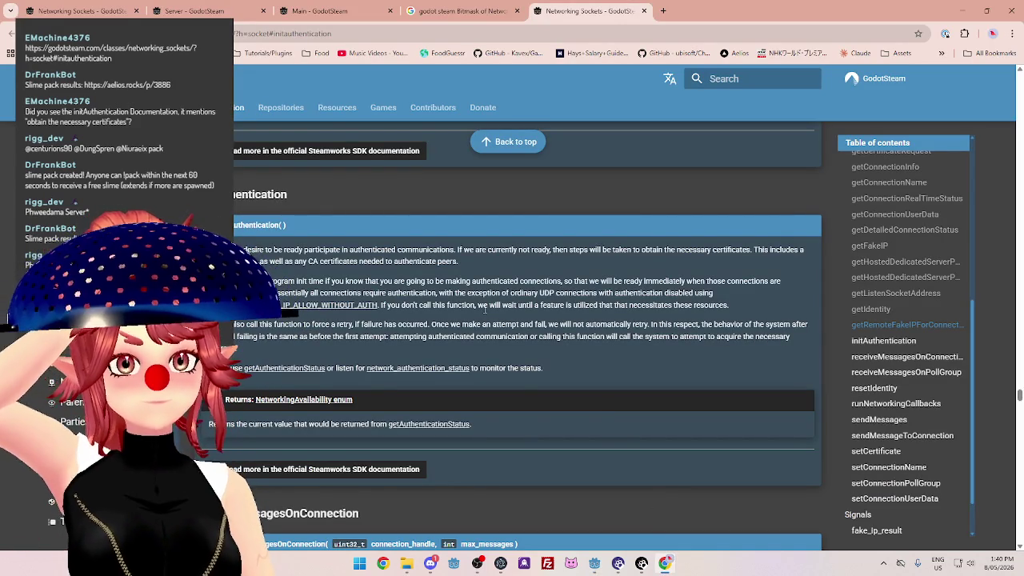
Highlight the initAuthentication lines about obtaining certificates, CA certificates and authenticated connections.
{"action": "left_click_drag", "start_coordinate": [462, 249], "coordinate": [751, 249]}
{"action": "left_click", "coordinate": [240, 350]}
{"action": "mouse_move", "coordinate": [240, 261]}
{"action": "left_mouse_down"}
{"action": "mouse_move", "coordinate": [543, 250]}
{"action": "mouse_move", "coordinate": [365, 261]}
{"action": "mouse_move", "coordinate": [486, 268]}
{"action": "mouse_move", "coordinate": [240, 250]}
{"action": "left_mouse_up"}
{"action": "left_click", "coordinate": [501, 272]}
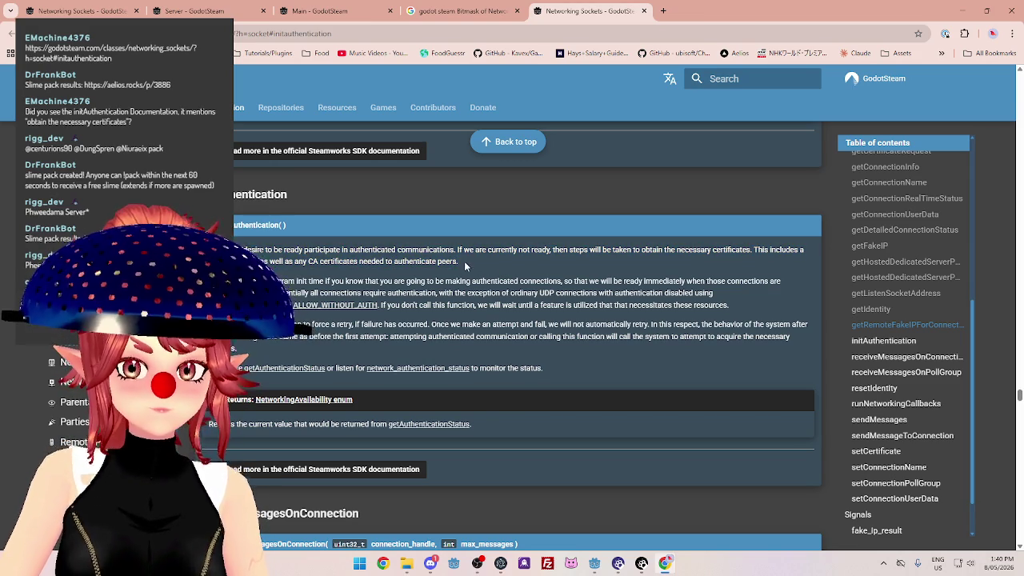
{"action": "mouse_move", "coordinate": [456, 262]}
{"action": "left_mouse_down"}
{"action": "mouse_move", "coordinate": [359, 253]}
{"action": "mouse_move", "coordinate": [268, 262]}
{"action": "left_mouse_up"}
{"action": "left_click", "coordinate": [268, 262]}
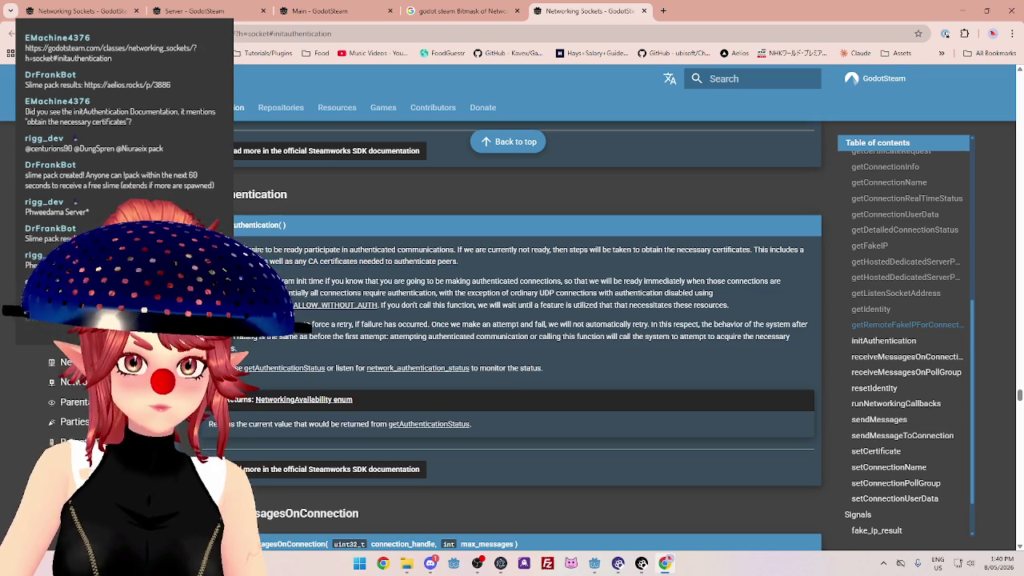
{"action": "left_click_drag", "start_coordinate": [312, 282], "coordinate": [725, 281]}
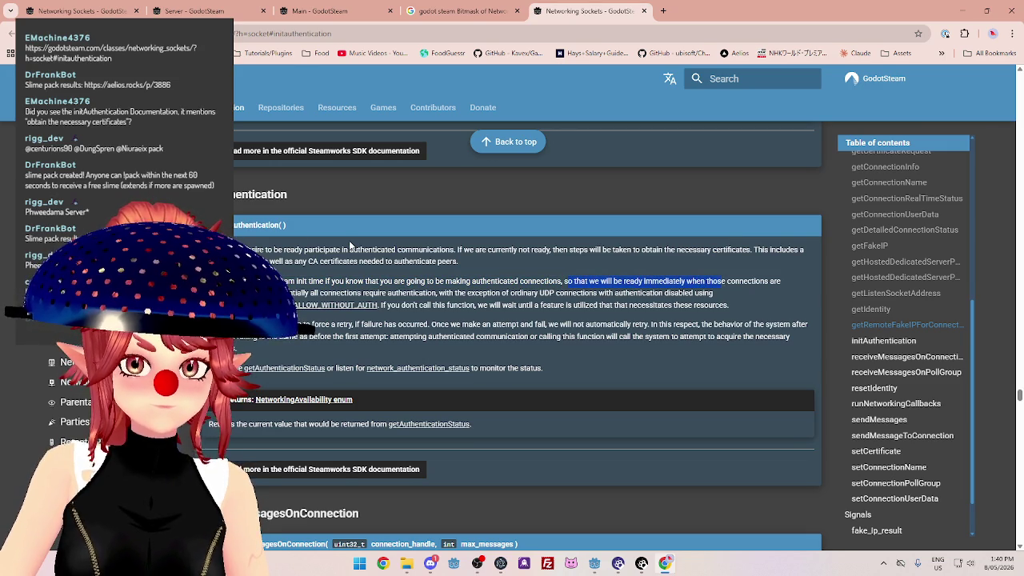
{"action": "scroll", "coordinate": [348, 240], "scroll_direction": "down", "scroll_amount": 1}
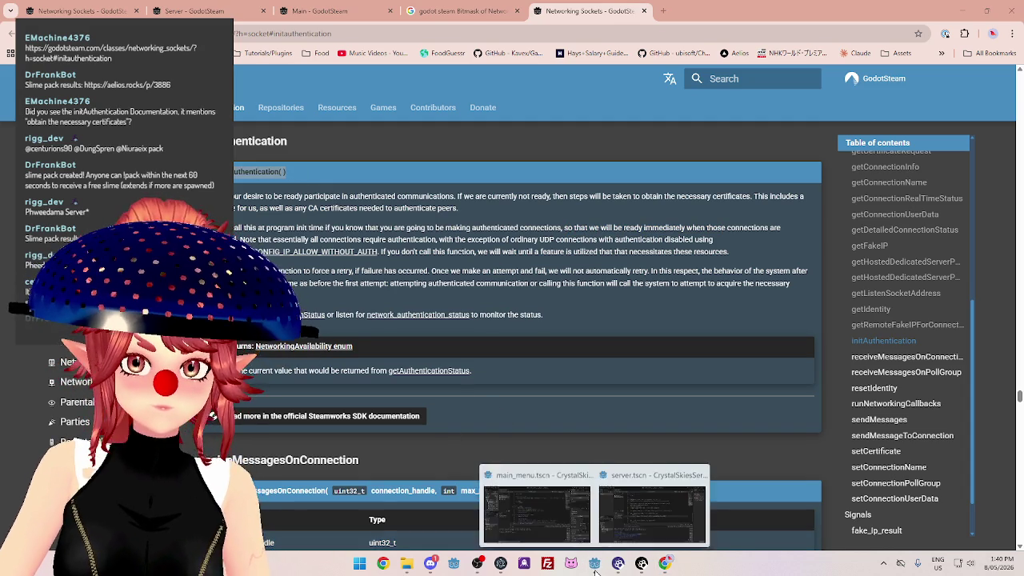
Add Steam.initAuthentication() on line 12 after initRelayNetworkAccess and save ClientManager.gd.
{"action": "key", "text": "alt+Tab"}
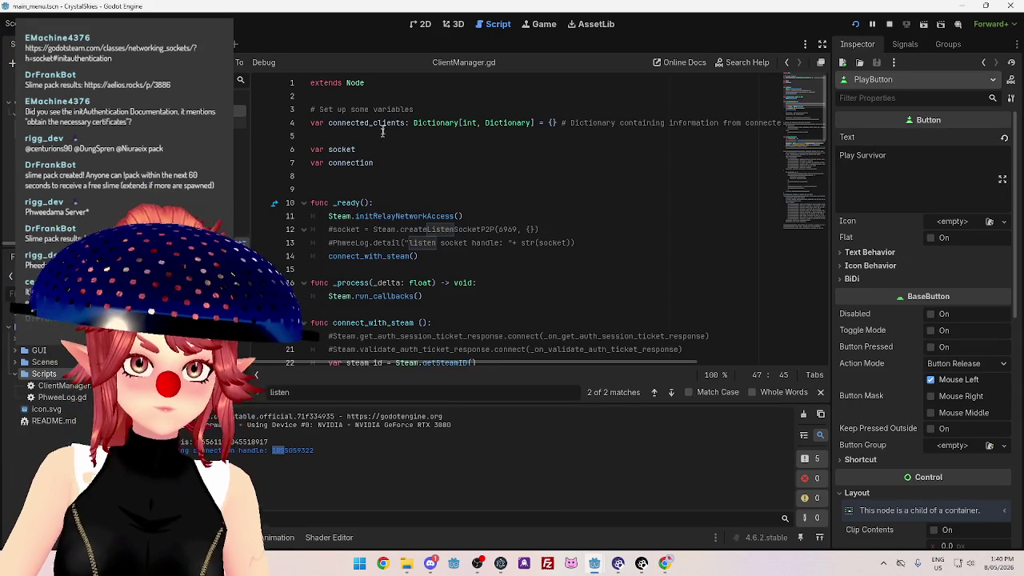
{"action": "left_click", "coordinate": [471, 216]}
{"action": "key", "text": "Return"}
{"action": "type", "text": "initAuthentication( )"}
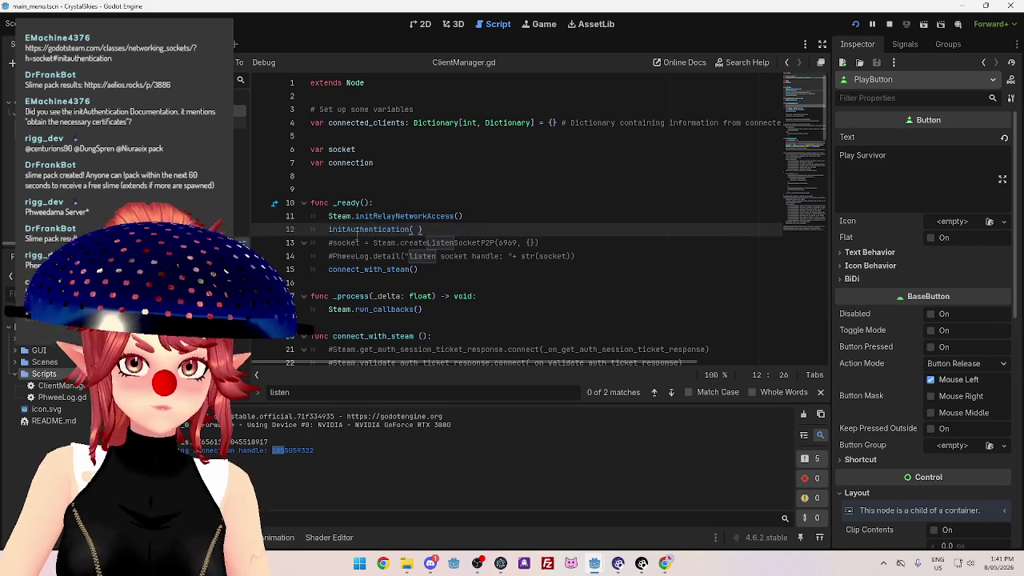
{"action": "left_click", "coordinate": [333, 229]}
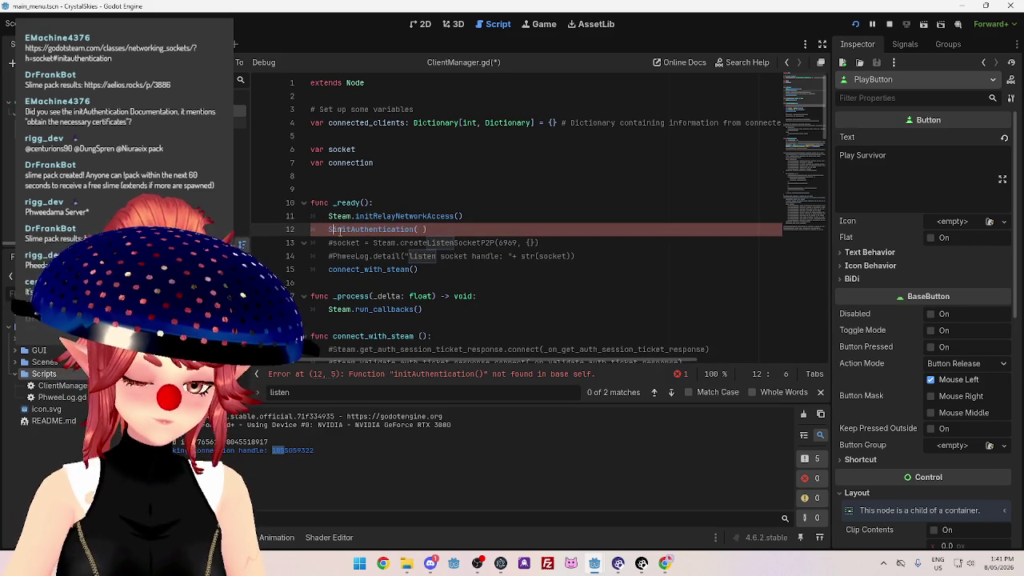
{"action": "type", "text": "."}
{"action": "left_click", "coordinate": [472, 203]}
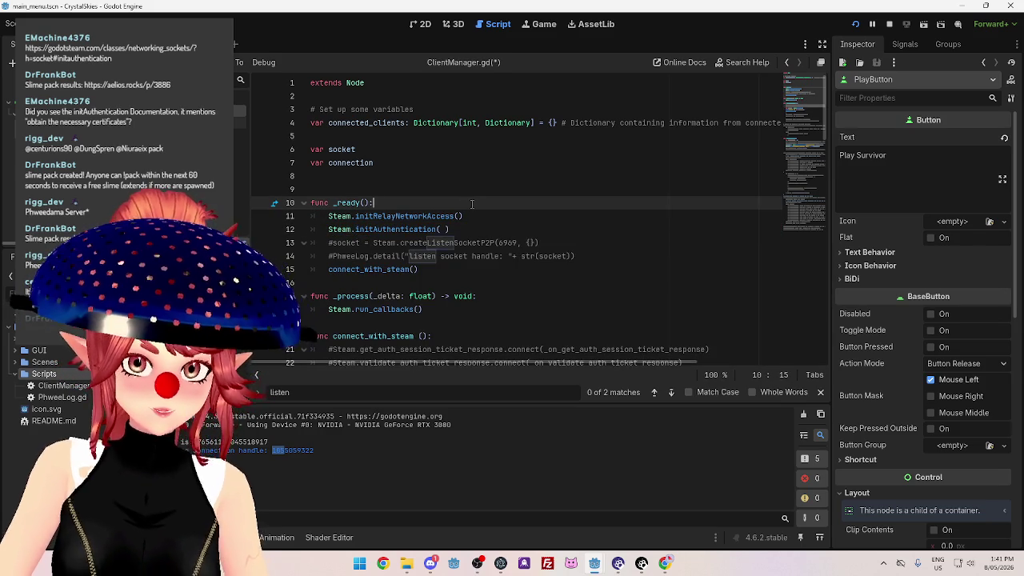
{"action": "key", "text": "ctrl+s"}
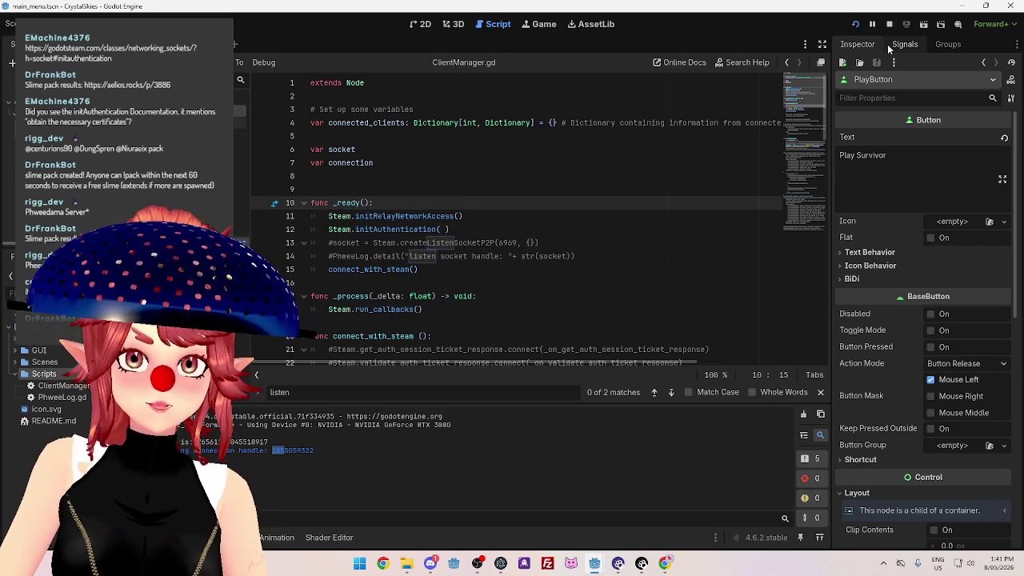
Stop the client, launch the server project, then run the client with F5.
{"action": "left_click", "coordinate": [888, 24]}
{"action": "mouse_move", "coordinate": [599, 565]}
{"action": "left_click", "coordinate": [607, 520]}
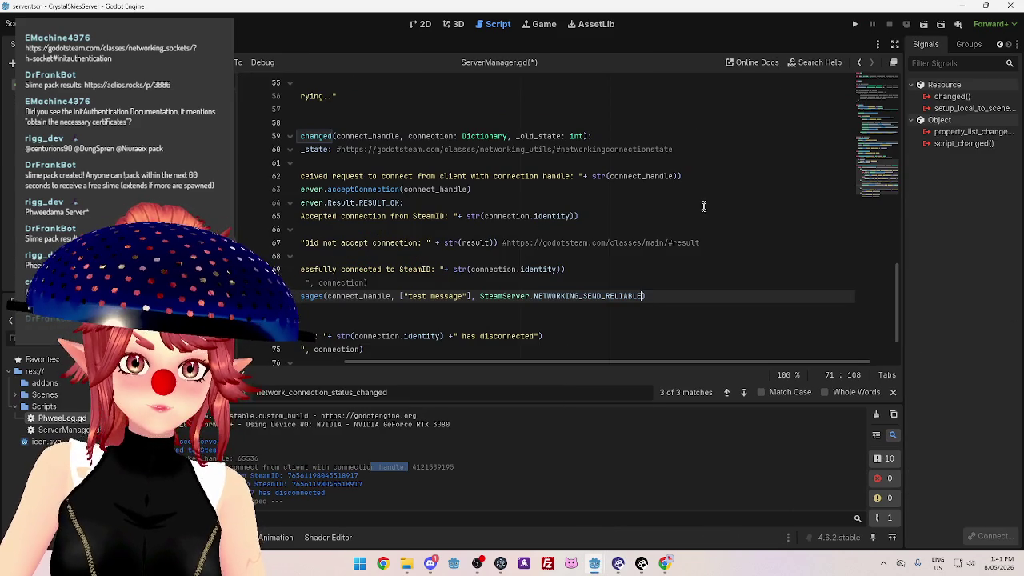
{"action": "left_click", "coordinate": [855, 24]}
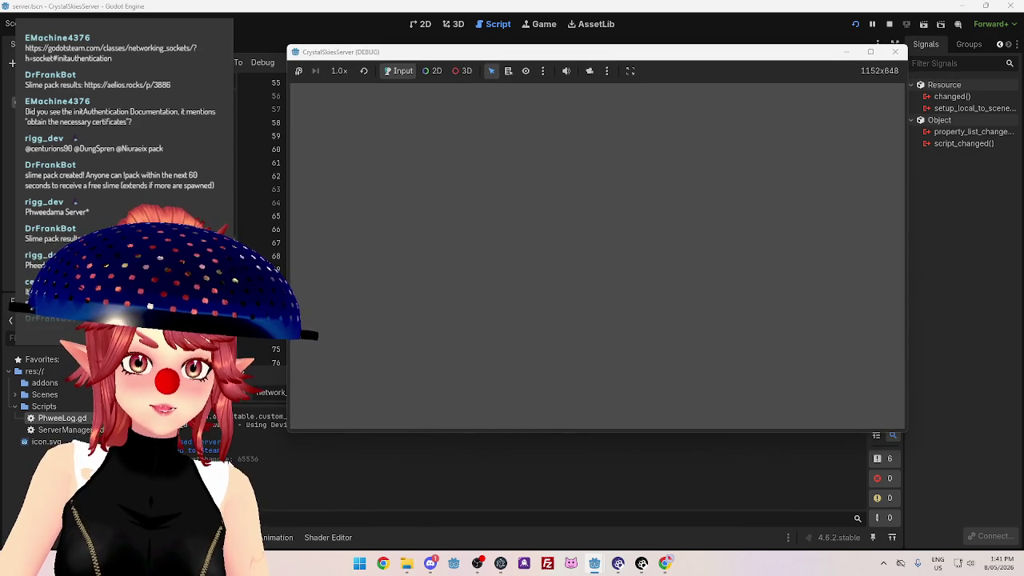
{"action": "mouse_move", "coordinate": [594, 563]}
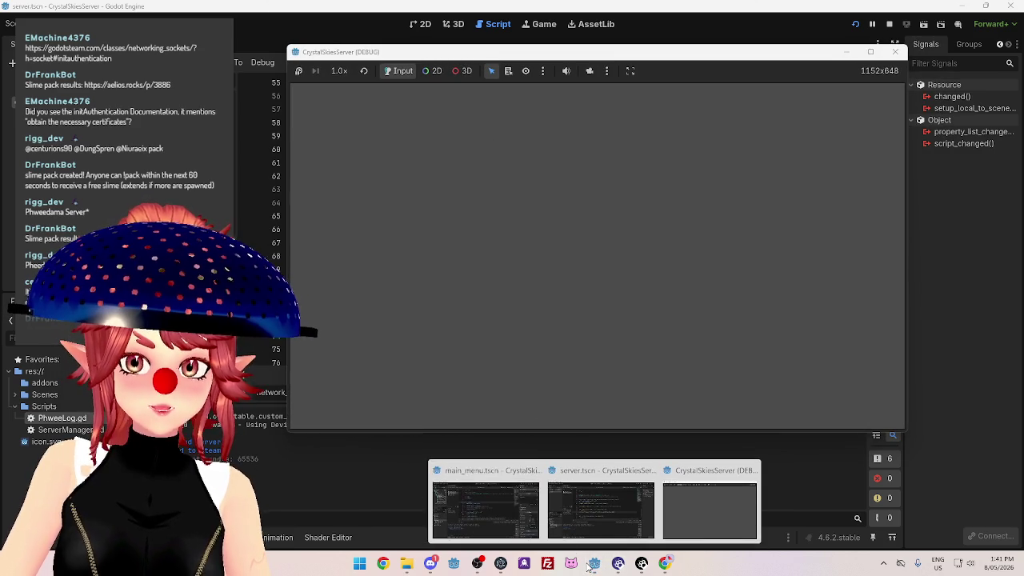
{"action": "left_click", "coordinate": [442, 477]}
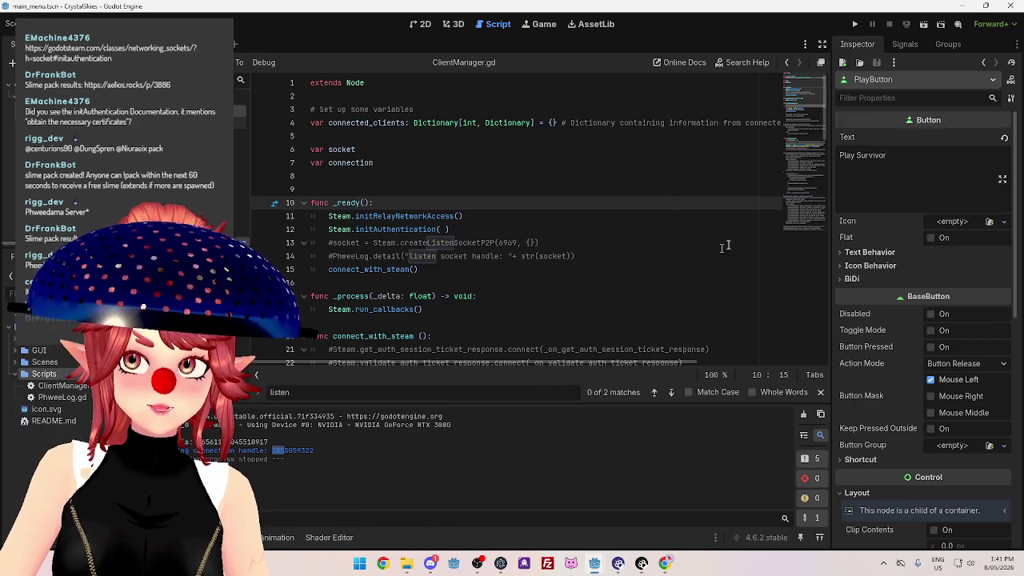
{"action": "key", "text": "F5"}
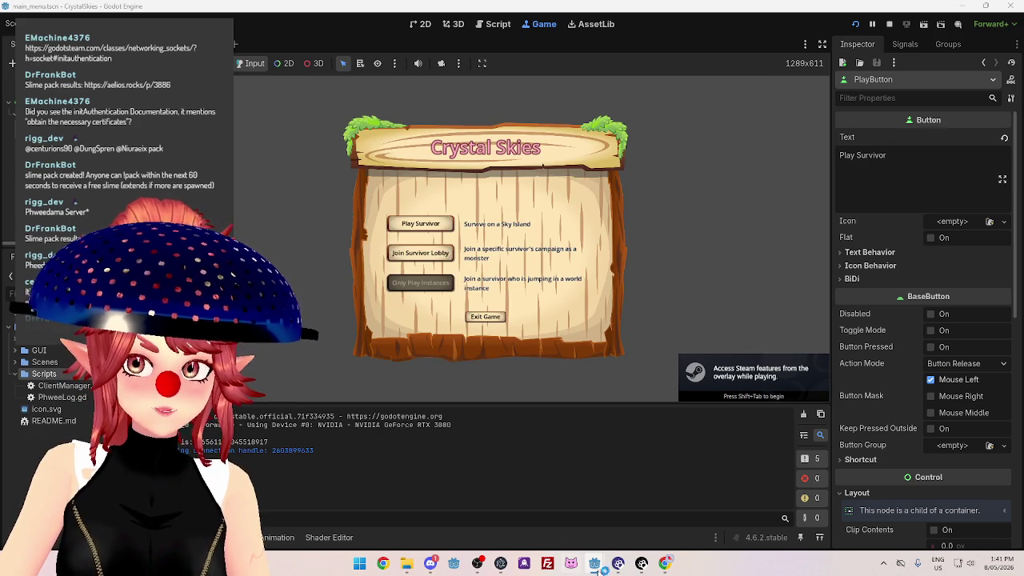
Check the server output, then stop the running client game.
{"action": "mouse_move", "coordinate": [595, 563]}
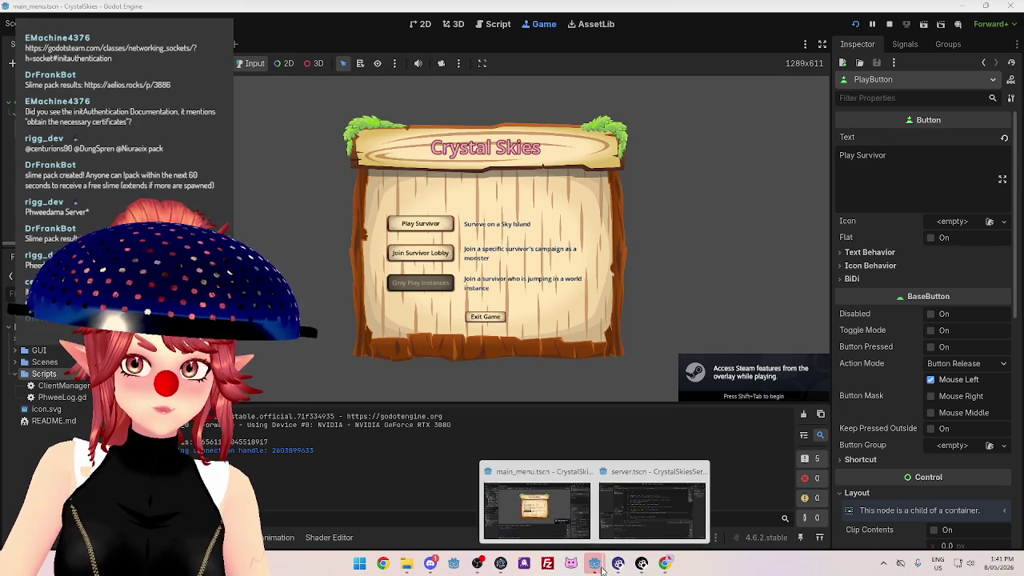
{"action": "left_click", "coordinate": [621, 500]}
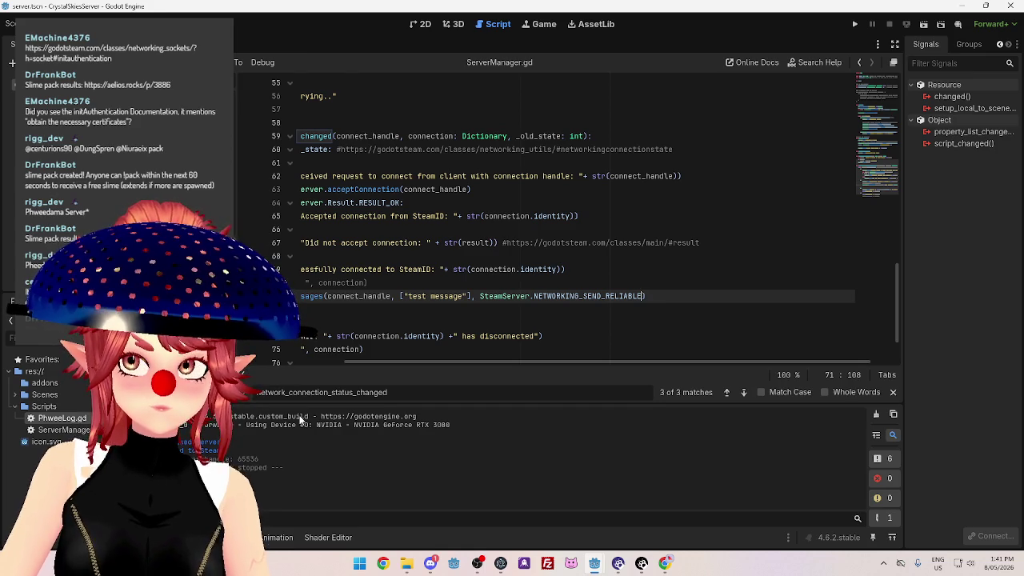
{"action": "left_click_drag", "start_coordinate": [405, 362], "coordinate": [318, 357]}
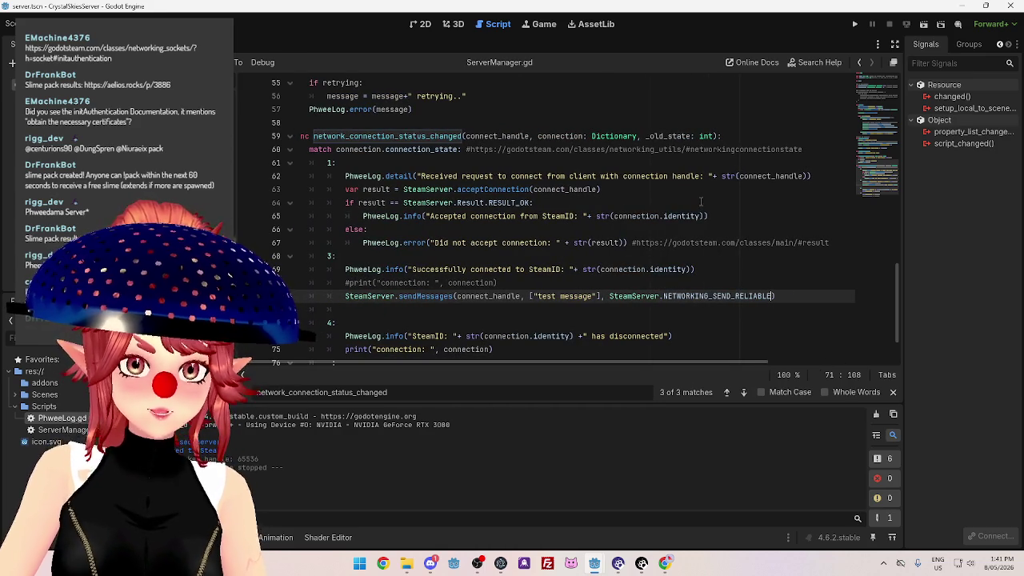
{"action": "mouse_move", "coordinate": [595, 563]}
{"action": "left_click", "coordinate": [540, 508]}
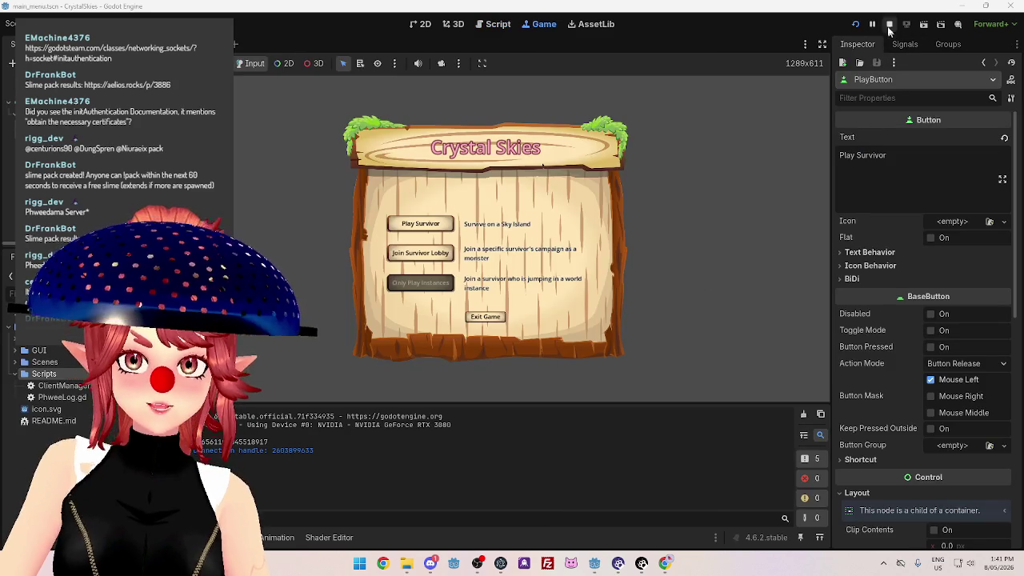
{"action": "left_click", "coordinate": [888, 26]}
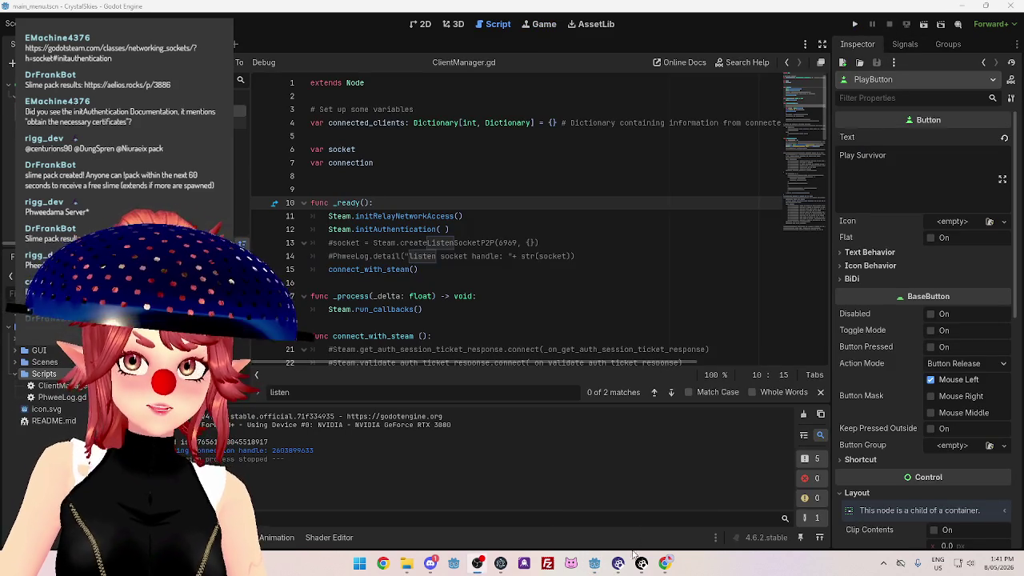
Relaunch the server project and run the client game again.
{"action": "mouse_move", "coordinate": [596, 564]}
{"action": "left_click", "coordinate": [653, 502]}
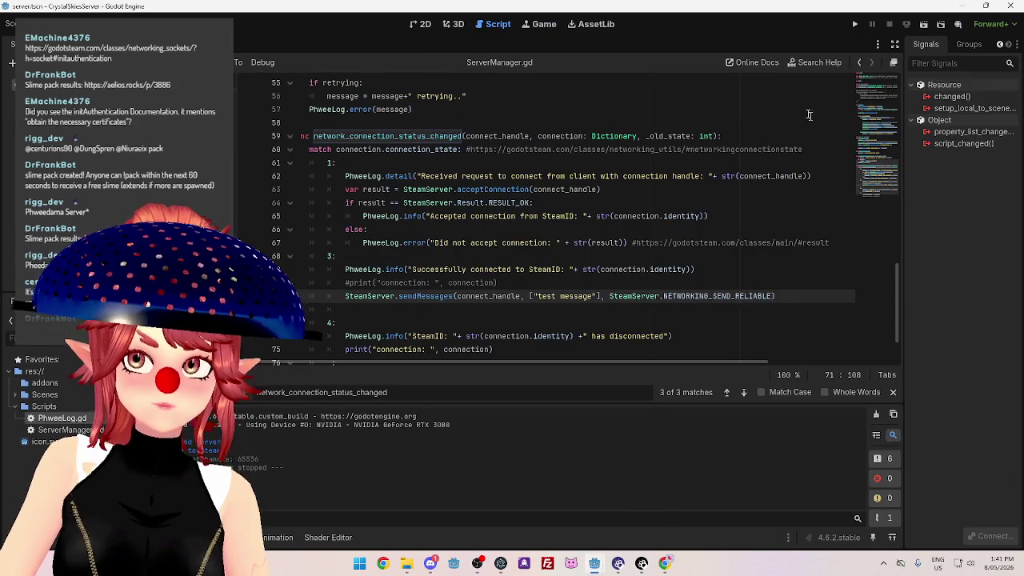
{"action": "left_click", "coordinate": [855, 25]}
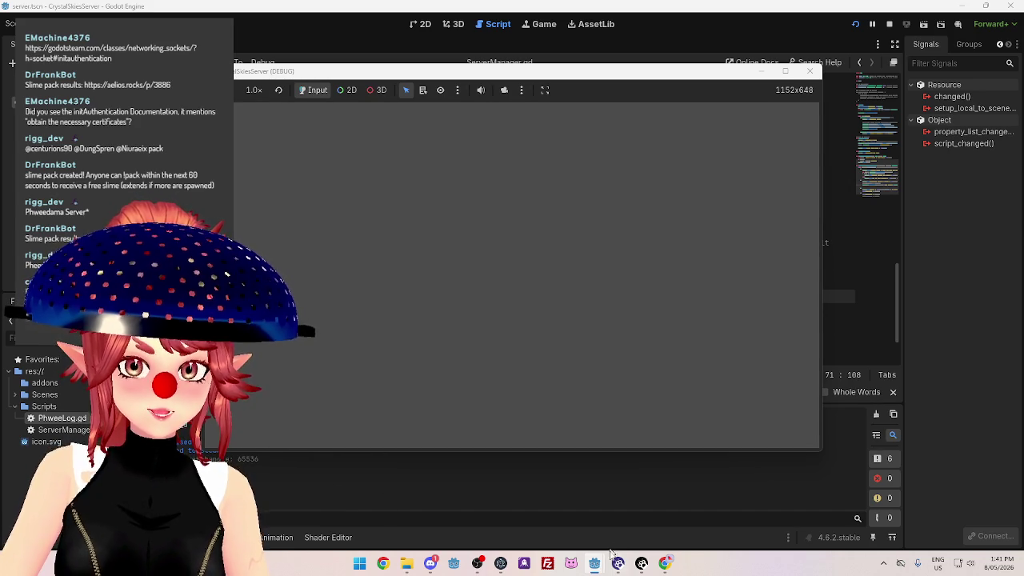
{"action": "mouse_move", "coordinate": [596, 559]}
{"action": "left_click", "coordinate": [494, 499]}
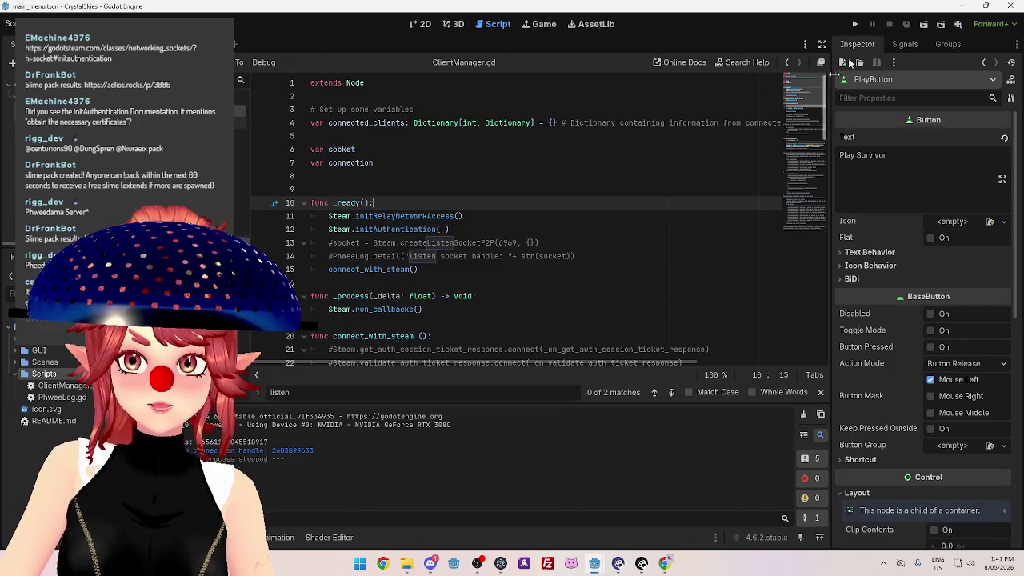
{"action": "key", "text": "F5"}
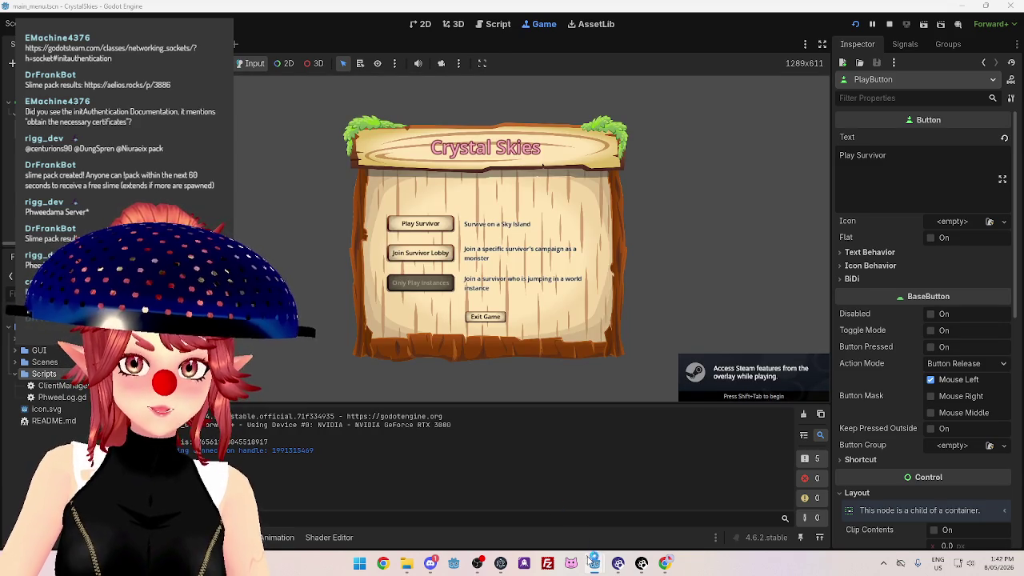
Mark the stopped message in the server log, then return to the client's ClientManager.gd.
{"action": "mouse_move", "coordinate": [590, 560]}
{"action": "left_click", "coordinate": [500, 481]}
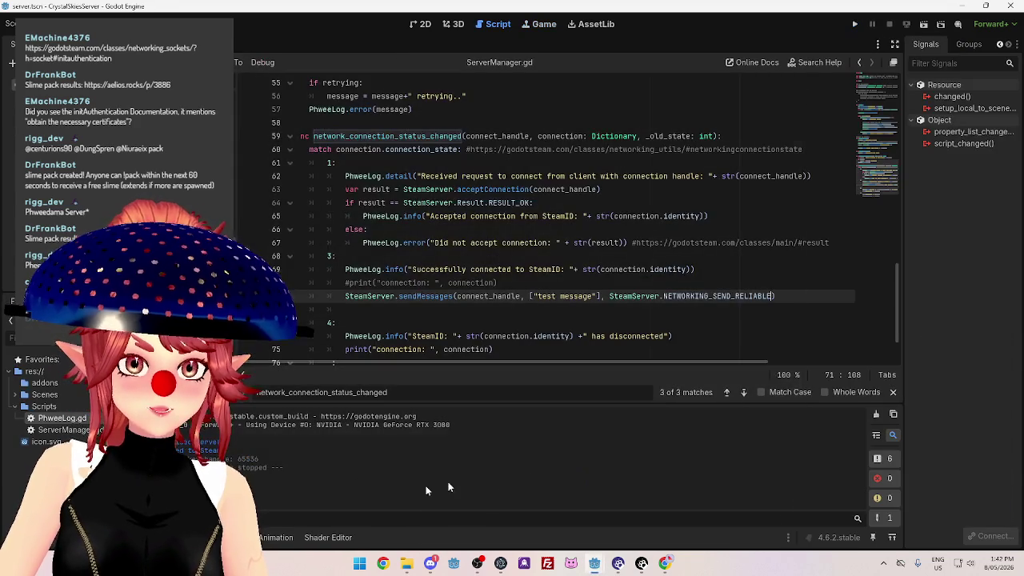
{"action": "left_click_drag", "start_coordinate": [236, 468], "coordinate": [268, 468]}
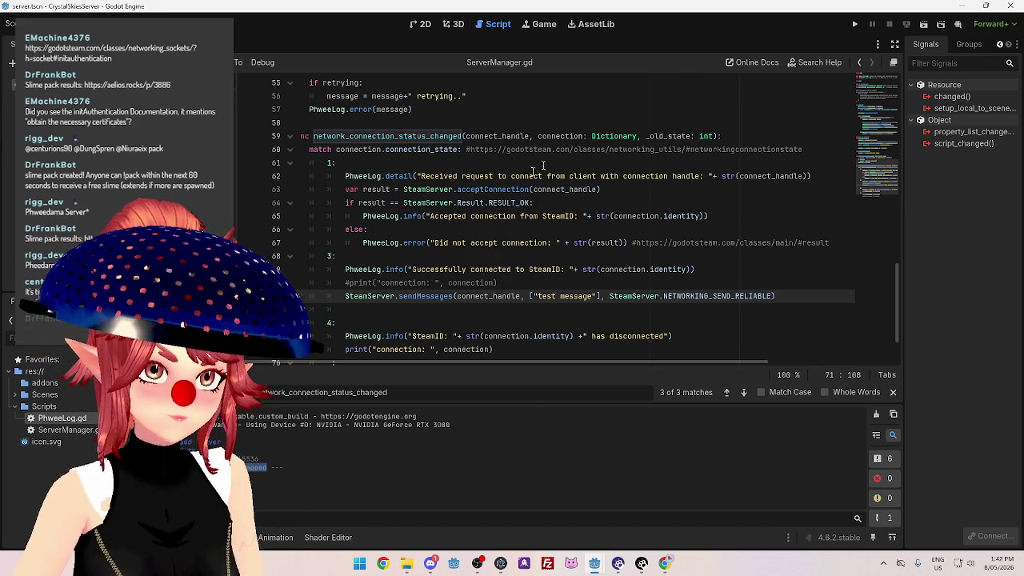
{"action": "mouse_move", "coordinate": [594, 563]}
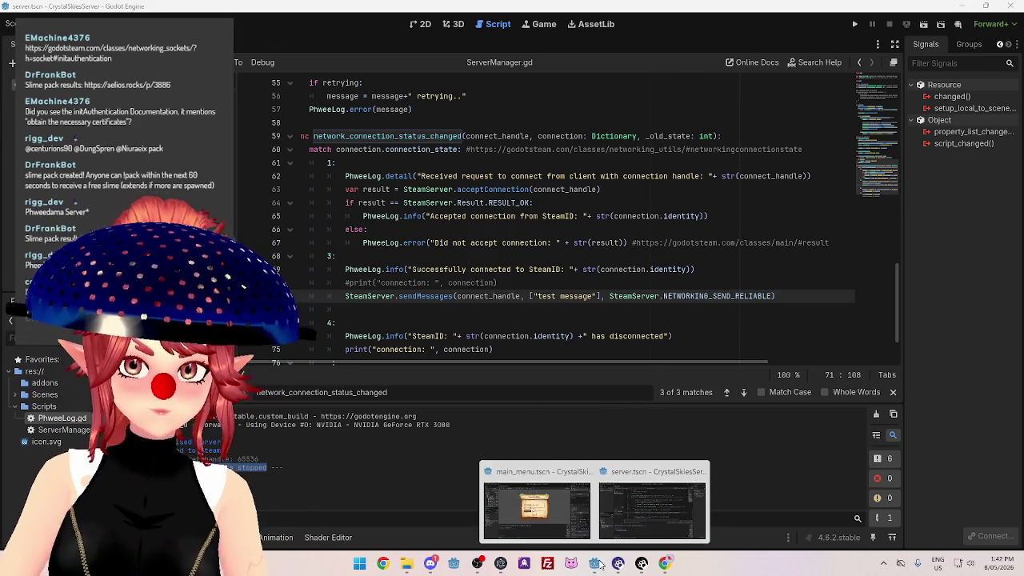
{"action": "left_click", "coordinate": [529, 504]}
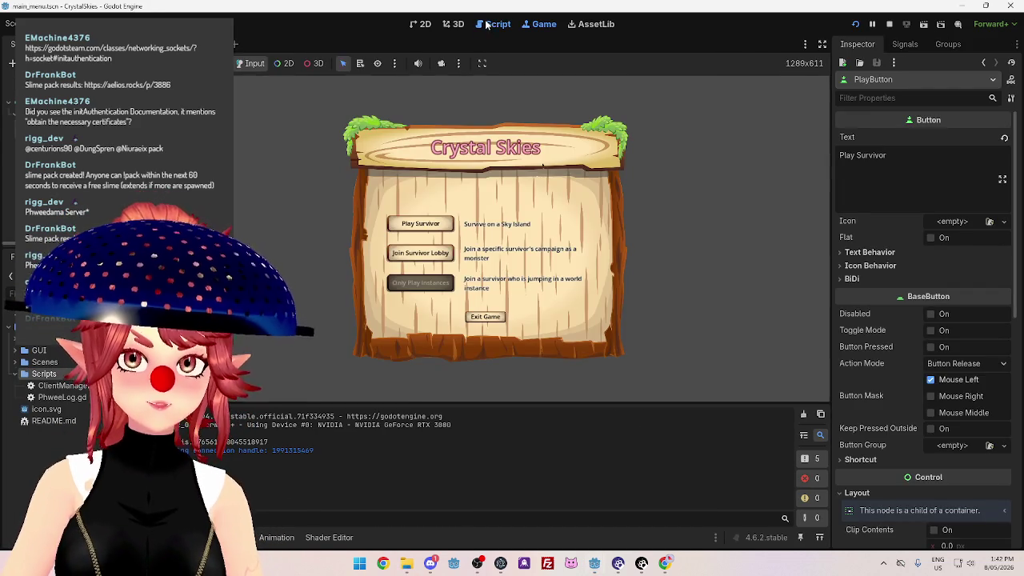
{"action": "left_click", "coordinate": [486, 24]}
Comment out the Steam.initAuthentication() call on line 12 and save the client script.
{"action": "left_click", "coordinate": [328, 229]}
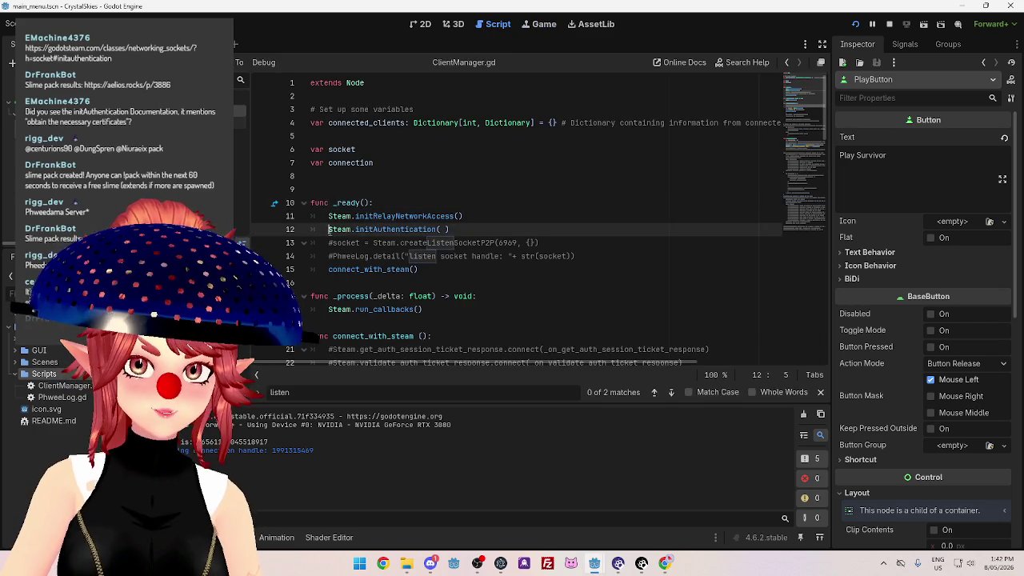
{"action": "key", "text": "ctrl+k"}
{"action": "key", "text": "ctrl+s"}
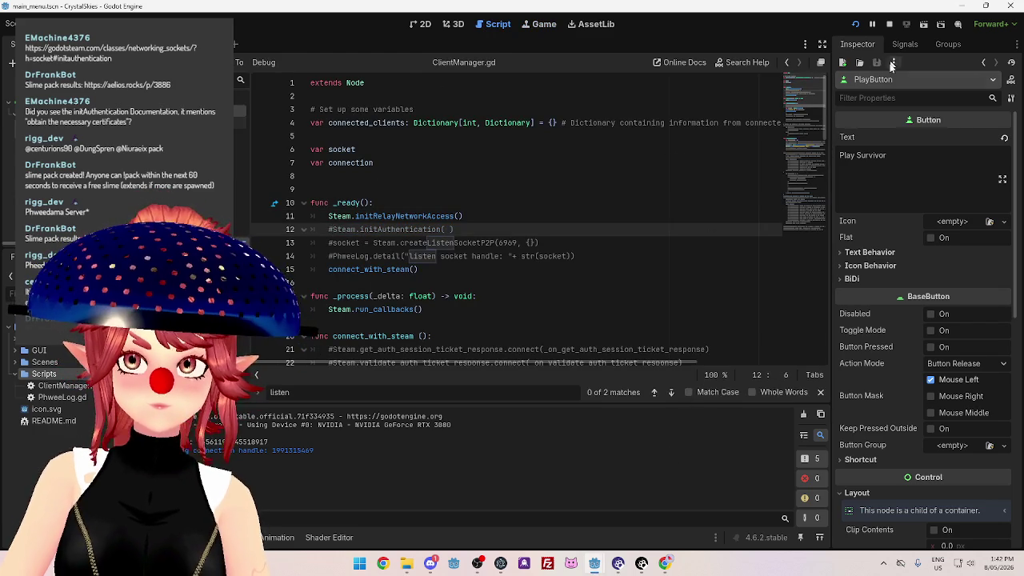
Run the server project, then run the client game without authentication.
{"action": "mouse_move", "coordinate": [594, 563]}
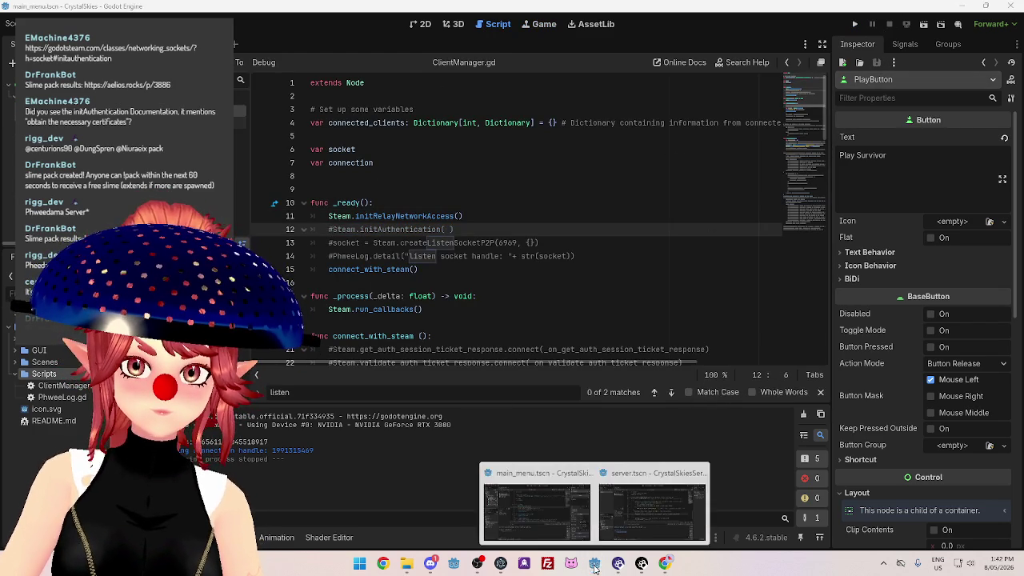
{"action": "left_click", "coordinate": [618, 538]}
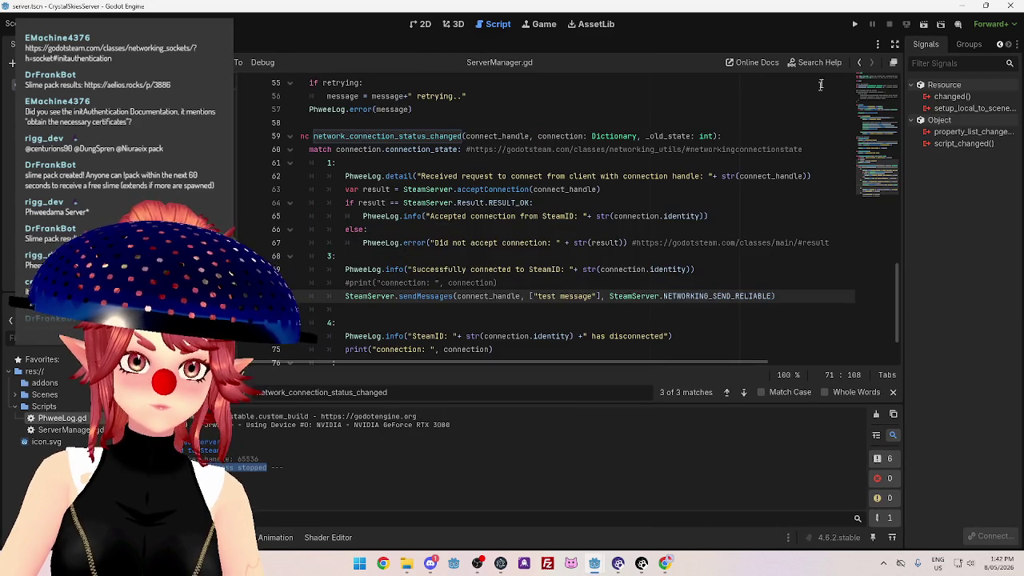
{"action": "left_click", "coordinate": [854, 24]}
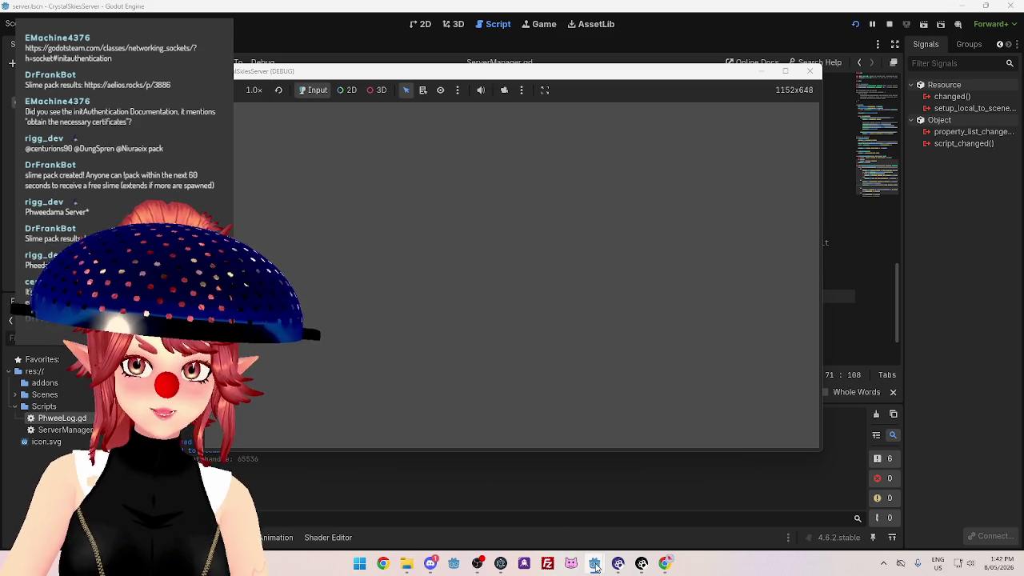
{"action": "mouse_move", "coordinate": [595, 563]}
{"action": "left_click", "coordinate": [499, 520]}
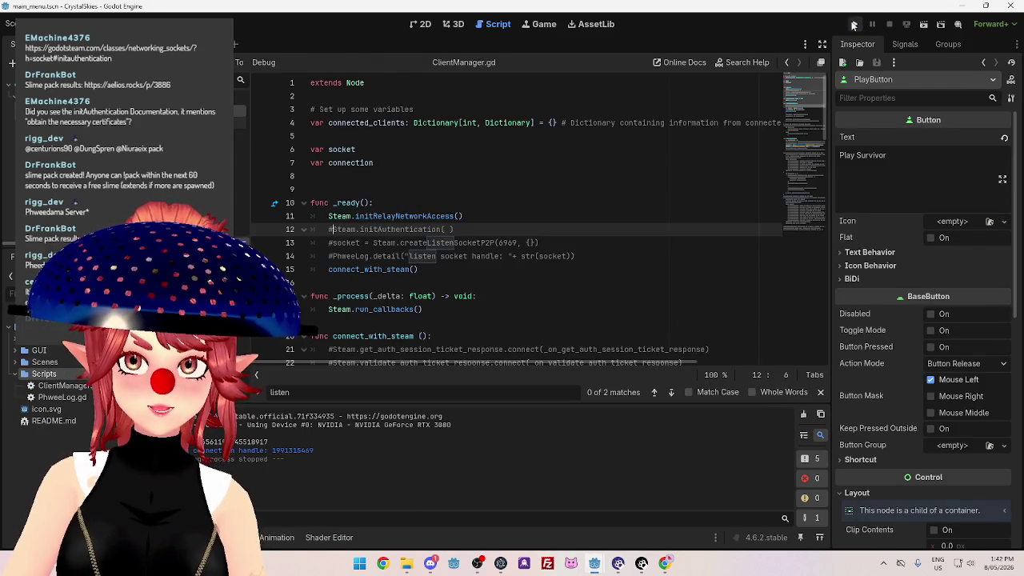
{"action": "key", "text": "F5"}
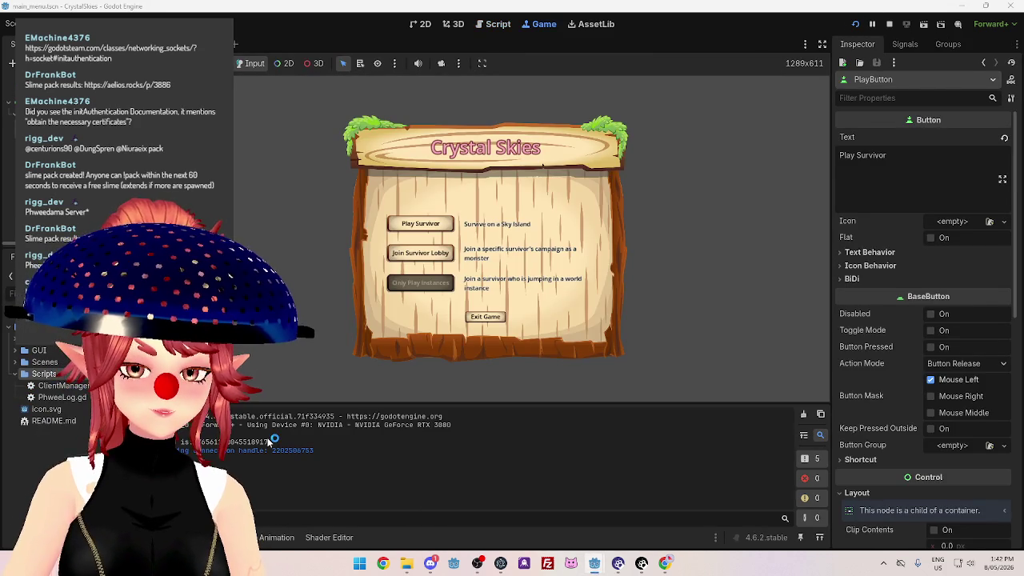
Stop the server with F8 and highlight the process-stopped message in its output.
{"action": "mouse_move", "coordinate": [595, 563]}
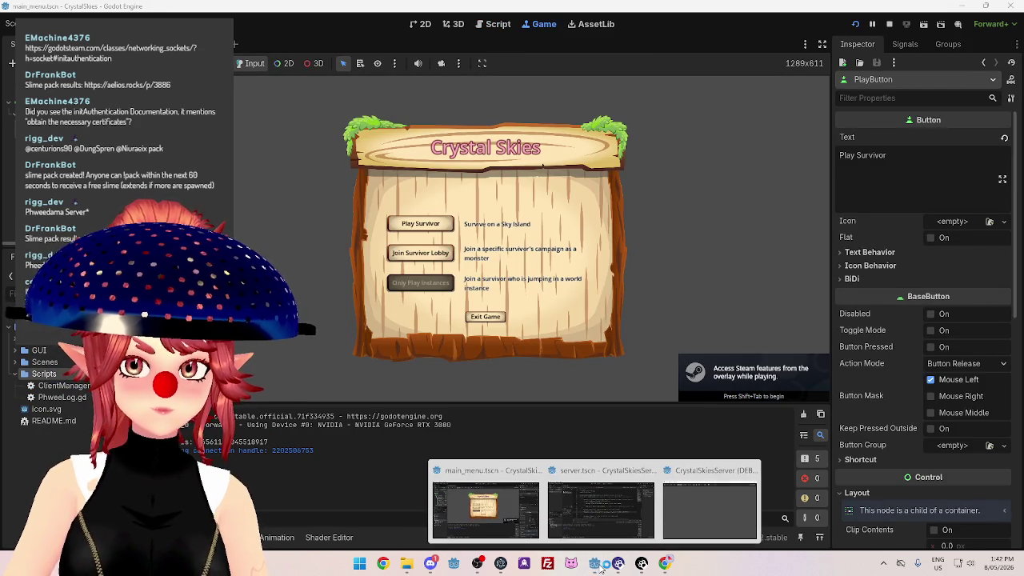
{"action": "left_click", "coordinate": [592, 480]}
{"action": "key", "text": "F8"}
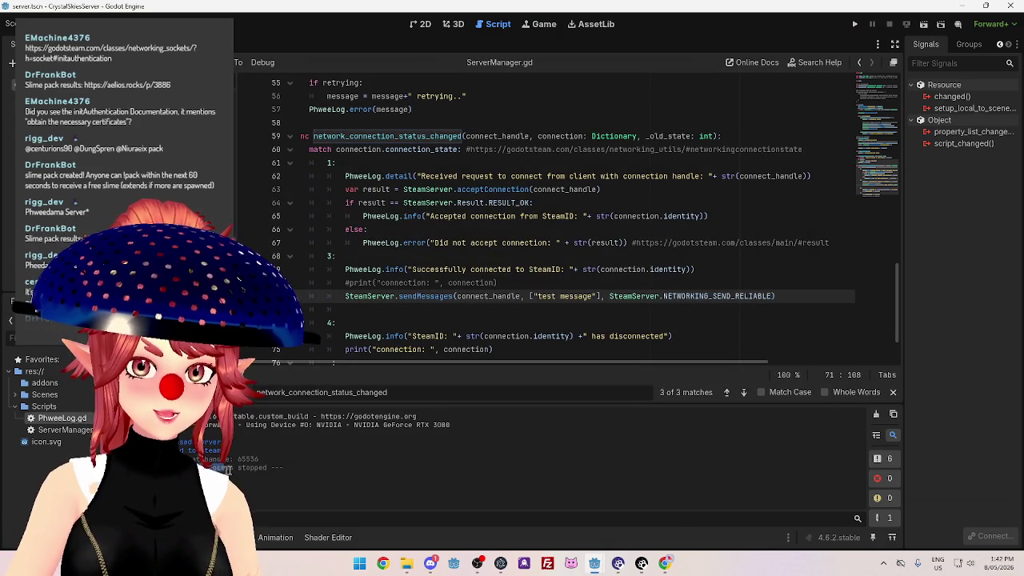
{"action": "left_click_drag", "start_coordinate": [200, 468], "coordinate": [268, 468]}
{"action": "scroll", "coordinate": [347, 274], "scroll_direction": "down", "scroll_amount": 2}
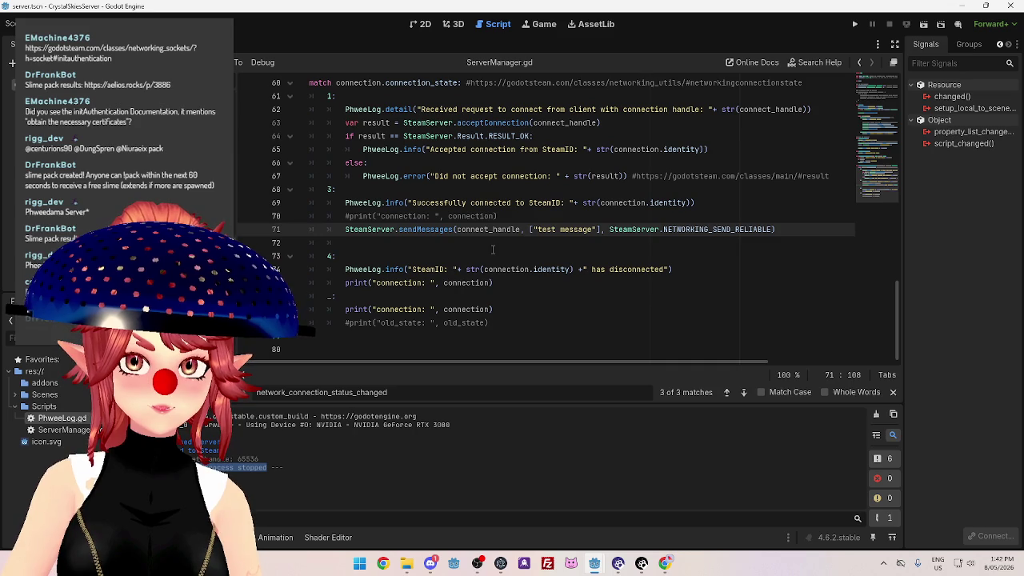
Comment out the sendMessages test-message line 71 in ServerManager.gd.
{"action": "left_click", "coordinate": [408, 246]}
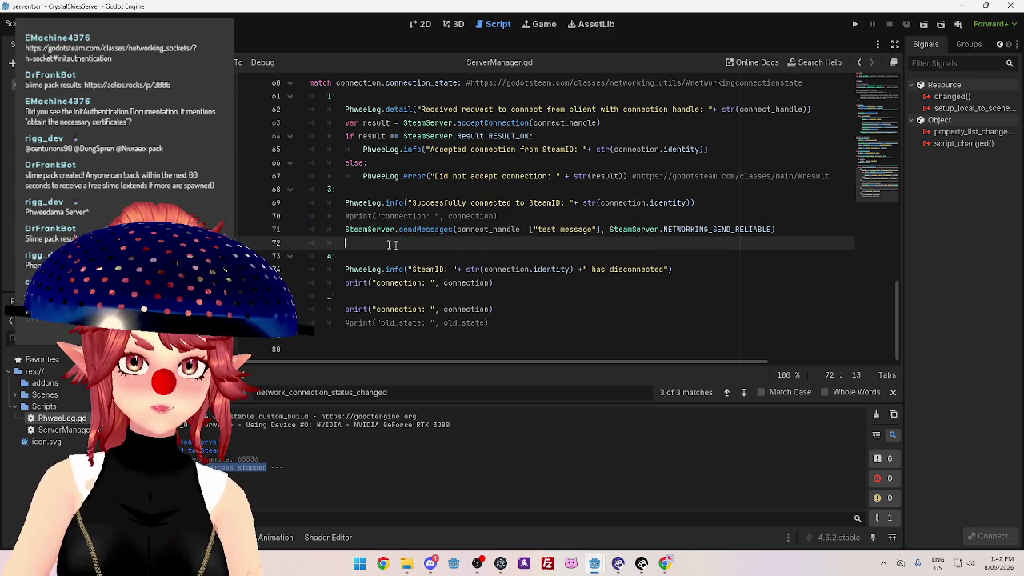
{"action": "left_click", "coordinate": [347, 230]}
{"action": "key", "text": "ctrl+k"}
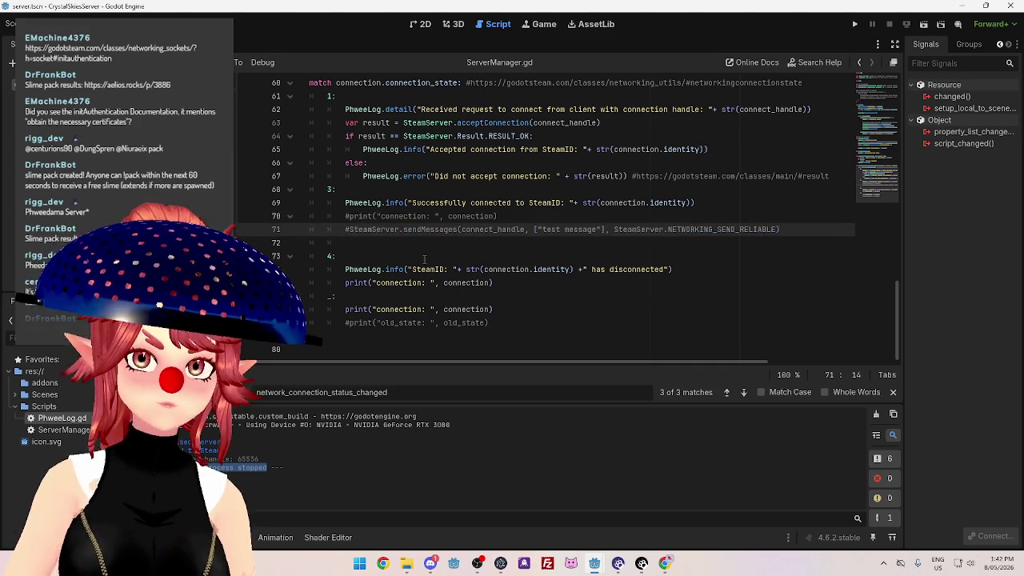
{"action": "key", "text": "Down"}
{"action": "key", "text": "Down"}
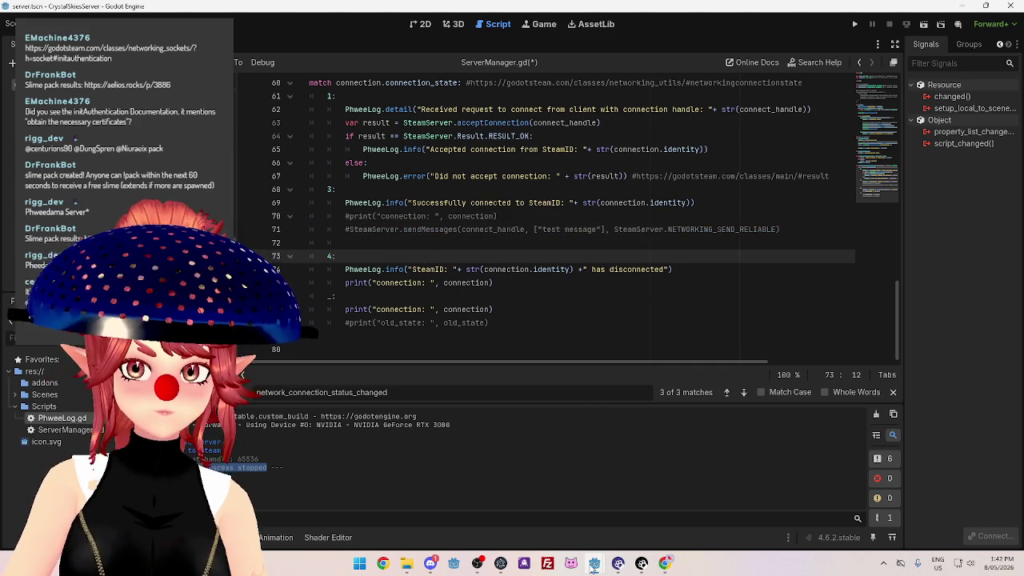
Run the server project, then run the client main_menu project.
{"action": "mouse_move", "coordinate": [591, 568]}
{"action": "left_click", "coordinate": [536, 506]}
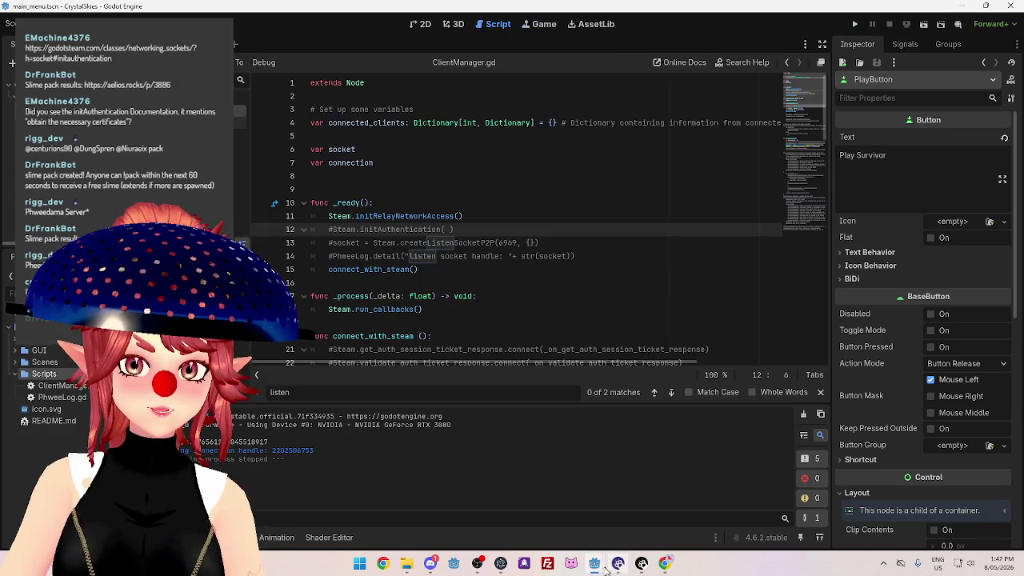
{"action": "mouse_move", "coordinate": [594, 564]}
{"action": "left_click", "coordinate": [647, 500]}
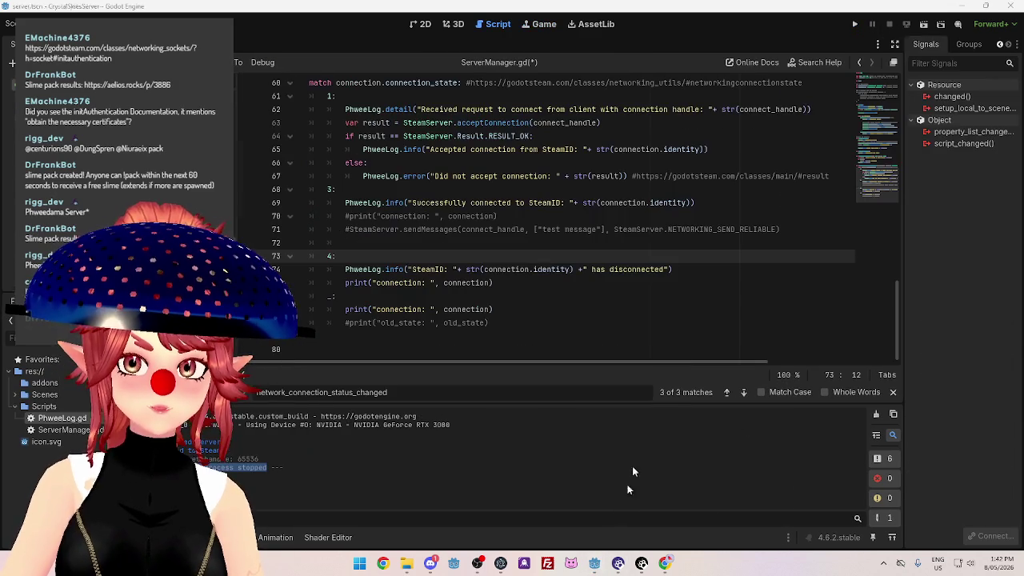
{"action": "left_click", "coordinate": [857, 25]}
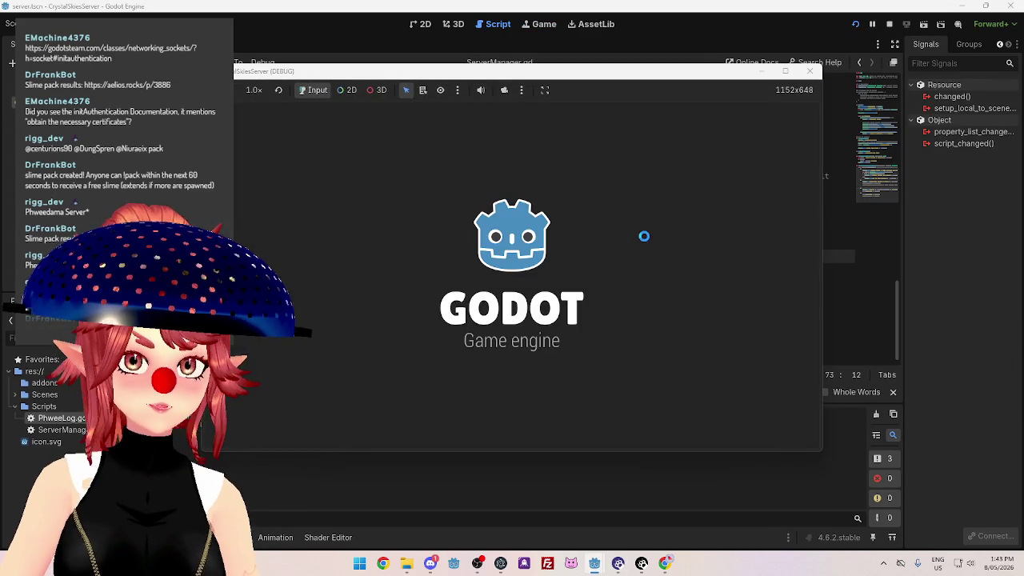
{"action": "mouse_move", "coordinate": [594, 564]}
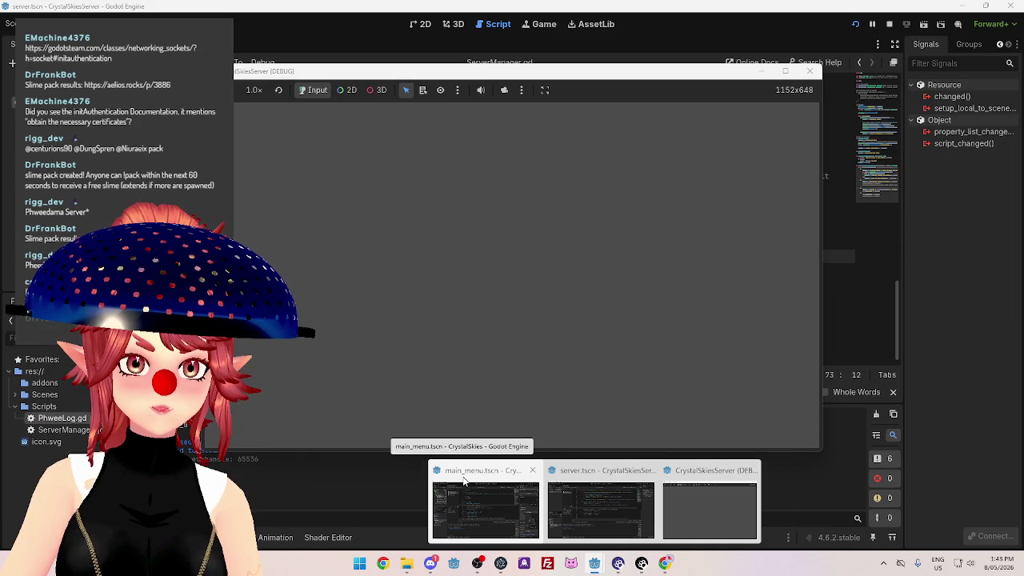
{"action": "left_click", "coordinate": [463, 480]}
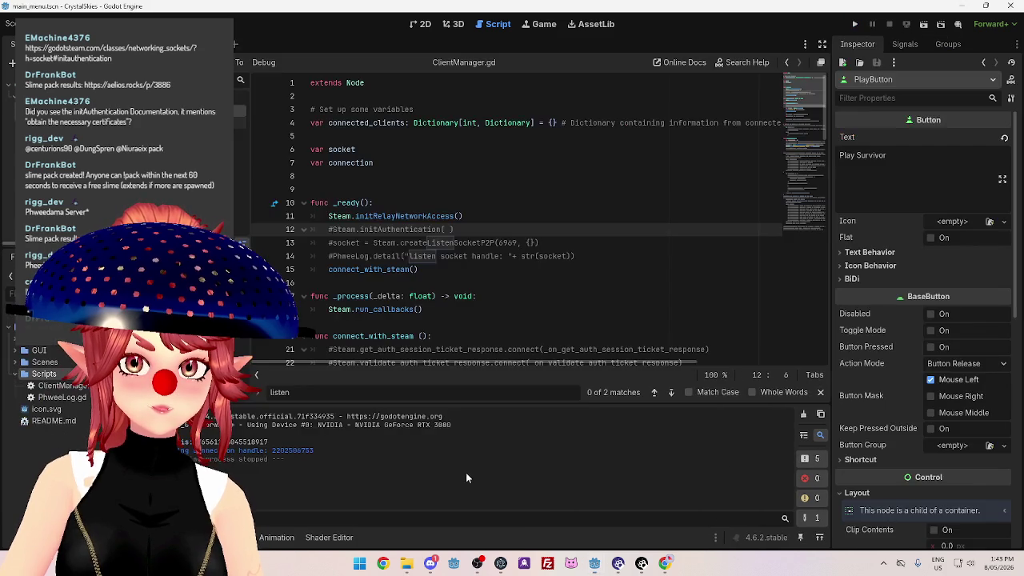
{"action": "left_click", "coordinate": [856, 25]}
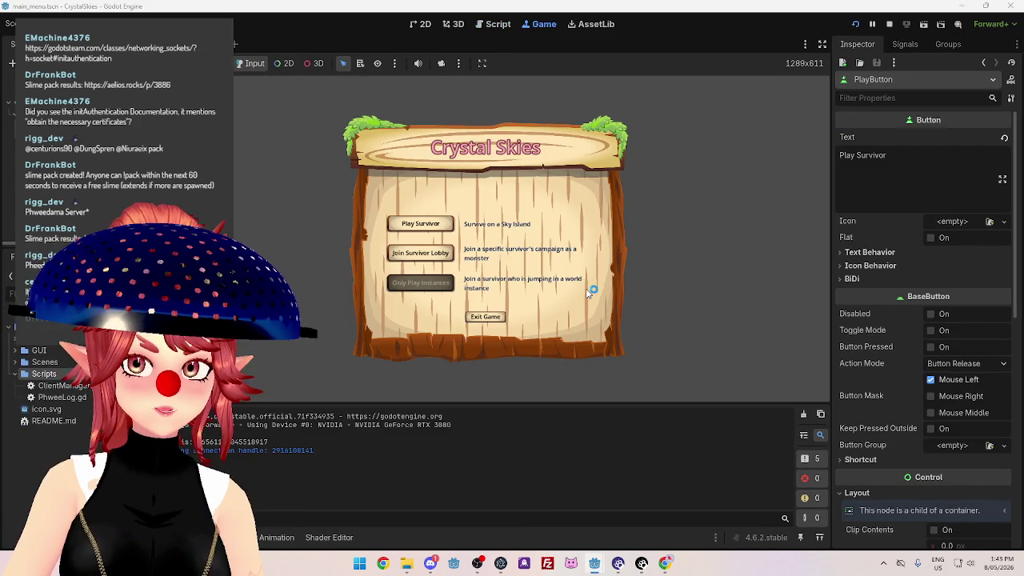
Check the server output, stop the server, and return to the client's ClientManager.gd.
{"action": "mouse_move", "coordinate": [594, 563]}
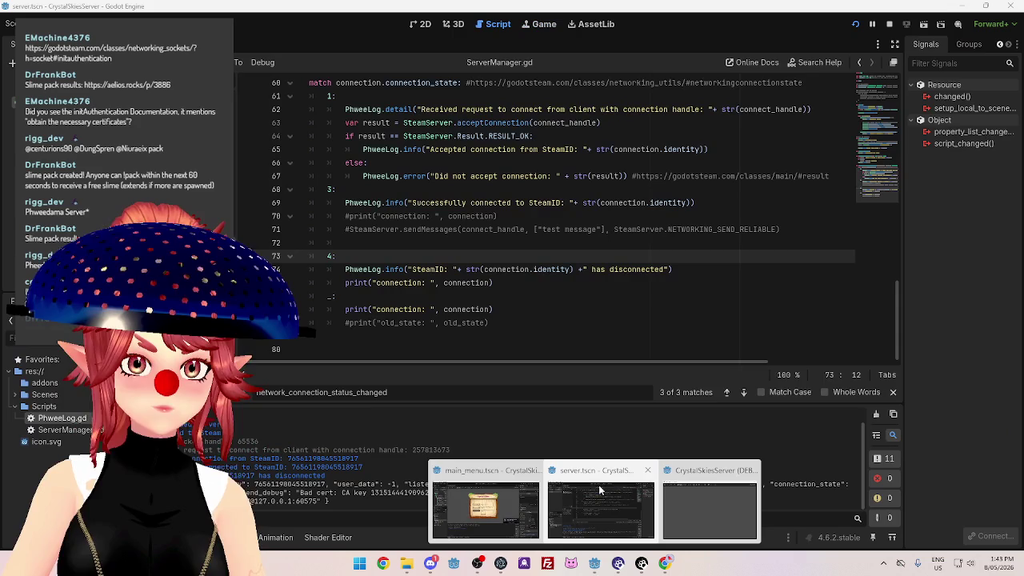
{"action": "left_click", "coordinate": [596, 483]}
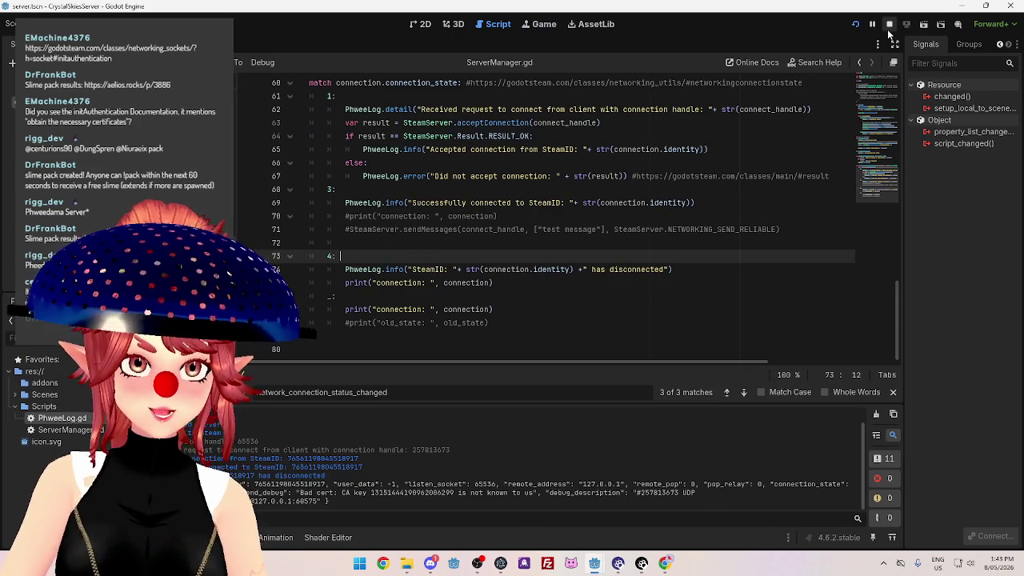
{"action": "left_click", "coordinate": [888, 25]}
{"action": "mouse_move", "coordinate": [594, 563]}
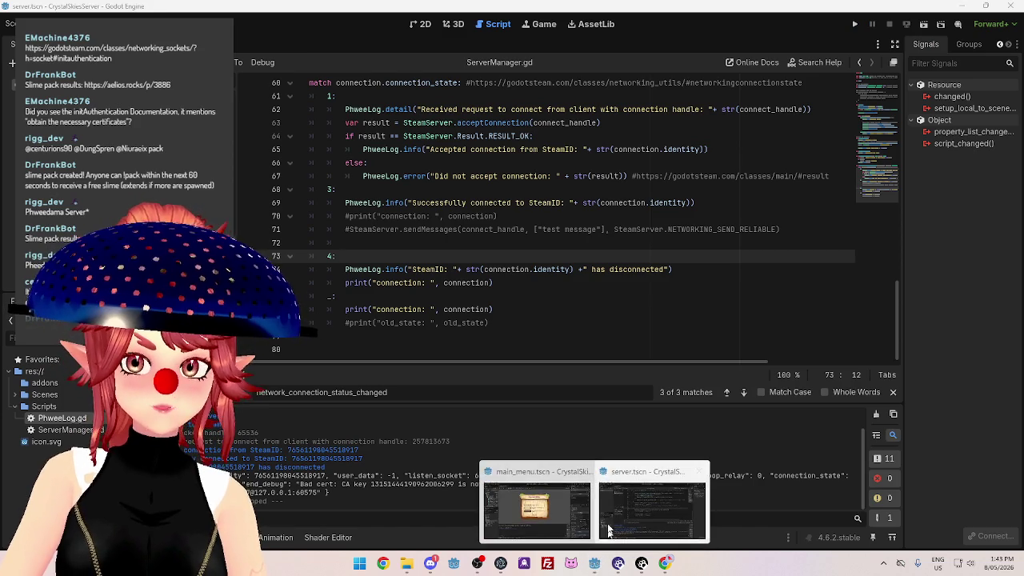
{"action": "left_click", "coordinate": [538, 512]}
{"action": "left_click", "coordinate": [497, 24]}
Uncomment Steam.initAuthentication() on line 12 and save ClientManager.gd.
{"action": "key", "text": "BackSpace"}
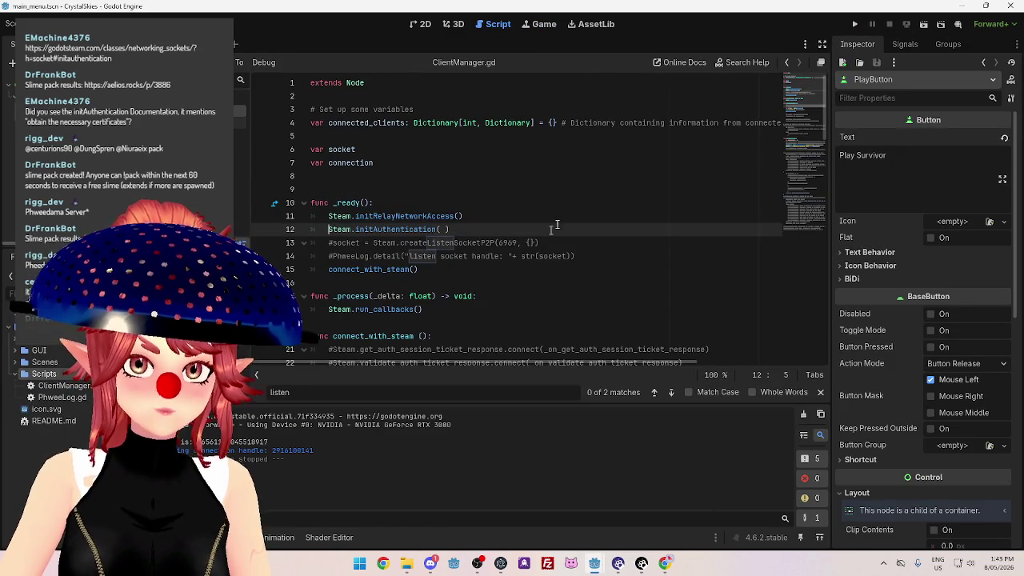
{"action": "key", "text": "Up"}
{"action": "key", "text": "End"}
{"action": "key", "text": "ctrl+s"}
Run the server project, then run the client main_menu project.
{"action": "mouse_move", "coordinate": [594, 563]}
{"action": "left_click", "coordinate": [619, 512]}
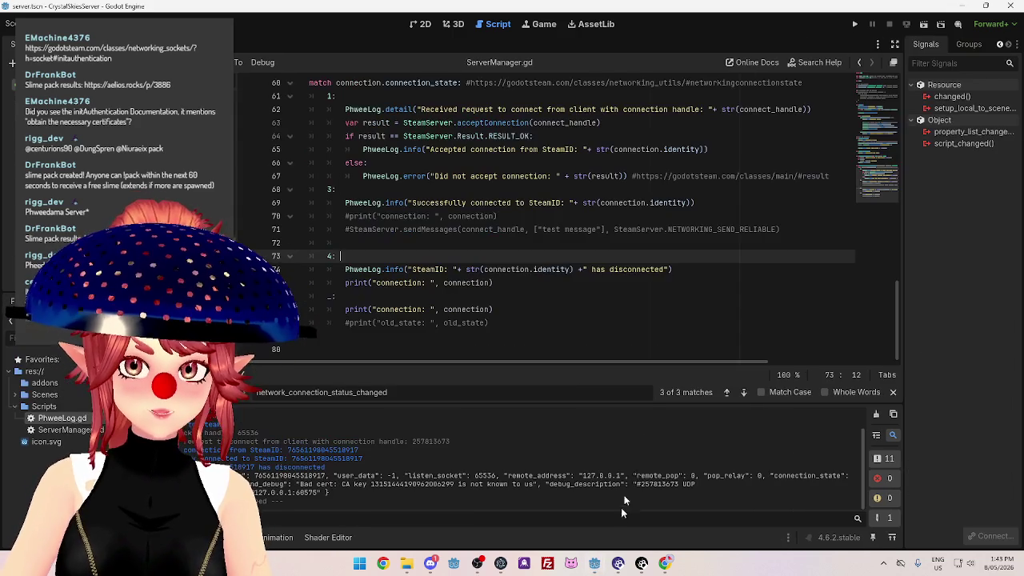
{"action": "left_click", "coordinate": [854, 24]}
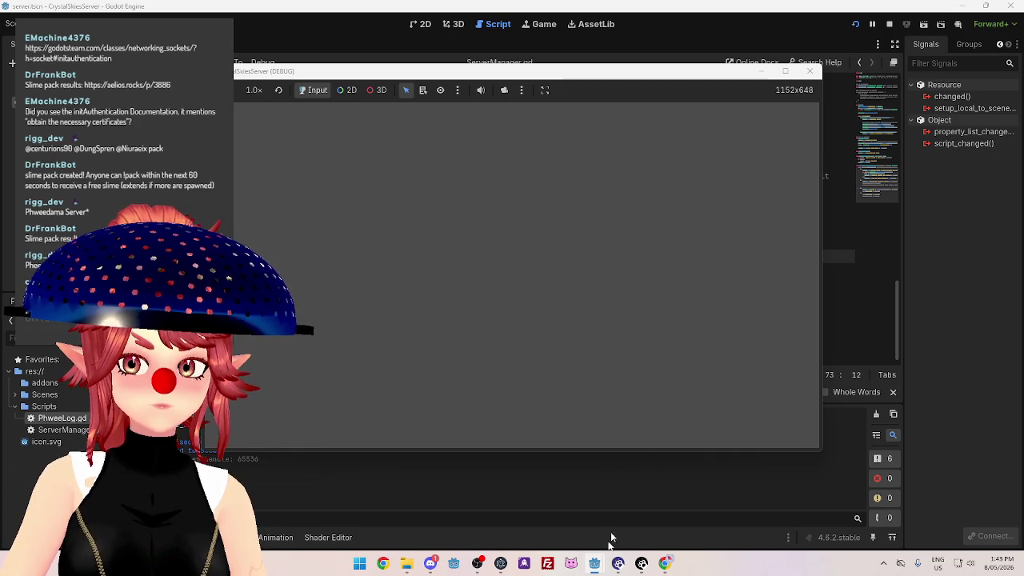
{"action": "mouse_move", "coordinate": [594, 562]}
{"action": "left_click", "coordinate": [495, 496]}
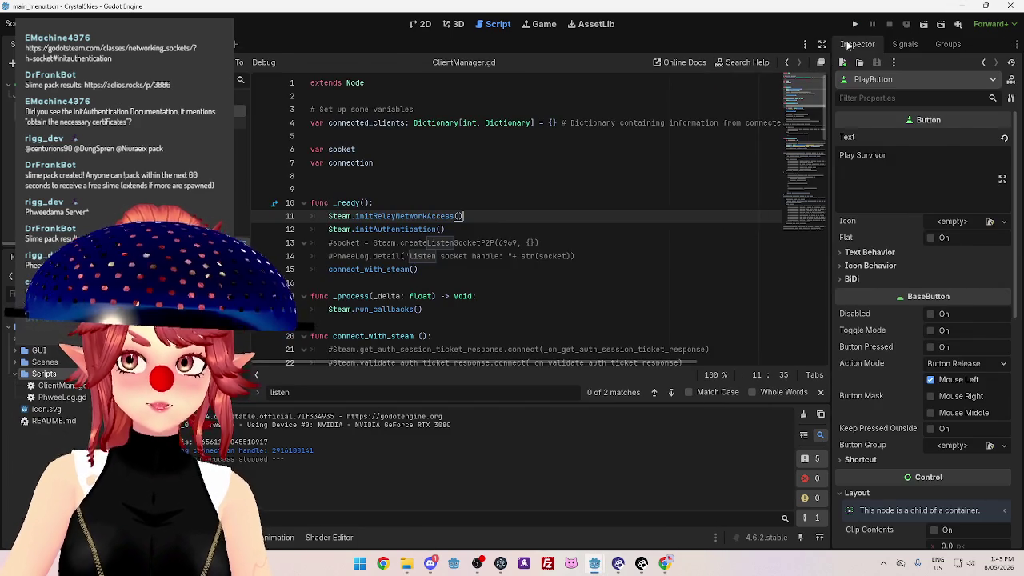
{"action": "left_click", "coordinate": [854, 25]}
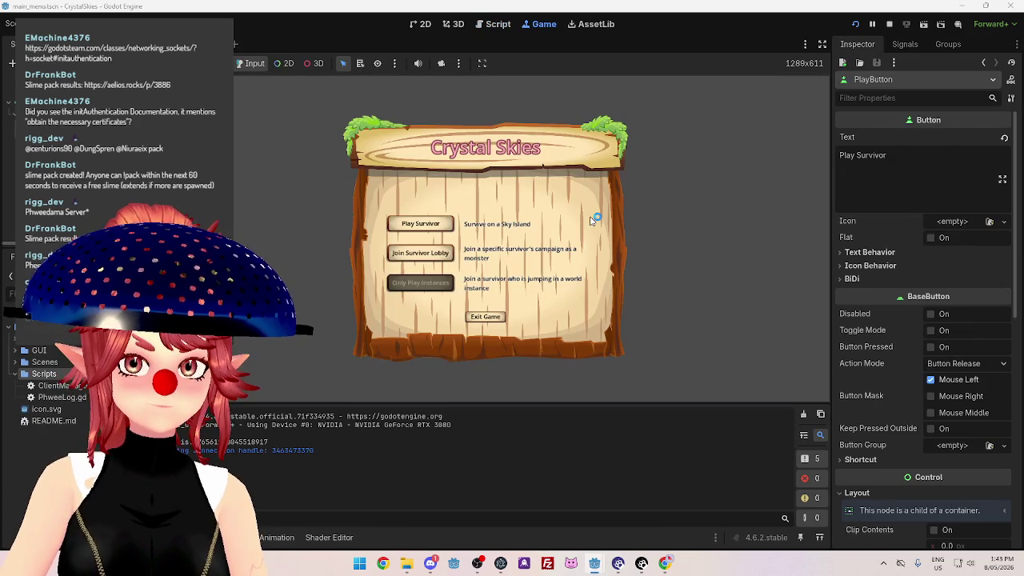
Select the 'Bad cert' error in the server log and stop the server.
{"action": "mouse_move", "coordinate": [594, 563]}
{"action": "left_click", "coordinate": [598, 484]}
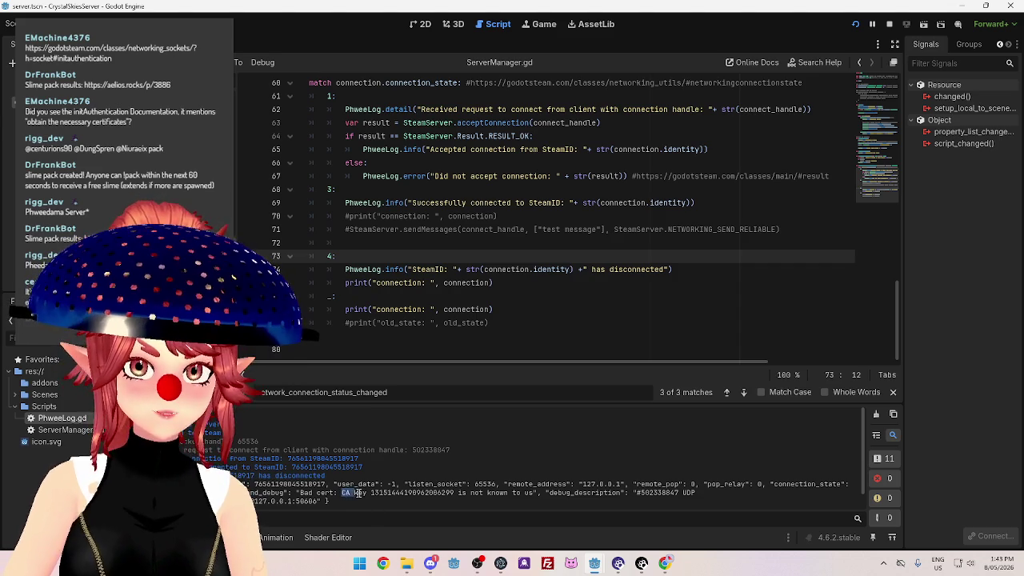
{"action": "left_click_drag", "start_coordinate": [439, 485], "coordinate": [459, 485]}
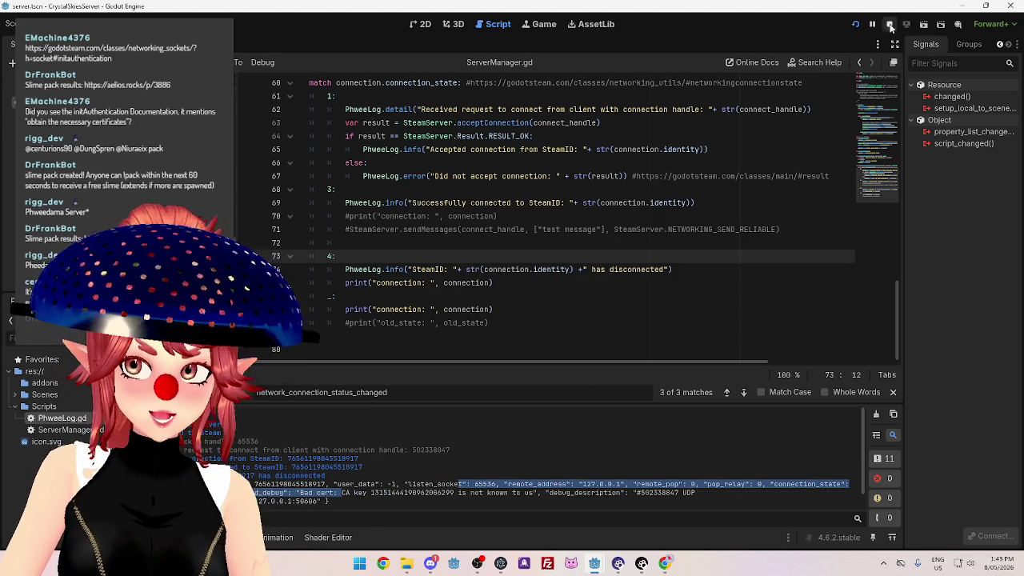
{"action": "left_click", "coordinate": [888, 27]}
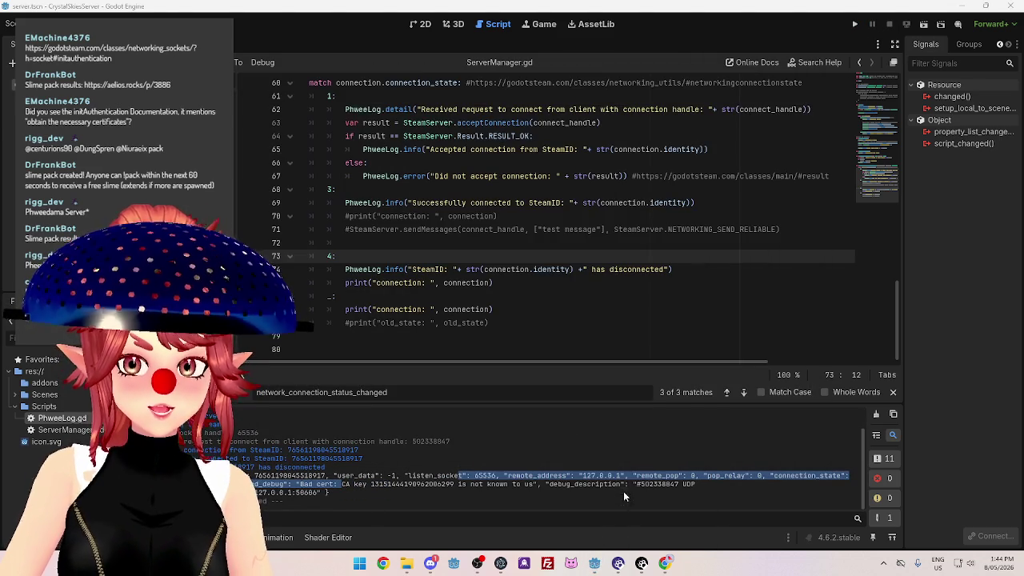
{"action": "scroll", "coordinate": [430, 235], "scroll_direction": "up", "scroll_amount": 5}
Copy the Steam.initAuthentication() call from the client project's ClientManager.gd script.
{"action": "scroll", "coordinate": [436, 243], "scroll_direction": "up", "scroll_amount": 3}
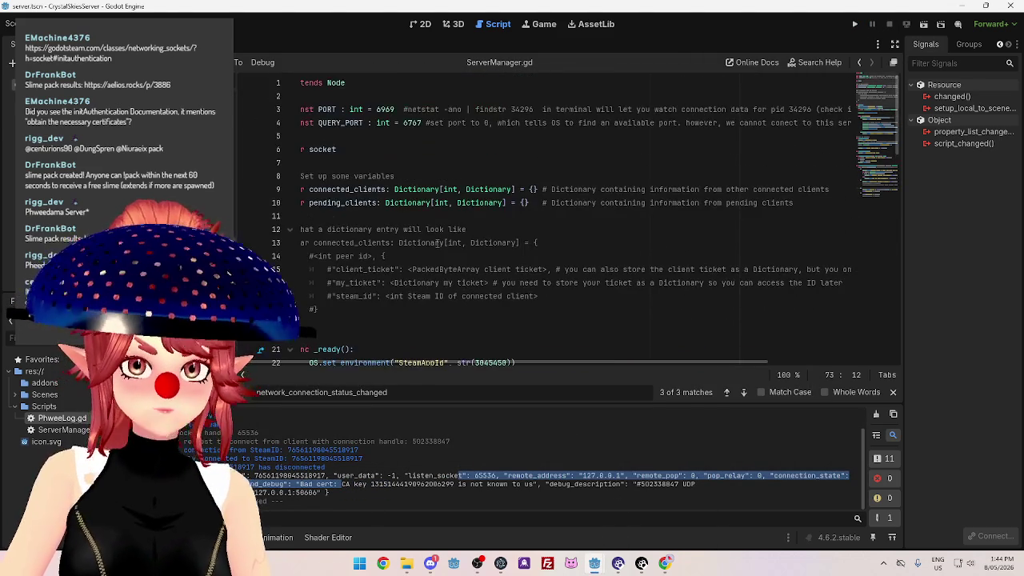
{"action": "scroll", "coordinate": [453, 350], "scroll_direction": "left", "scroll_amount": 2}
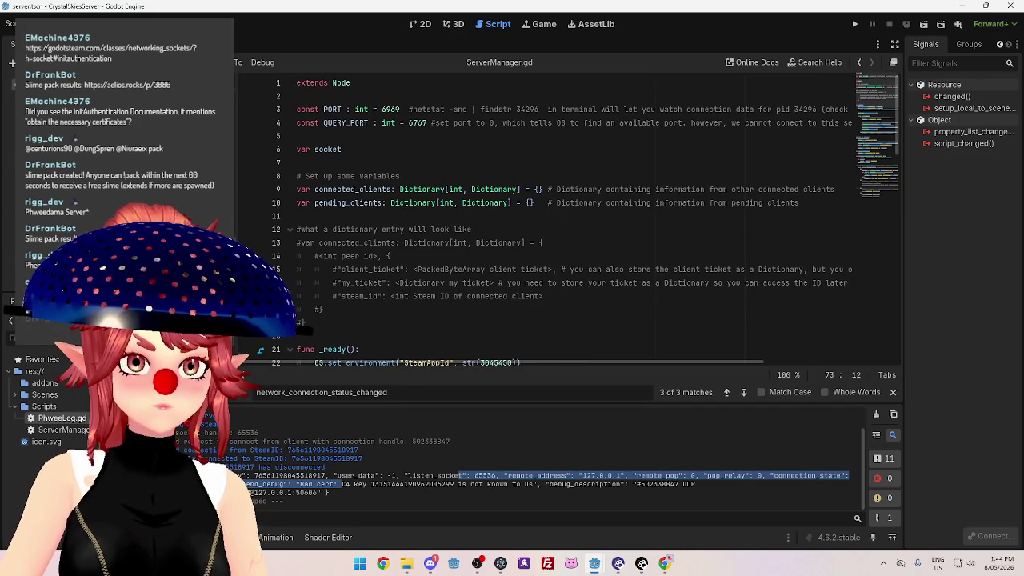
{"action": "scroll", "coordinate": [400, 242], "scroll_direction": "down", "scroll_amount": 5}
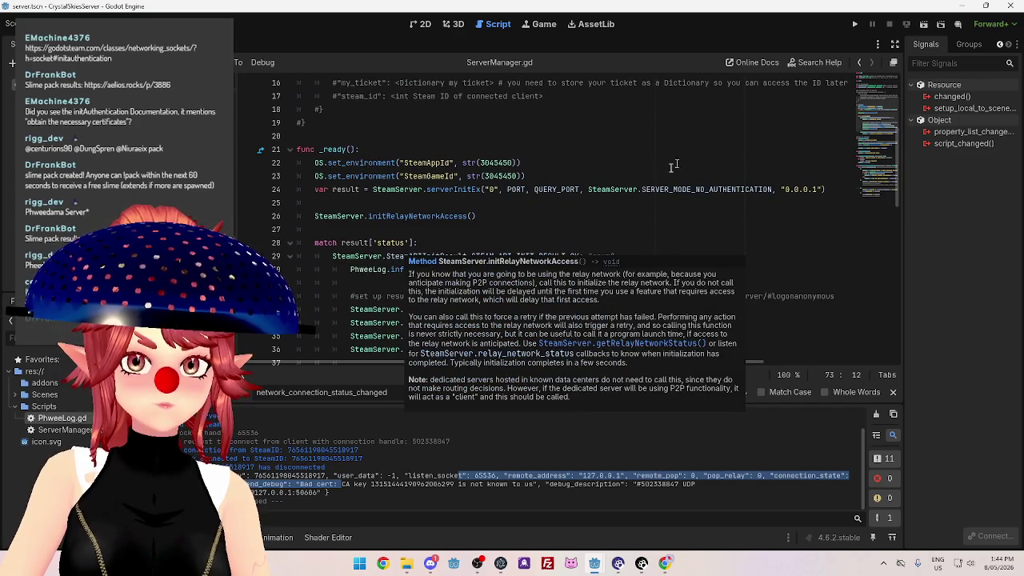
{"action": "mouse_move", "coordinate": [594, 563]}
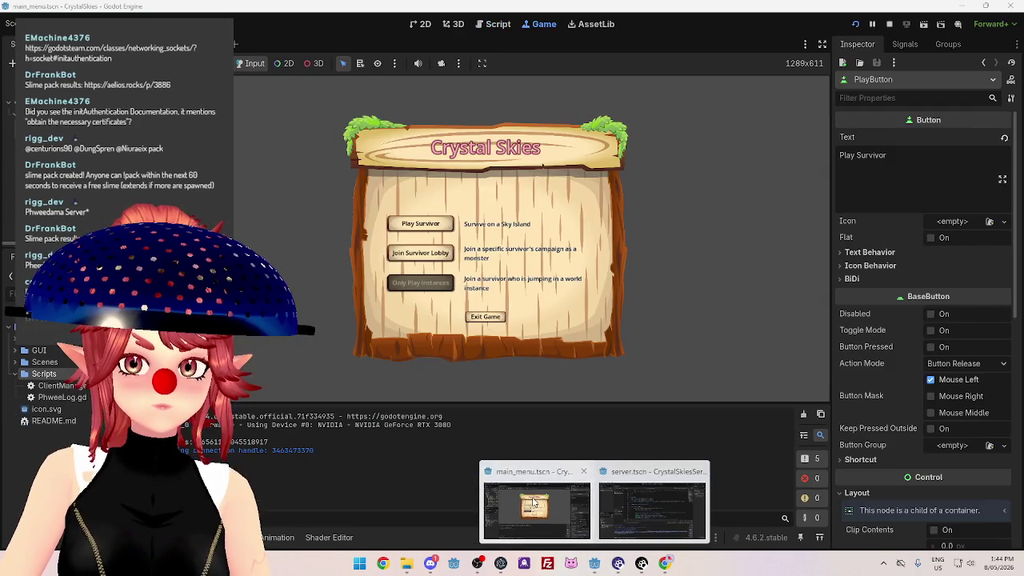
{"action": "left_click", "coordinate": [528, 515]}
{"action": "left_click", "coordinate": [505, 27]}
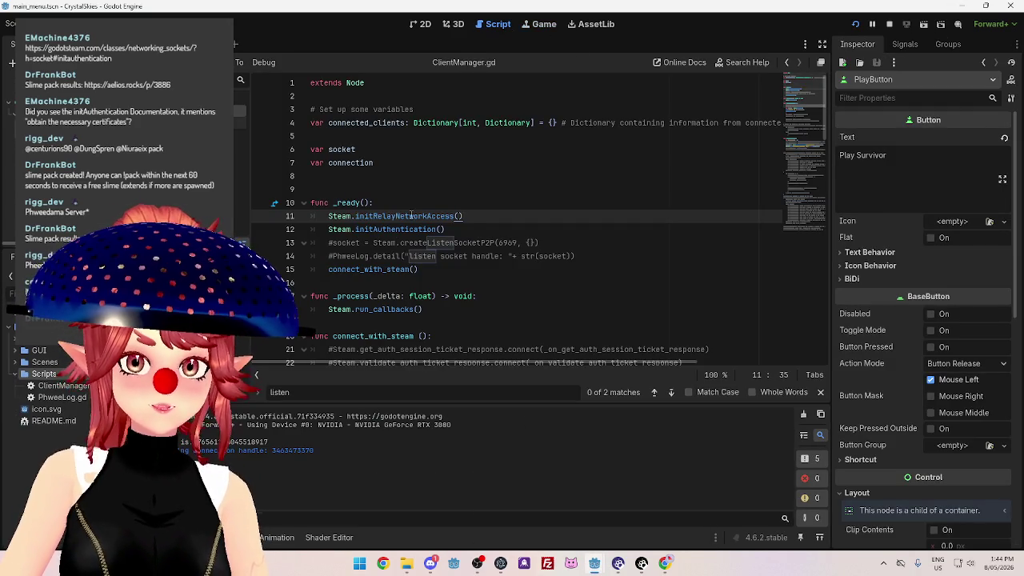
{"action": "left_click", "coordinate": [419, 230]}
{"action": "left_click_drag", "start_coordinate": [443, 230], "coordinate": [328, 229]}
{"action": "key", "text": "ctrl+c"}
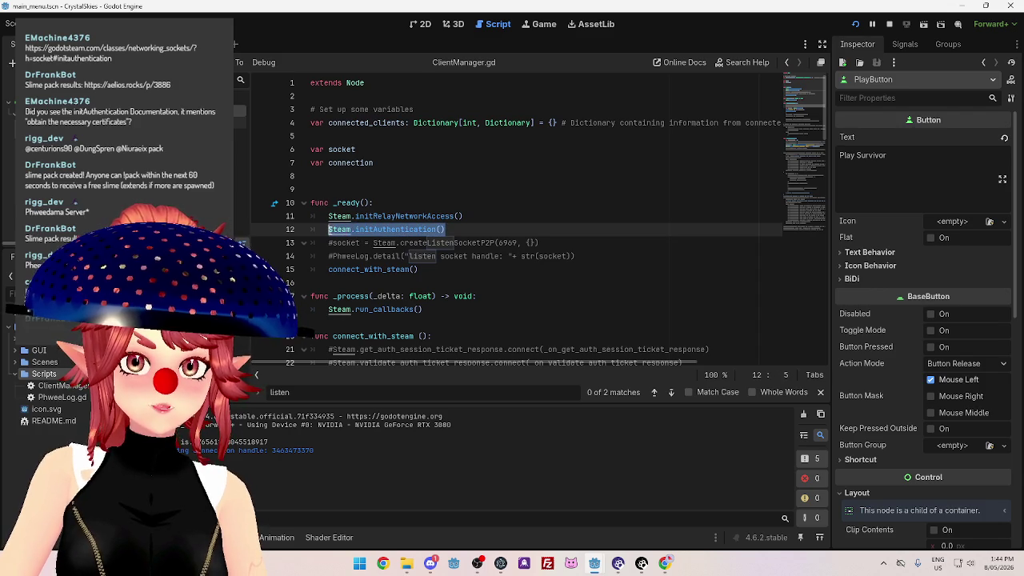
Paste the initAuthentication call after initRelayNetworkAccess() in the server script, then save it.
{"action": "mouse_move", "coordinate": [597, 563]}
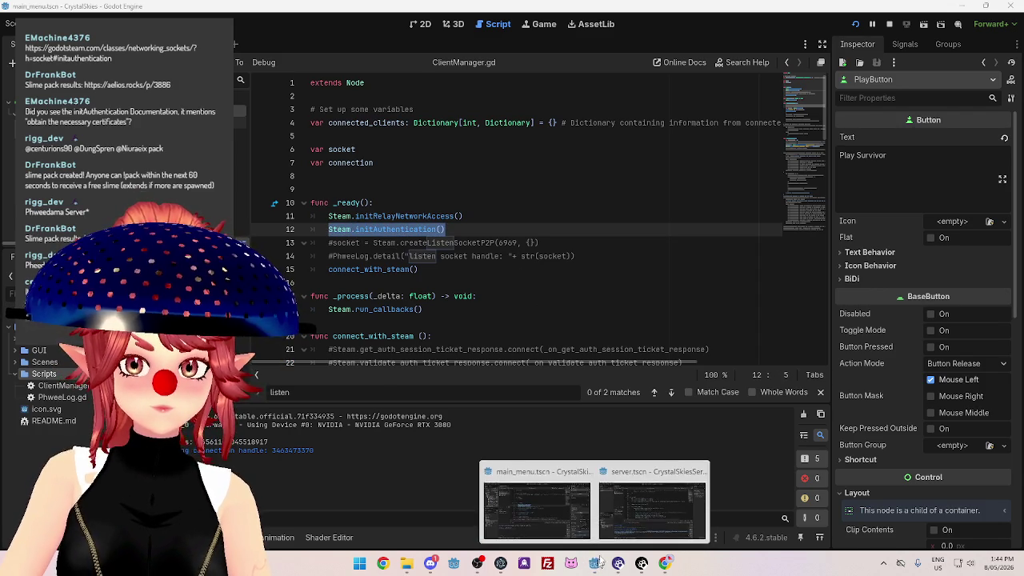
{"action": "left_click", "coordinate": [648, 500]}
{"action": "left_click", "coordinate": [480, 216]}
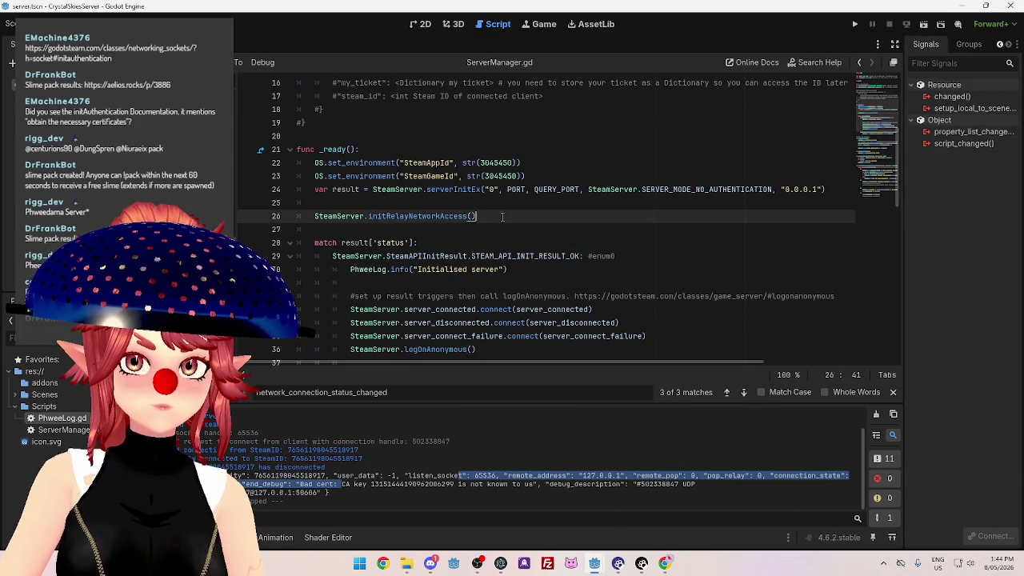
{"action": "key", "text": "Return"}
{"action": "key", "text": "ctrl+v"}
{"action": "left_click", "coordinate": [523, 278]}
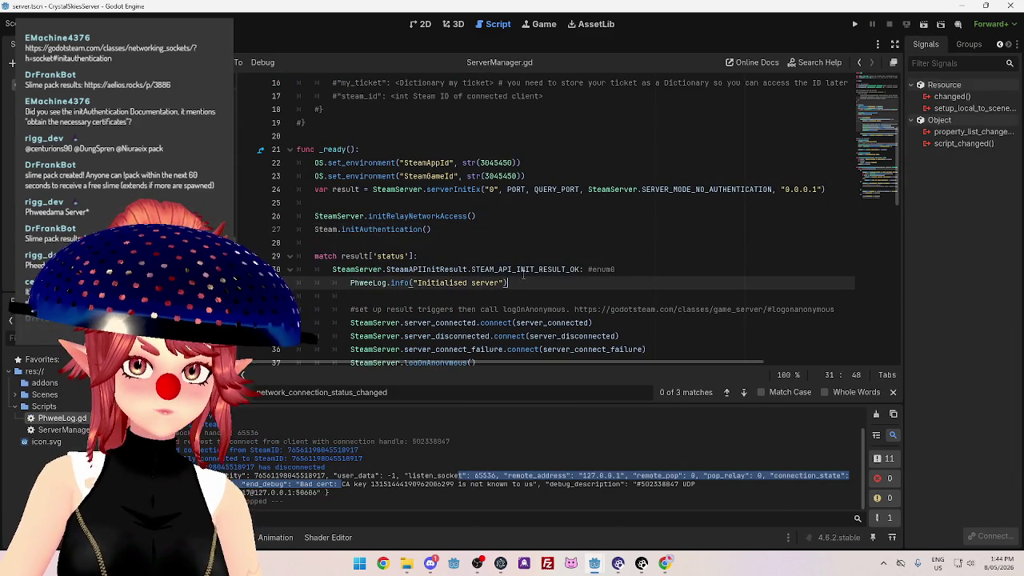
{"action": "left_click", "coordinate": [339, 229]}
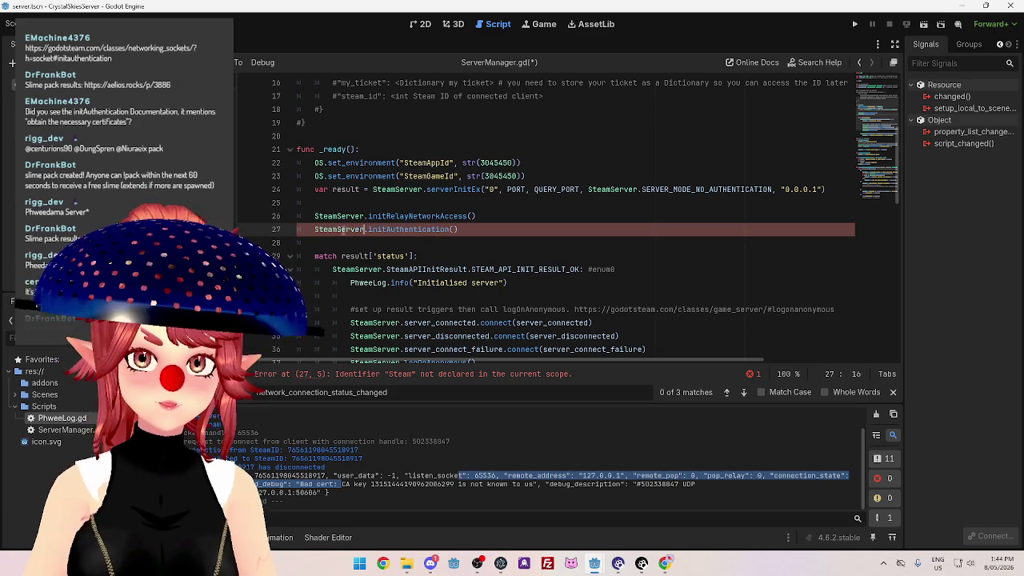
{"action": "left_click", "coordinate": [582, 214]}
{"action": "key", "text": "ctrl+s"}
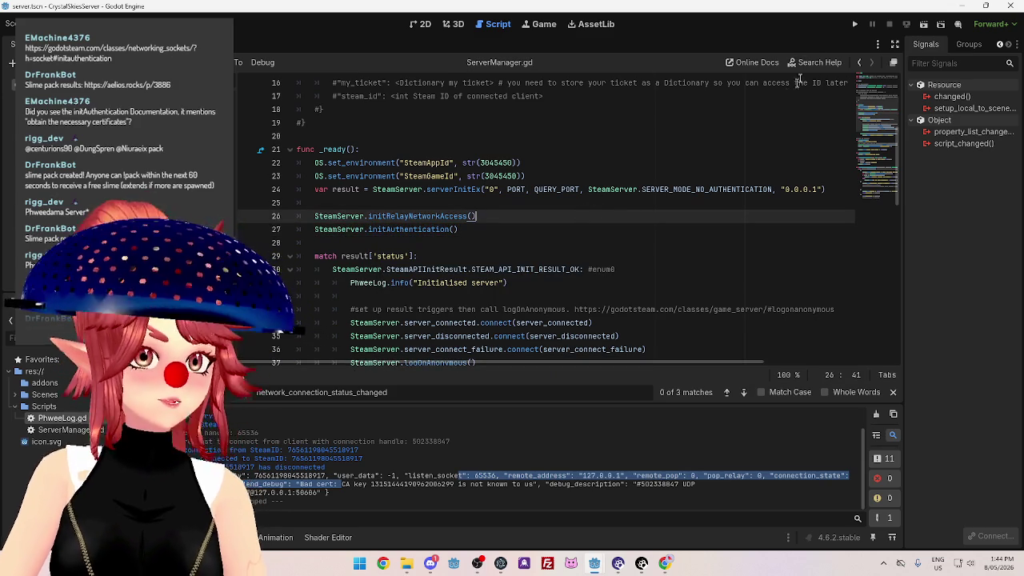
Run the server project, then run the client project to test them.
{"action": "left_click", "coordinate": [854, 24]}
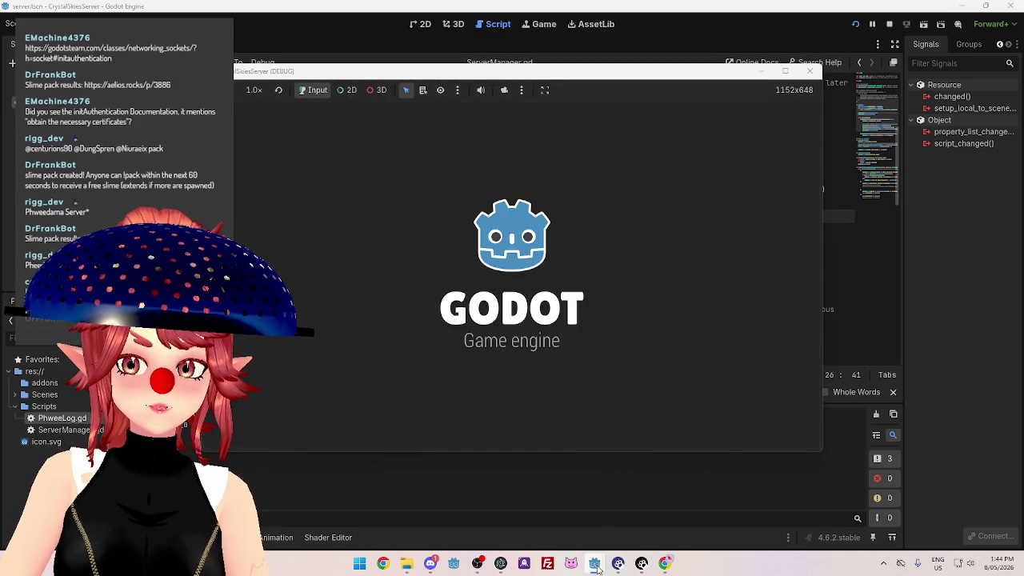
{"action": "mouse_move", "coordinate": [596, 567]}
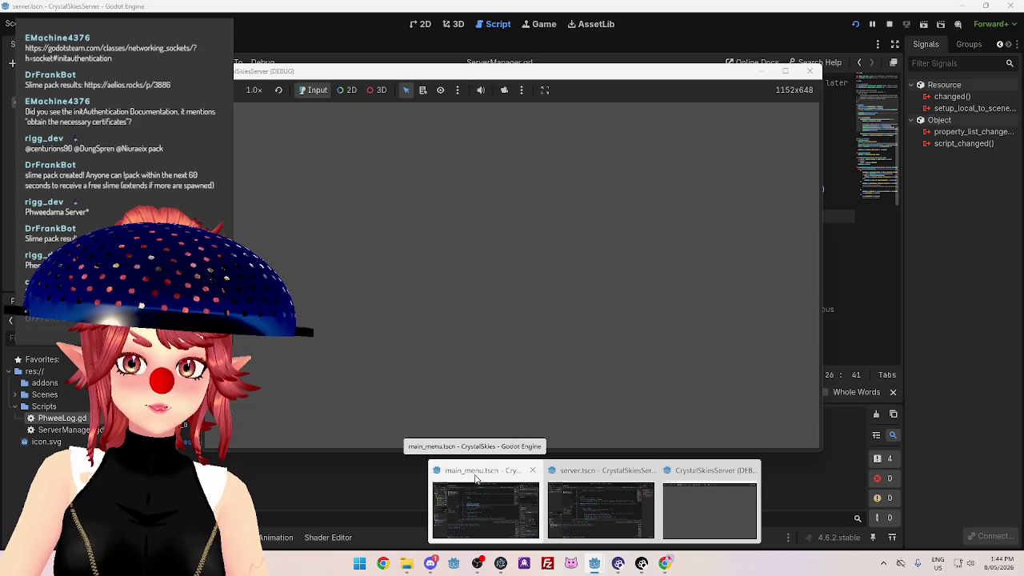
{"action": "left_click", "coordinate": [478, 474]}
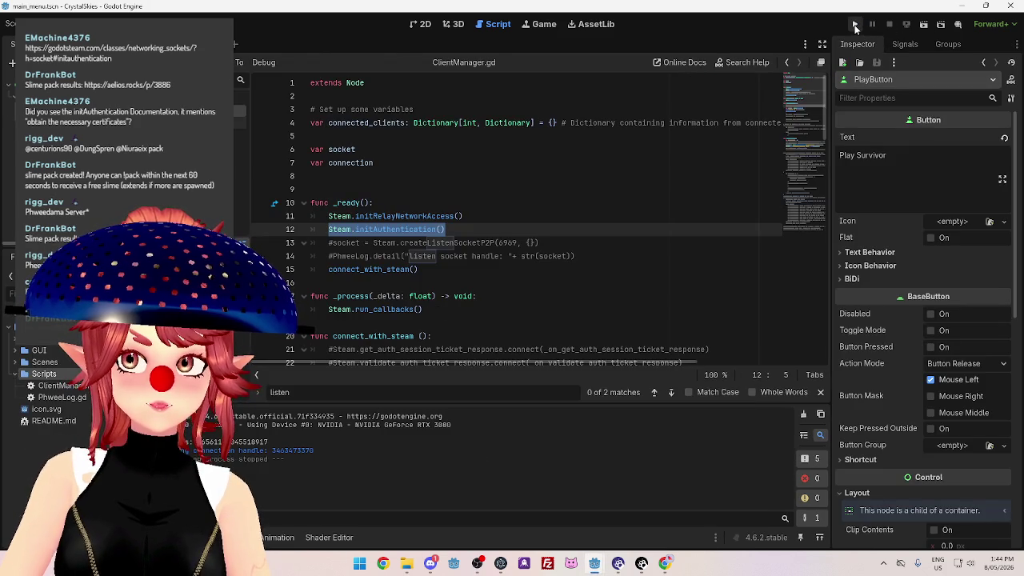
{"action": "left_click", "coordinate": [854, 25]}
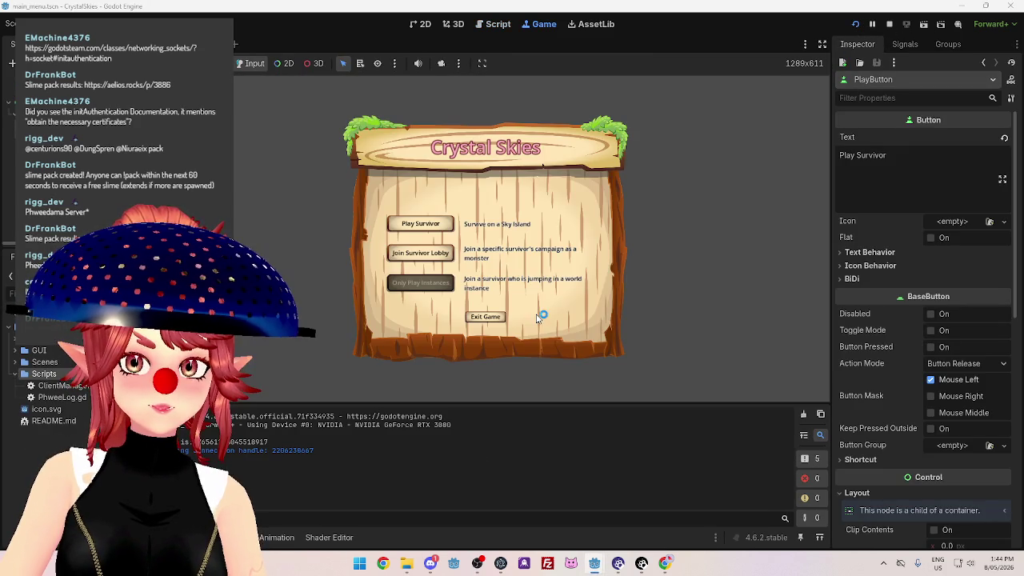
Stop the running server project and bring up the GodotSteam docs in Chrome.
{"action": "mouse_move", "coordinate": [595, 564]}
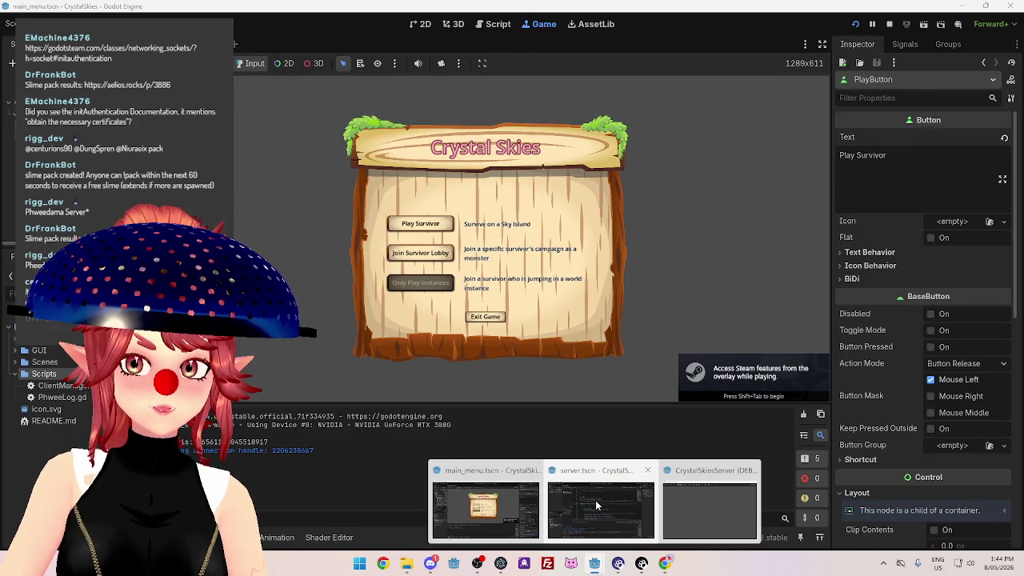
{"action": "left_click", "coordinate": [591, 484]}
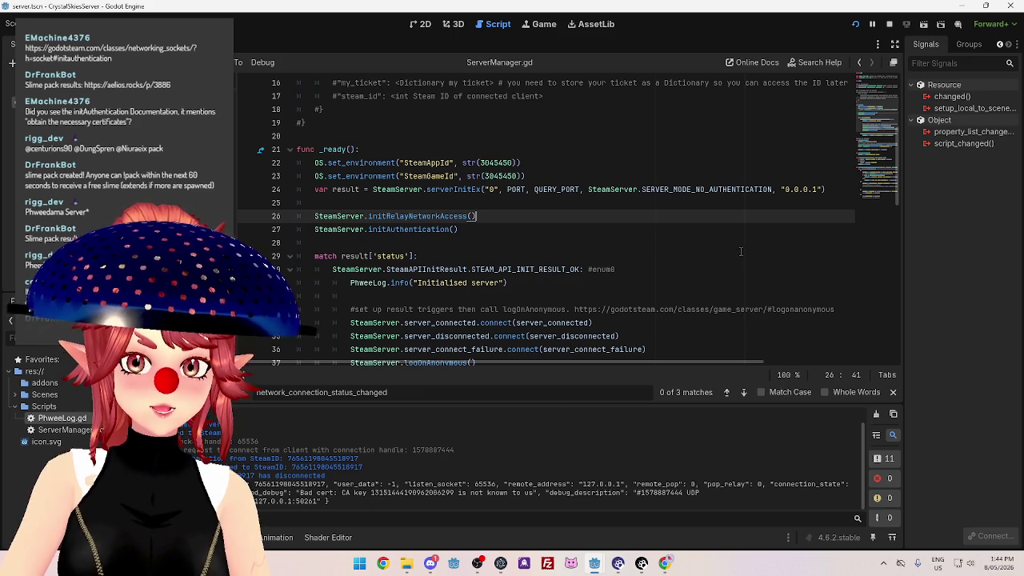
{"action": "left_click", "coordinate": [889, 24]}
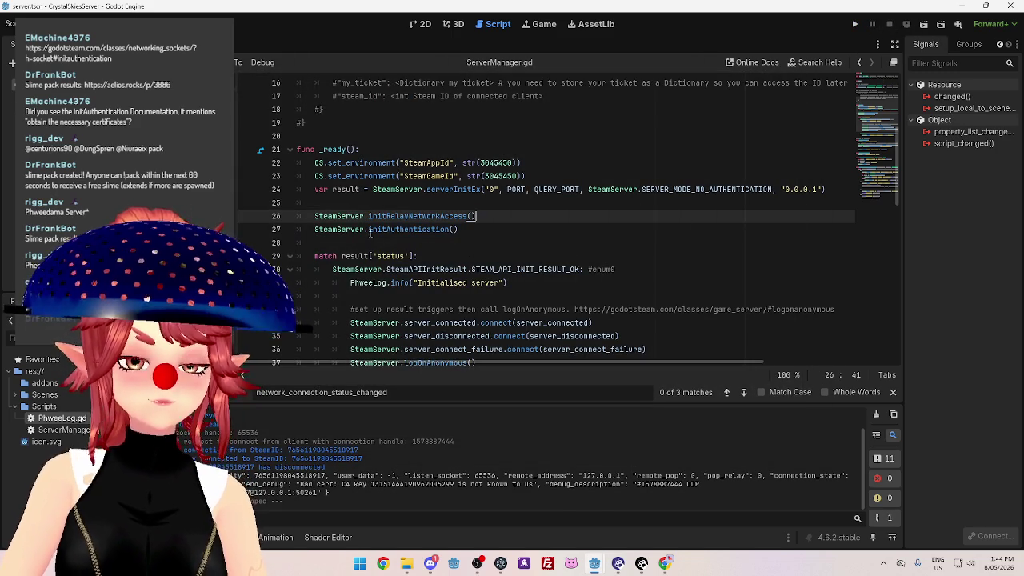
{"action": "left_click", "coordinate": [664, 563]}
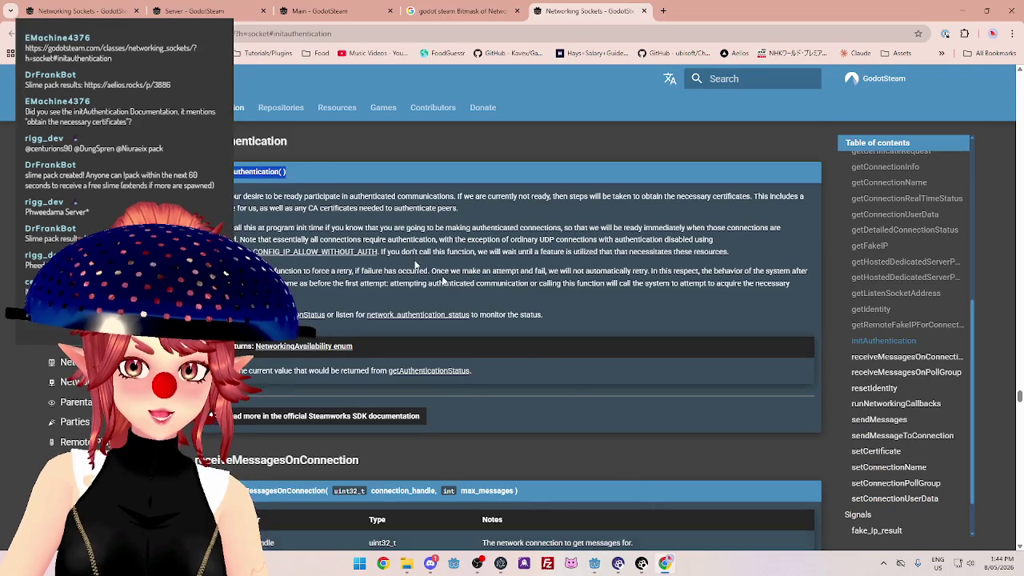
Read the initAuthentication description on calling it at init, retries and failures.
{"action": "left_click", "coordinate": [291, 205]}
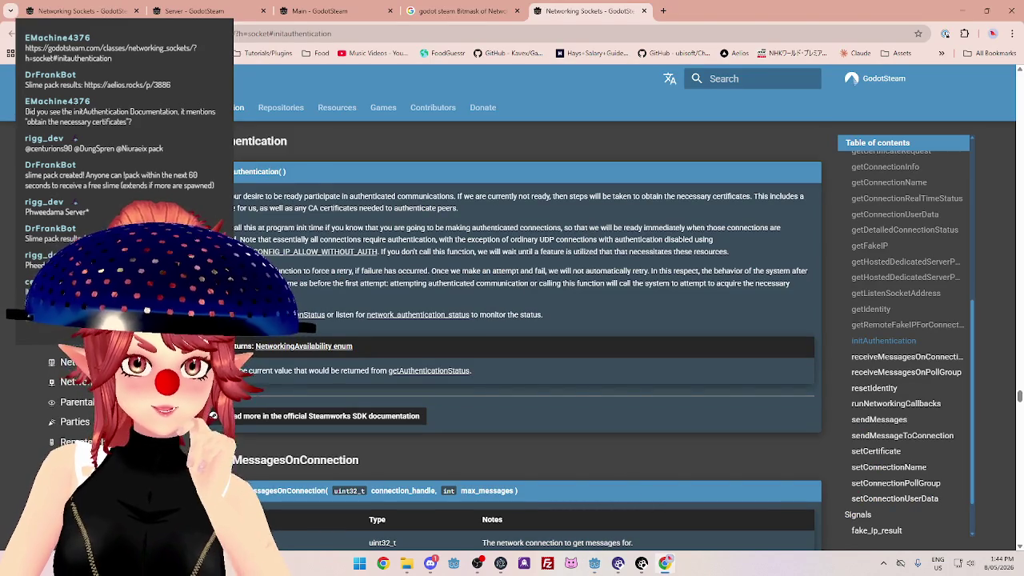
{"action": "mouse_move", "coordinate": [324, 196]}
{"action": "left_mouse_down"}
{"action": "mouse_move", "coordinate": [279, 194]}
{"action": "mouse_move", "coordinate": [639, 199]}
{"action": "left_mouse_up"}
{"action": "mouse_move", "coordinate": [285, 228]}
{"action": "left_mouse_down"}
{"action": "mouse_move", "coordinate": [220, 230]}
{"action": "mouse_move", "coordinate": [608, 241]}
{"action": "left_mouse_up"}
{"action": "double_click", "coordinate": [639, 240]}
{"action": "left_click_drag", "start_coordinate": [489, 240], "coordinate": [605, 241]}
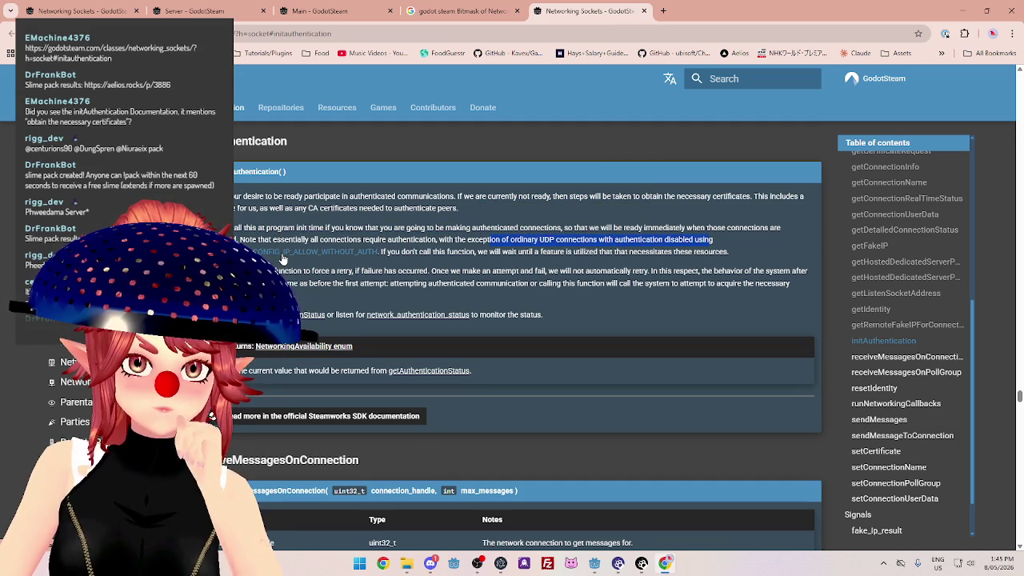
{"action": "left_click_drag", "start_coordinate": [388, 252], "coordinate": [700, 253]}
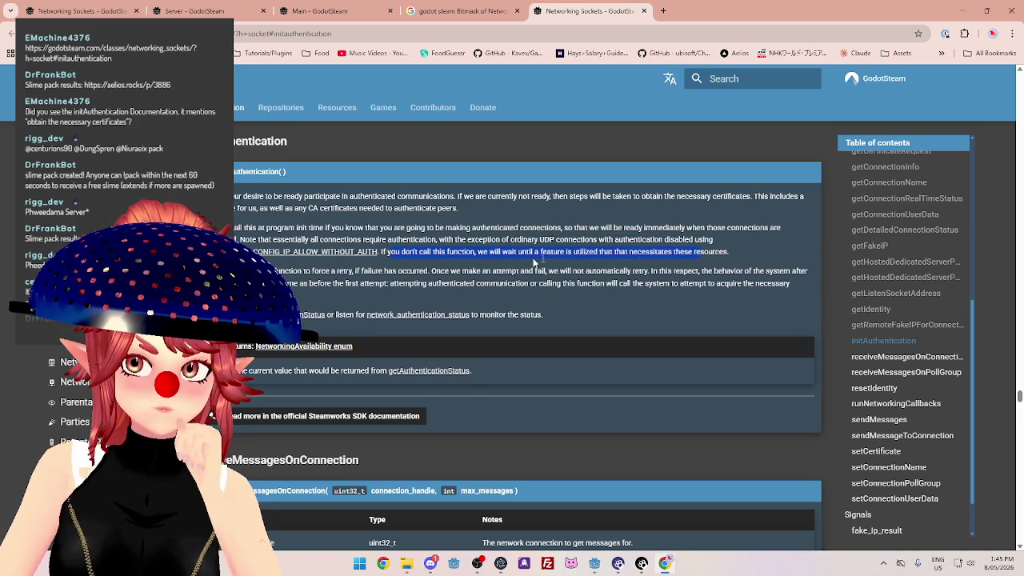
{"action": "left_click_drag", "start_coordinate": [276, 272], "coordinate": [674, 272]}
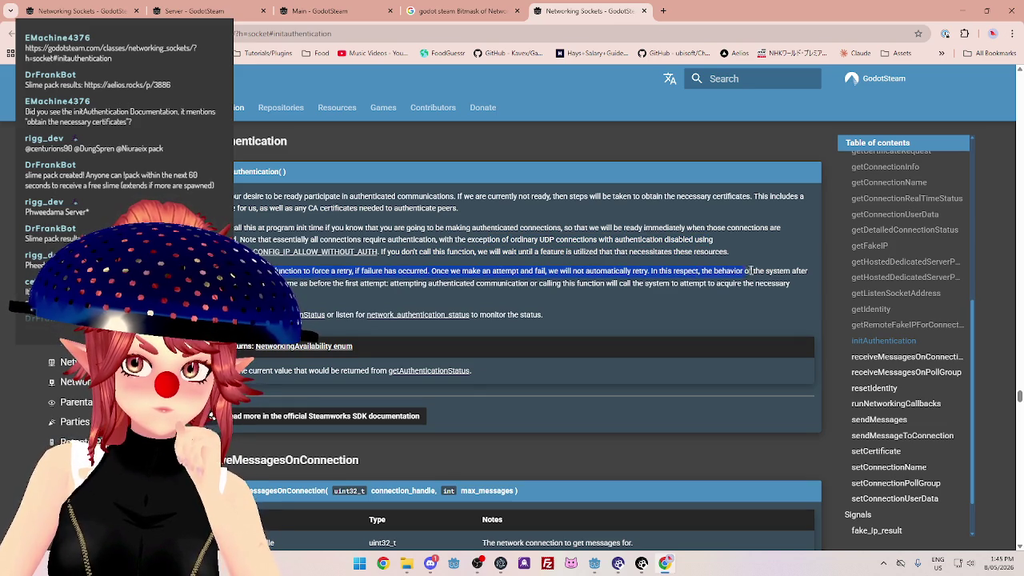
{"action": "left_click_drag", "start_coordinate": [276, 284], "coordinate": [327, 284]}
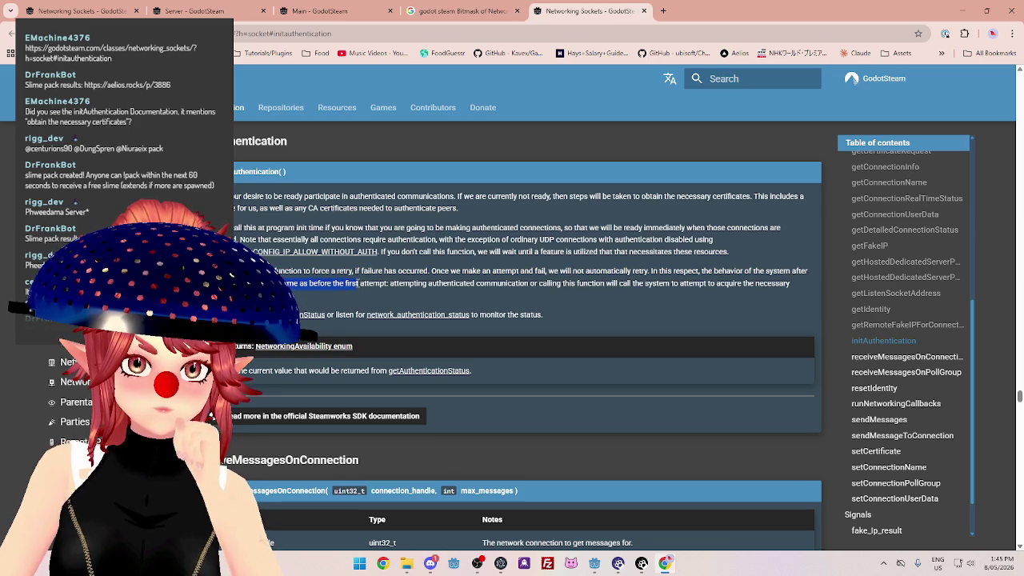
{"action": "left_click_drag", "start_coordinate": [391, 284], "coordinate": [527, 273]}
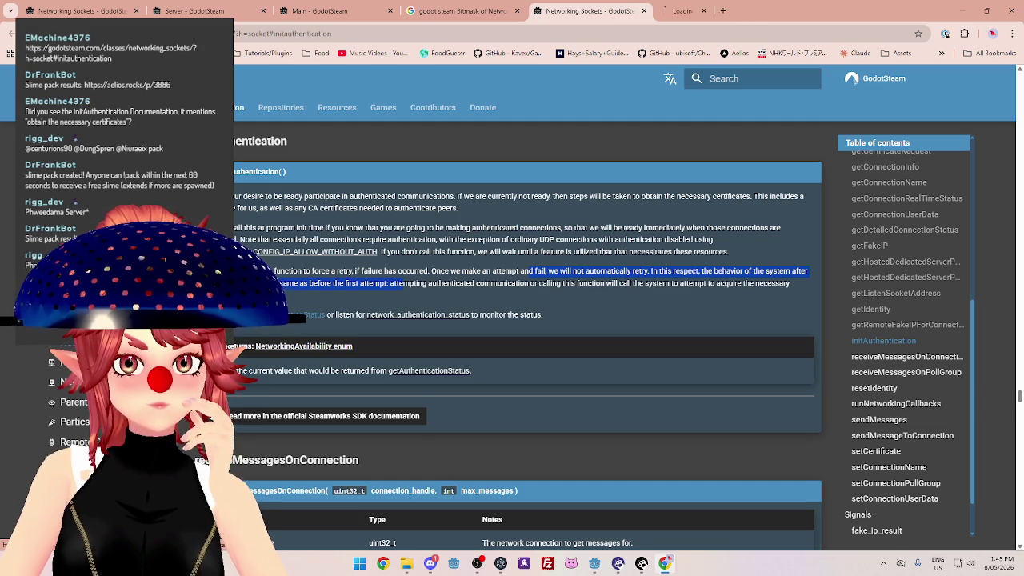
Open the getAuthenticationStatus and network_authentication_status docs in new tabs and view them.
{"action": "middle_click", "coordinate": [316, 314]}
{"action": "middle_click", "coordinate": [315, 315]}
{"action": "left_click", "coordinate": [750, 17]}
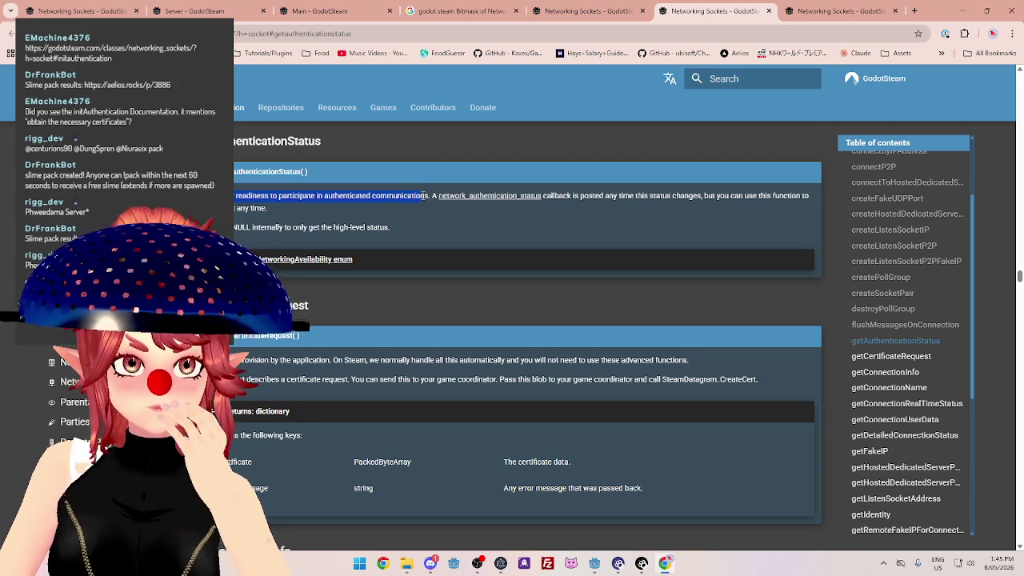
{"action": "left_click", "coordinate": [832, 16]}
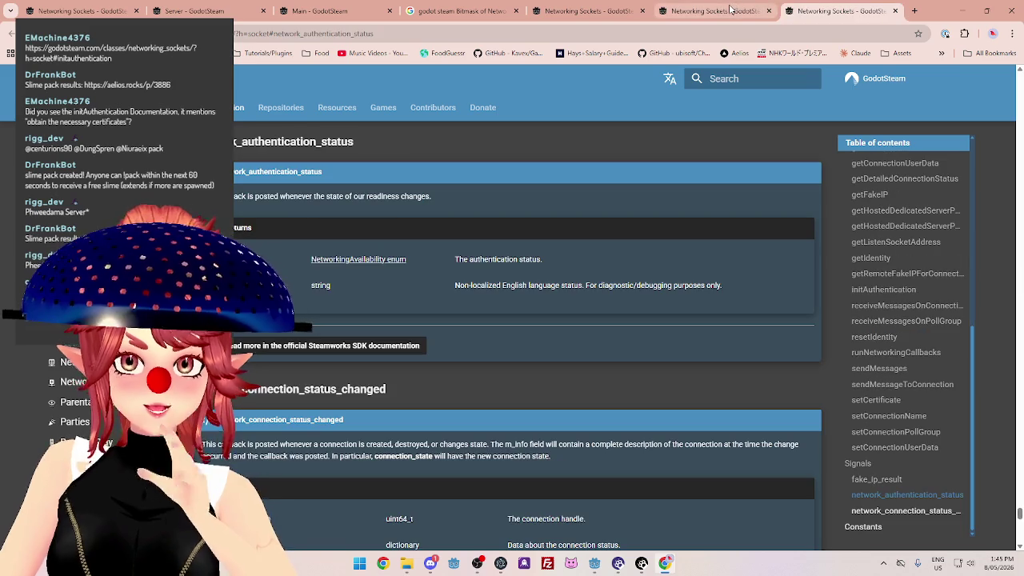
{"action": "left_click", "coordinate": [730, 9]}
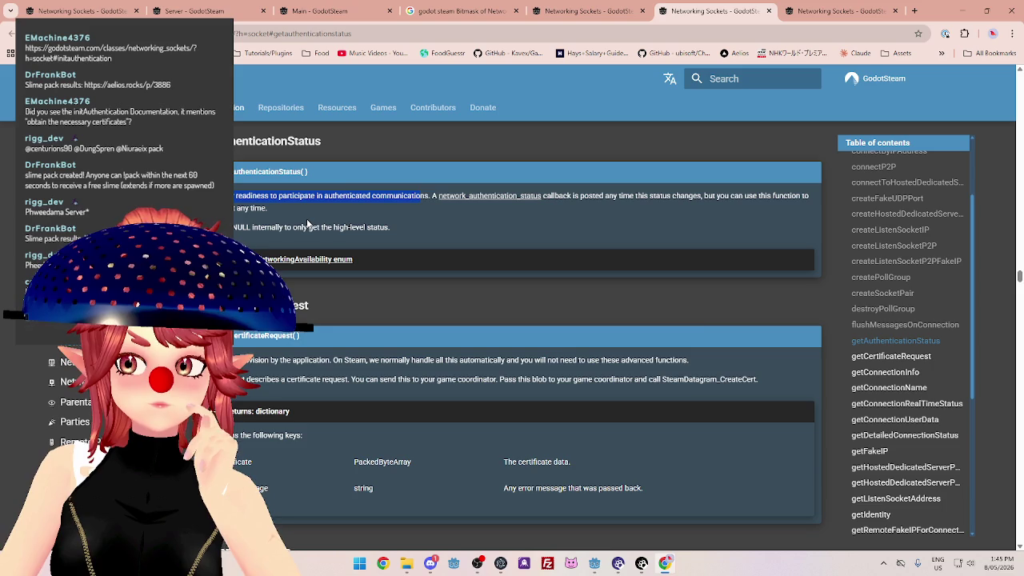
Check the getCertificateRequest docs' note on Steam handling it automatically, then close that tab.
{"action": "middle_click", "coordinate": [879, 356]}
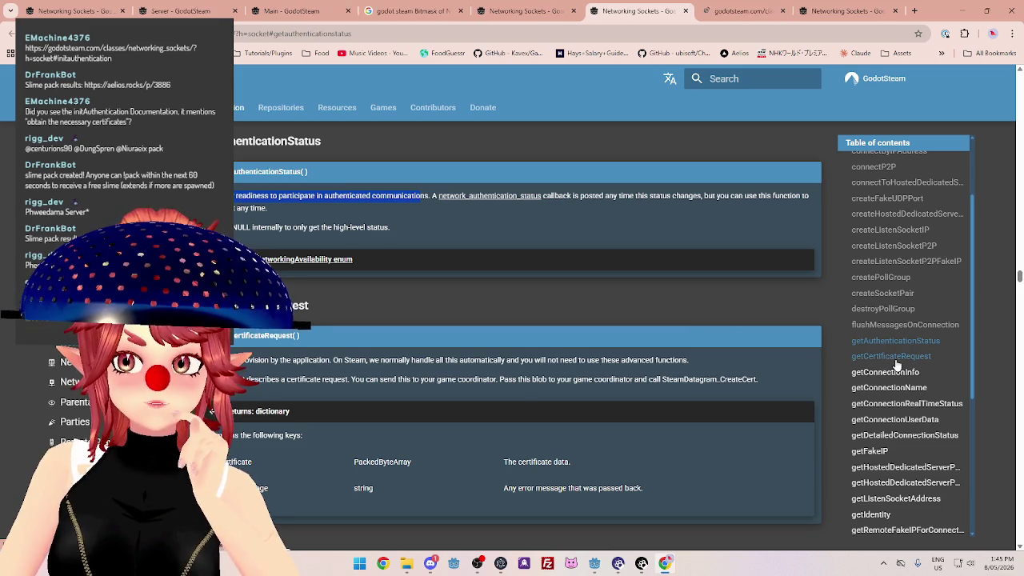
{"action": "left_click", "coordinate": [718, 16]}
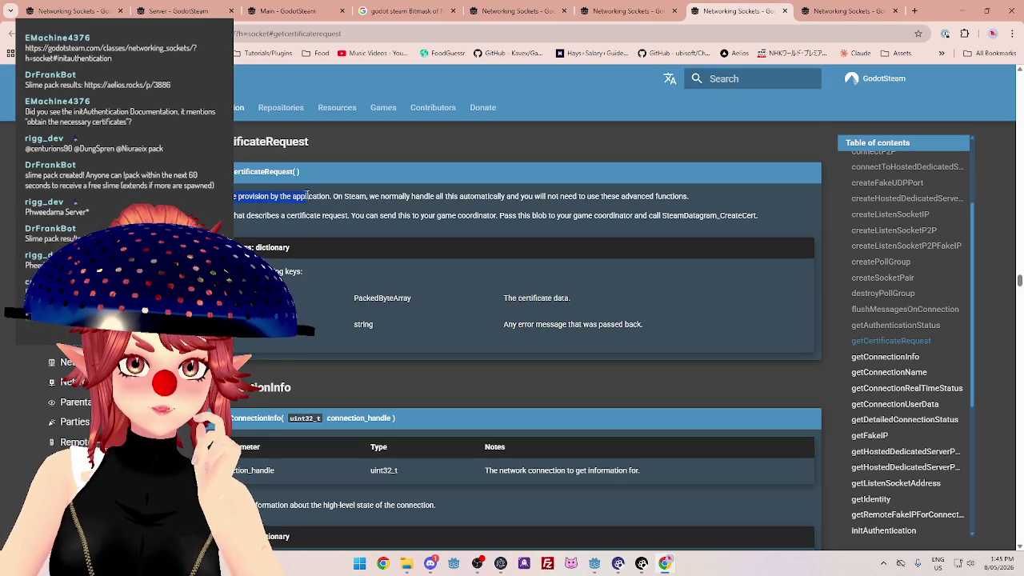
{"action": "left_click_drag", "start_coordinate": [367, 197], "coordinate": [643, 199]}
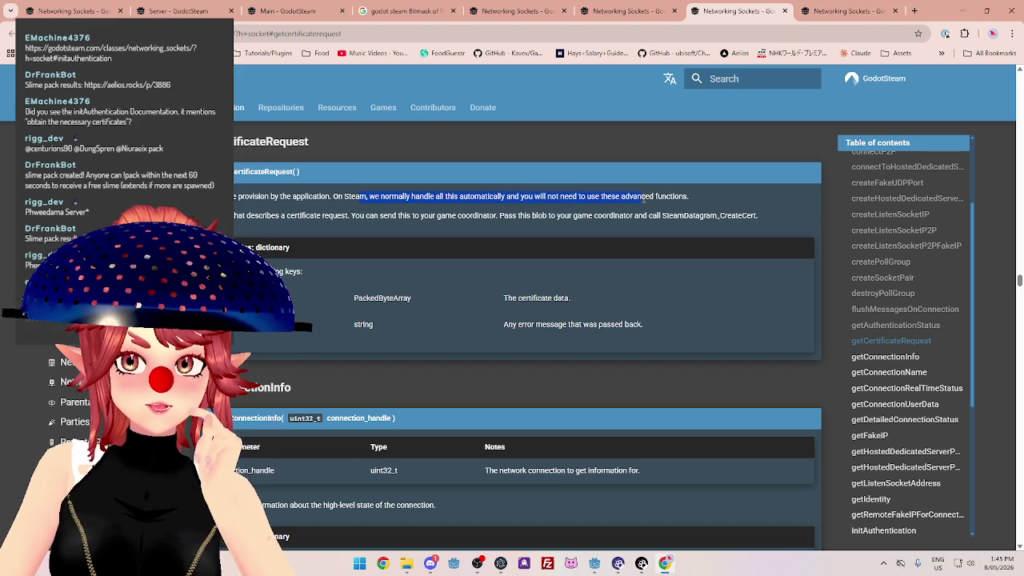
{"action": "left_click", "coordinate": [784, 11]}
Read the getAuthenticationStatus description on readiness and when the callback fires.
{"action": "left_click", "coordinate": [550, 201]}
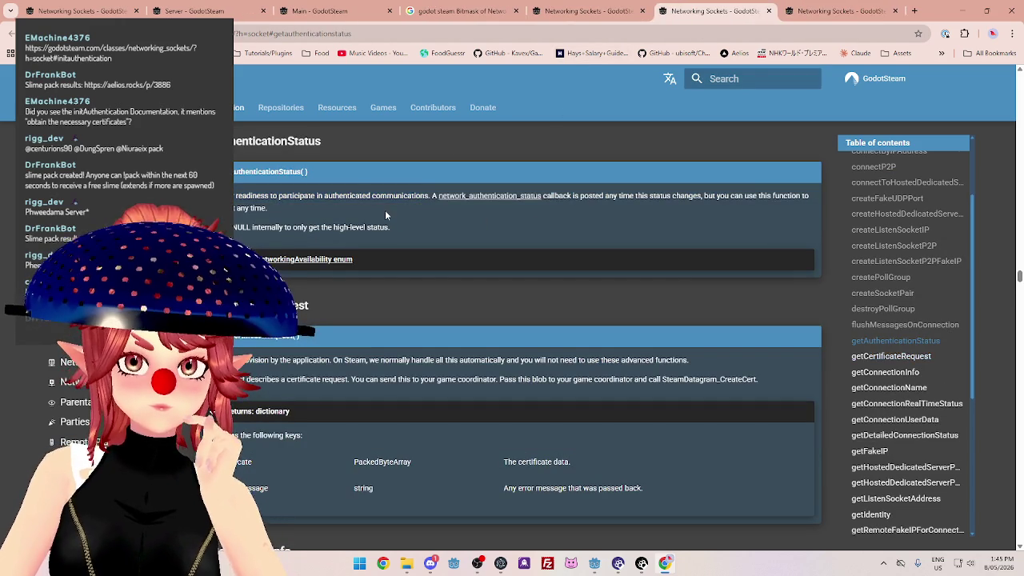
{"action": "left_click_drag", "start_coordinate": [354, 195], "coordinate": [397, 195]}
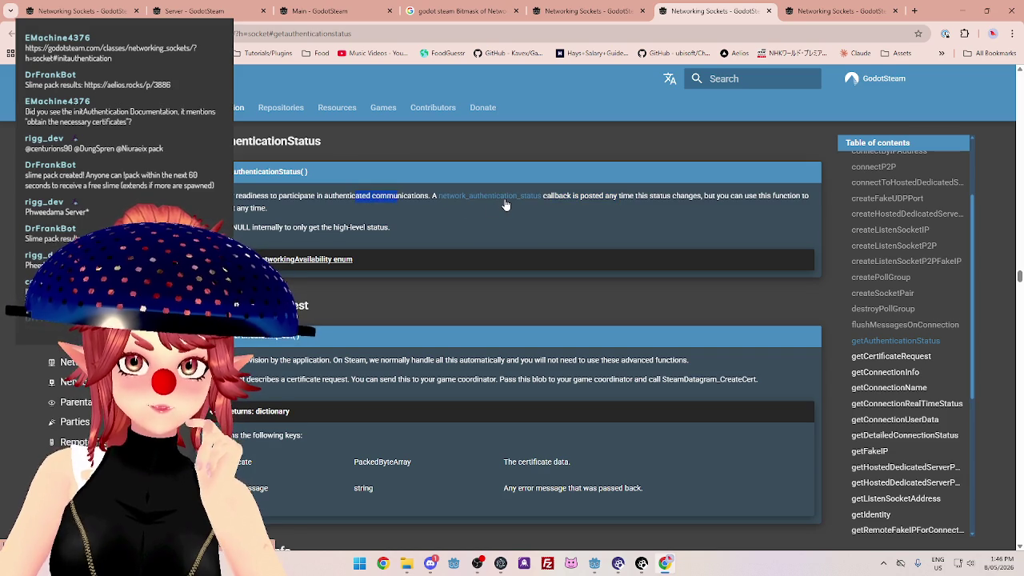
{"action": "left_click_drag", "start_coordinate": [581, 195], "coordinate": [619, 195]}
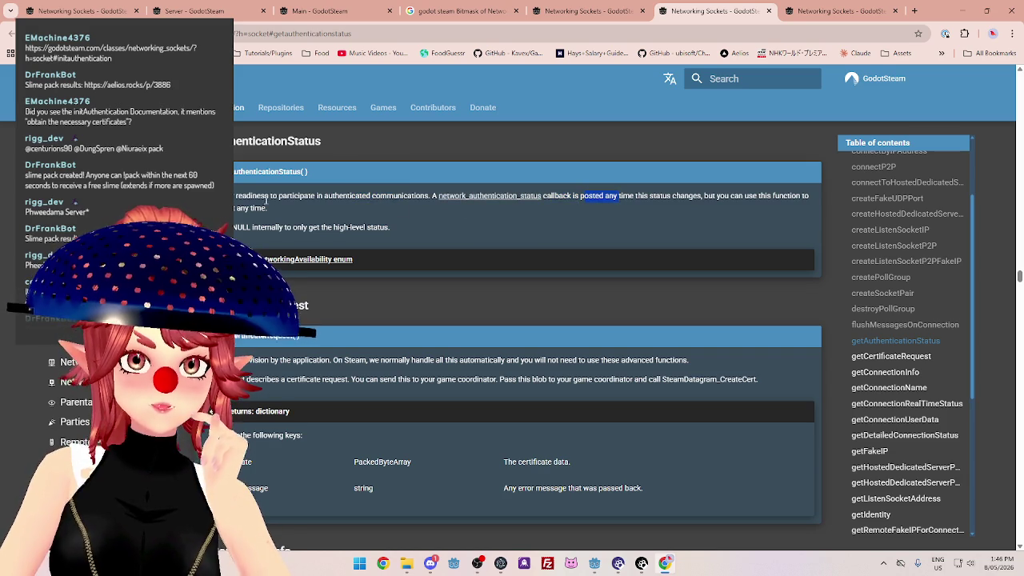
{"action": "left_click_drag", "start_coordinate": [234, 195], "coordinate": [336, 195]}
{"action": "left_click_drag", "start_coordinate": [572, 195], "coordinate": [692, 200]}
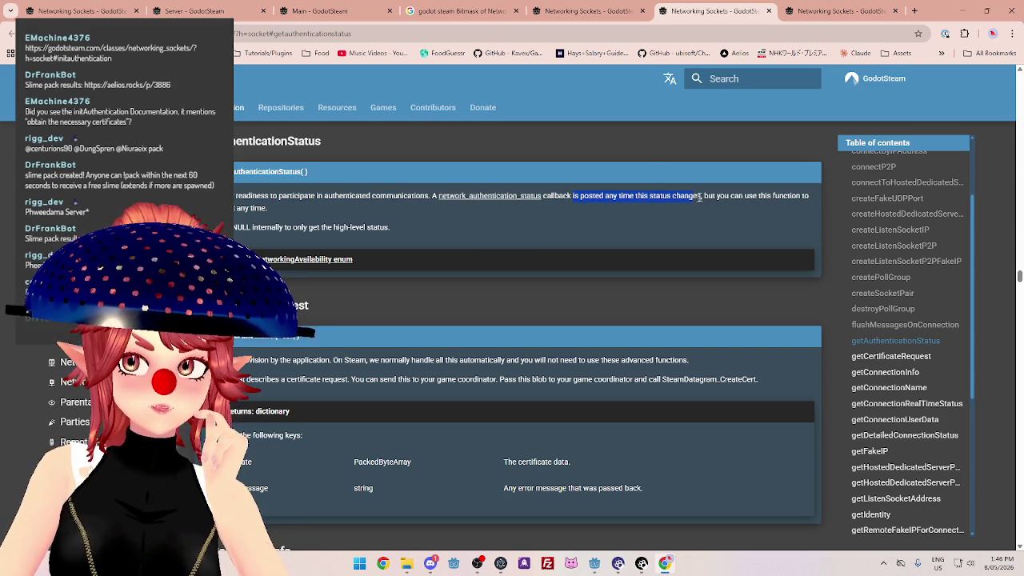
Note the network_authentication_status callback in the initAuthentication docs, then return to the Godot server editor.
{"action": "left_click", "coordinate": [594, 13]}
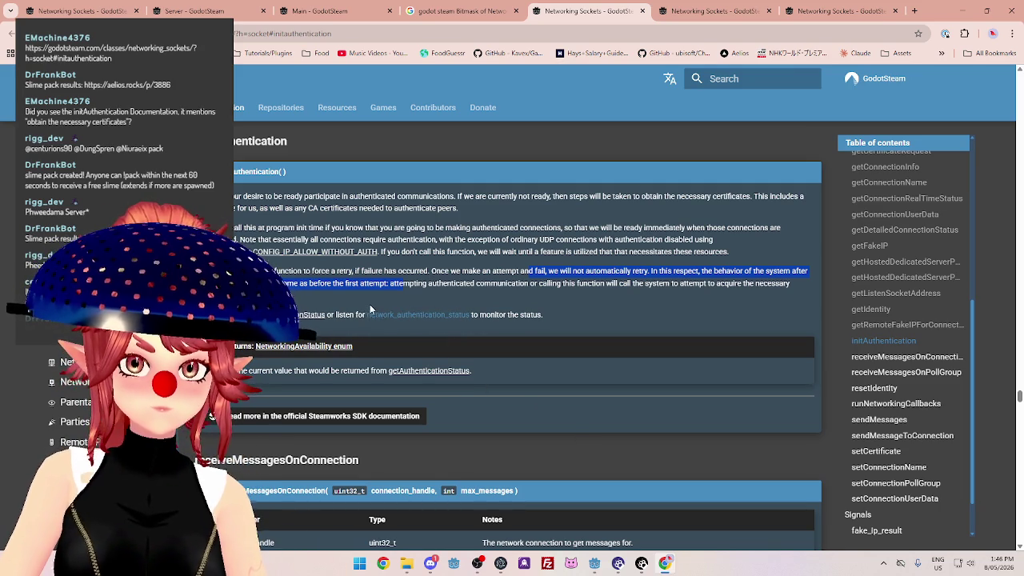
{"action": "left_click_drag", "start_coordinate": [472, 314], "coordinate": [376, 315]}
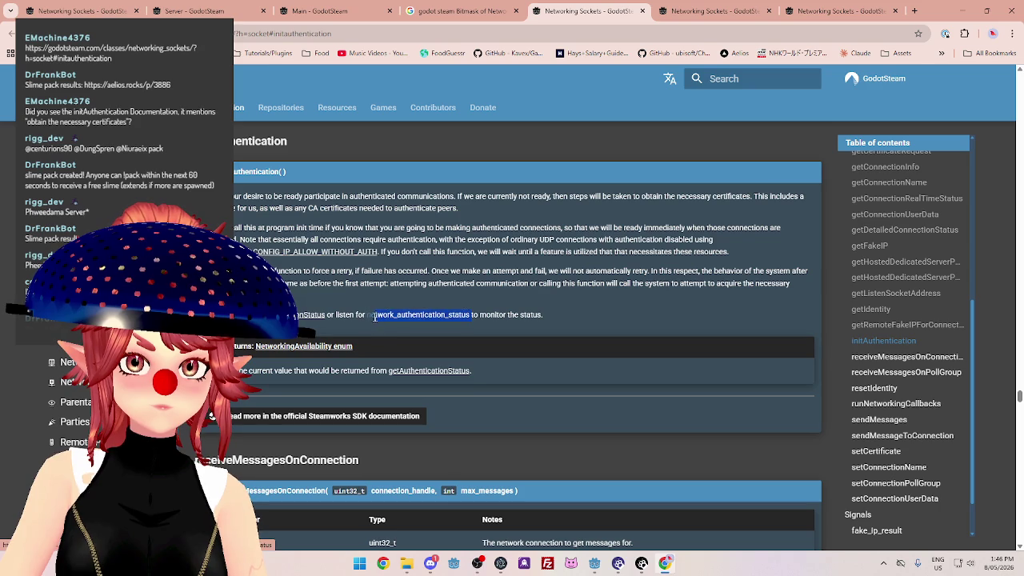
{"action": "mouse_move", "coordinate": [594, 563]}
{"action": "left_click", "coordinate": [627, 494]}
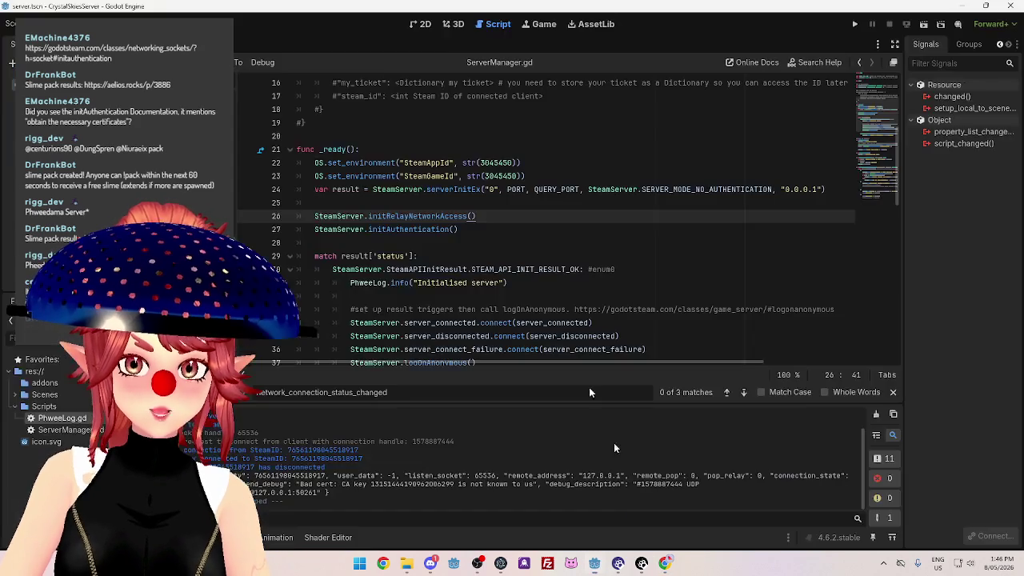
Add a line connecting SteamServer.network_authentication_status to an 'authentication' handler, then switch to the docs.
{"action": "key", "text": "Return"}
{"action": "scroll", "coordinate": [500, 223], "scroll_direction": "down", "scroll_amount": 2}
{"action": "key", "text": "ctrl+shift+s"}
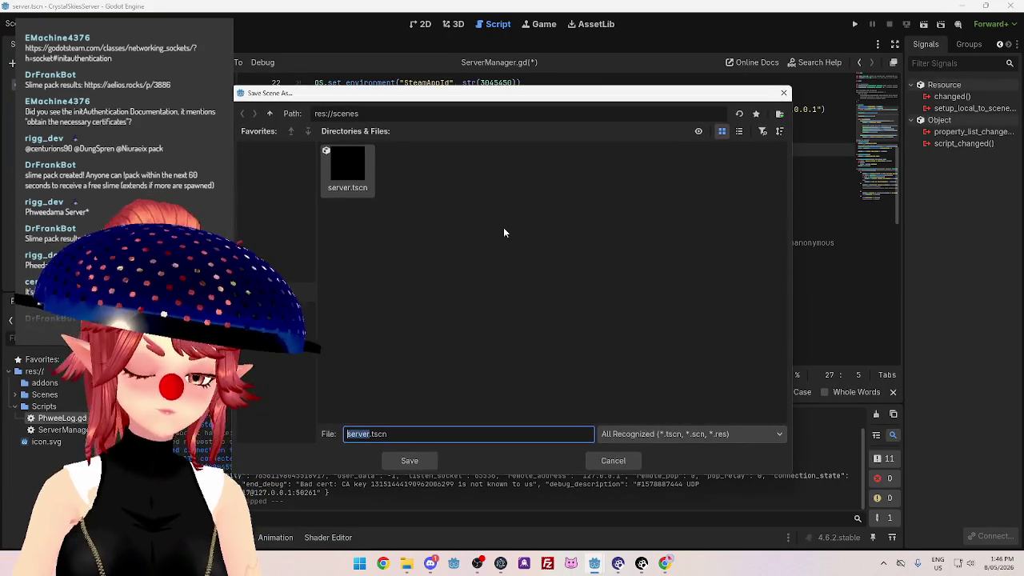
{"action": "left_click", "coordinate": [613, 459]}
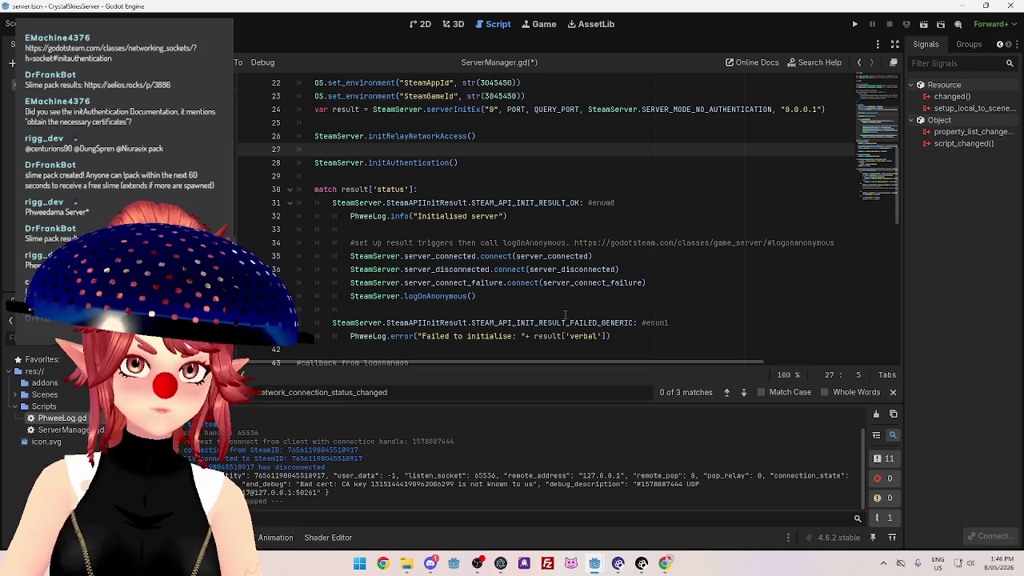
{"action": "type", "text": "SteamServer"}
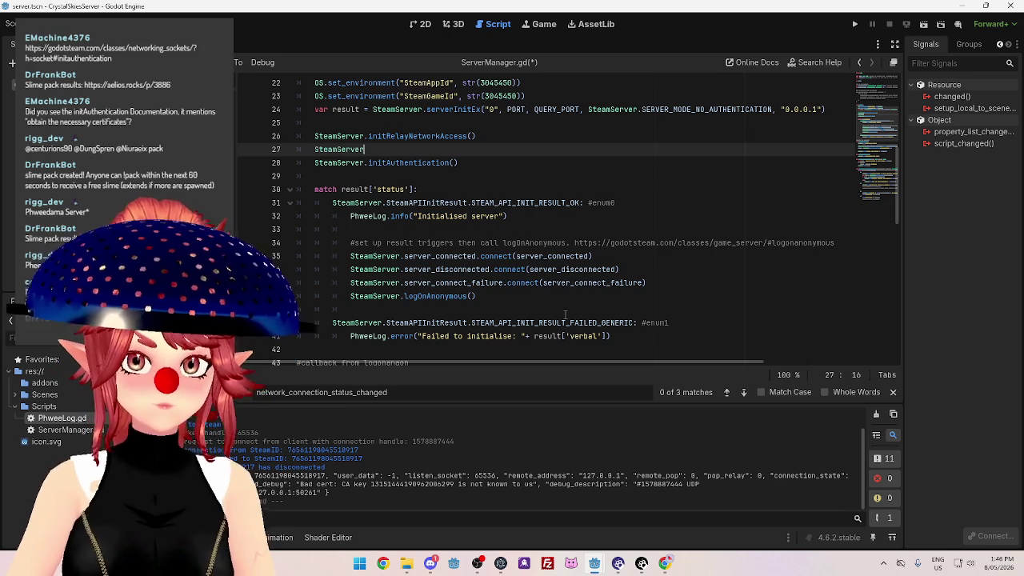
{"action": "type", "text": ".network_authentication_status"}
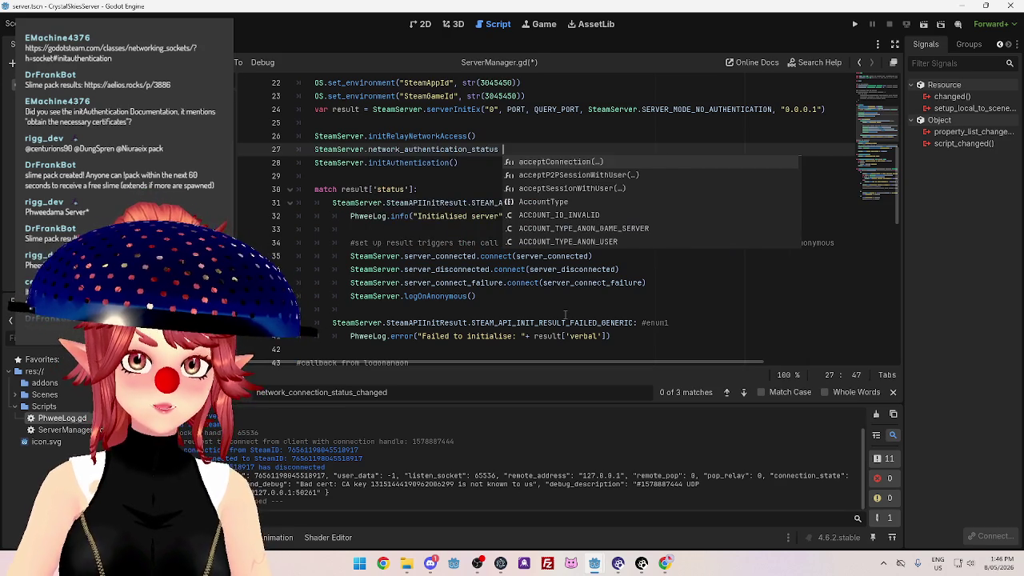
{"action": "key", "text": "BackSpace"}
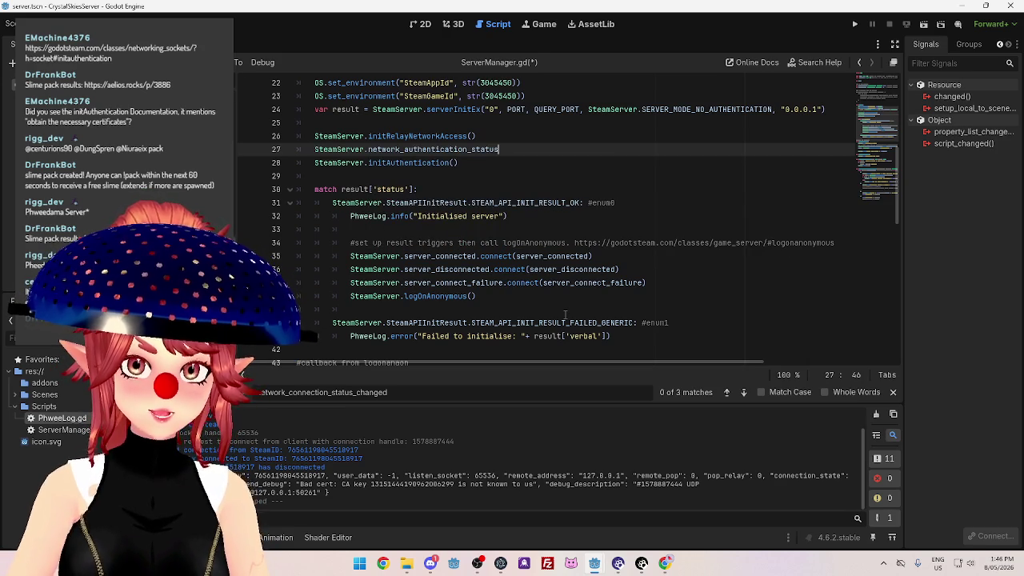
{"action": "type", "text": ".connect"}
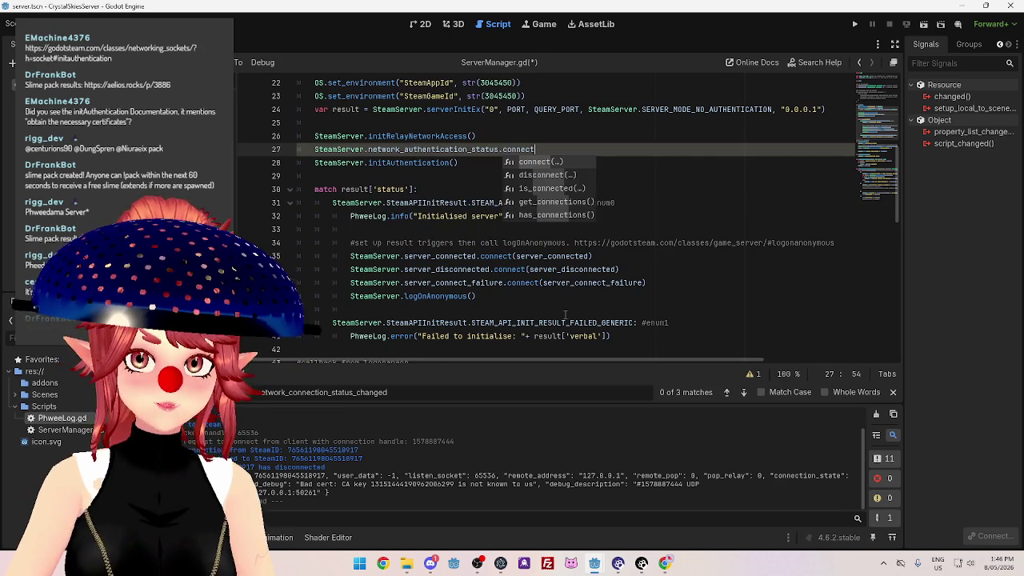
{"action": "key", "text": "Return"}
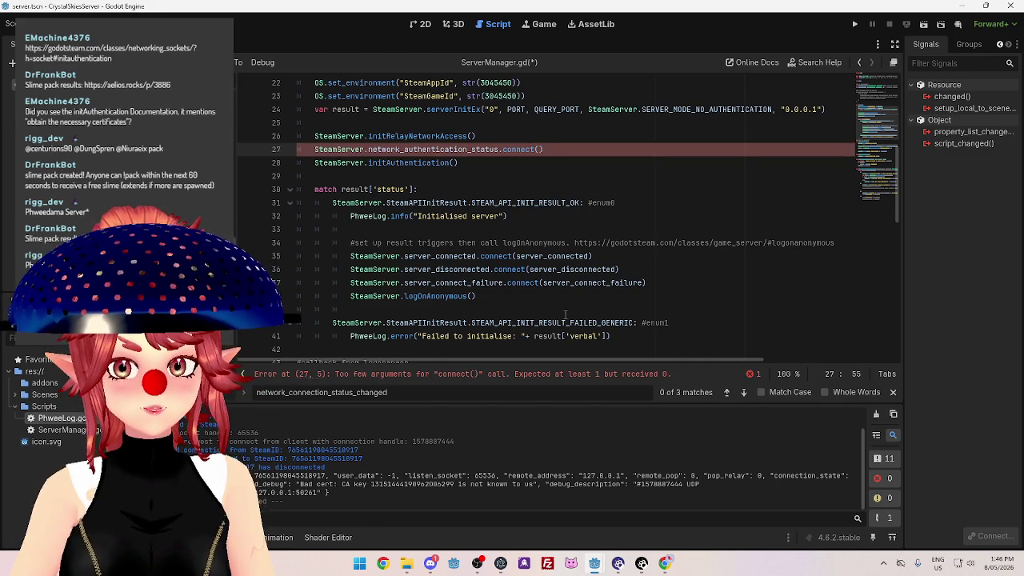
{"action": "type", "text": "authentication"}
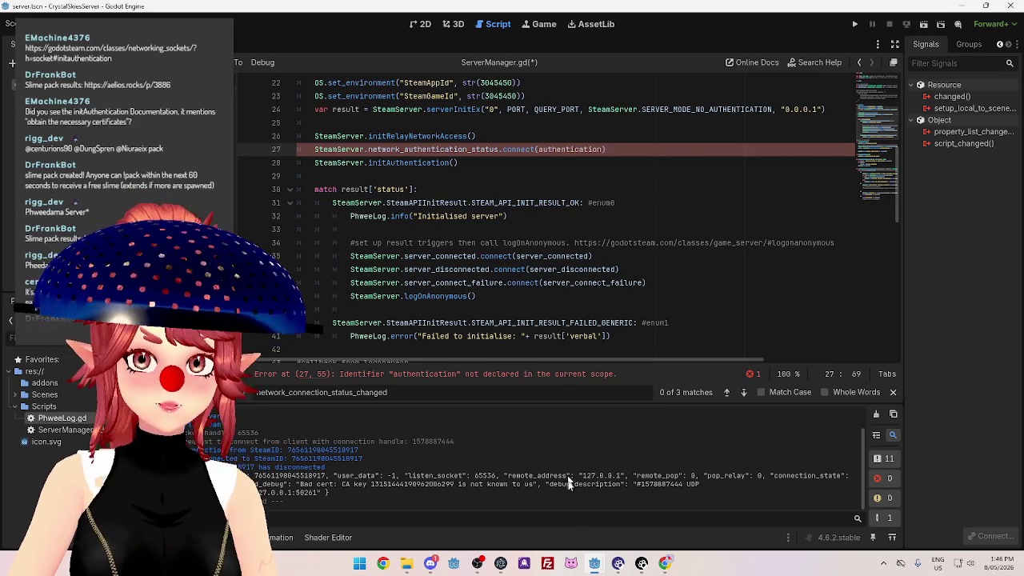
{"action": "key", "text": "alt+Tab"}
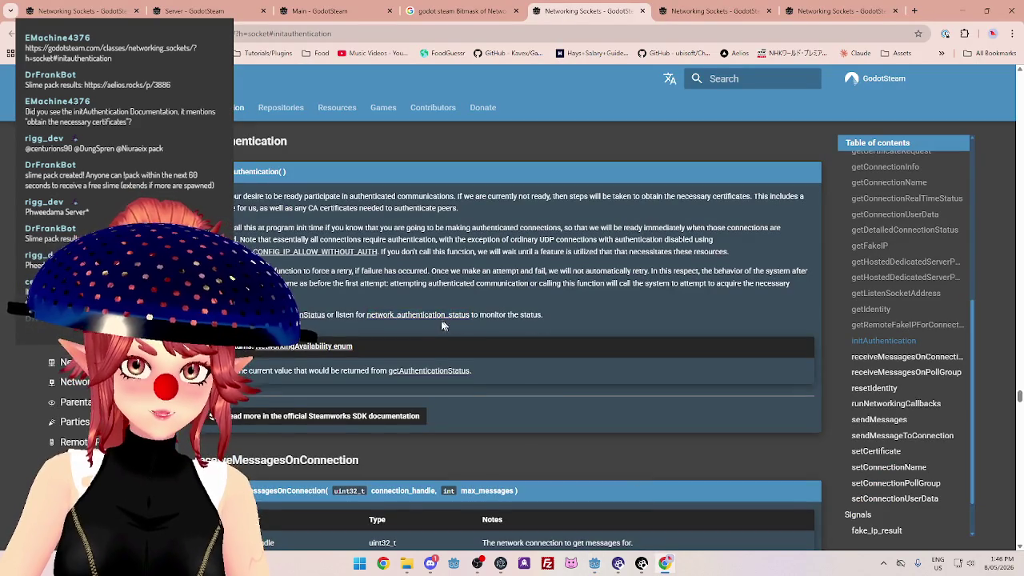
Read the network_authentication_status section on readiness changes and the returned status.
{"action": "left_click", "coordinate": [429, 316]}
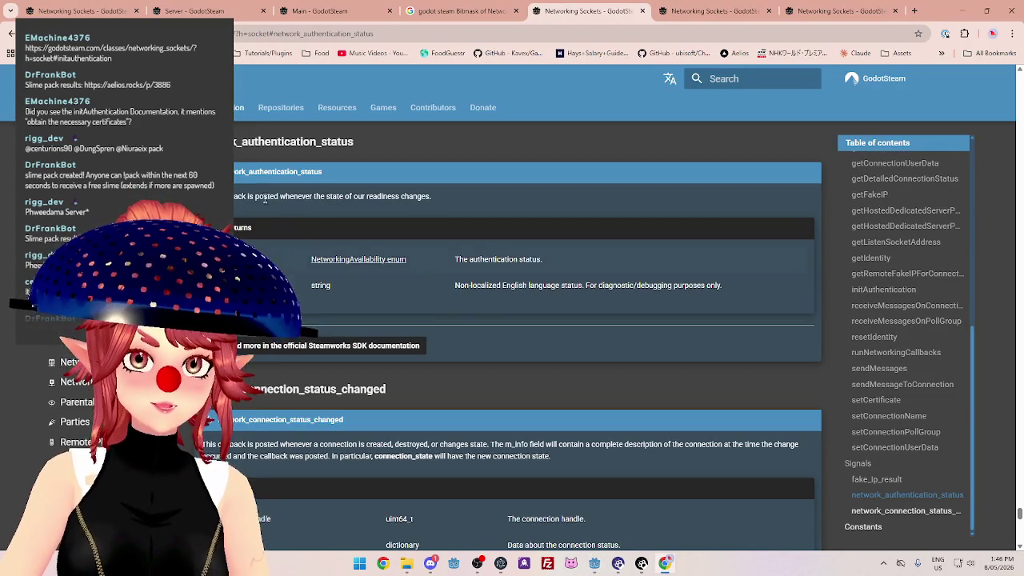
{"action": "left_click_drag", "start_coordinate": [240, 197], "coordinate": [384, 199]}
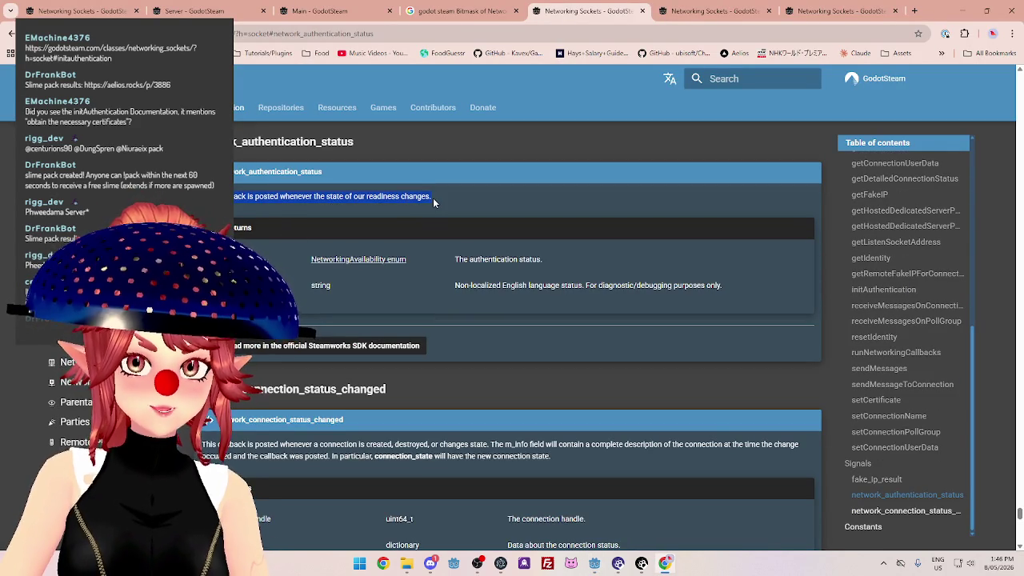
{"action": "left_click_drag", "start_coordinate": [294, 197], "coordinate": [407, 199]}
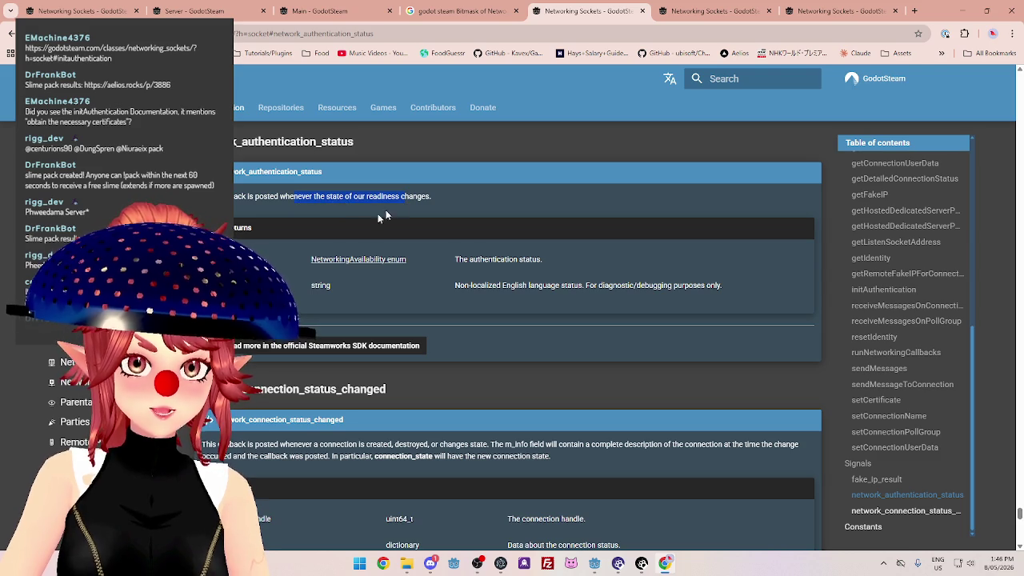
{"action": "left_click_drag", "start_coordinate": [468, 259], "coordinate": [546, 270]}
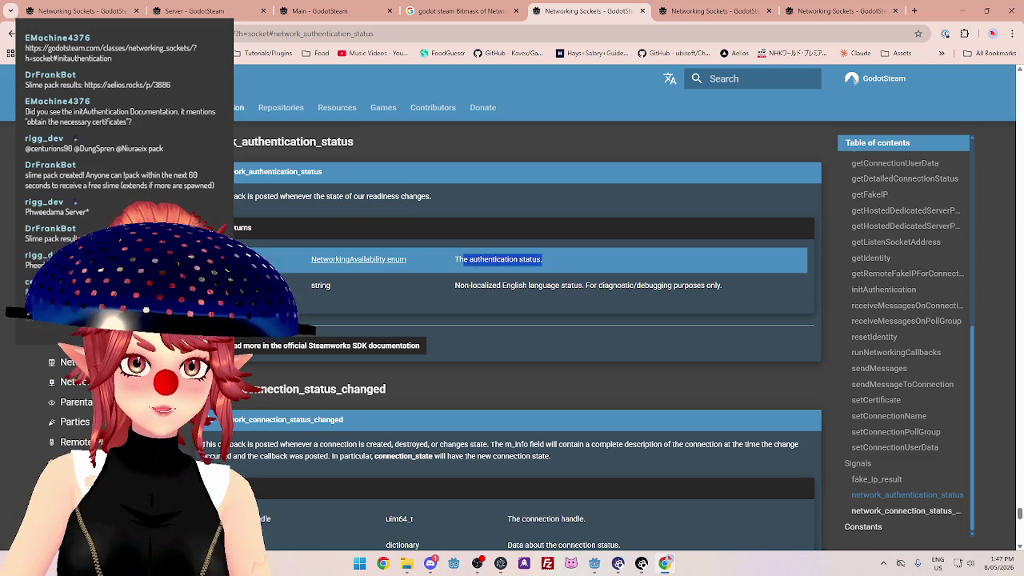
{"action": "left_click", "coordinate": [489, 259]}
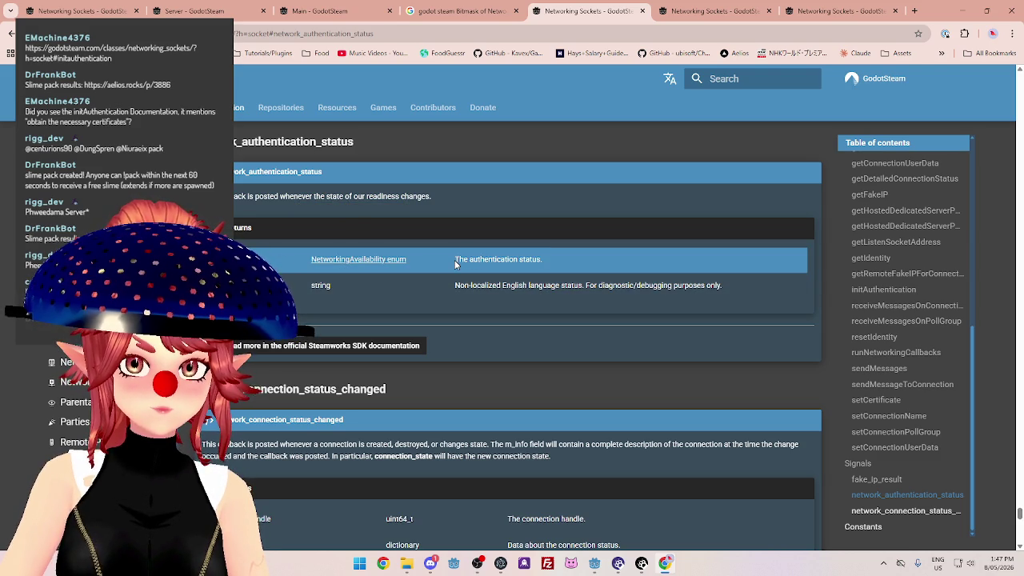
{"action": "left_click_drag", "start_coordinate": [465, 261], "coordinate": [526, 262]}
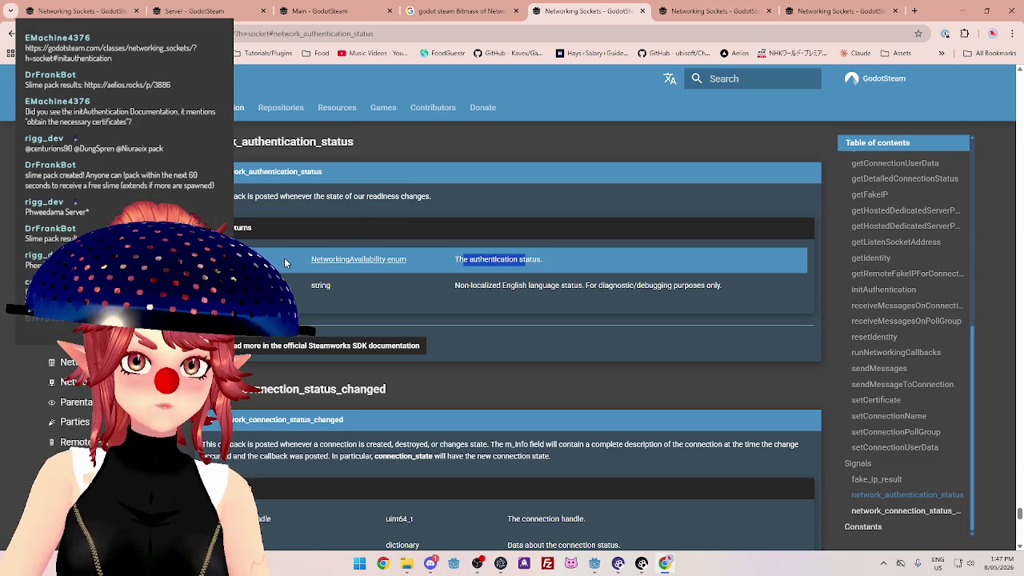
{"action": "left_click", "coordinate": [526, 261]}
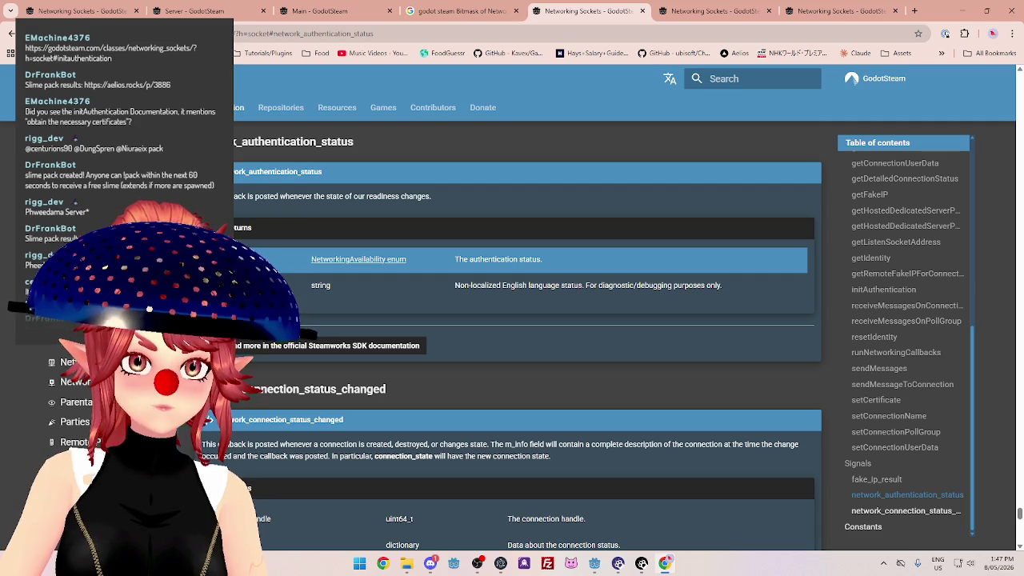
Open the NetworkingAvailability enum reference in a new tab and review it.
{"action": "middle_click", "coordinate": [338, 265]}
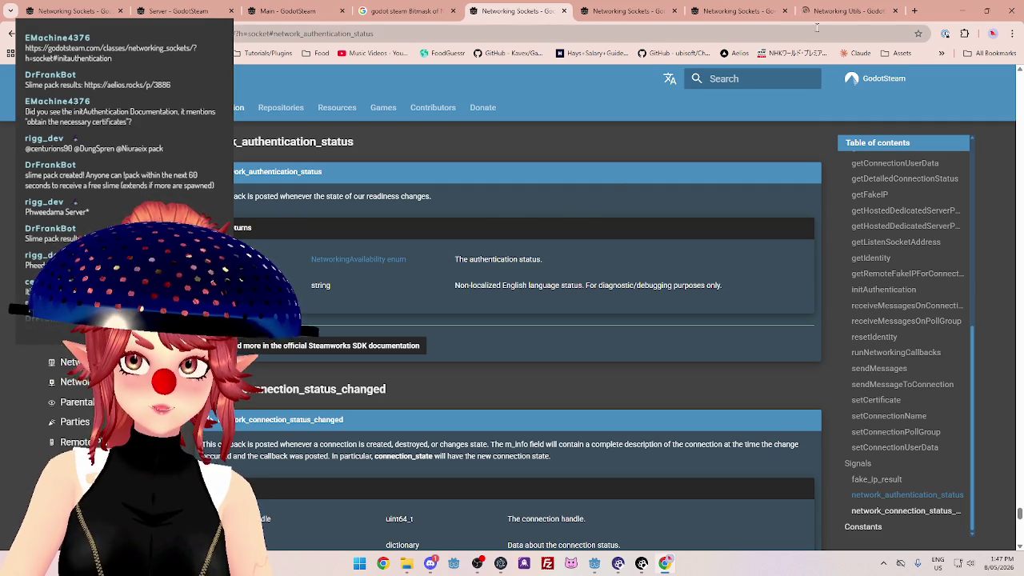
{"action": "key", "text": "ctrl+9"}
{"action": "scroll", "coordinate": [419, 188], "scroll_direction": "down", "scroll_amount": 2}
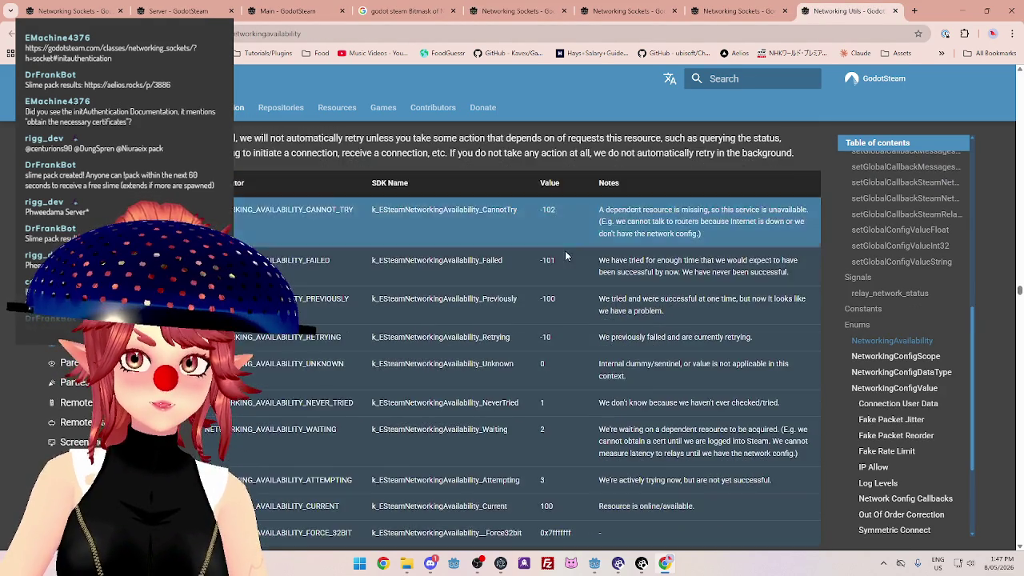
{"action": "scroll", "coordinate": [563, 298], "scroll_direction": "up", "scroll_amount": 2}
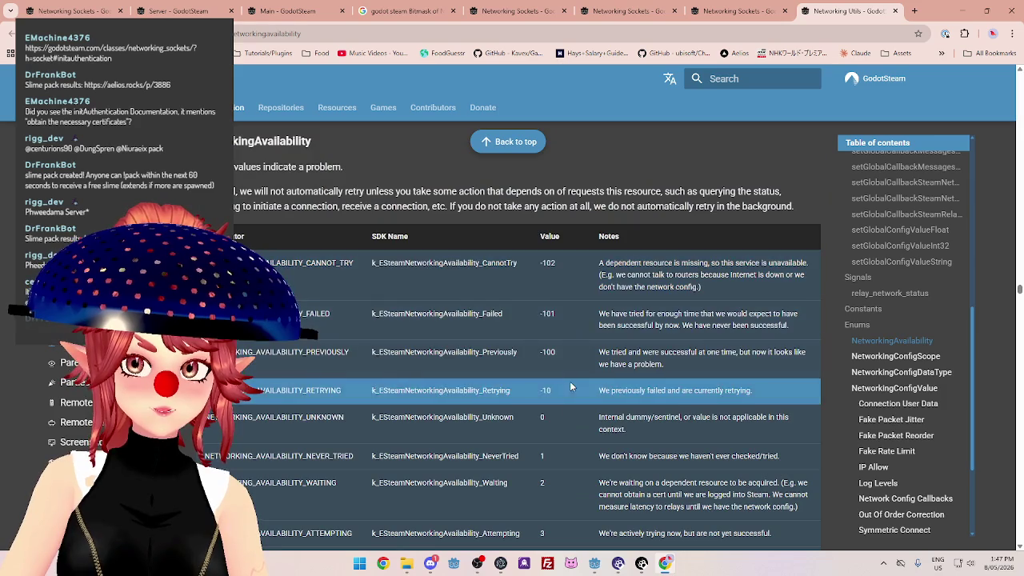
{"action": "left_click", "coordinate": [618, 13]}
{"action": "left_click", "coordinate": [806, 16]}
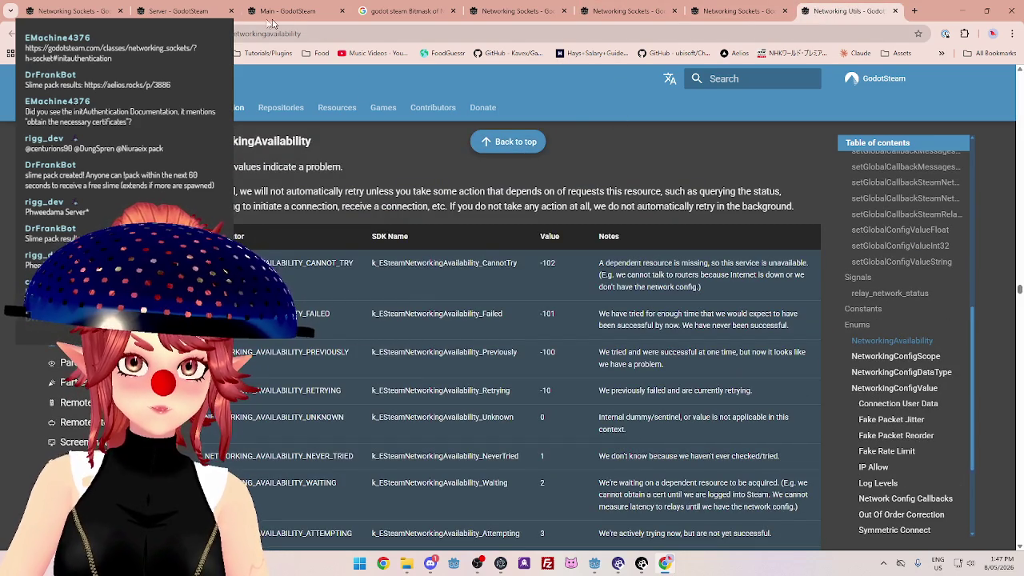
{"action": "left_click", "coordinate": [313, 36]}
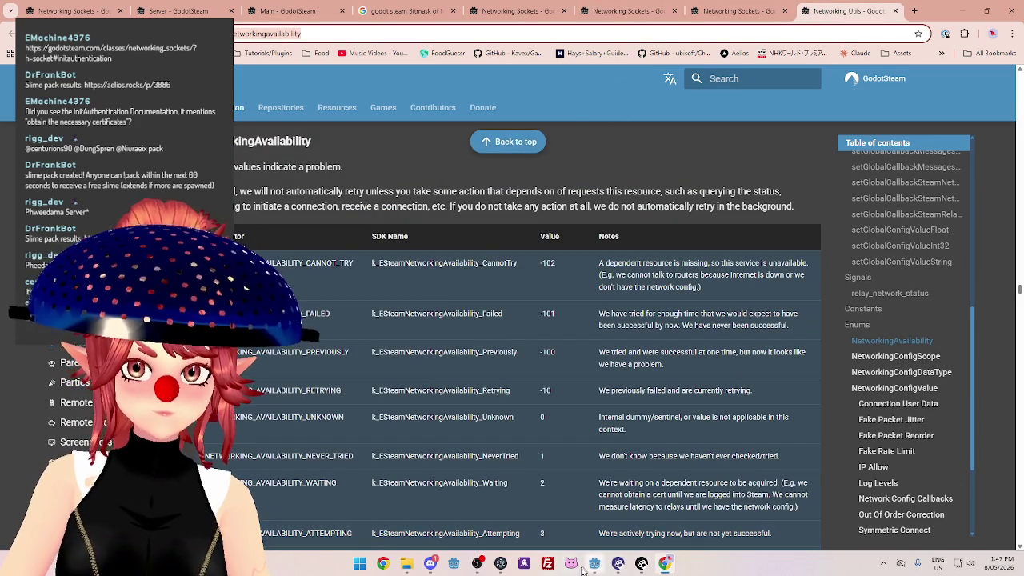
Revisit the getAuthenticationStatus and network_authentication_status docs, then return to the Godot script.
{"action": "mouse_move", "coordinate": [594, 570]}
{"action": "left_click", "coordinate": [609, 18]}
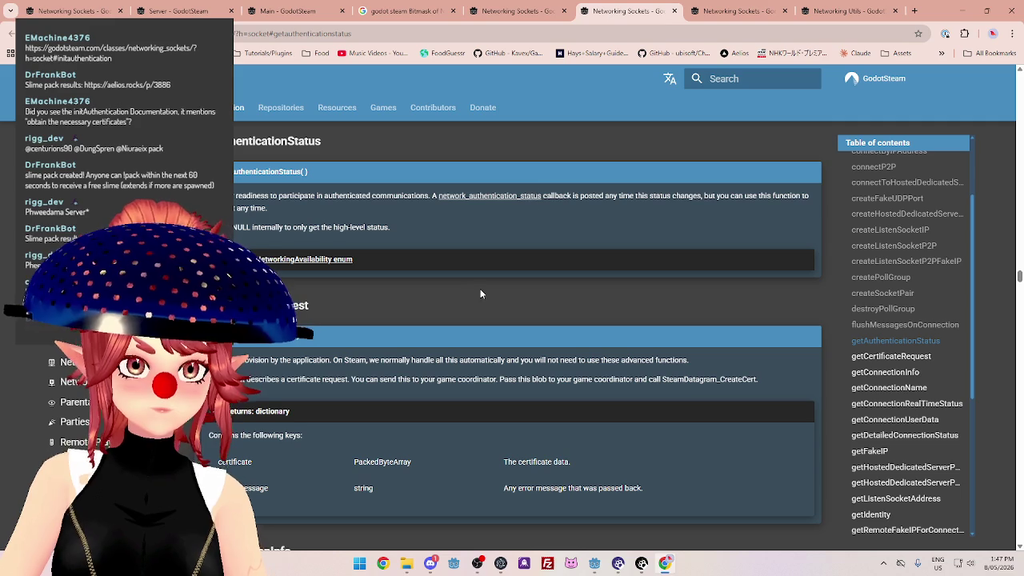
{"action": "left_click", "coordinate": [706, 16]}
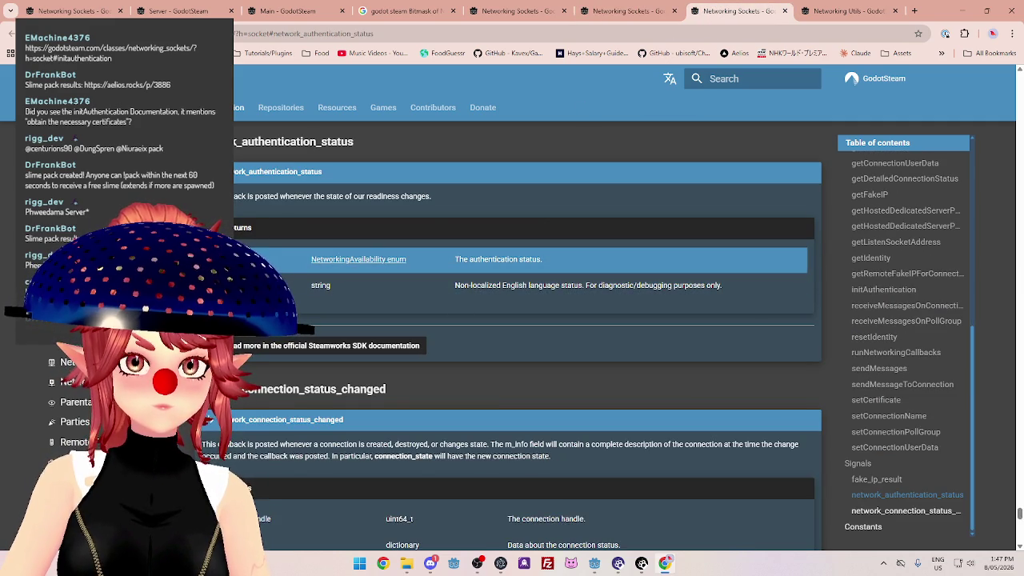
{"action": "mouse_move", "coordinate": [600, 563]}
{"action": "left_click", "coordinate": [623, 500]}
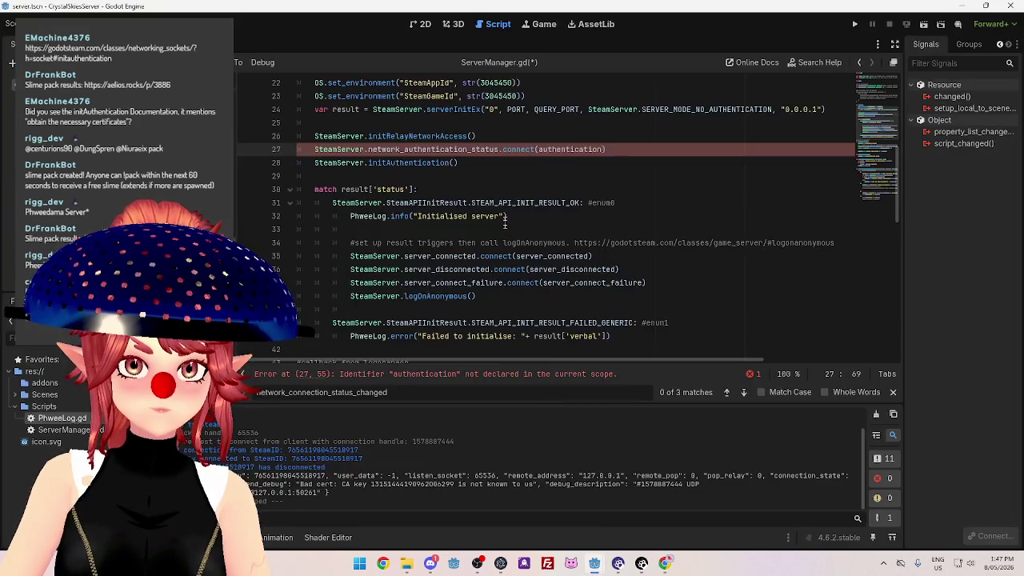
Change the connect() handler on line 27 to authentication_status_change.
{"action": "scroll", "coordinate": [504, 239], "scroll_direction": "down", "scroll_amount": 2}
{"action": "scroll", "coordinate": [520, 240], "scroll_direction": "up", "scroll_amount": 2}
{"action": "scroll", "coordinate": [536, 240], "scroll_direction": "down", "scroll_amount": 2}
{"action": "scroll", "coordinate": [548, 240], "scroll_direction": "up", "scroll_amount": 2}
{"action": "scroll", "coordinate": [549, 240], "scroll_direction": "up", "scroll_amount": 1}
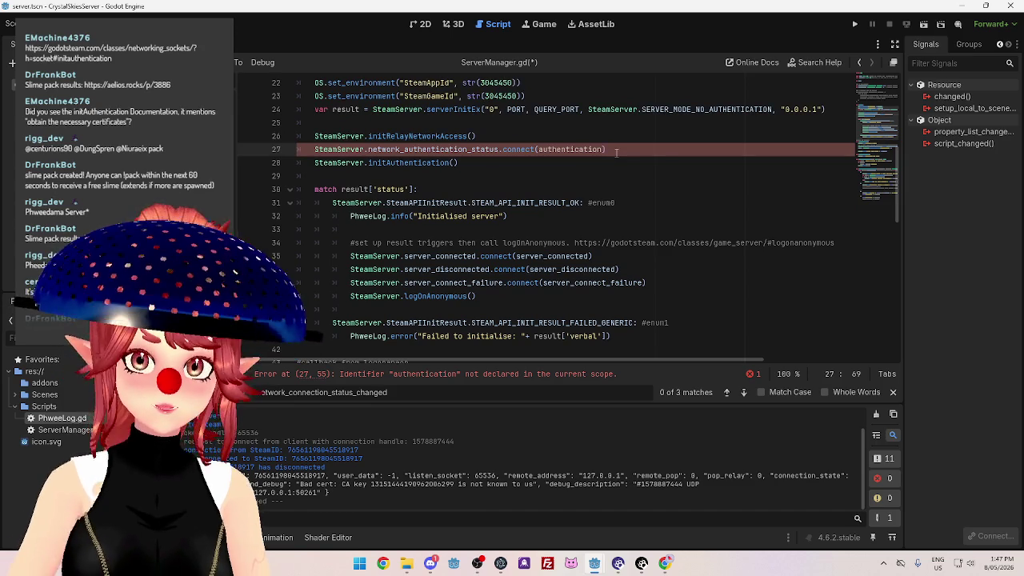
{"action": "type", "text": "status"}
{"action": "scroll", "coordinate": [624, 212], "scroll_direction": "down", "scroll_amount": 3}
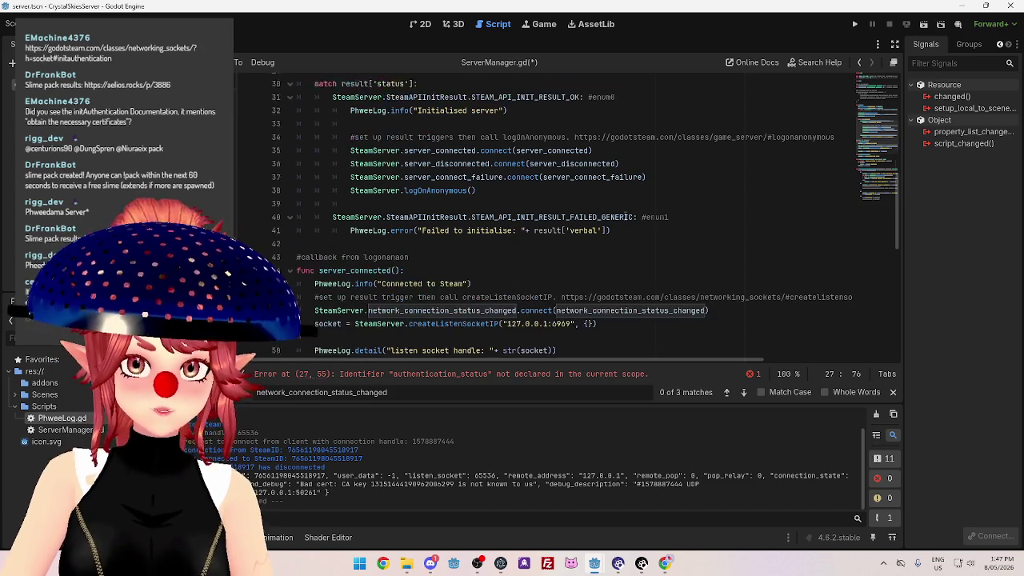
{"action": "scroll", "coordinate": [463, 206], "scroll_direction": "up", "scroll_amount": 4}
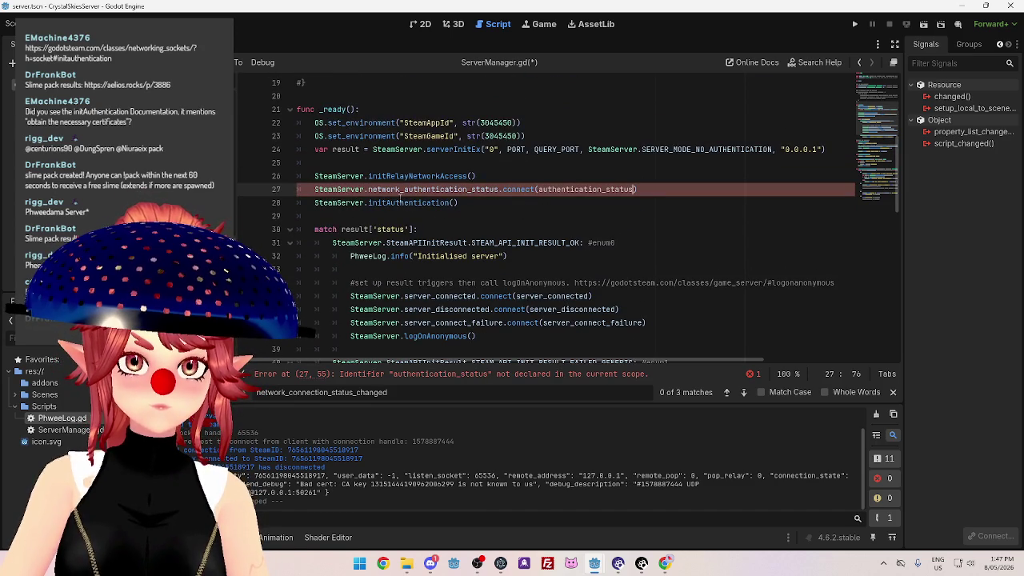
{"action": "type", "text": "_change"}
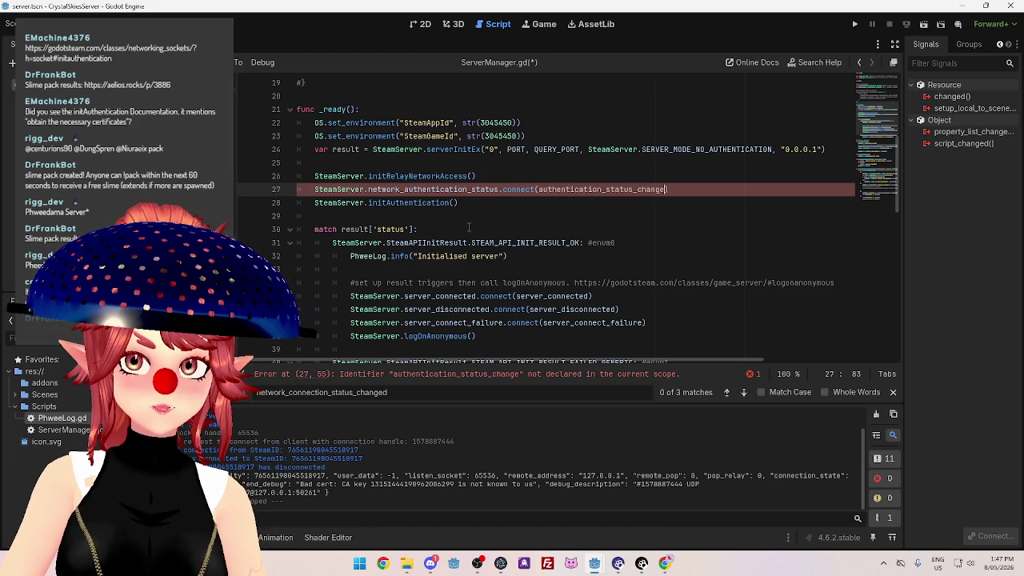
Insert blank lines at line 60, above network_connection_status_changed, for a new function.
{"action": "scroll", "coordinate": [468, 227], "scroll_direction": "down", "scroll_amount": 10}
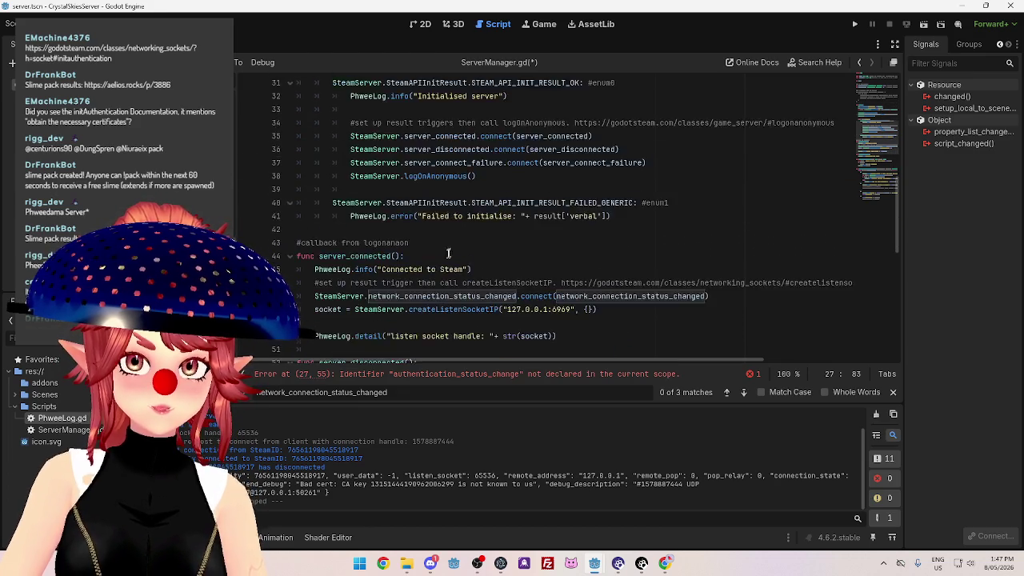
{"action": "scroll", "coordinate": [367, 232], "scroll_direction": "down", "scroll_amount": 4}
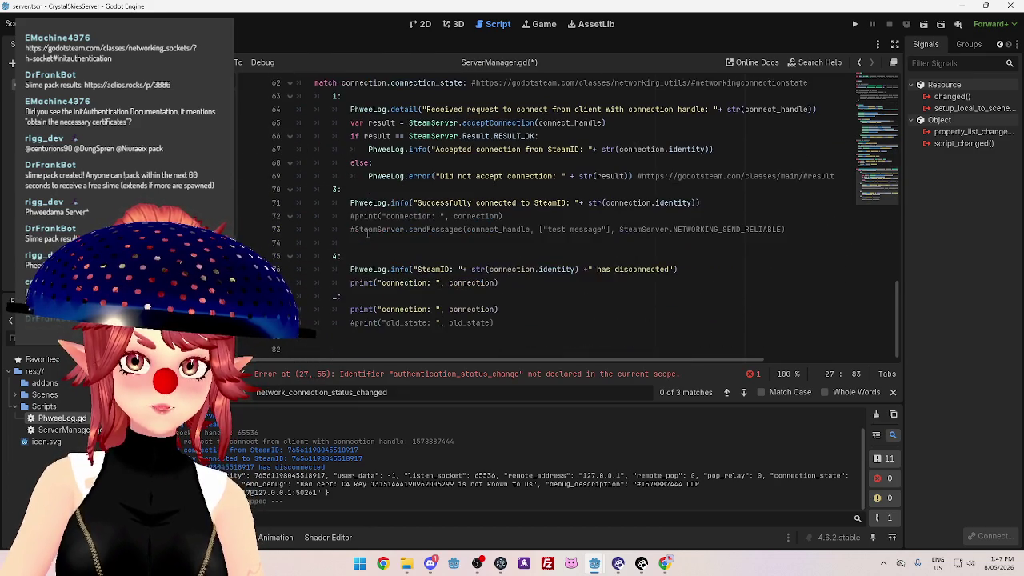
{"action": "left_click", "coordinate": [367, 342]}
{"action": "scroll", "coordinate": [376, 328], "scroll_direction": "up", "scroll_amount": 5}
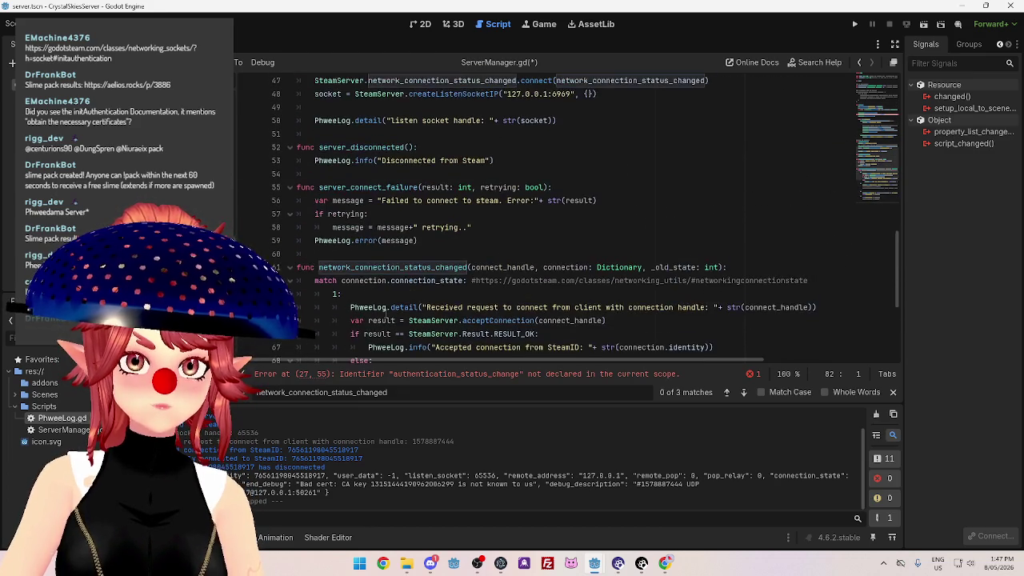
{"action": "left_click", "coordinate": [395, 253]}
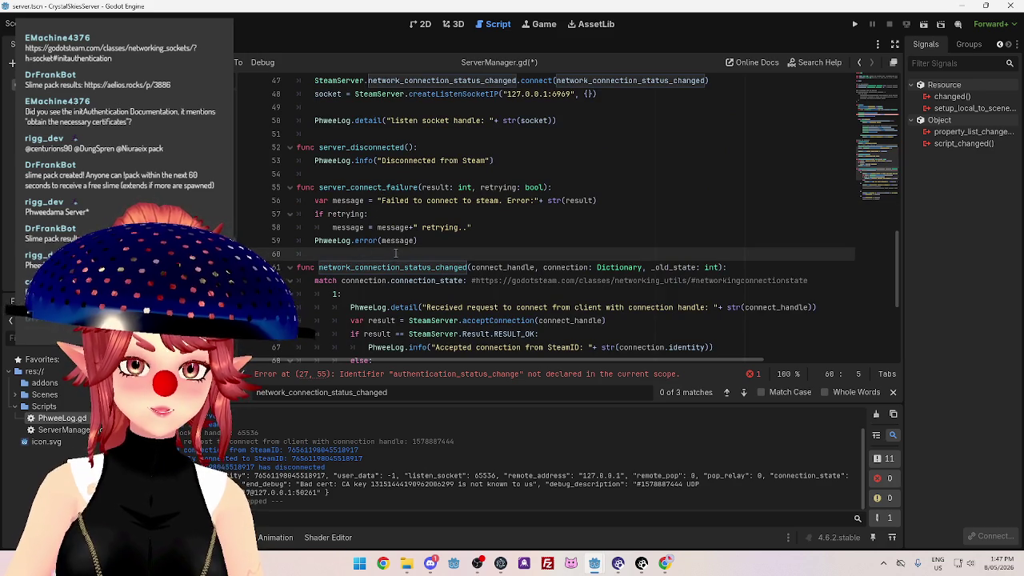
{"action": "key", "text": "Return"}
{"action": "key", "text": "Return"}
{"action": "key", "text": "Up"}
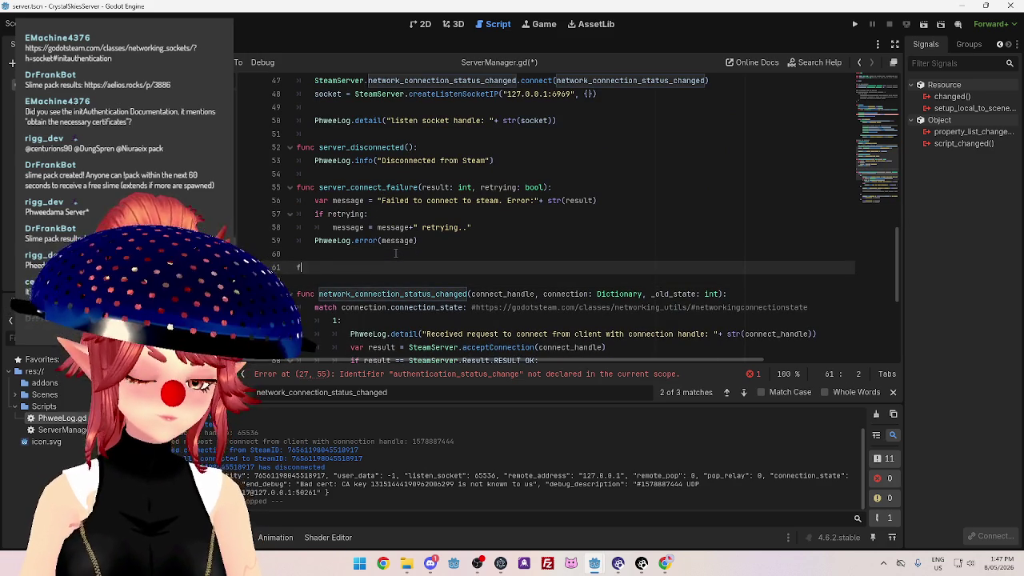
Write the authentication_status_change function header on line 61.
{"action": "type", "text": "tion_st"}
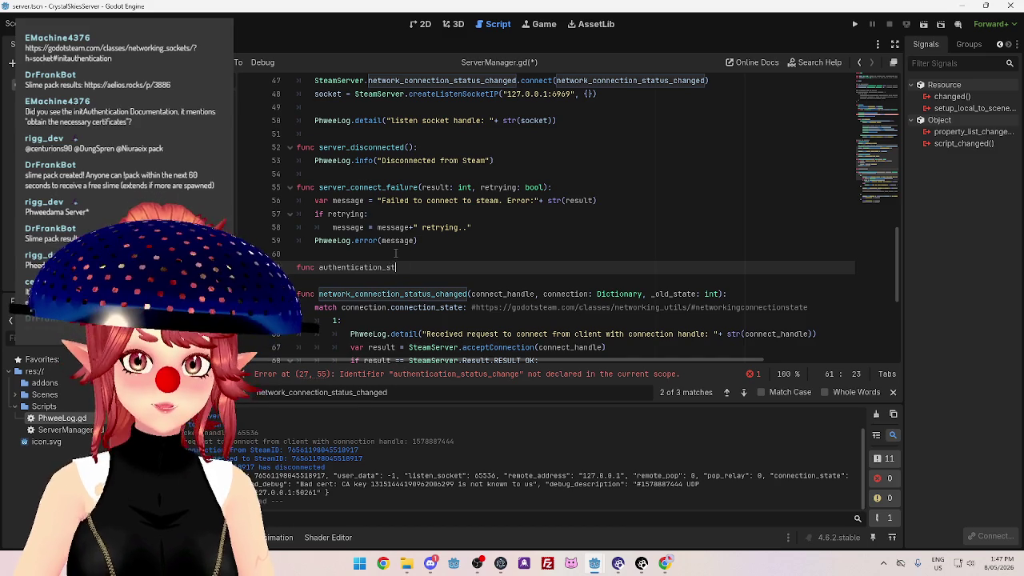
{"action": "type", "text": "atus_change(*"}
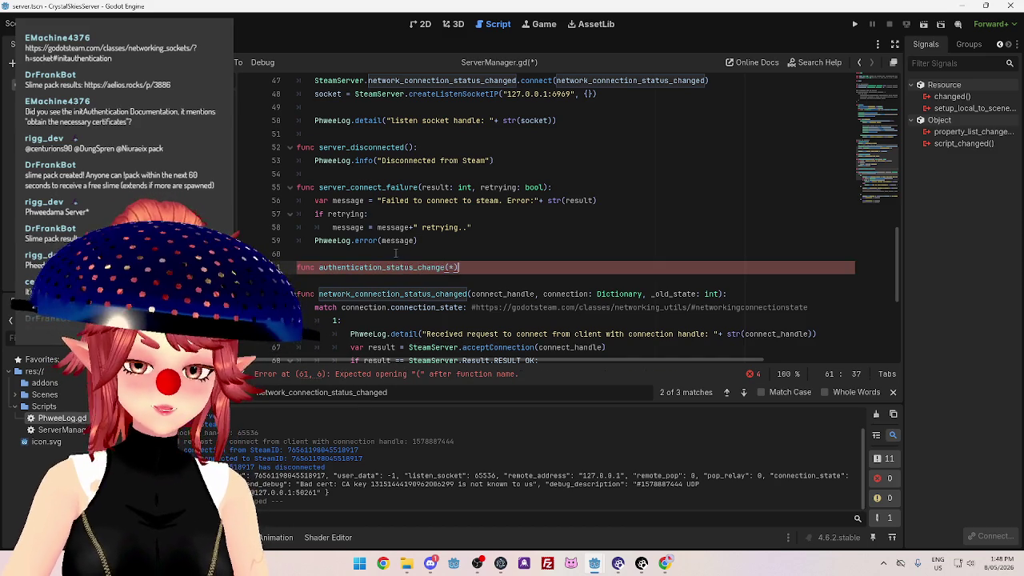
{"action": "key", "text": "BackSpace"}
{"action": "type", "text": "():"}
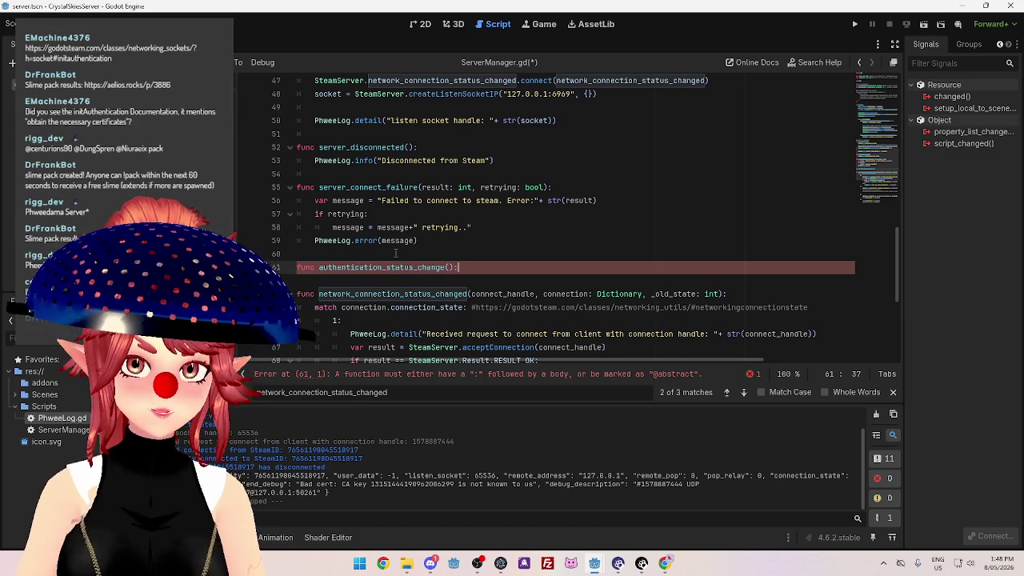
{"action": "key", "text": "Return"}
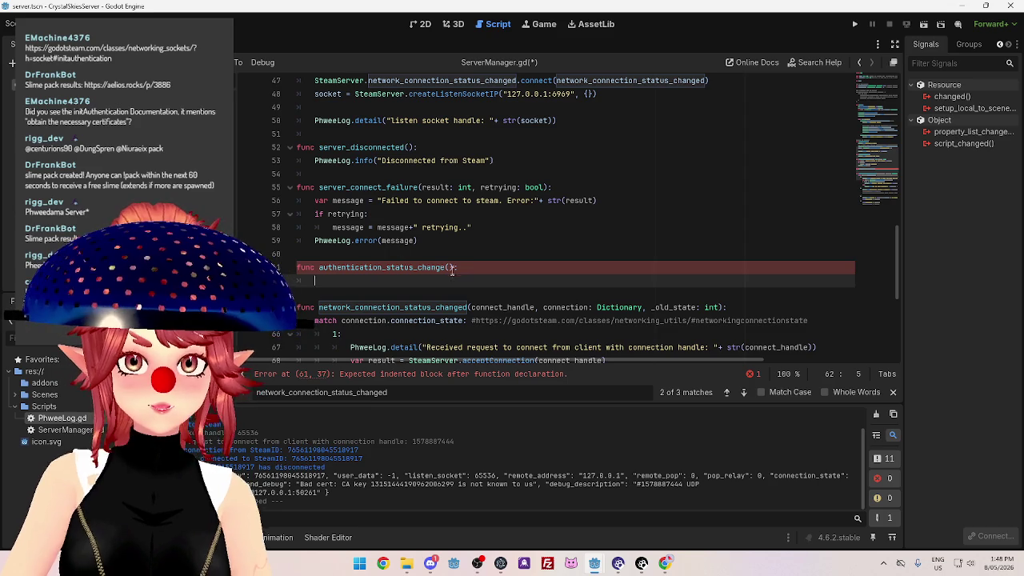
{"action": "left_click", "coordinate": [663, 563]}
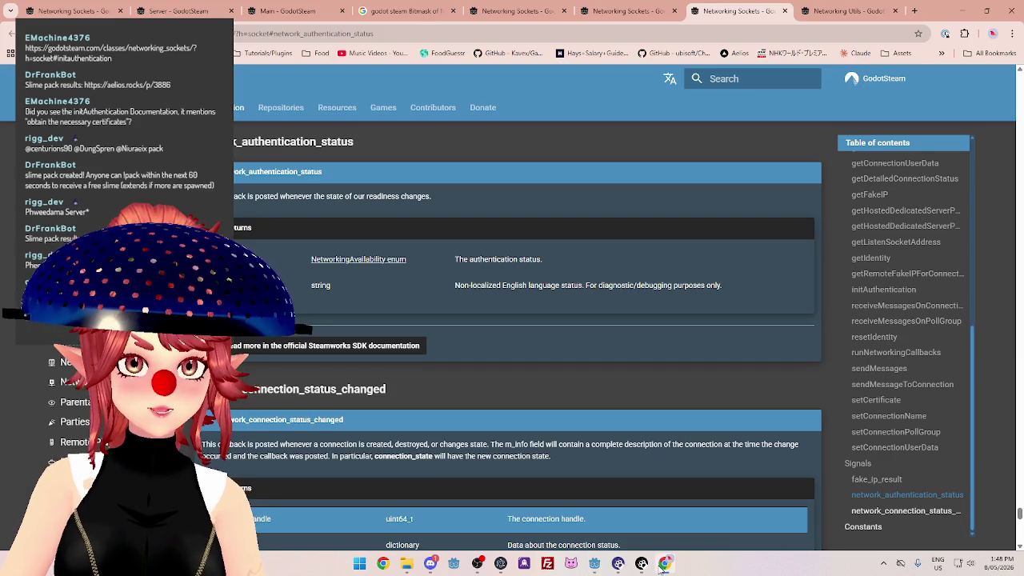
{"action": "left_click", "coordinate": [662, 565]}
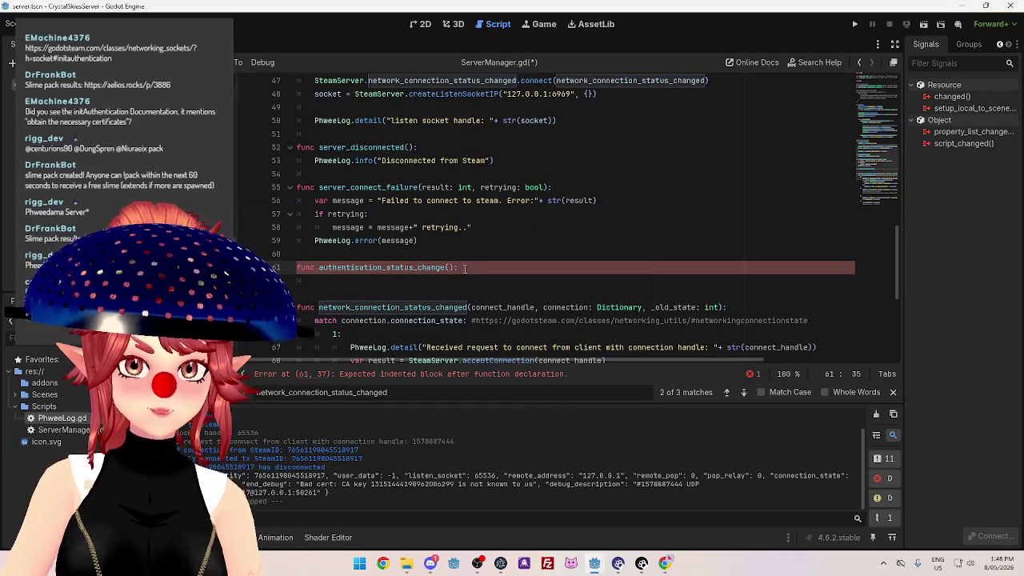
Add the parameter 'available: int' to the function, checking the callback docs.
{"action": "type", "text": "available, debug_mess"}
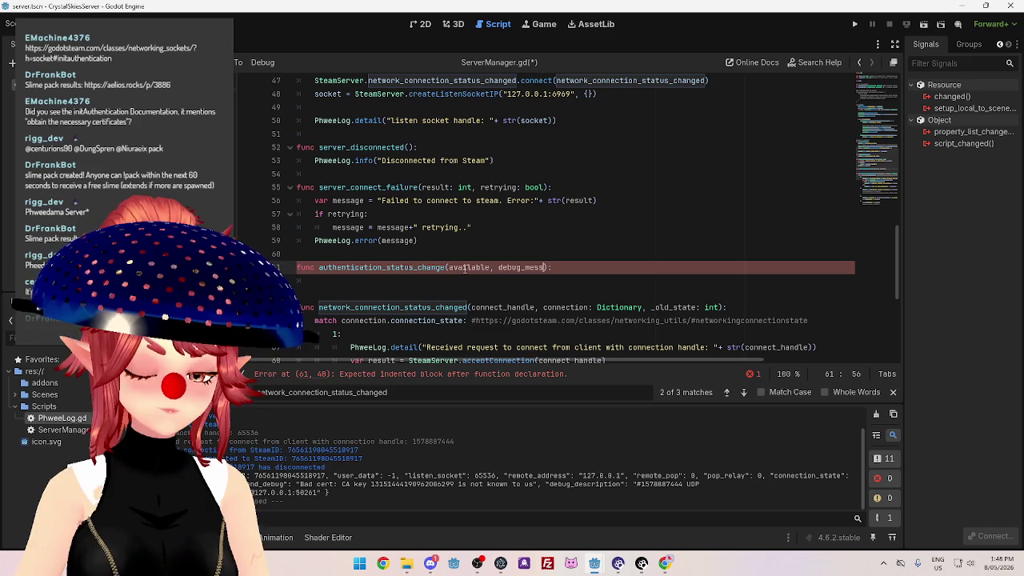
{"action": "left_click", "coordinate": [664, 564]}
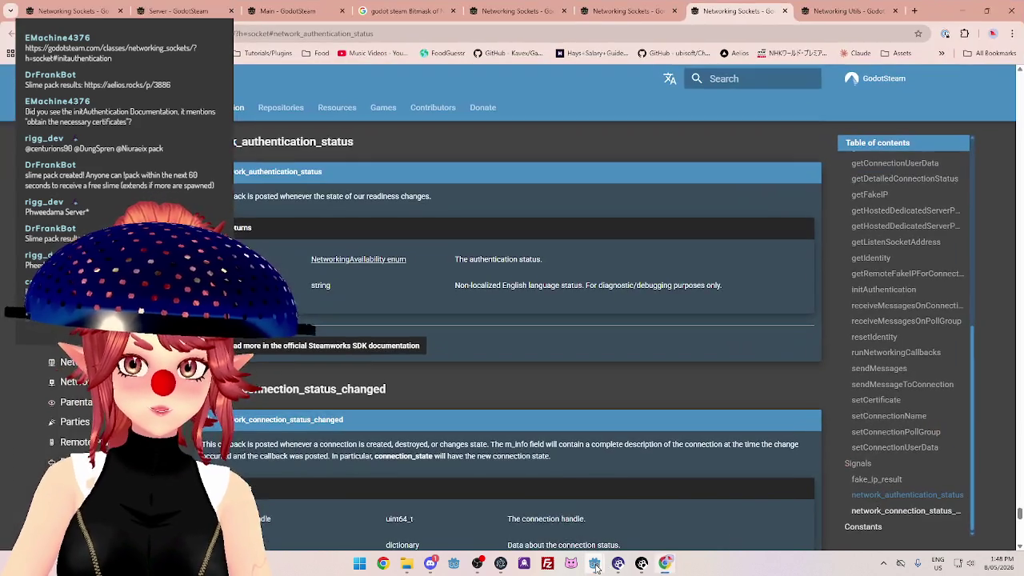
{"action": "mouse_move", "coordinate": [594, 566]}
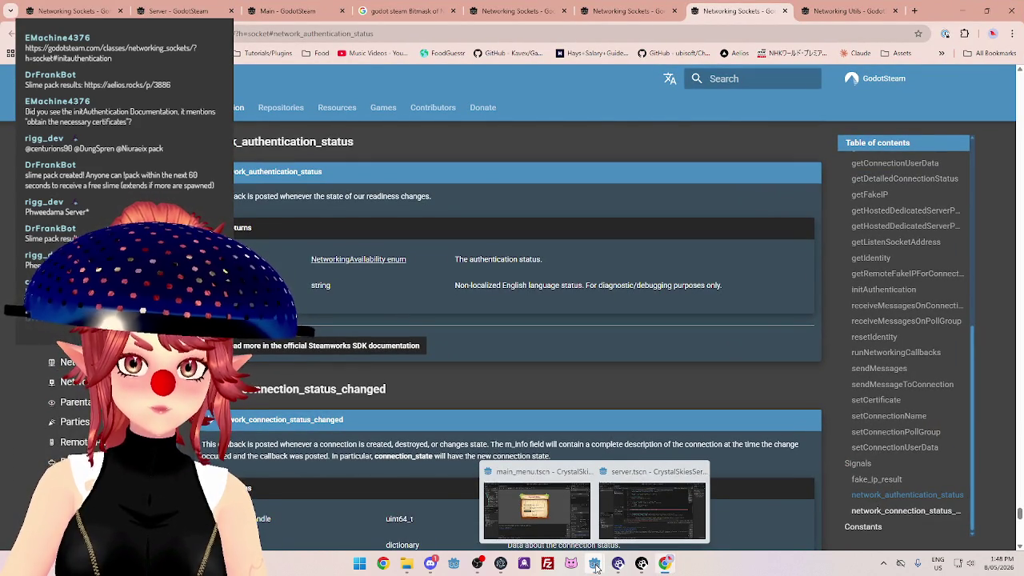
{"action": "left_click", "coordinate": [669, 523]}
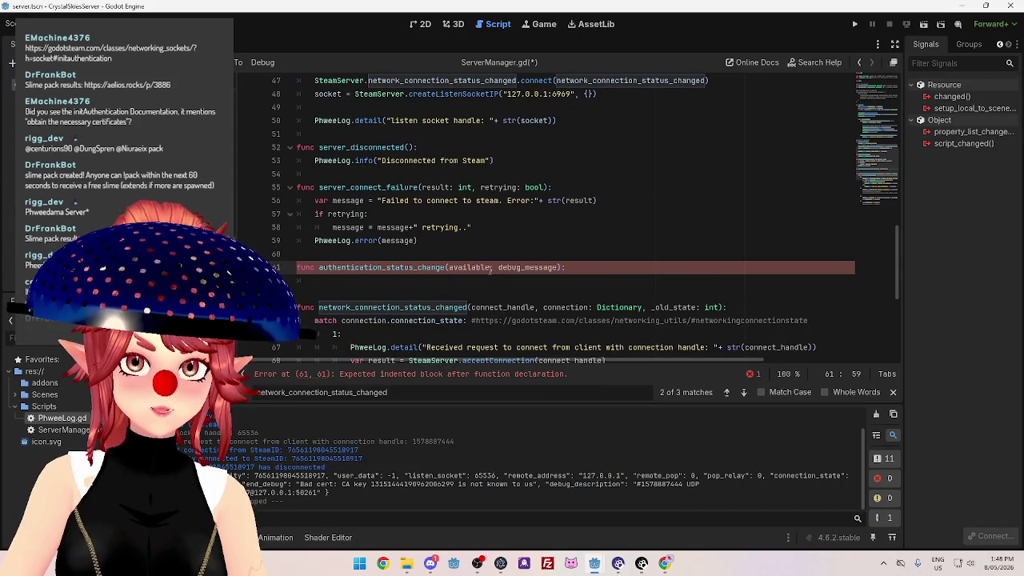
{"action": "type", "text": ": int"}
Append a '#' comment with the networking_utils #networkingavailability docs link to the header.
{"action": "left_click", "coordinate": [606, 268]}
{"action": "key", "text": "Return"}
{"action": "type", "text": "https://godotsteam.com/classes/networking_utils/#networkingavailability"}
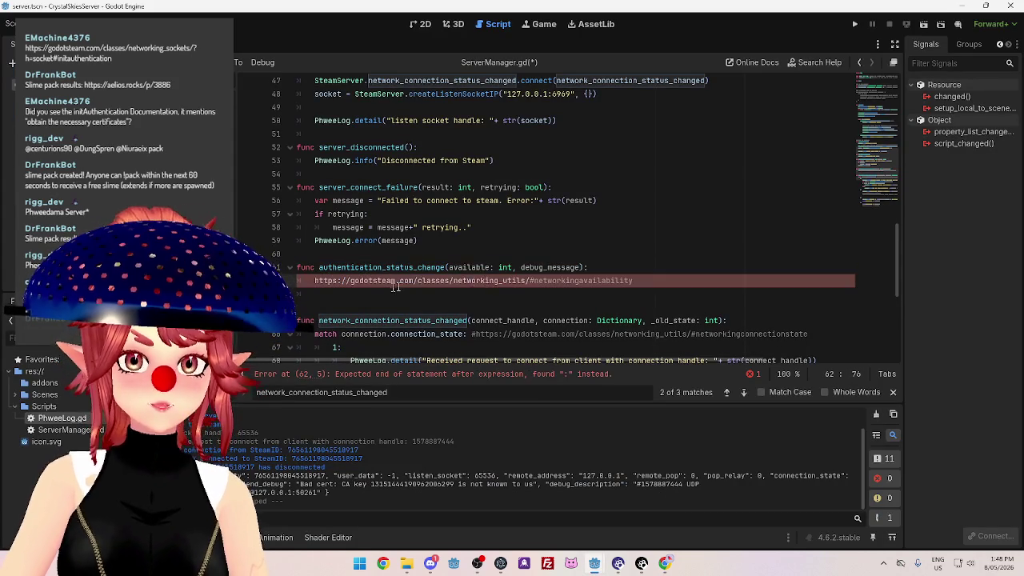
{"action": "key", "text": "ctrl+z"}
{"action": "left_click", "coordinate": [624, 267]}
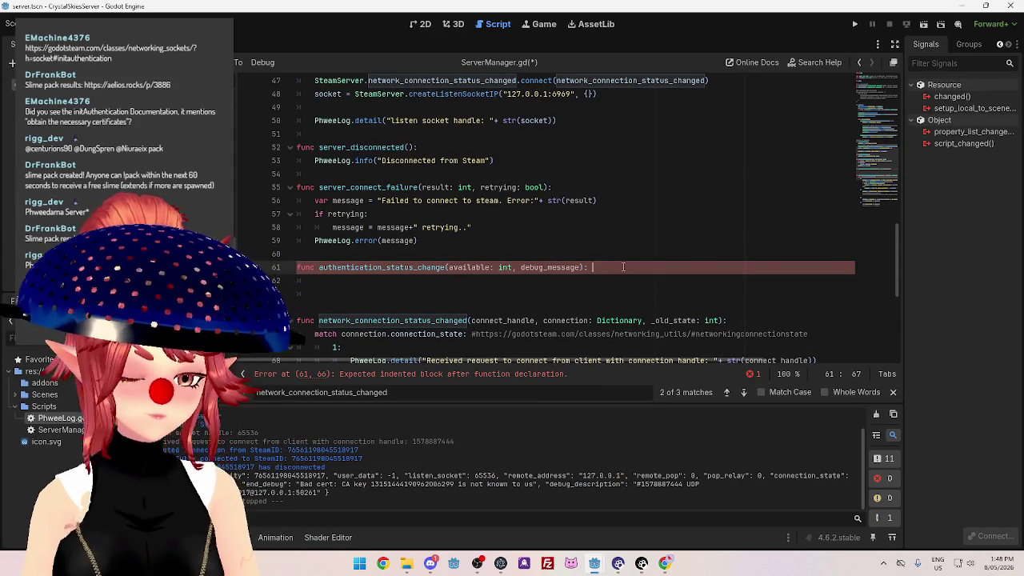
{"action": "type", "text": "#"}
{"action": "type", "text": "https://godotsteam.com/classes/networking_utils/#networkingavailability"}
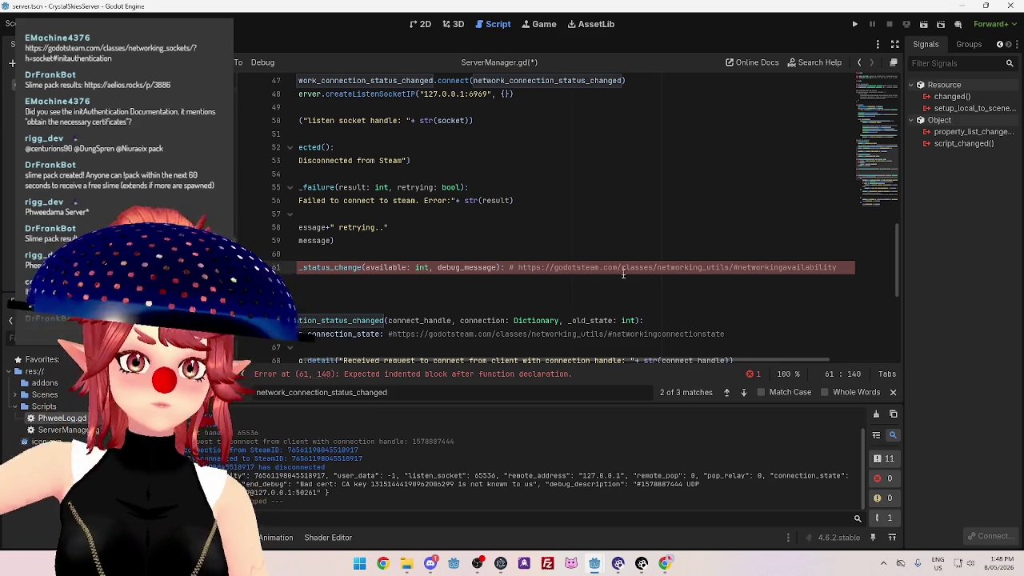
{"action": "key", "text": "Down"}
{"action": "scroll", "coordinate": [624, 268], "scroll_direction": "down", "scroll_amount": 2}
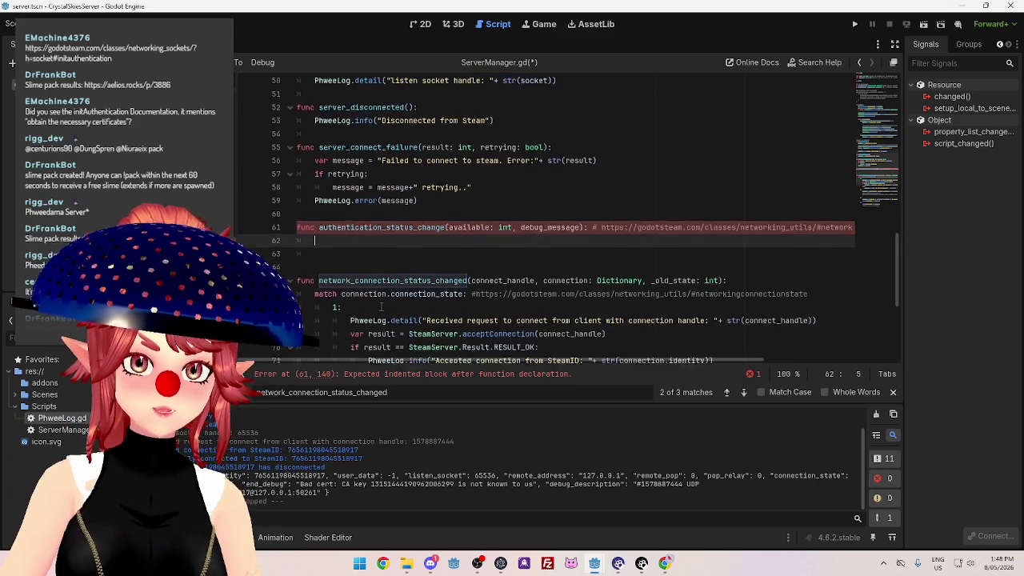
Start the handler body with a 'match available:' statement.
{"action": "scroll", "coordinate": [310, 260], "scroll_direction": "down", "scroll_amount": 2}
{"action": "left_click_drag", "start_coordinate": [315, 254], "coordinate": [337, 254]}
{"action": "key", "text": "ctrl+c"}
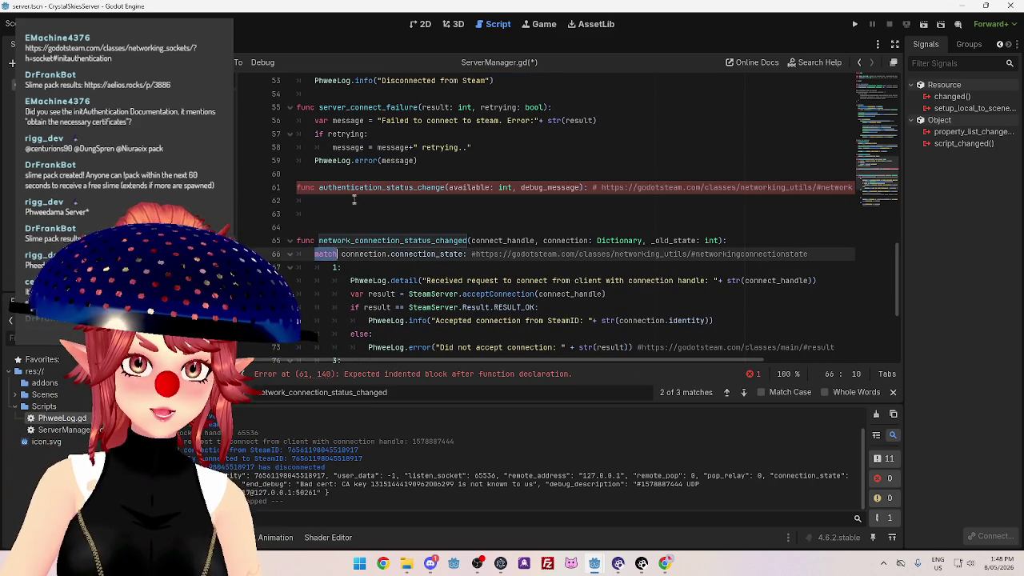
{"action": "left_click", "coordinate": [354, 200]}
{"action": "key", "text": "ctrl+v"}
{"action": "type", "text": "able:"}
{"action": "key", "text": "Return"}
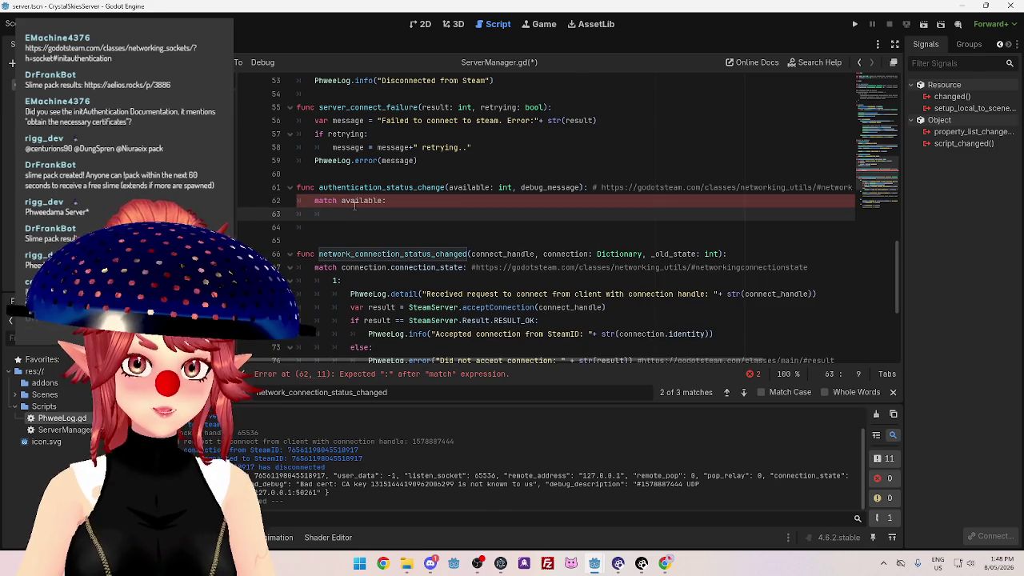
Replace 'match available:' with print(available) on line 62 and save the script.
{"action": "left_click", "coordinate": [664, 563]}
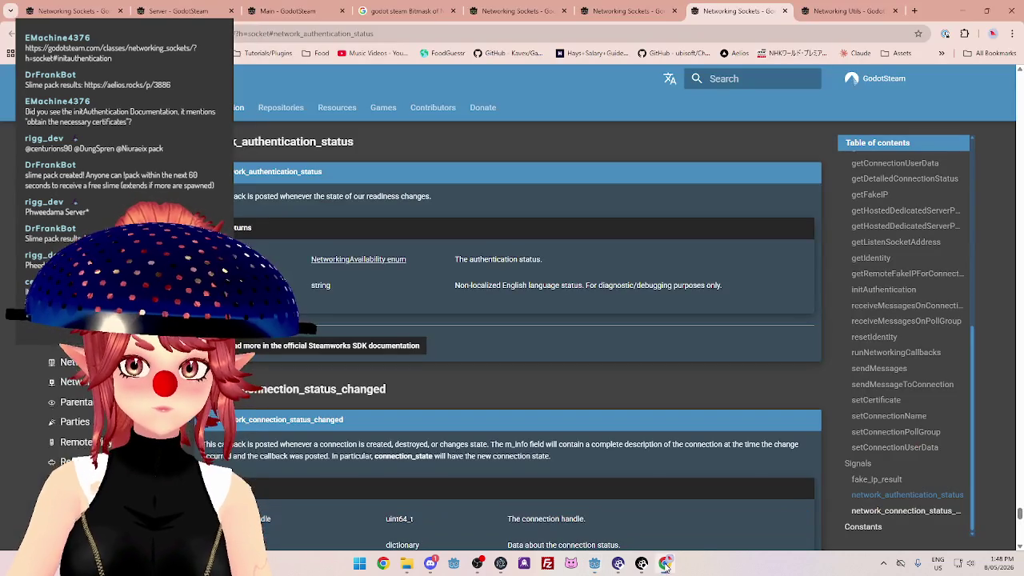
{"action": "left_click", "coordinate": [651, 500]}
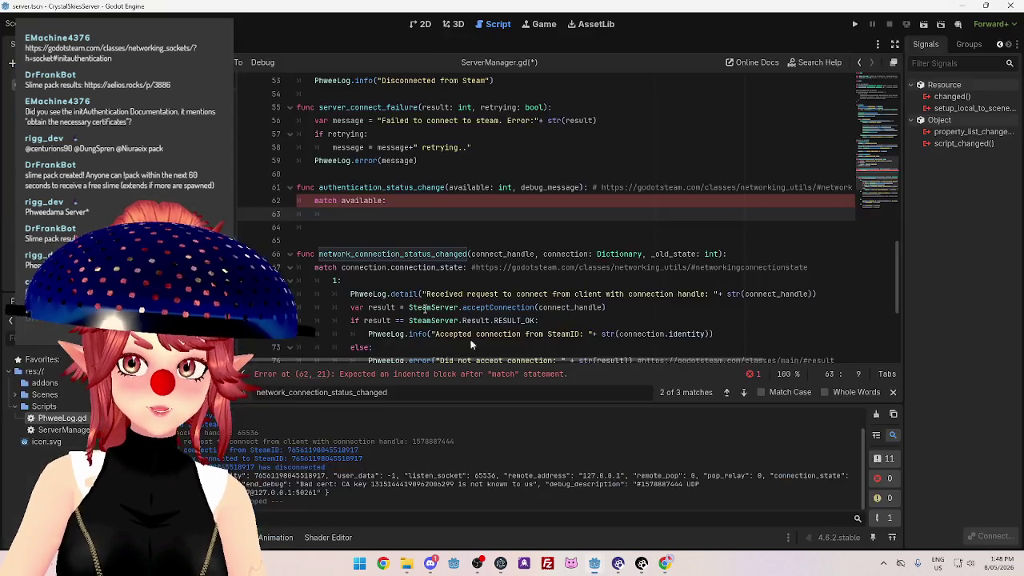
{"action": "left_click", "coordinate": [381, 201]}
{"action": "left_click_drag", "start_coordinate": [340, 200], "coordinate": [312, 201]}
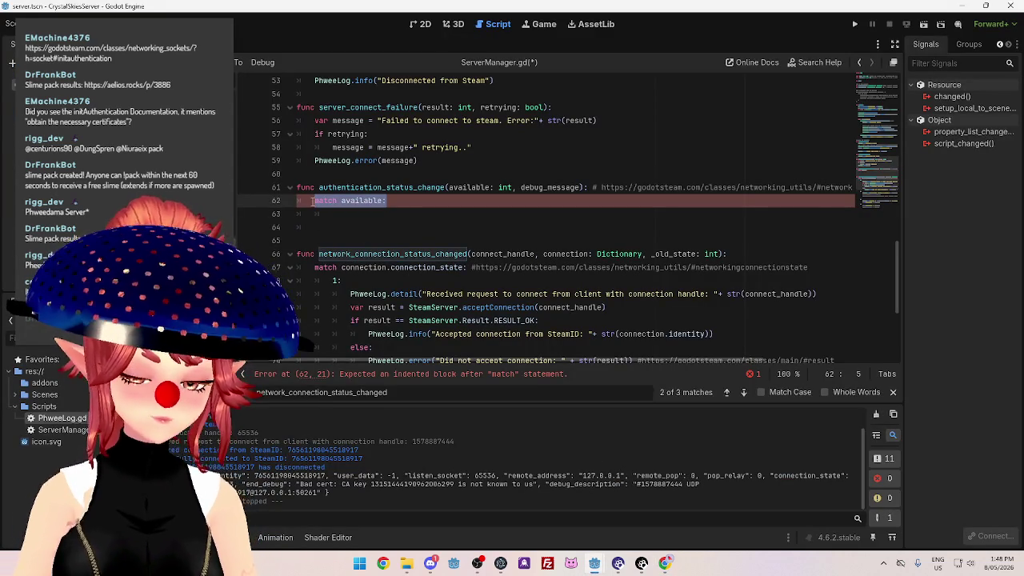
{"action": "type", "text": "print(available"}
{"action": "left_click", "coordinate": [500, 218]}
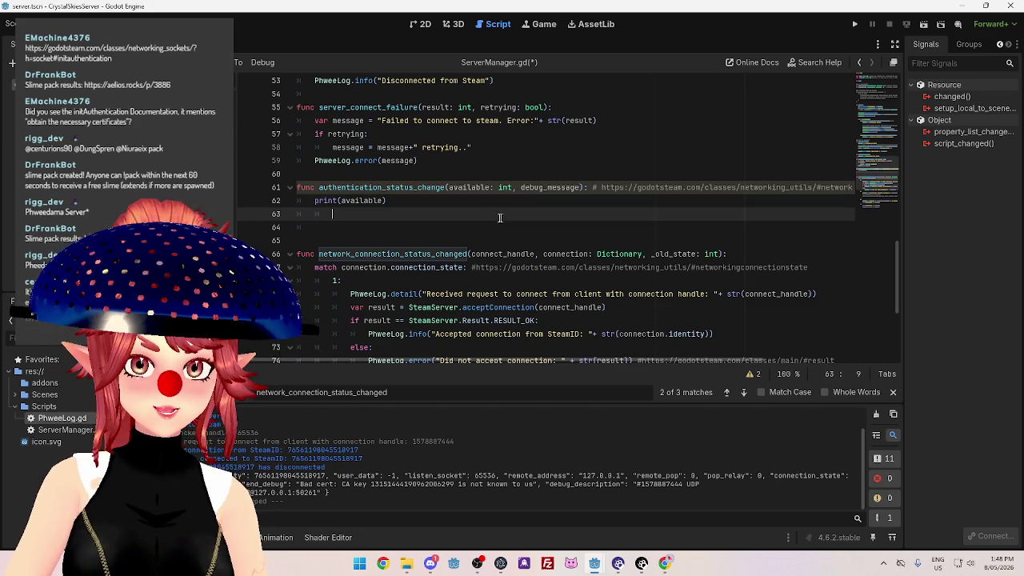
{"action": "left_click", "coordinate": [455, 204]}
{"action": "key", "text": "ctrl+s"}
Review the finished code and select the whole authentication_status_change function.
{"action": "scroll", "coordinate": [583, 334], "scroll_direction": "up", "scroll_amount": 5}
{"action": "scroll", "coordinate": [479, 267], "scroll_direction": "down", "scroll_amount": 8}
{"action": "scroll", "coordinate": [478, 266], "scroll_direction": "up", "scroll_amount": 8}
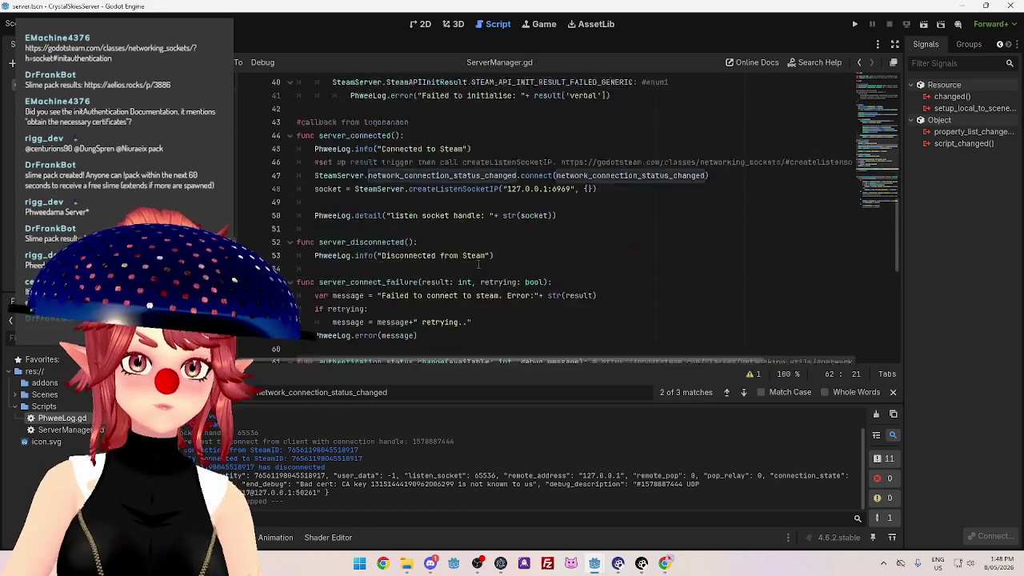
{"action": "scroll", "coordinate": [445, 272], "scroll_direction": "down", "scroll_amount": 6}
{"action": "left_click", "coordinate": [443, 256]}
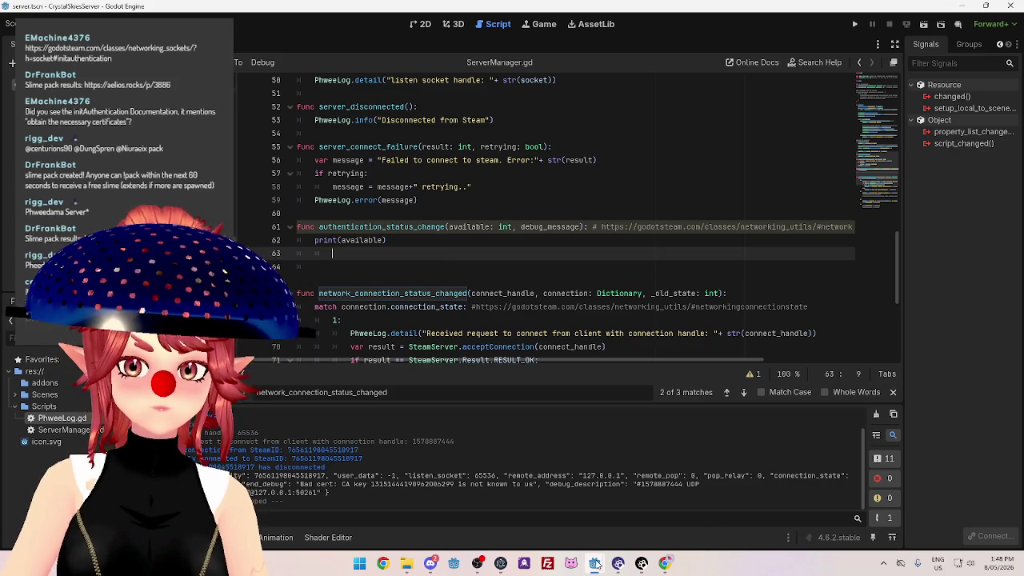
{"action": "mouse_move", "coordinate": [596, 564]}
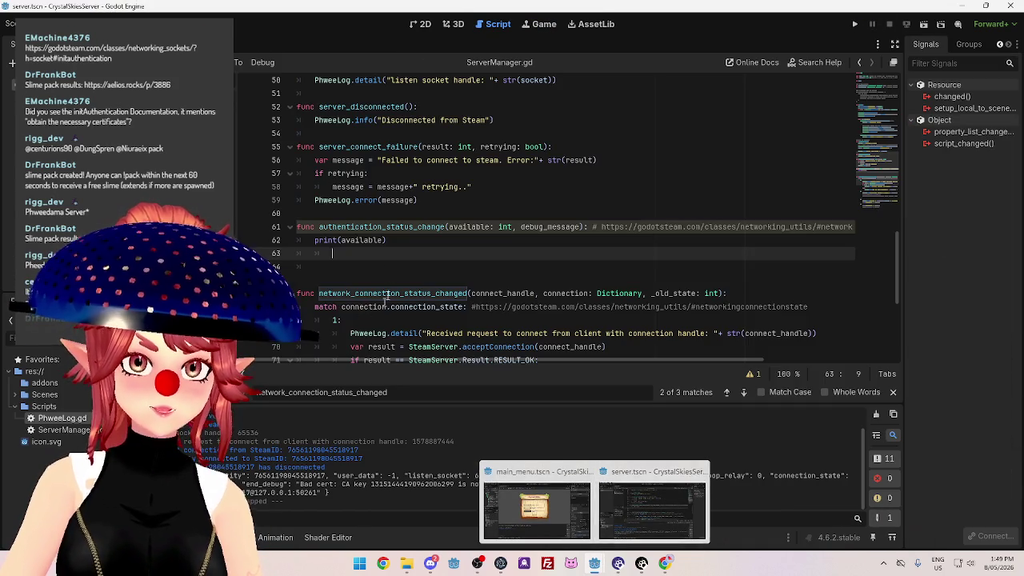
{"action": "left_click", "coordinate": [624, 514]}
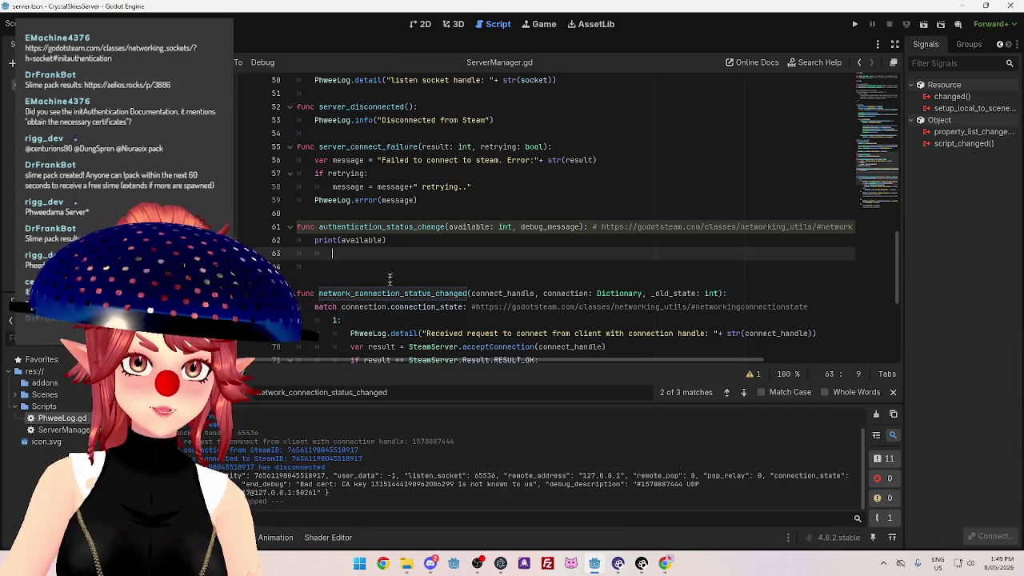
{"action": "left_click_drag", "start_coordinate": [352, 253], "coordinate": [296, 228]}
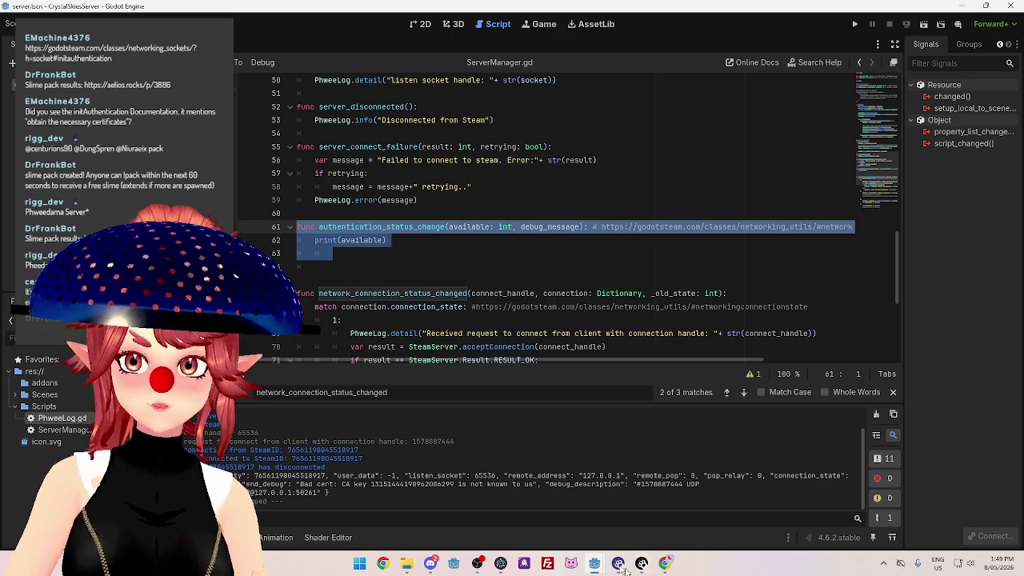
Copy the server's authentication status signal connection into ClientManager.gd line 12, using Steam instead of SteamServer.
{"action": "left_click", "coordinate": [596, 566]}
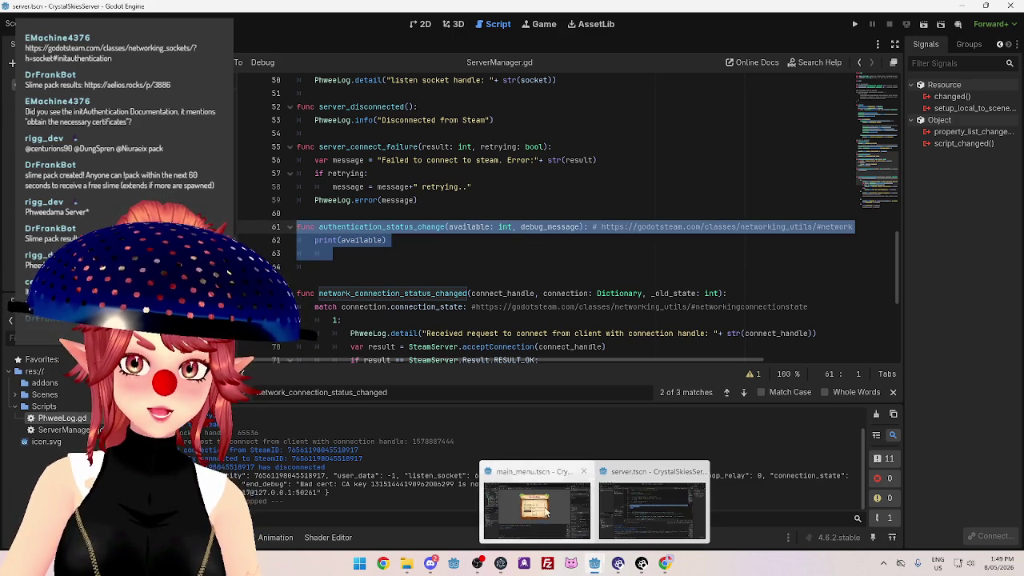
{"action": "left_click", "coordinate": [535, 503]}
{"action": "left_click", "coordinate": [497, 25]}
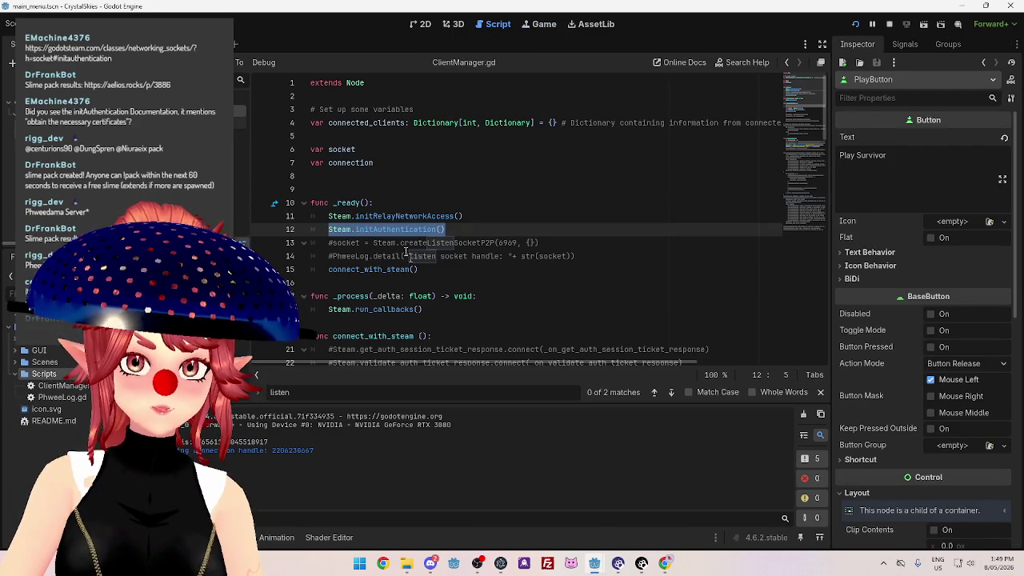
{"action": "left_click", "coordinate": [477, 216]}
{"action": "key", "text": "Return"}
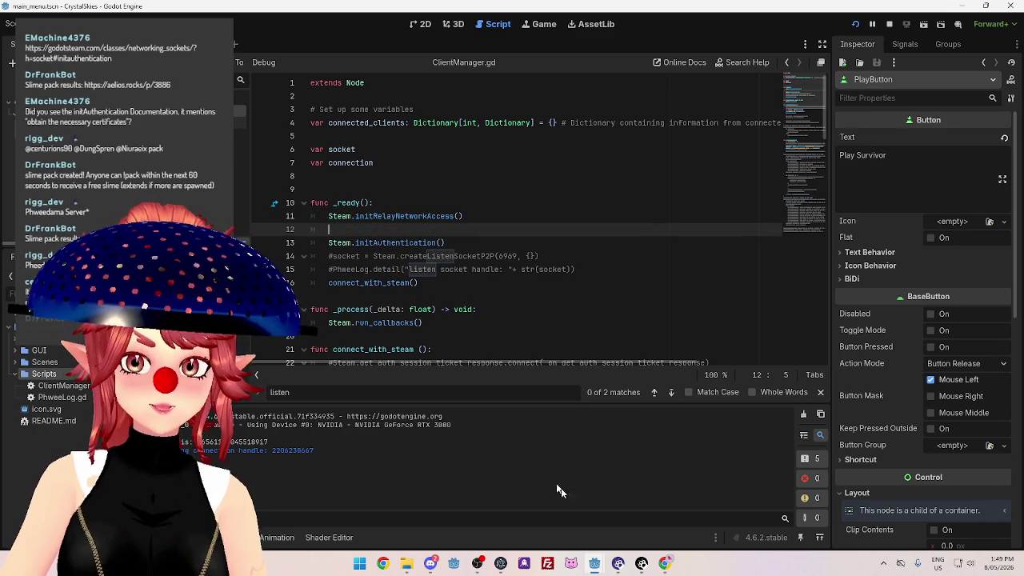
{"action": "mouse_move", "coordinate": [600, 564]}
{"action": "left_click", "coordinate": [649, 504]}
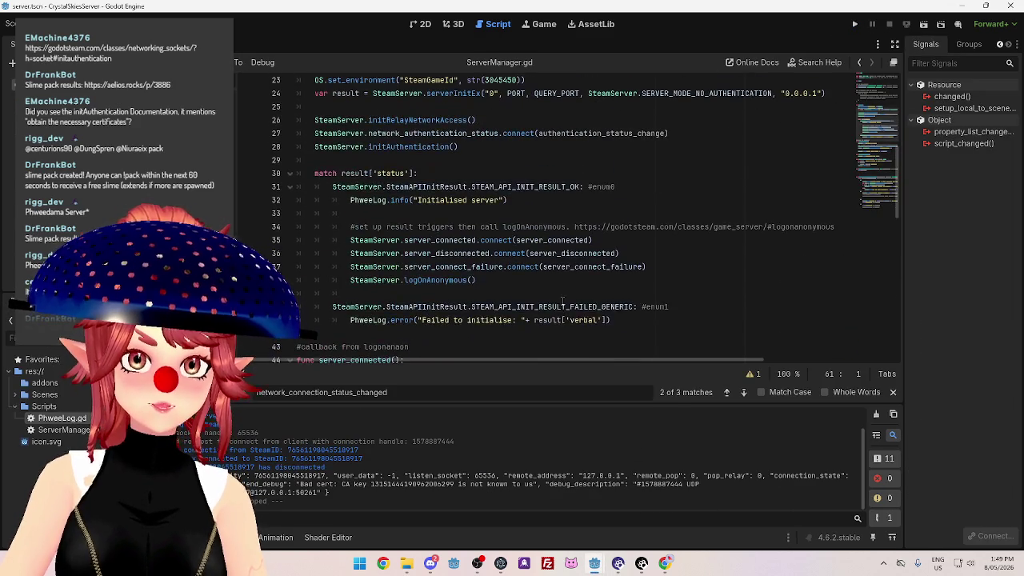
{"action": "left_click_drag", "start_coordinate": [668, 134], "coordinate": [314, 134]}
{"action": "key", "text": "ctrl+c"}
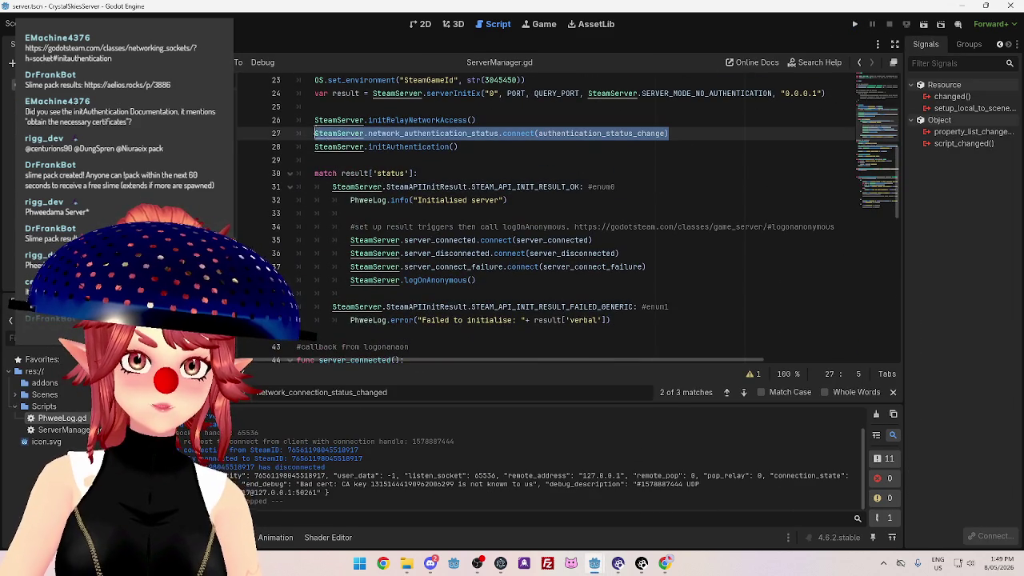
{"action": "mouse_move", "coordinate": [594, 564]}
{"action": "left_click", "coordinate": [531, 508]}
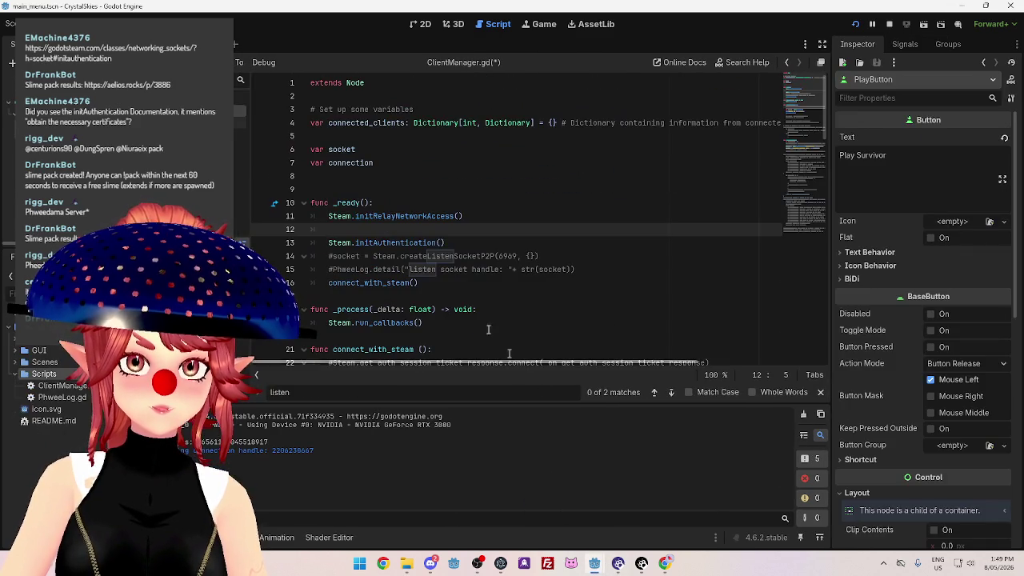
{"action": "key", "text": "ctrl+v"}
{"action": "left_click", "coordinate": [350, 229]}
{"action": "left_click_drag", "start_coordinate": [350, 230], "coordinate": [374, 230]}
{"action": "key", "text": "BackSpace"}
Copy the authentication_status_change handler printing available to the end of ClientManager.gd.
{"action": "left_click", "coordinate": [572, 282]}
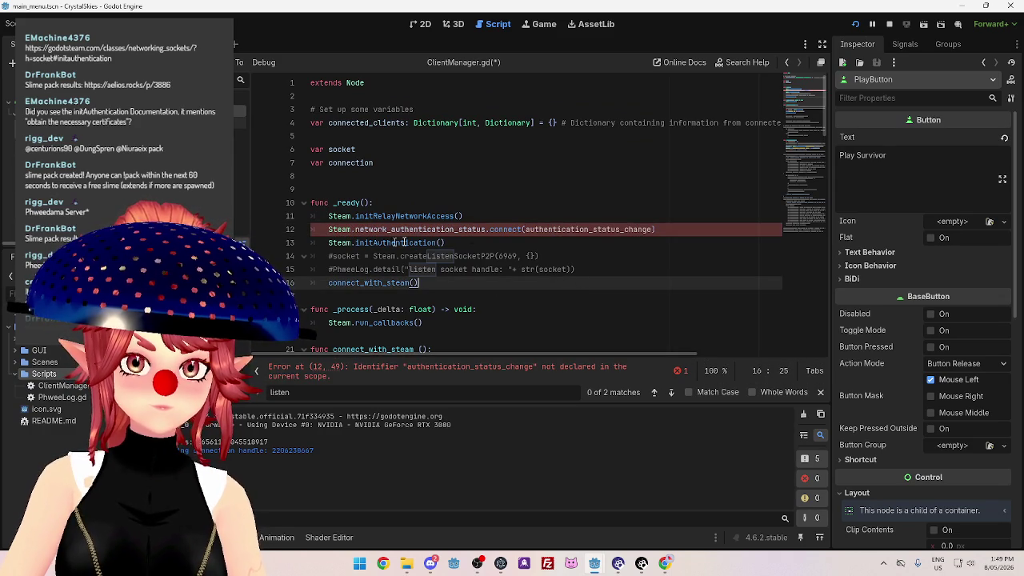
{"action": "mouse_move", "coordinate": [594, 563]}
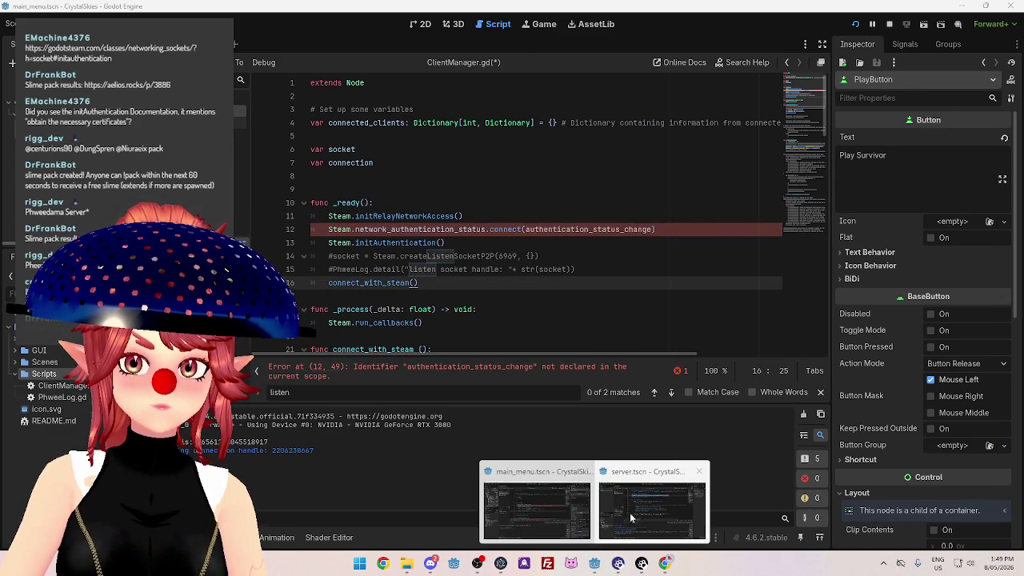
{"action": "left_click", "coordinate": [630, 508]}
{"action": "scroll", "coordinate": [427, 236], "scroll_direction": "down", "scroll_amount": 10}
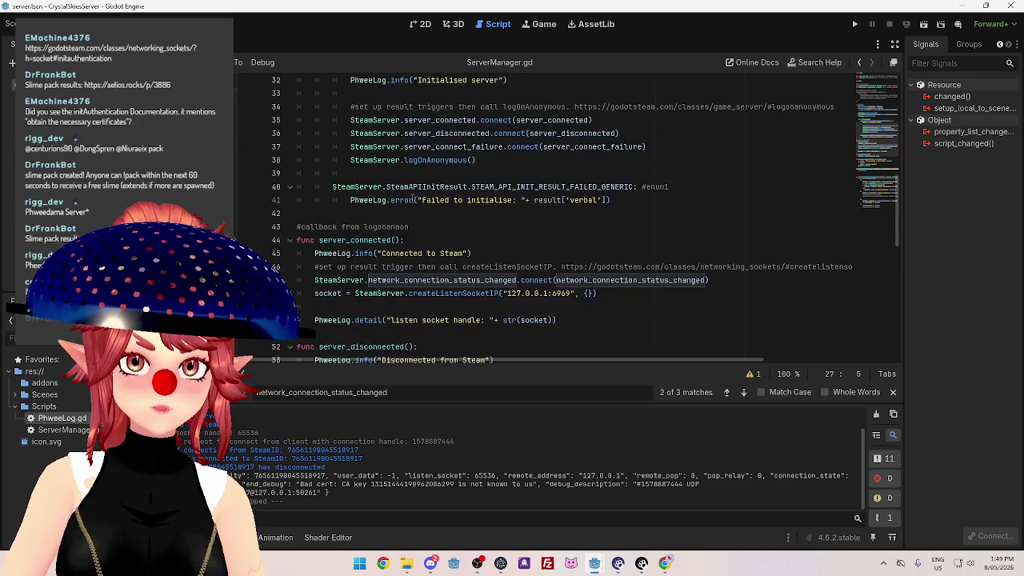
{"action": "left_click_drag", "start_coordinate": [388, 201], "coordinate": [297, 186]}
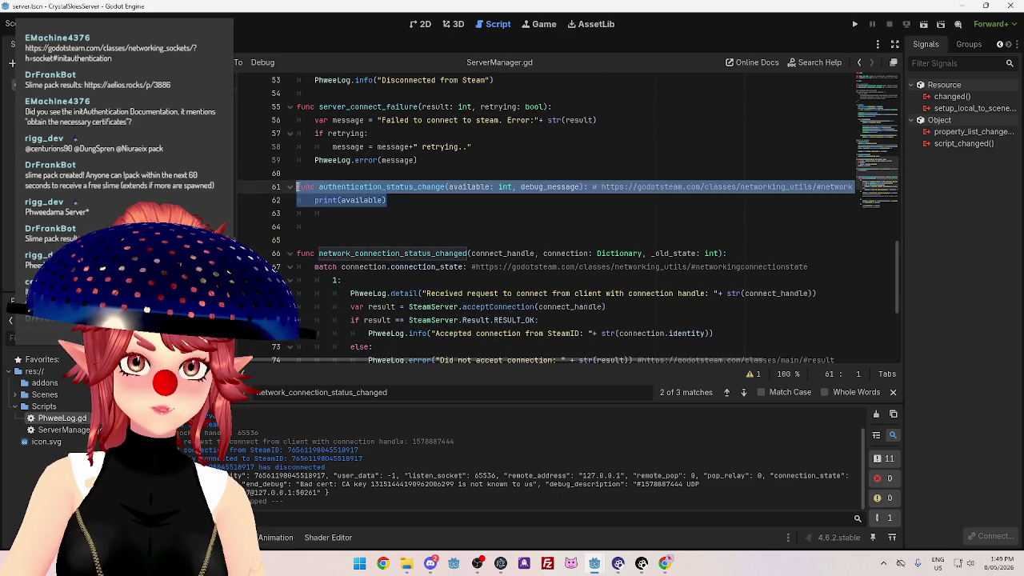
{"action": "mouse_move", "coordinate": [594, 563]}
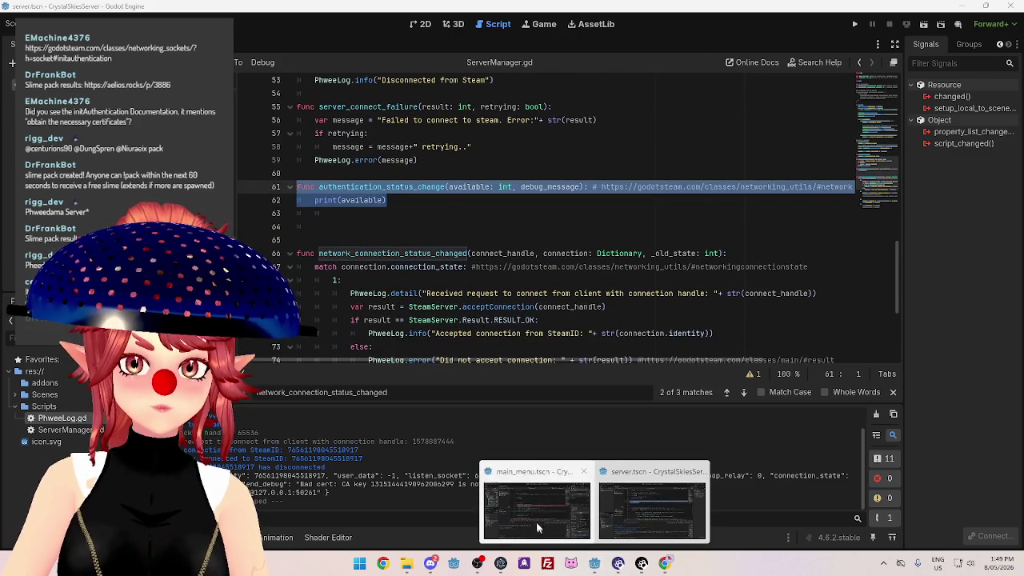
{"action": "left_click", "coordinate": [537, 519]}
{"action": "scroll", "coordinate": [371, 251], "scroll_direction": "down", "scroll_amount": 20}
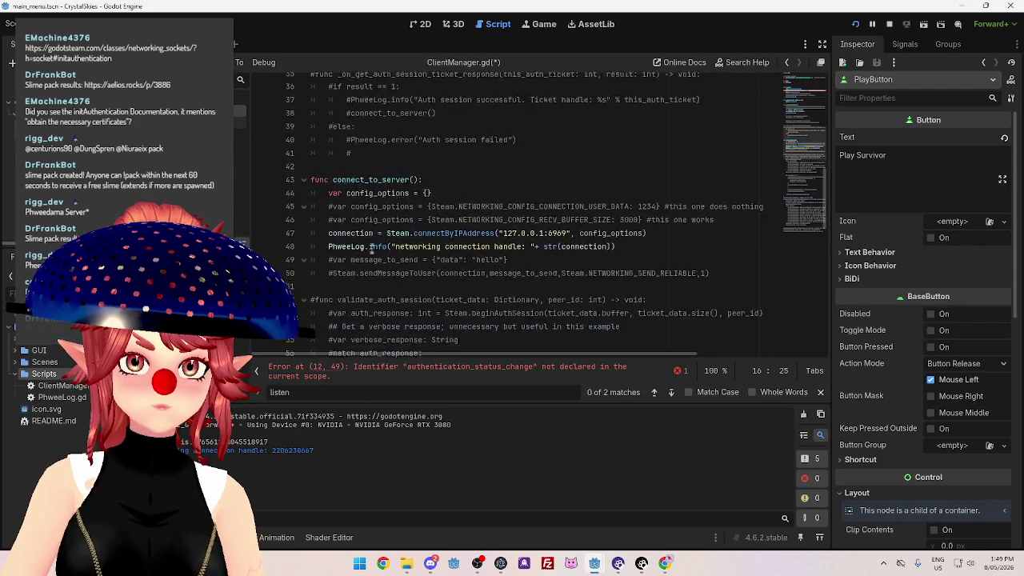
{"action": "scroll", "coordinate": [372, 251], "scroll_direction": "down", "scroll_amount": 7}
{"action": "scroll", "coordinate": [372, 251], "scroll_direction": "up", "scroll_amount": 7}
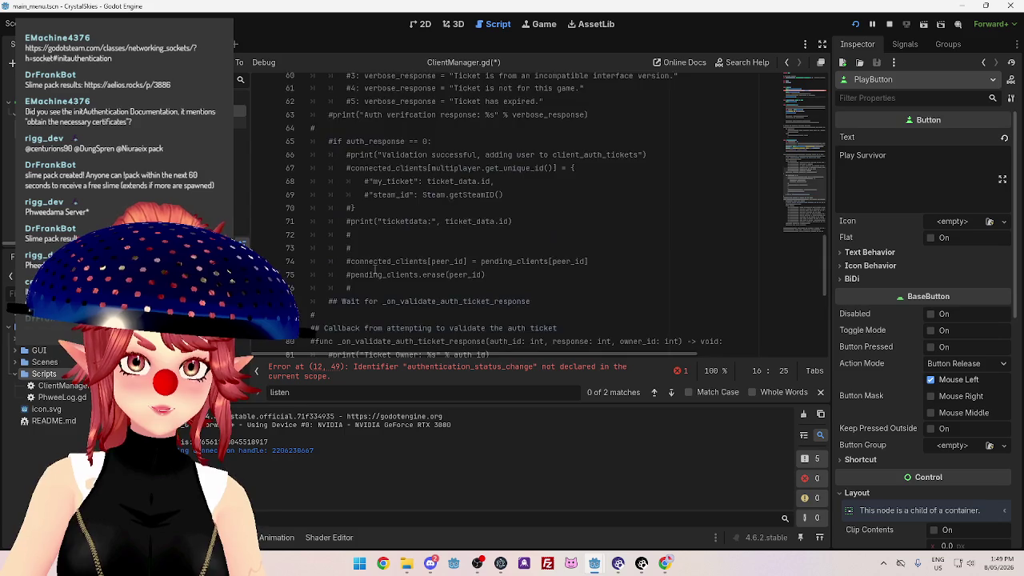
{"action": "scroll", "coordinate": [381, 275], "scroll_direction": "down", "scroll_amount": 7}
{"action": "left_click", "coordinate": [419, 345]}
{"action": "scroll", "coordinate": [473, 315], "scroll_direction": "down", "scroll_amount": 1}
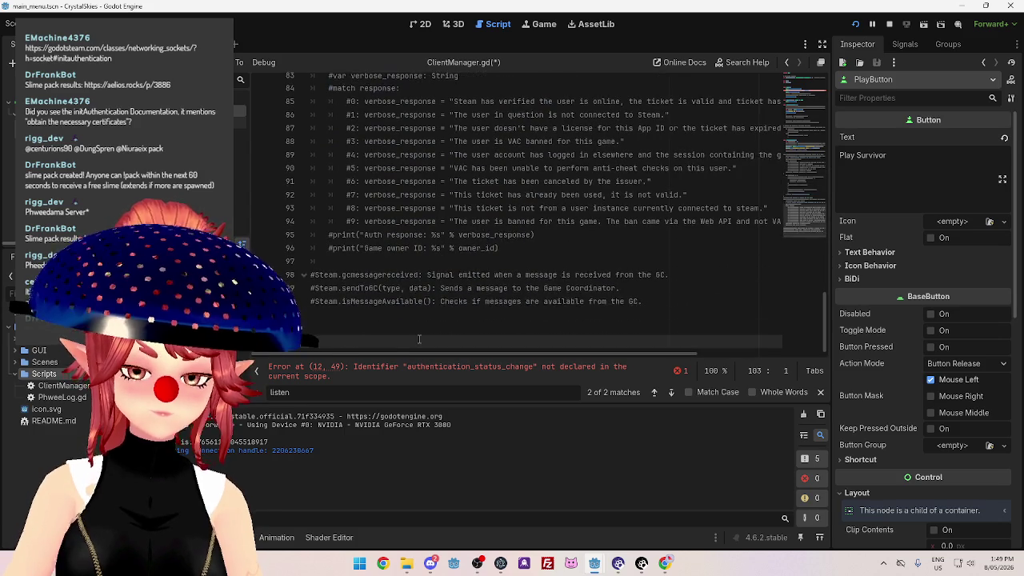
Save the client script, stop the running client game and run the server project.
{"action": "key", "text": "ctrl+s"}
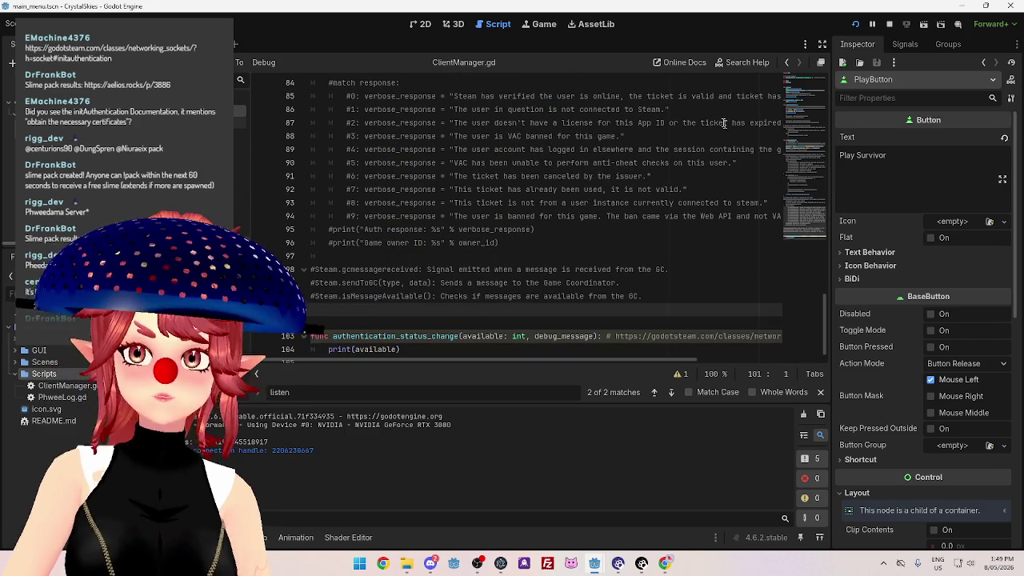
{"action": "left_click", "coordinate": [888, 24]}
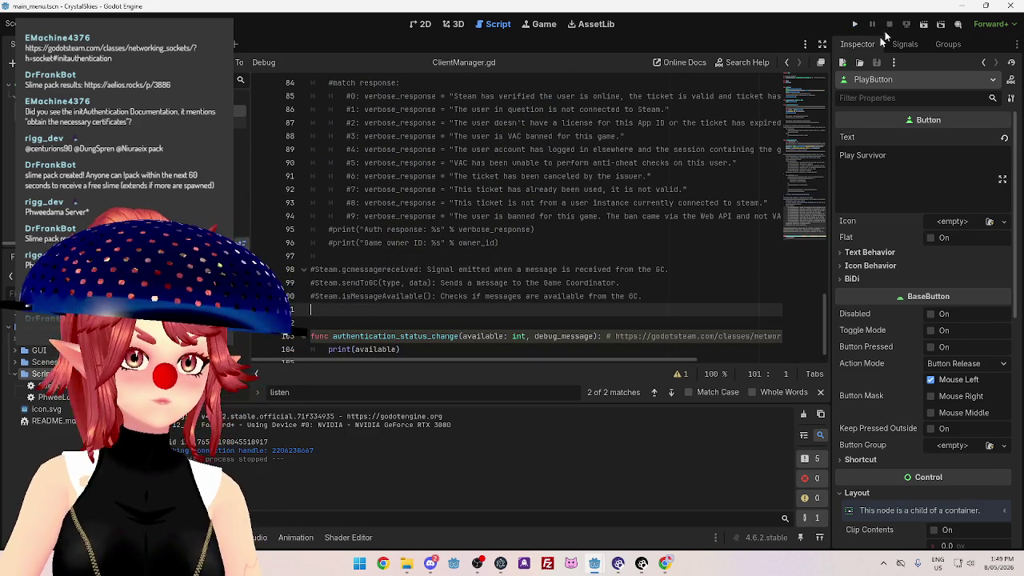
{"action": "mouse_move", "coordinate": [594, 565]}
{"action": "left_click", "coordinate": [648, 500]}
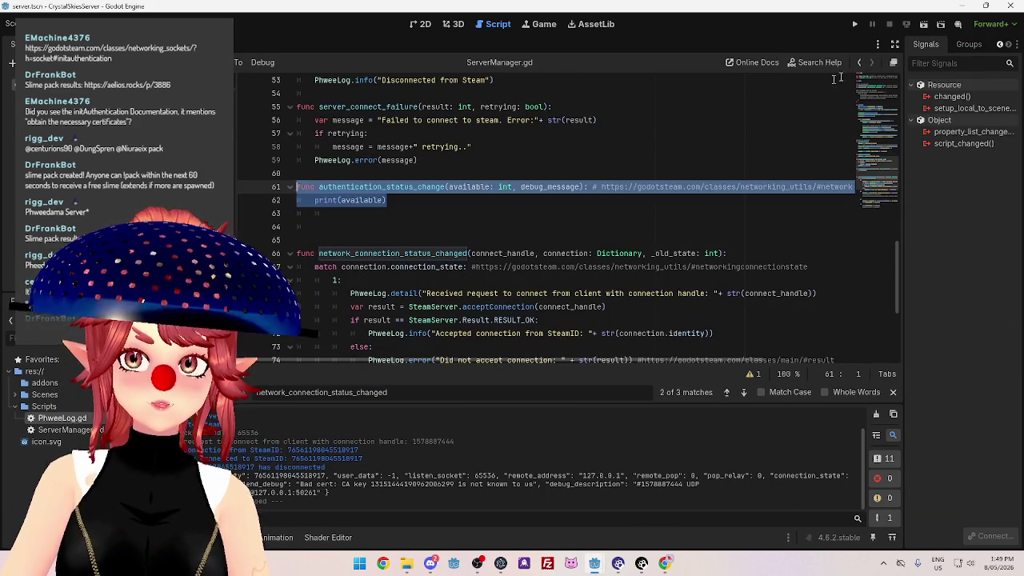
{"action": "left_click", "coordinate": [854, 24]}
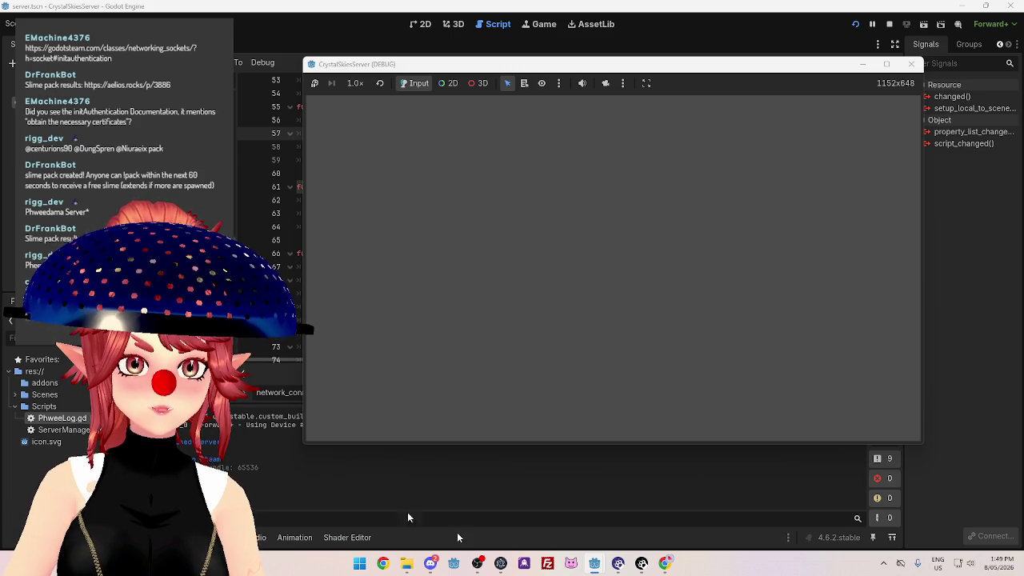
{"action": "left_click", "coordinate": [664, 563]}
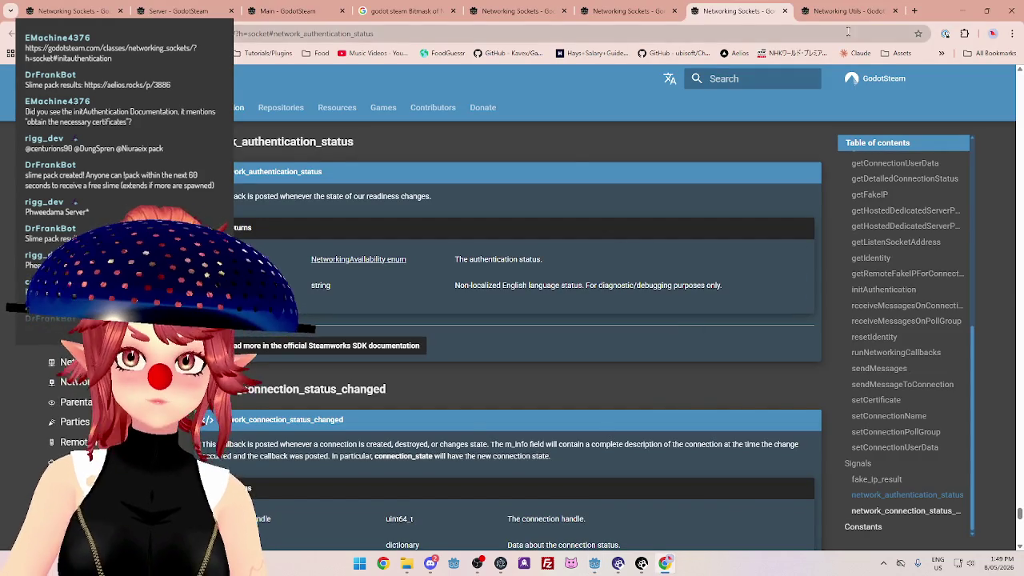
{"action": "key", "text": "ctrl+Tab"}
{"action": "scroll", "coordinate": [574, 279], "scroll_direction": "down", "scroll_amount": 2}
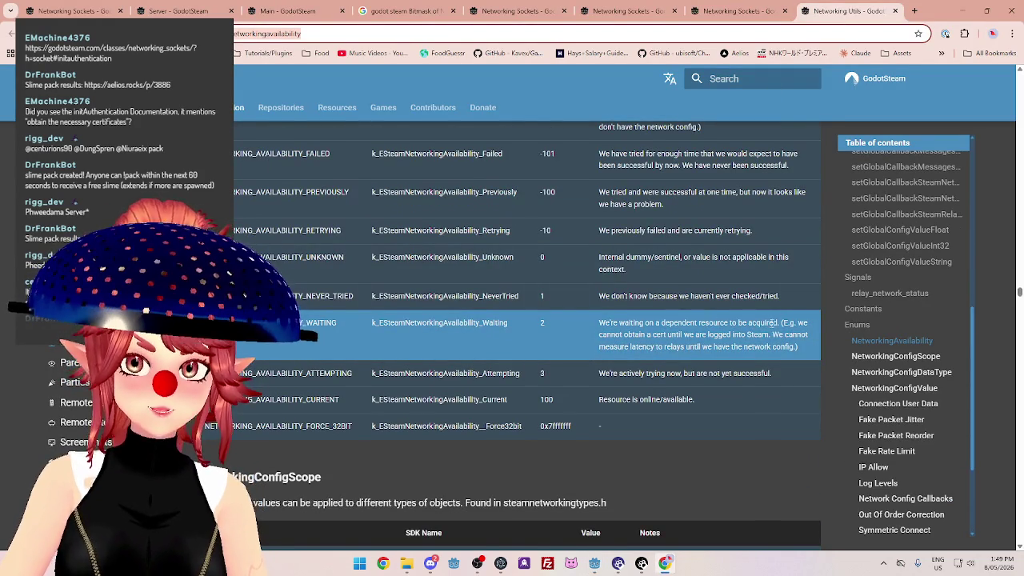
{"action": "left_click_drag", "start_coordinate": [777, 323], "coordinate": [724, 324]}
{"action": "mouse_move", "coordinate": [614, 335]}
{"action": "left_mouse_down"}
{"action": "mouse_move", "coordinate": [776, 334]}
{"action": "mouse_move", "coordinate": [792, 345]}
{"action": "left_mouse_up"}
{"action": "left_click_drag", "start_coordinate": [604, 346], "coordinate": [677, 346]}
{"action": "mouse_move", "coordinate": [753, 346]}
{"action": "left_mouse_down"}
{"action": "mouse_move", "coordinate": [707, 346]}
{"action": "mouse_move", "coordinate": [780, 346]}
{"action": "mouse_move", "coordinate": [630, 346]}
{"action": "left_mouse_up"}
{"action": "left_click_drag", "start_coordinate": [605, 322], "coordinate": [662, 322]}
{"action": "mouse_move", "coordinate": [594, 565]}
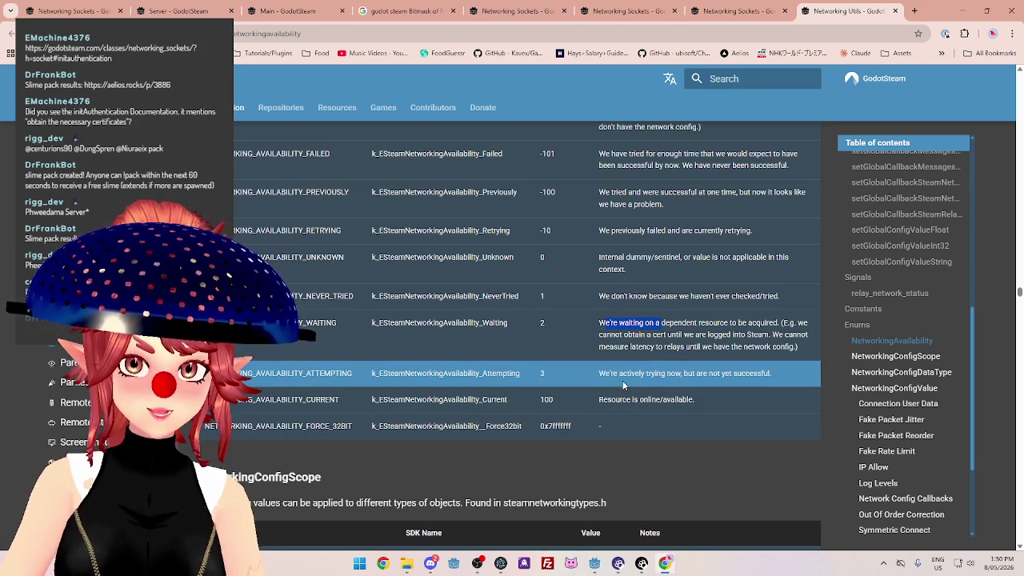
{"action": "left_click_drag", "start_coordinate": [618, 373], "coordinate": [734, 379]}
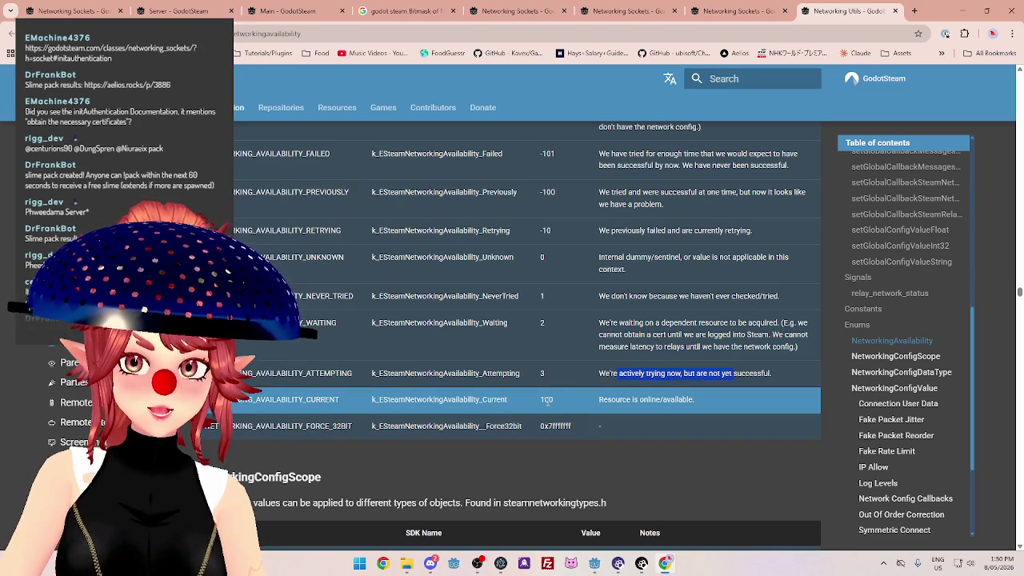
{"action": "left_click_drag", "start_coordinate": [611, 405], "coordinate": [693, 405]}
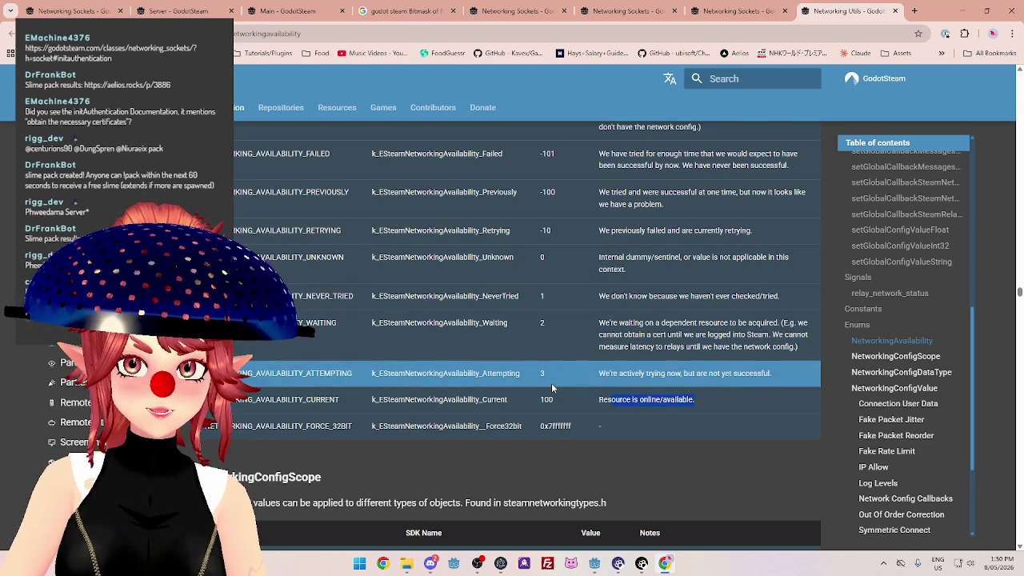
{"action": "left_click", "coordinate": [594, 564]}
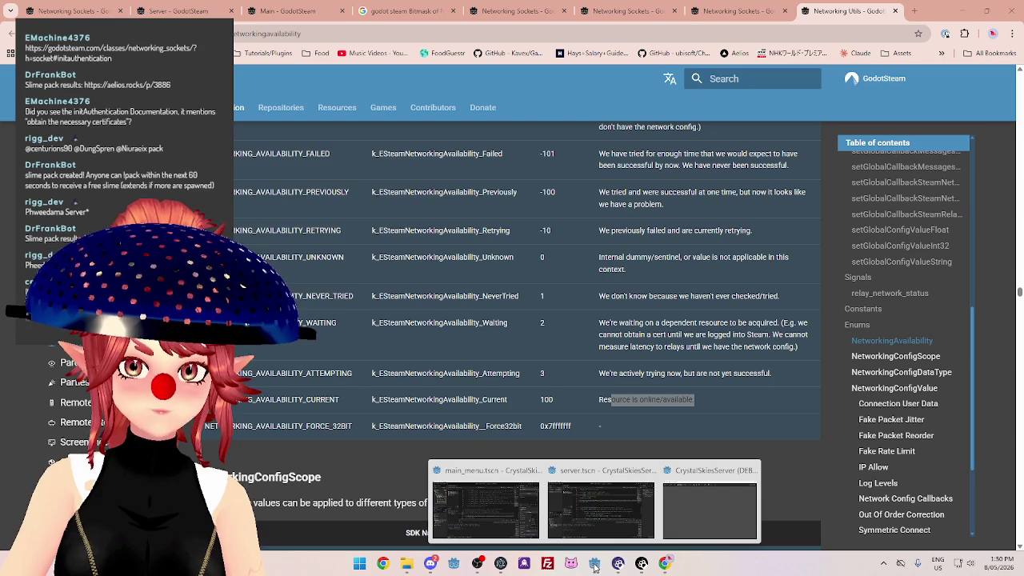
{"action": "left_click", "coordinate": [575, 483]}
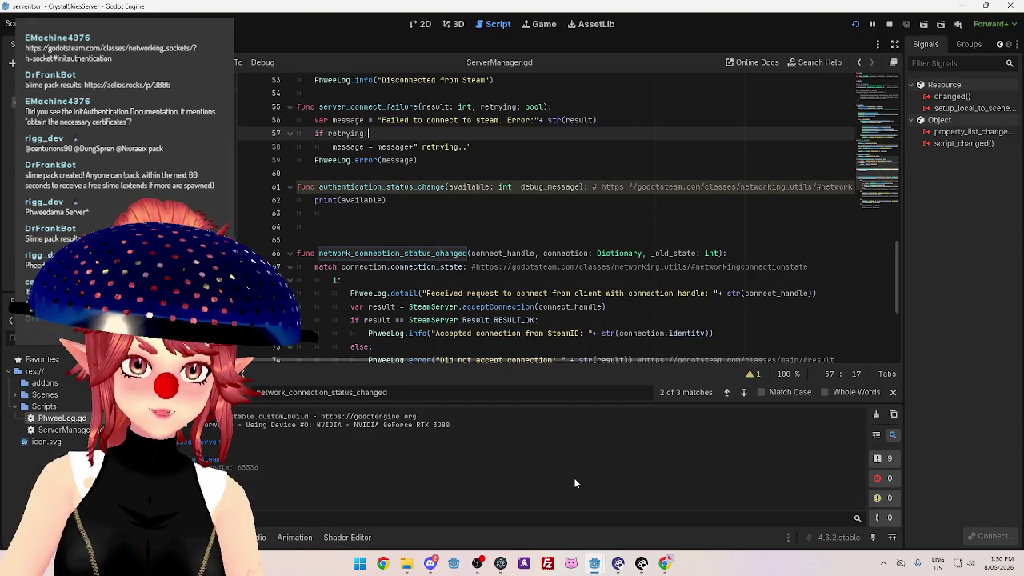
Add 'match available:' under print(available) with a case block containing pass.
{"action": "scroll", "coordinate": [450, 282], "scroll_direction": "down", "scroll_amount": 5}
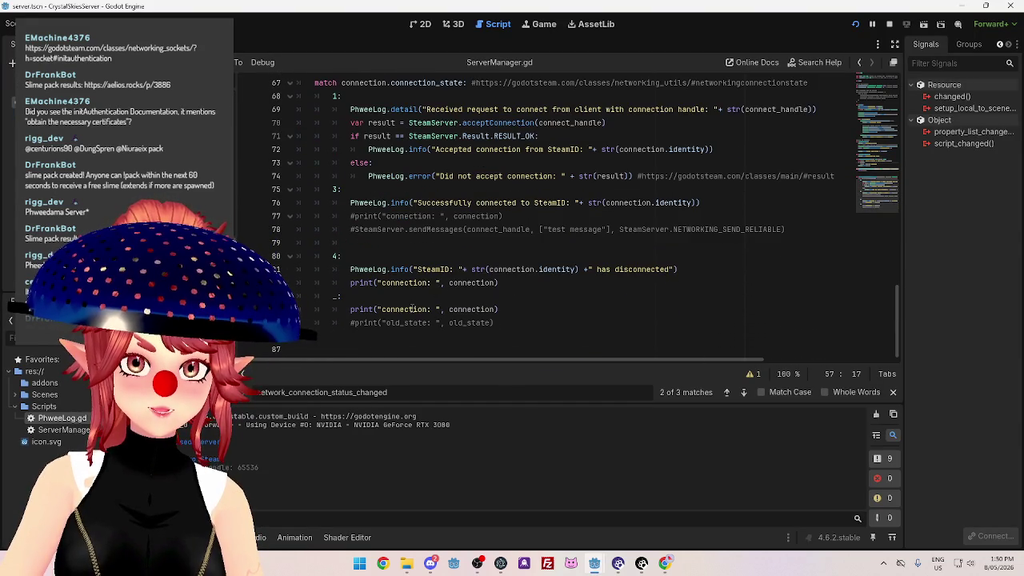
{"action": "scroll", "coordinate": [411, 273], "scroll_direction": "up", "scroll_amount": 6}
{"action": "left_click", "coordinate": [412, 258]}
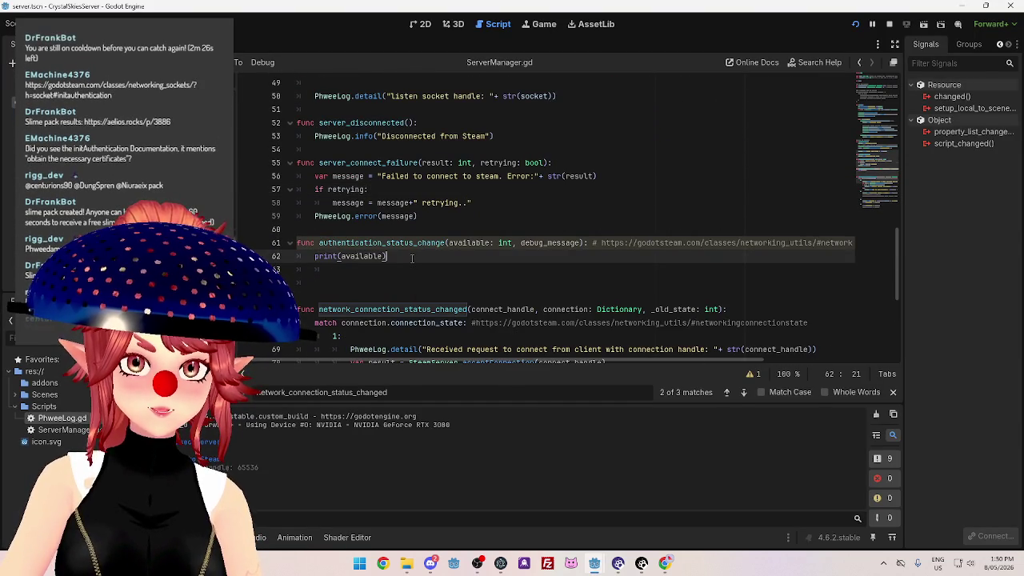
{"action": "key", "text": "Return"}
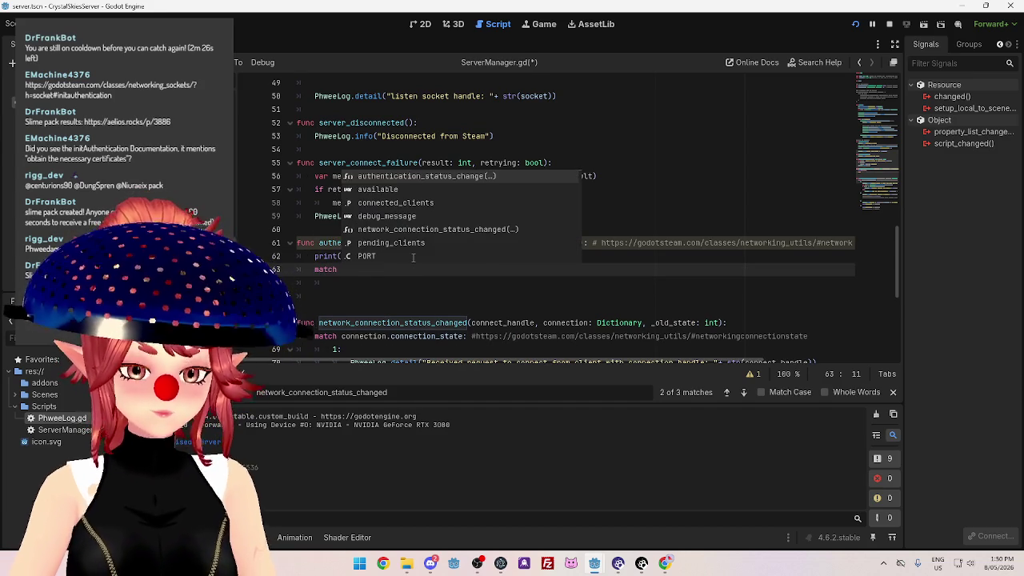
{"action": "type", "text": "available:"}
{"action": "key", "text": "Return"}
{"action": "type", "text": "1:"}
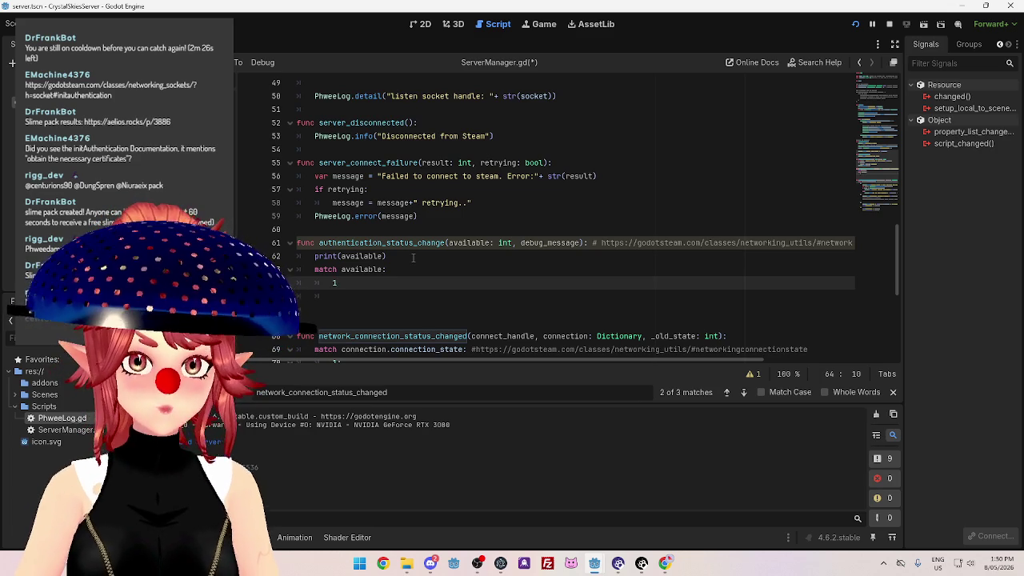
{"action": "key", "text": "Return"}
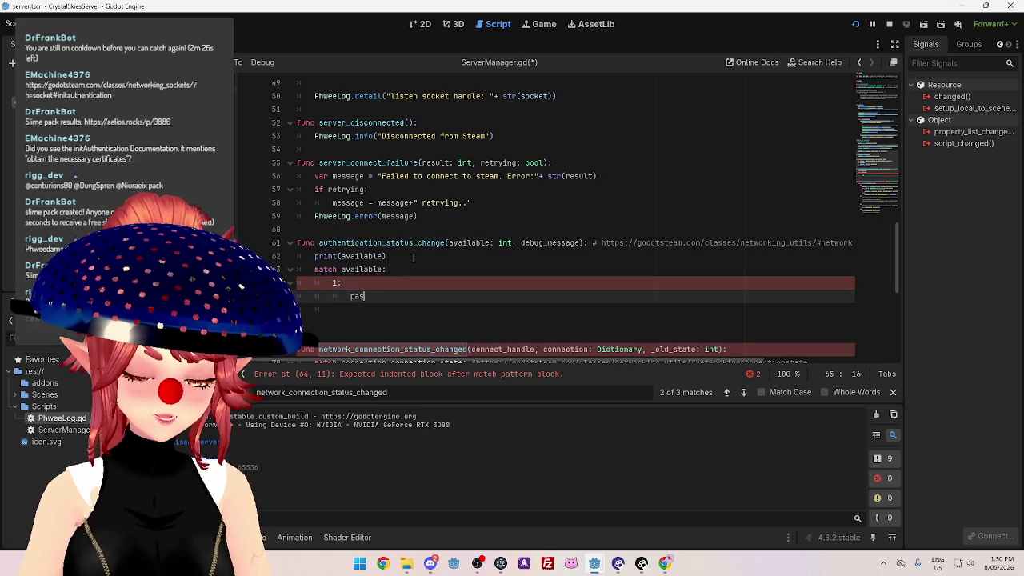
{"action": "type", "text": "s"}
{"action": "key", "text": "Return"}
{"action": "type", "text": "#wait"}
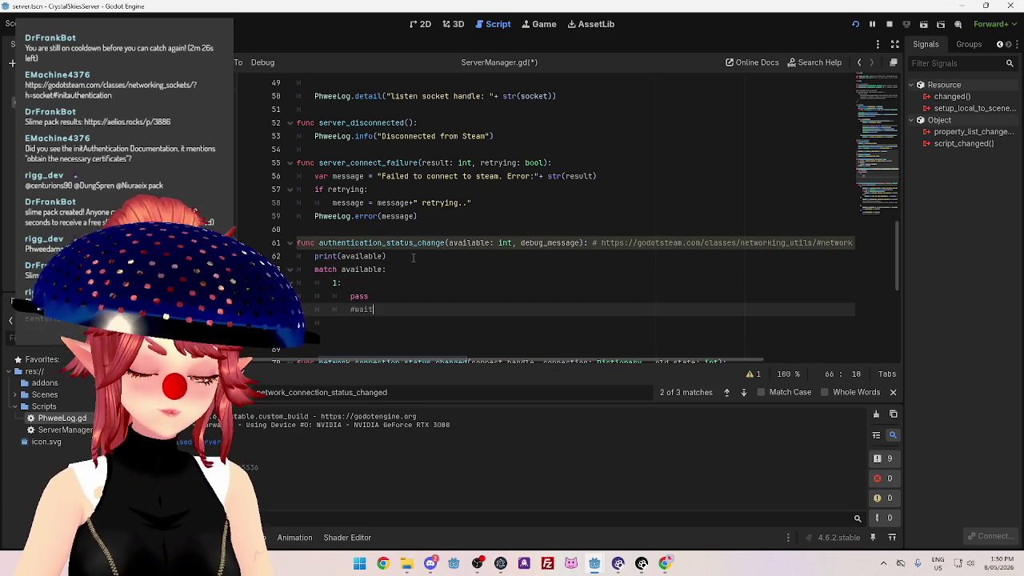
Set the case value to 2 and comment it '#waiting for steam to finish'.
{"action": "type", "text": "ing"}
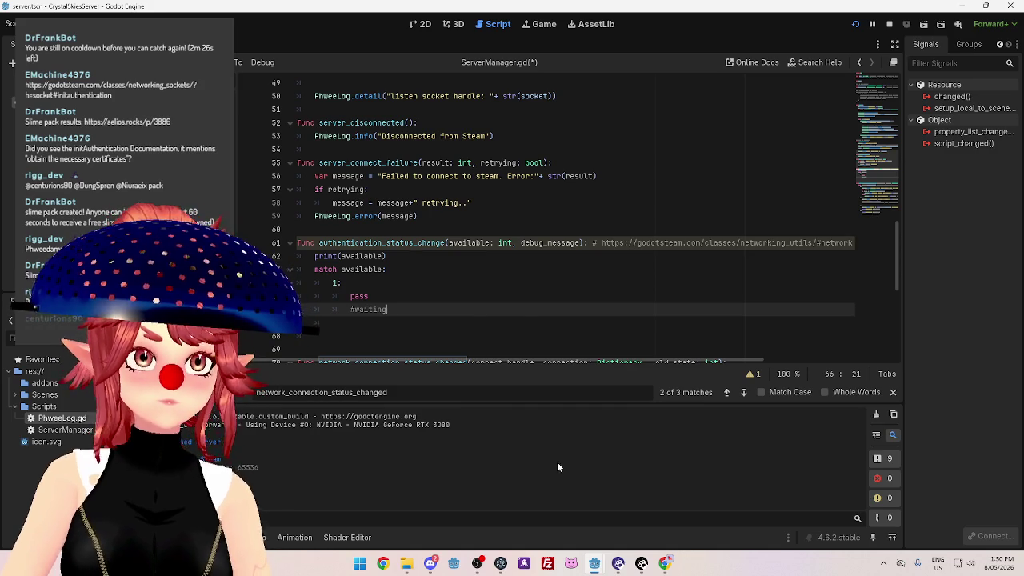
{"action": "left_click", "coordinate": [664, 563]}
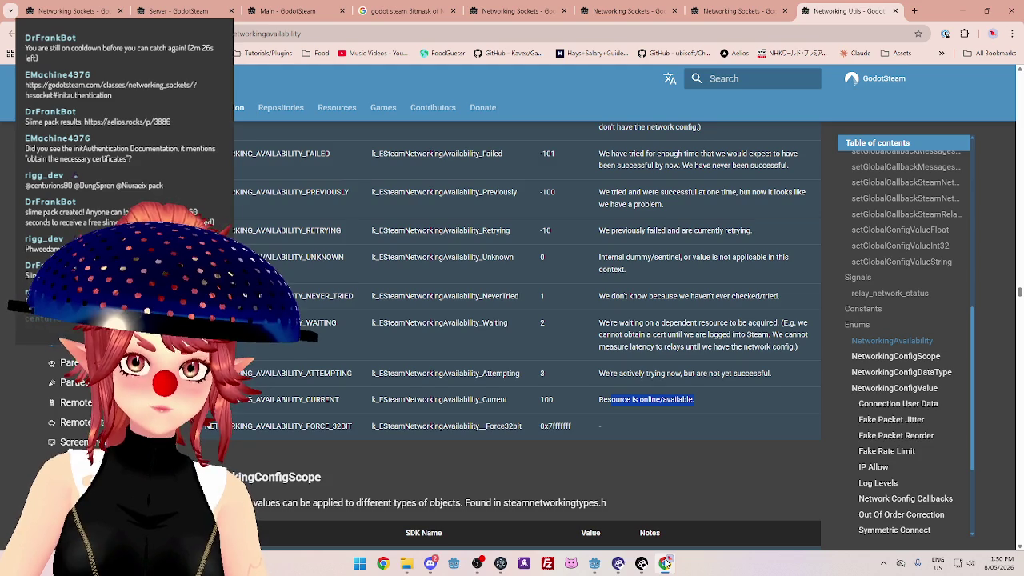
{"action": "left_click", "coordinate": [665, 563]}
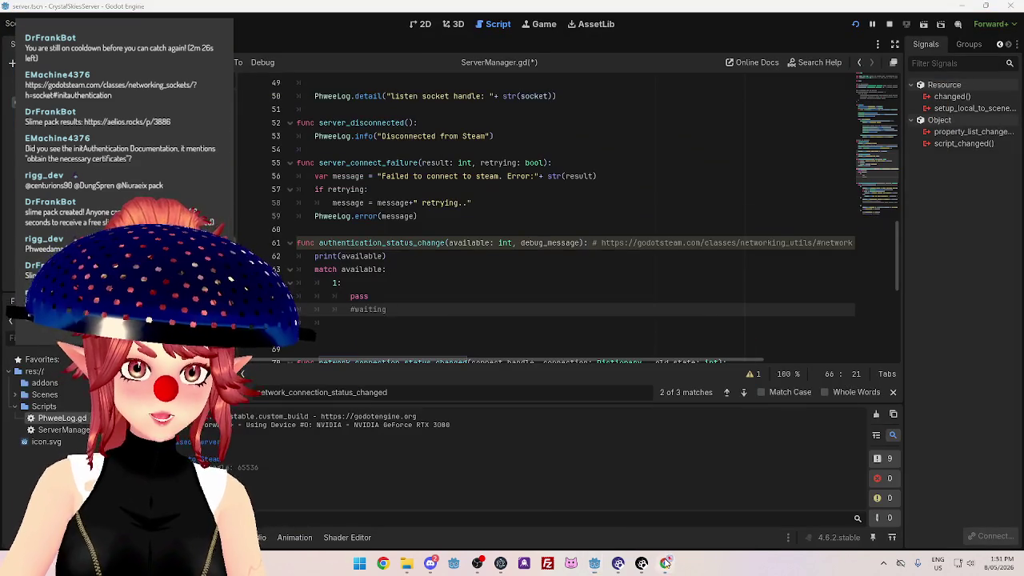
{"action": "left_click", "coordinate": [666, 563]}
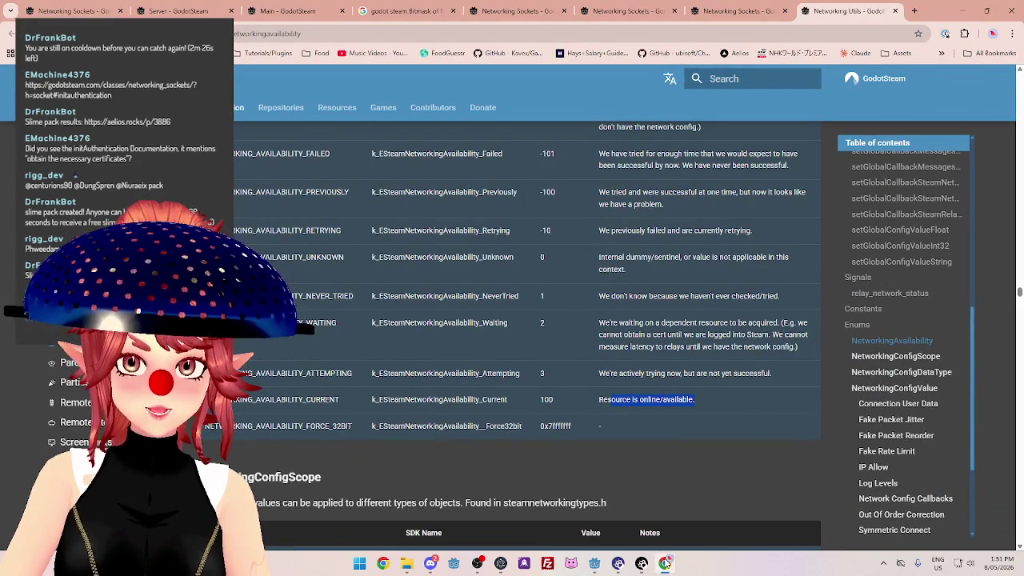
{"action": "left_click", "coordinate": [665, 563]}
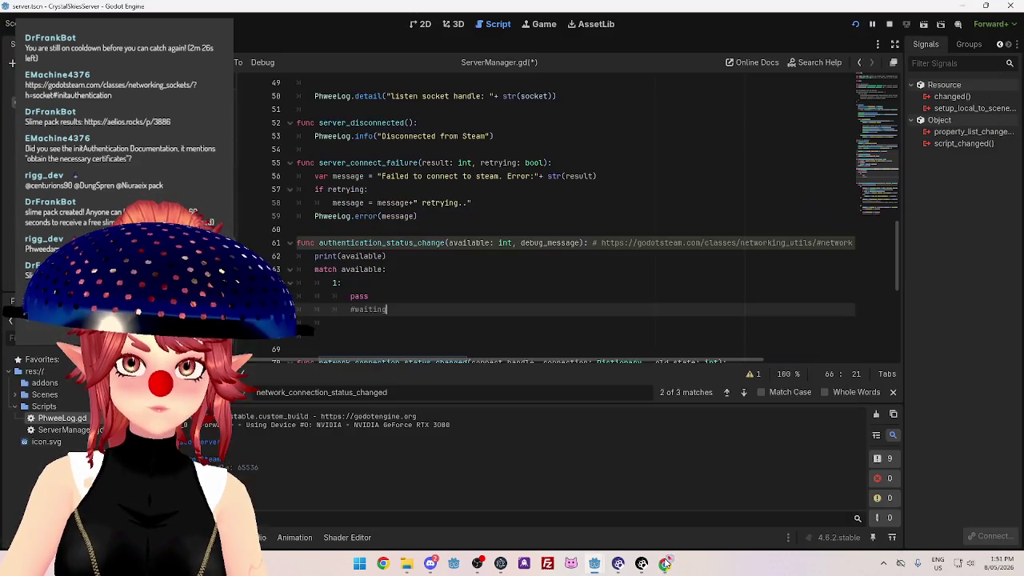
{"action": "left_click", "coordinate": [334, 283]}
{"action": "type", "text": "2"}
{"action": "left_click", "coordinate": [398, 309]}
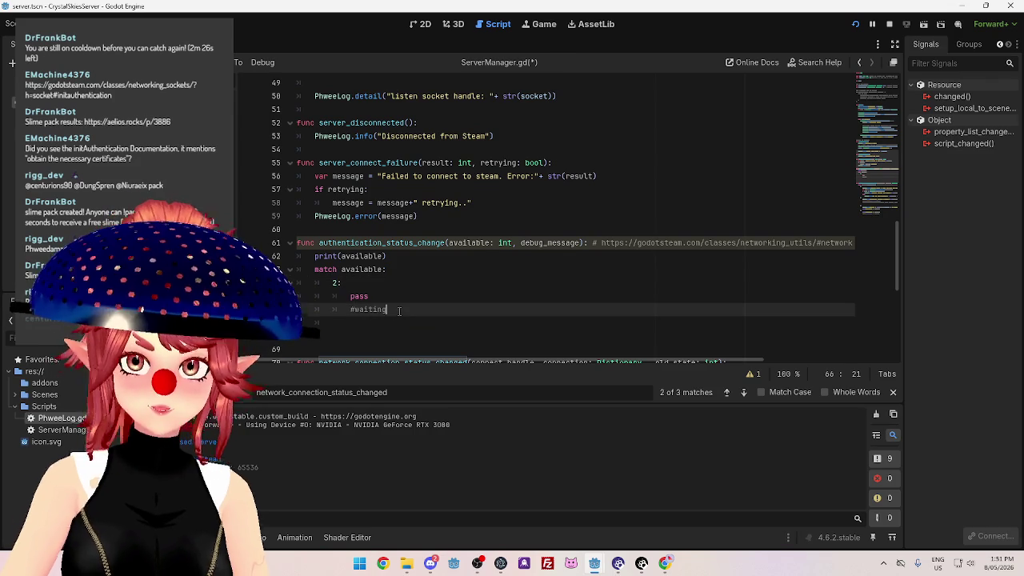
{"action": "type", "text": " for steam"}
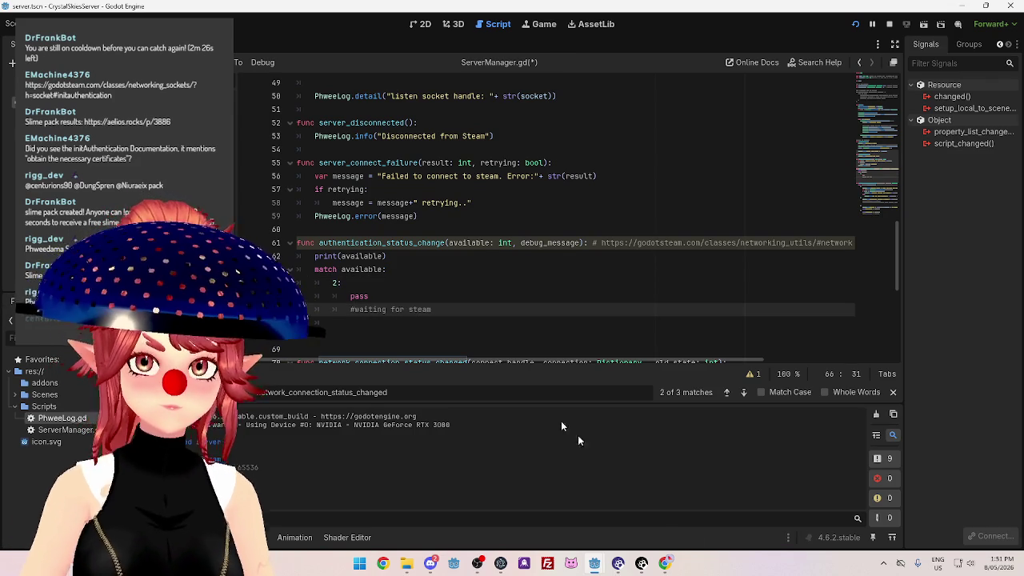
{"action": "left_click", "coordinate": [664, 564]}
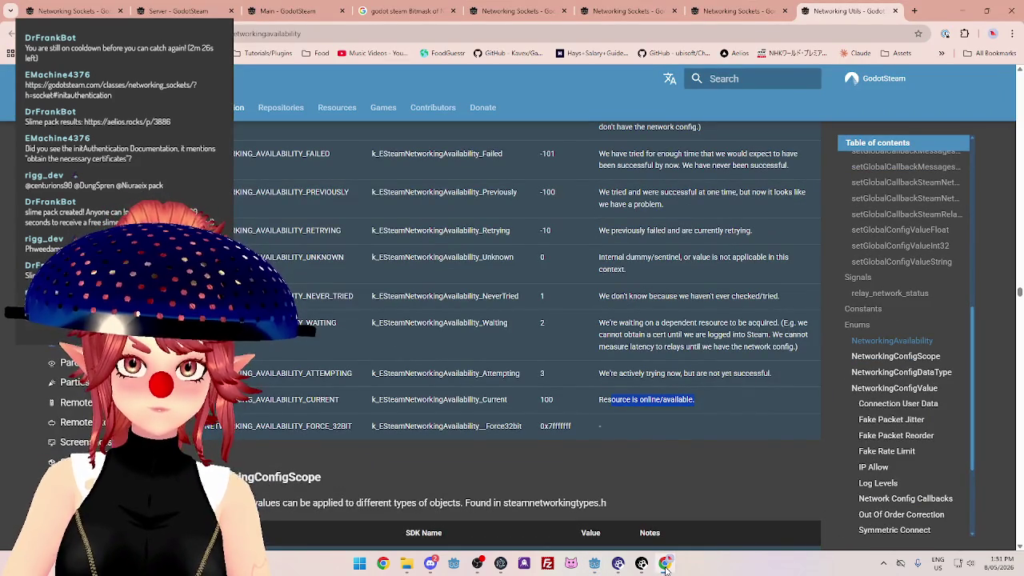
{"action": "left_click", "coordinate": [664, 564]}
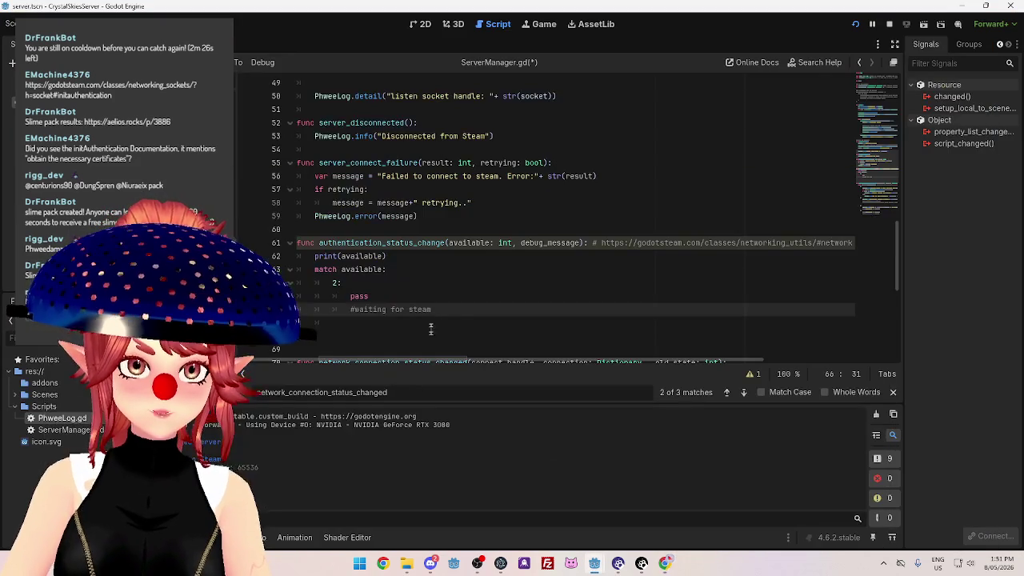
{"action": "type", "text": "to finish"}
{"action": "scroll", "coordinate": [460, 306], "scroll_direction": "up", "scroll_amount": 4}
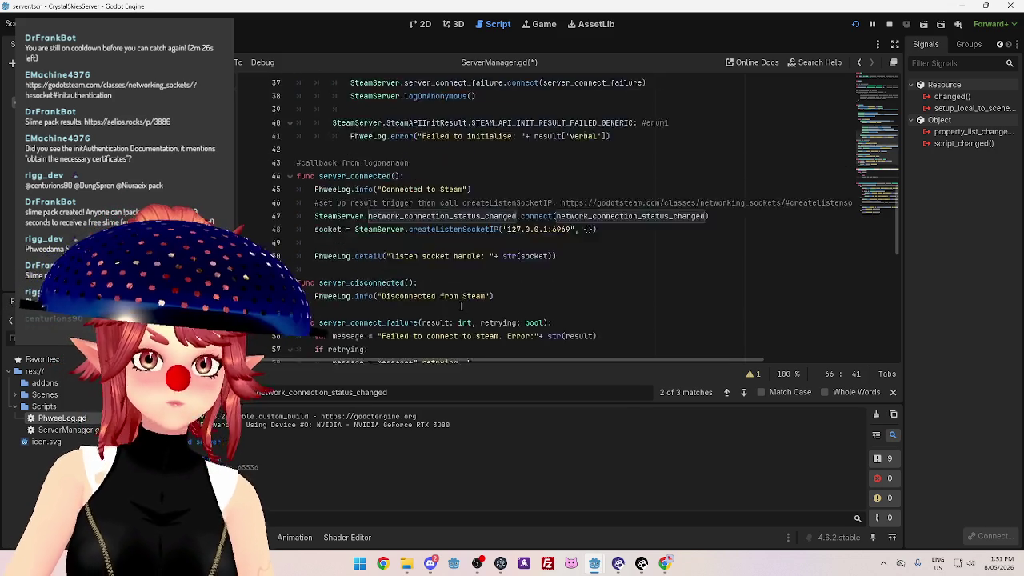
{"action": "scroll", "coordinate": [461, 306], "scroll_direction": "up", "scroll_amount": 11}
{"action": "scroll", "coordinate": [340, 156], "scroll_direction": "down", "scroll_amount": 3}
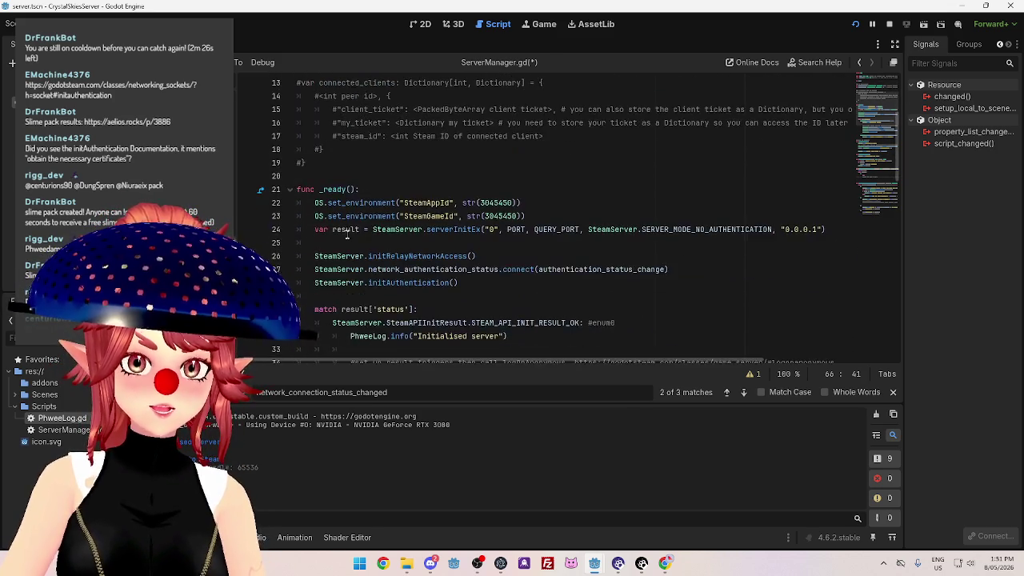
{"action": "scroll", "coordinate": [344, 176], "scroll_direction": "up", "scroll_amount": 4}
{"action": "scroll", "coordinate": [345, 190], "scroll_direction": "down", "scroll_amount": 4}
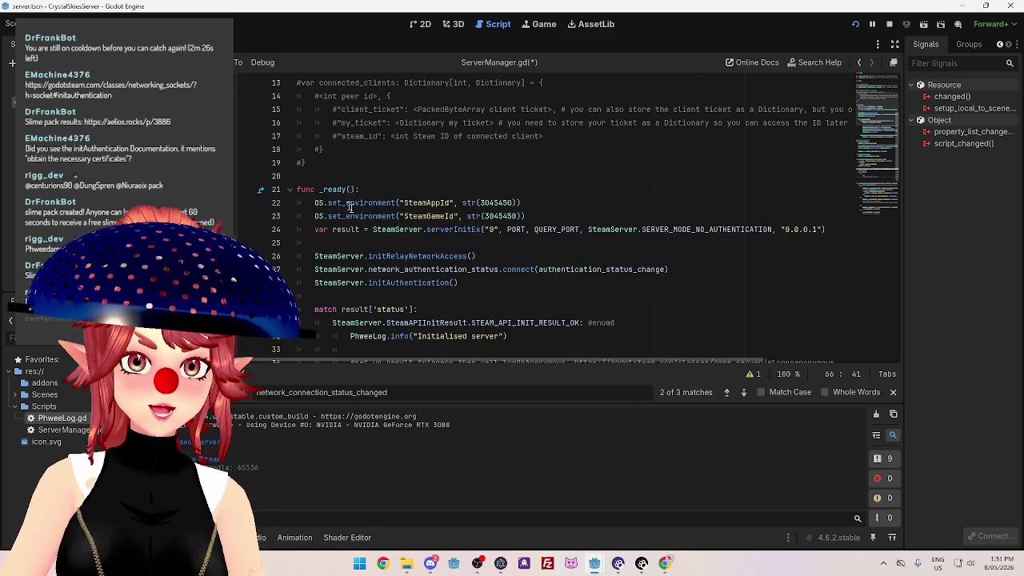
{"action": "scroll", "coordinate": [374, 229], "scroll_direction": "down", "scroll_amount": 2}
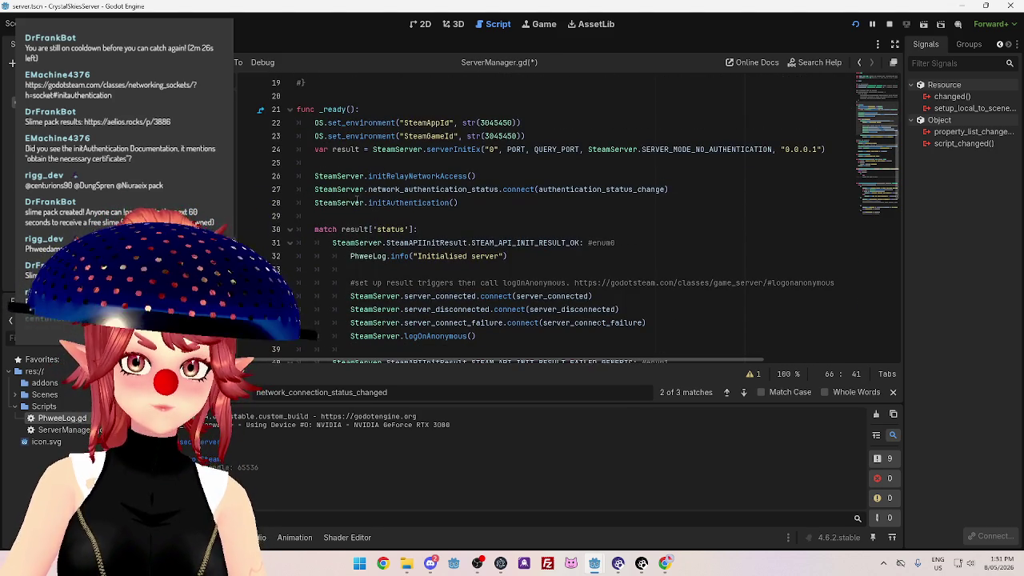
{"action": "mouse_move", "coordinate": [355, 201]}
{"action": "scroll", "coordinate": [387, 218], "scroll_direction": "down", "scroll_amount": 1}
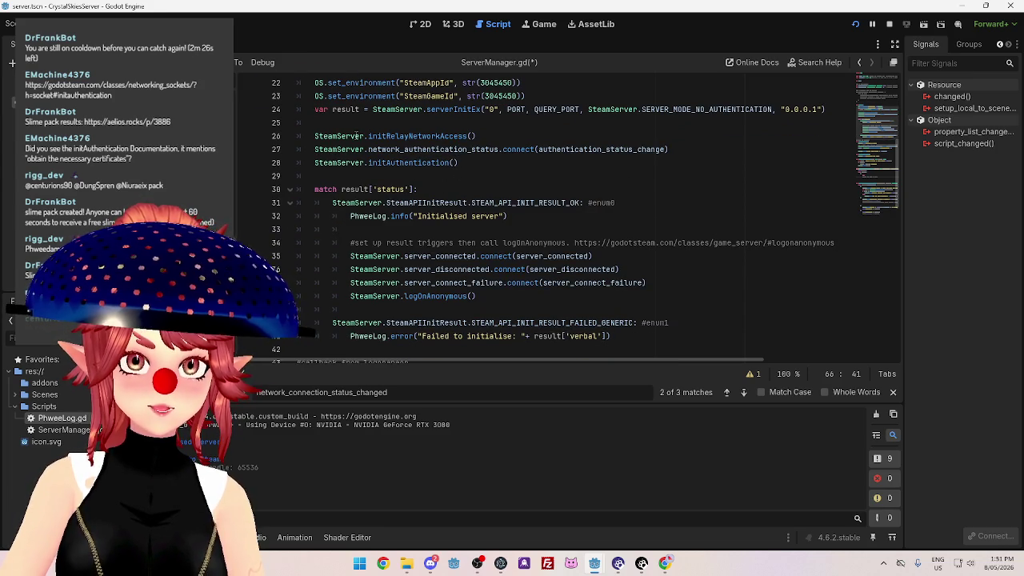
{"action": "scroll", "coordinate": [325, 140], "scroll_direction": "down", "scroll_amount": 1}
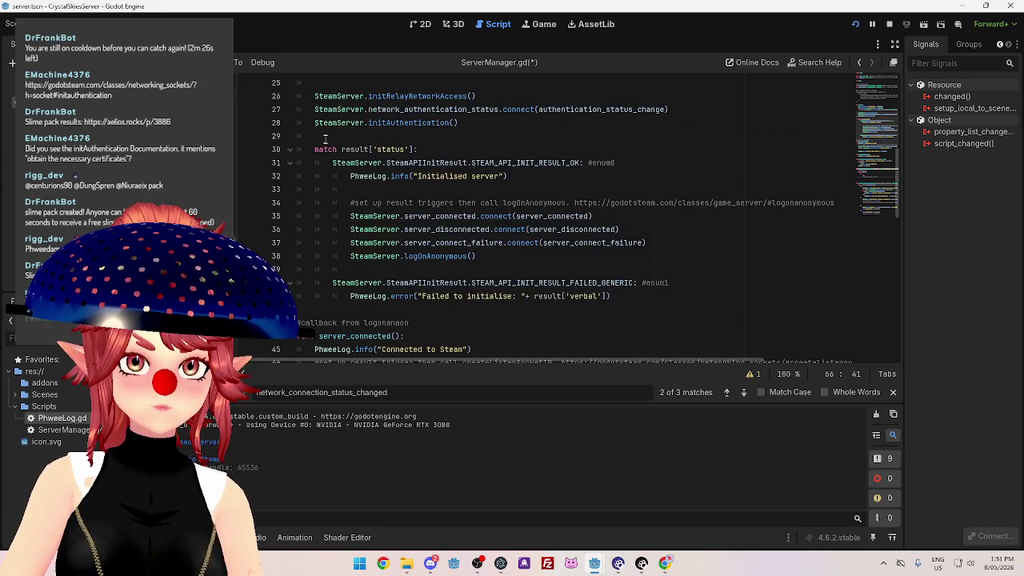
{"action": "scroll", "coordinate": [429, 262], "scroll_direction": "down", "scroll_amount": 1}
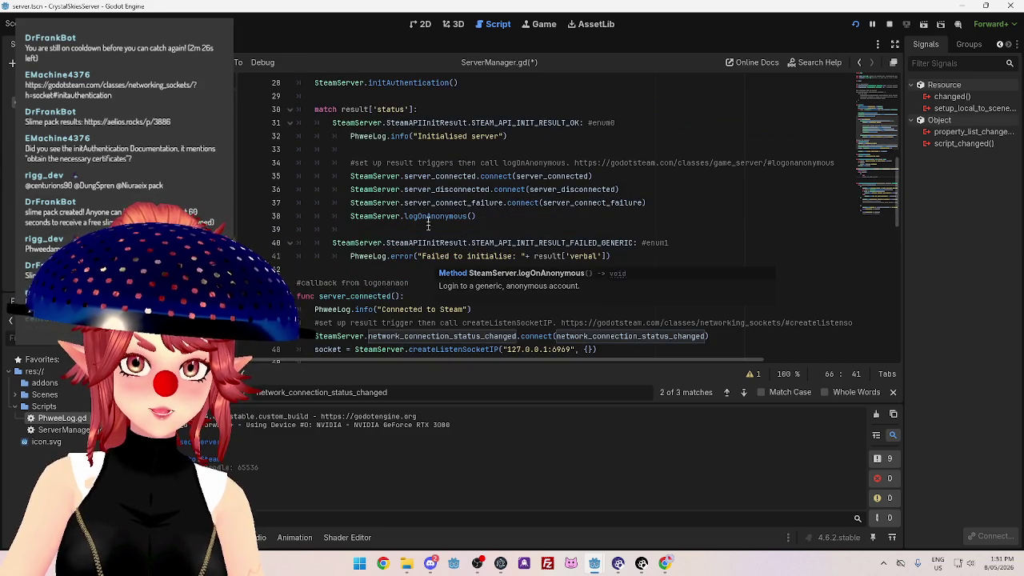
{"action": "mouse_move", "coordinate": [430, 216]}
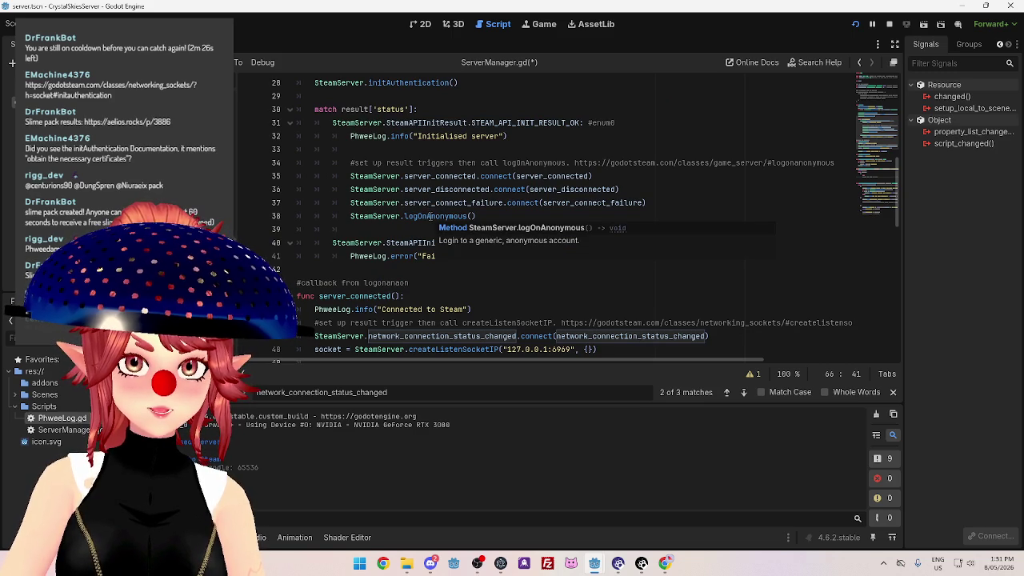
{"action": "scroll", "coordinate": [430, 216], "scroll_direction": "down", "scroll_amount": 1}
{"action": "scroll", "coordinate": [429, 215], "scroll_direction": "up", "scroll_amount": 1}
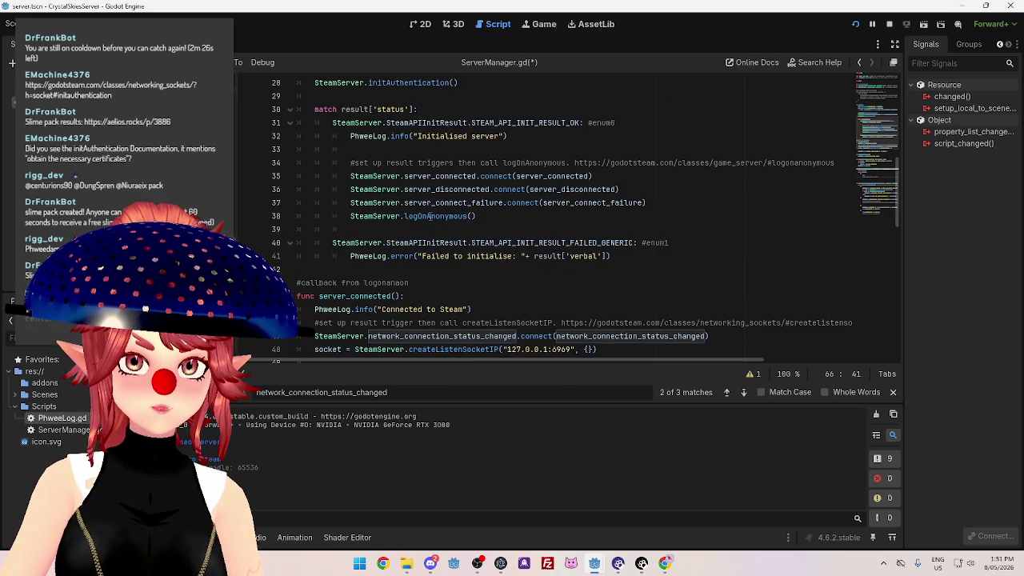
{"action": "left_click", "coordinate": [430, 216], "text": "ctrl"}
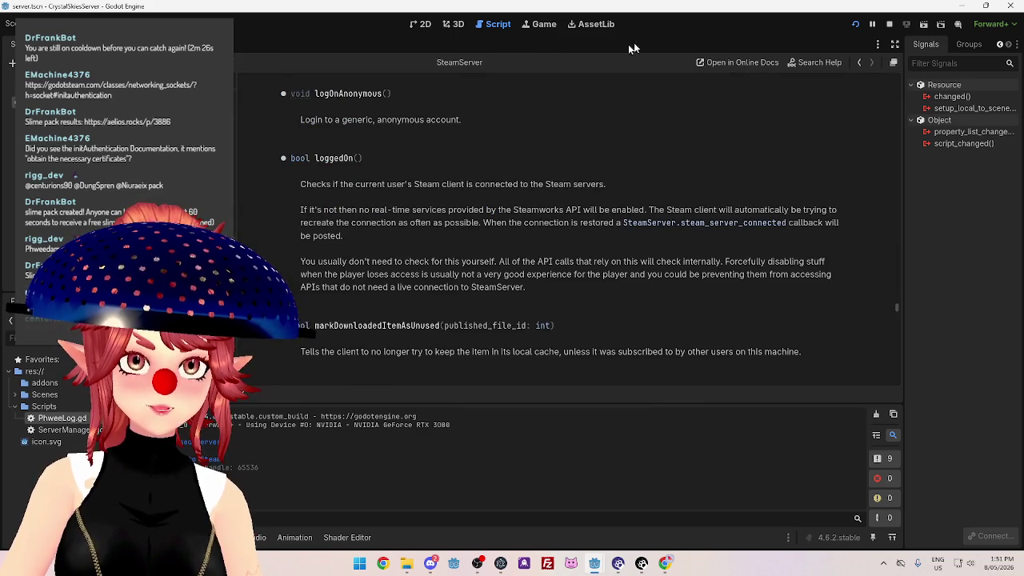
{"action": "key", "text": "alt+Left"}
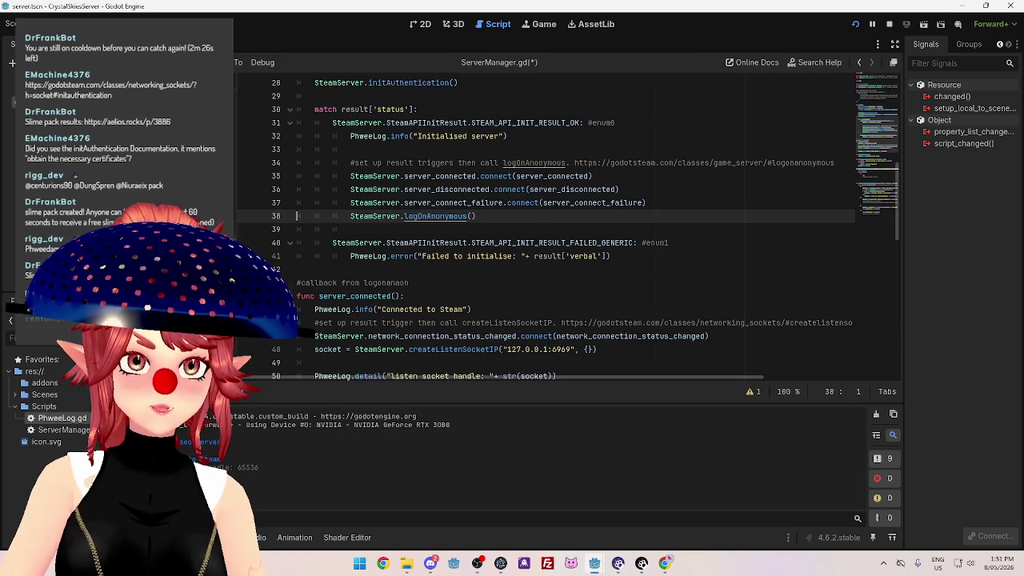
{"action": "scroll", "coordinate": [383, 214], "scroll_direction": "down", "scroll_amount": 1}
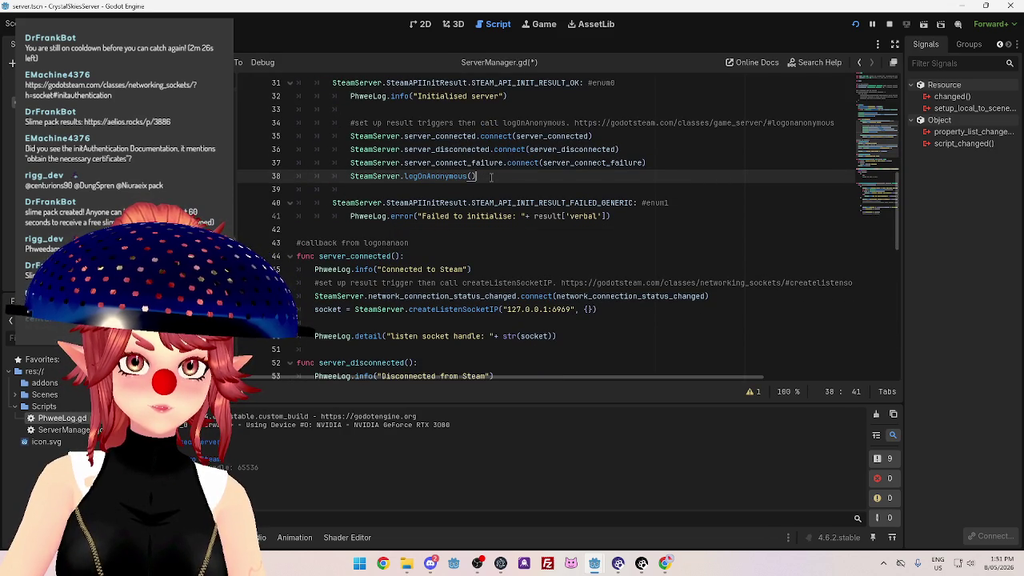
{"action": "left_click", "coordinate": [456, 195]}
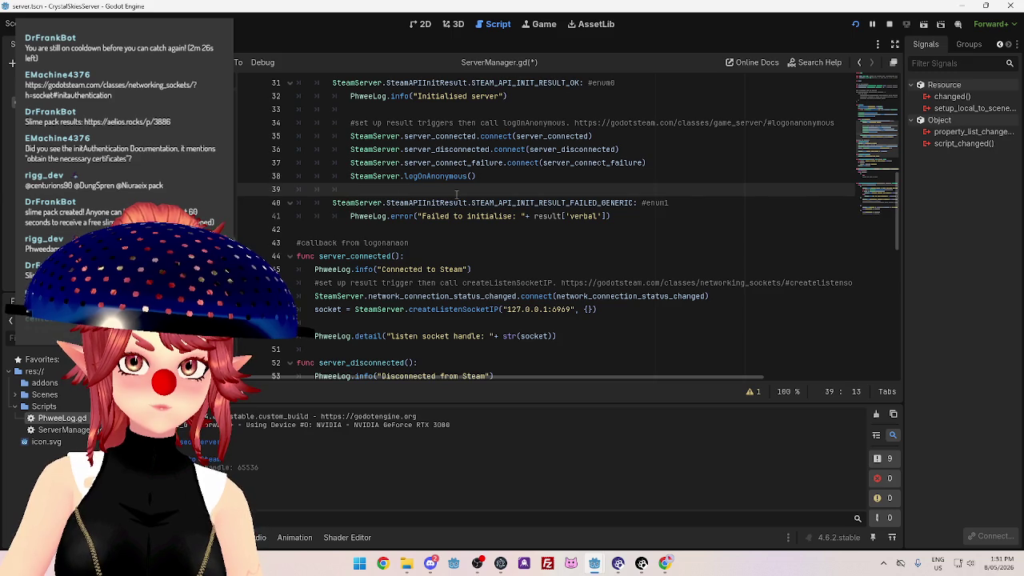
{"action": "scroll", "coordinate": [456, 194], "scroll_direction": "up", "scroll_amount": 2}
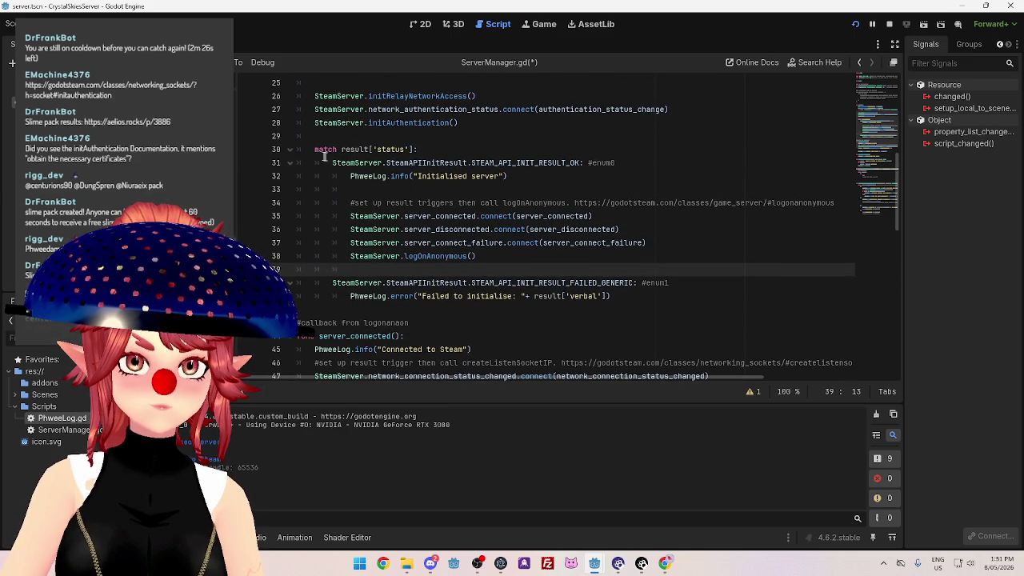
{"action": "left_click", "coordinate": [473, 257]}
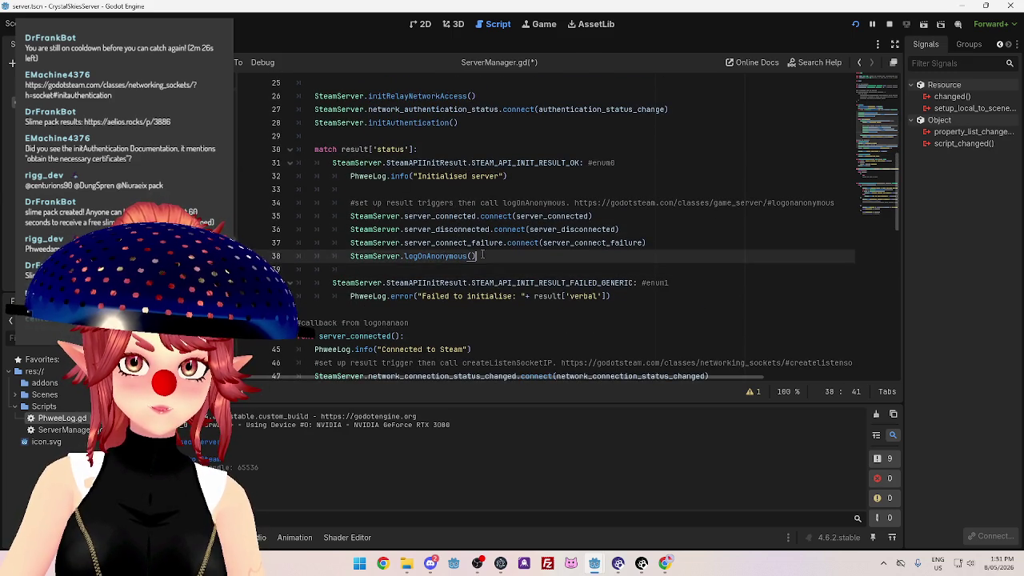
{"action": "scroll", "coordinate": [480, 255], "scroll_direction": "down", "scroll_amount": 2}
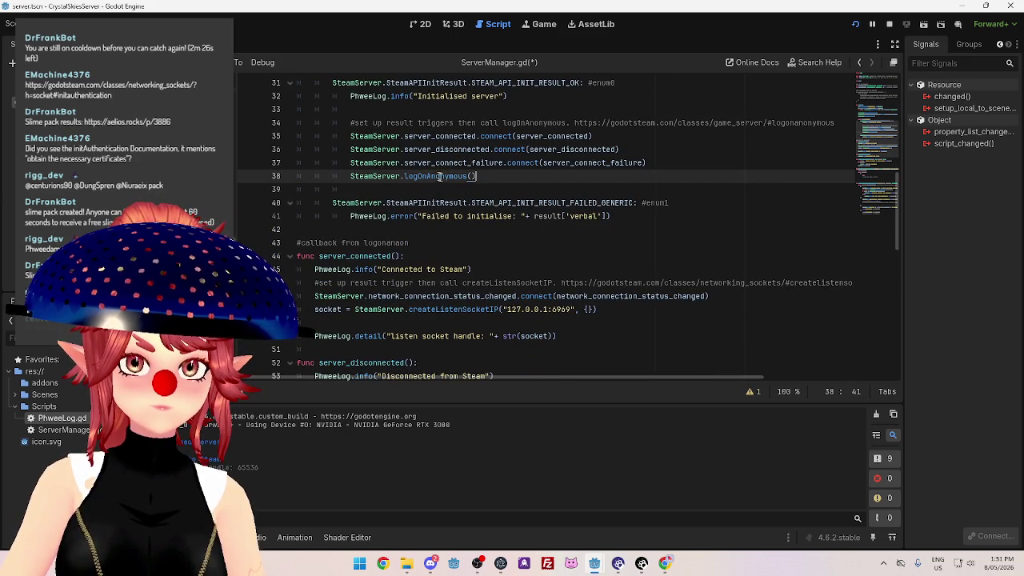
{"action": "scroll", "coordinate": [400, 167], "scroll_direction": "down", "scroll_amount": 2}
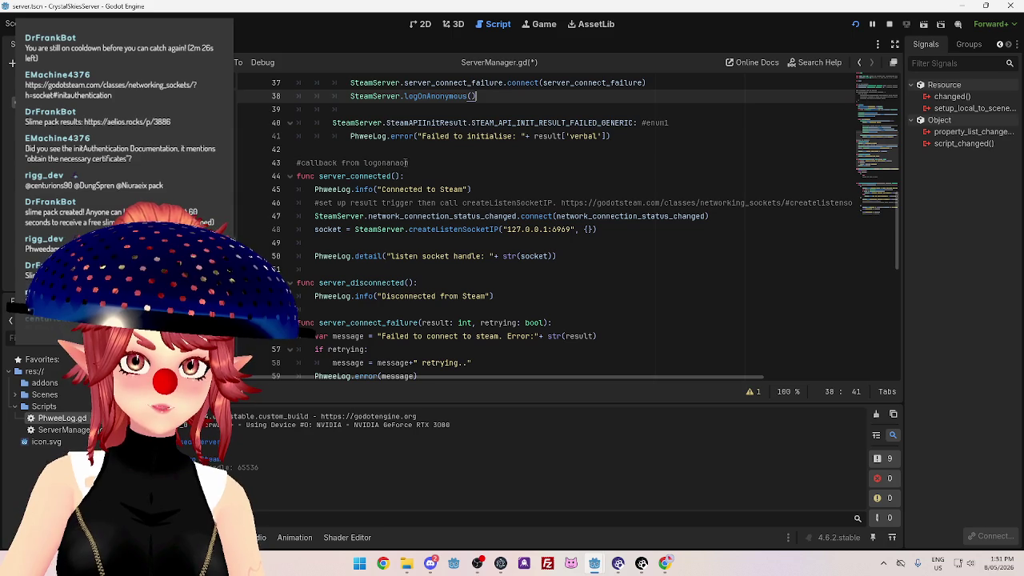
{"action": "left_click", "coordinate": [414, 162]}
{"action": "scroll", "coordinate": [388, 163], "scroll_direction": "up", "scroll_amount": 1}
Correct the callback comment on line 43 to end in 'anonymous'.
{"action": "key", "text": "Left"}
{"action": "key", "text": "Left"}
{"action": "key", "text": "BackSpace"}
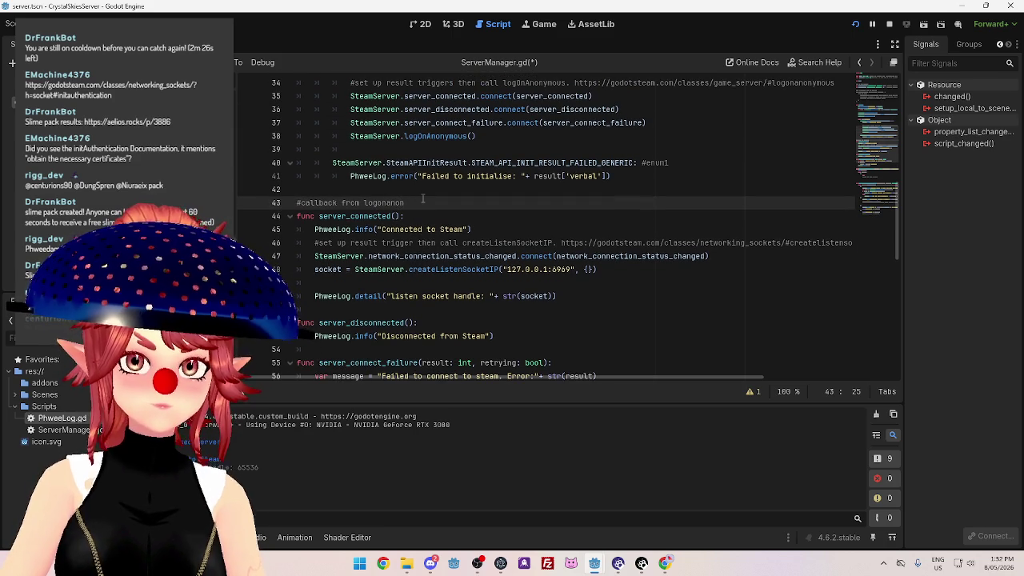
{"action": "type", "text": "ymouse"}
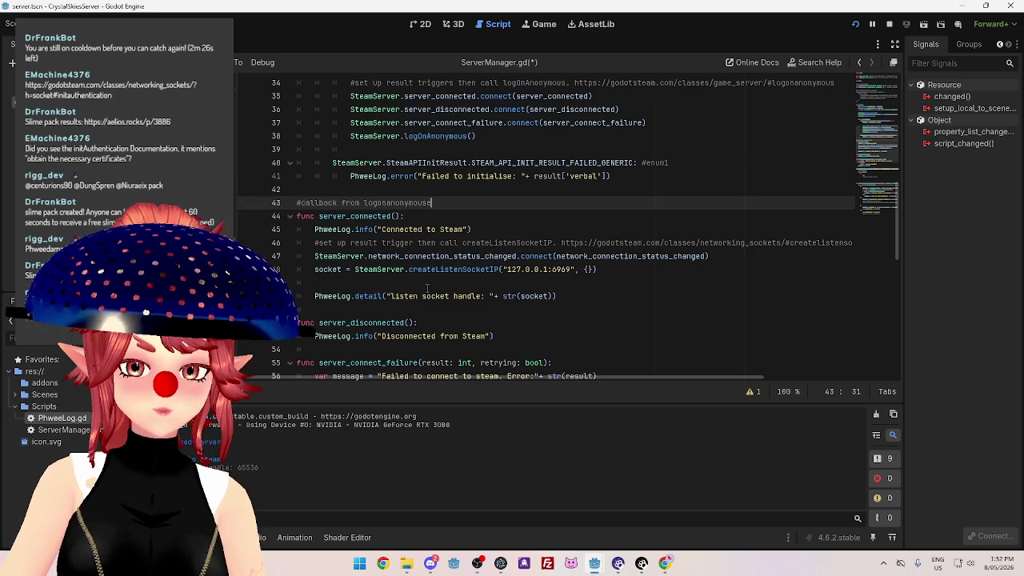
Move the authentication signal hookup and initAuthentication() call from _ready into server_connected.
{"action": "scroll", "coordinate": [437, 248], "scroll_direction": "up", "scroll_amount": 5}
{"action": "scroll", "coordinate": [461, 196], "scroll_direction": "down", "scroll_amount": 3}
{"action": "scroll", "coordinate": [461, 197], "scroll_direction": "up", "scroll_amount": 3}
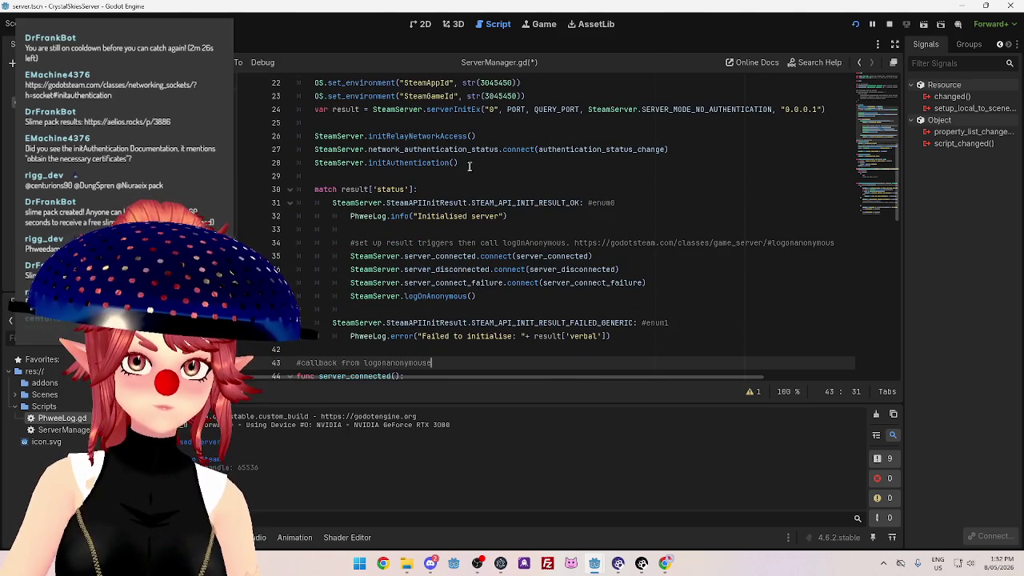
{"action": "left_click_drag", "start_coordinate": [475, 163], "coordinate": [315, 149]}
{"action": "scroll", "coordinate": [448, 200], "scroll_direction": "down", "scroll_amount": 3}
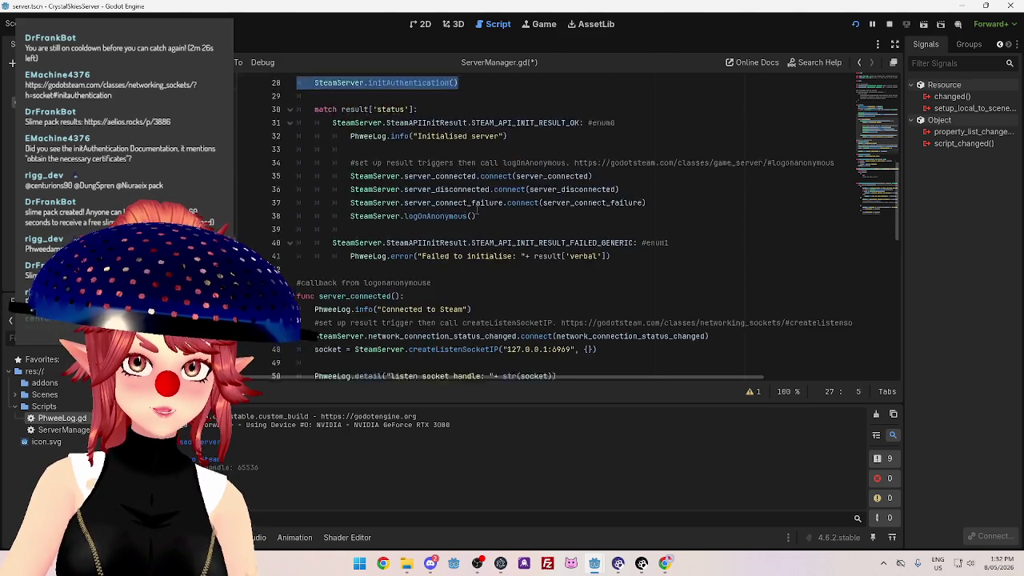
{"action": "scroll", "coordinate": [520, 236], "scroll_direction": "down", "scroll_amount": 3}
{"action": "scroll", "coordinate": [538, 252], "scroll_direction": "up", "scroll_amount": 3}
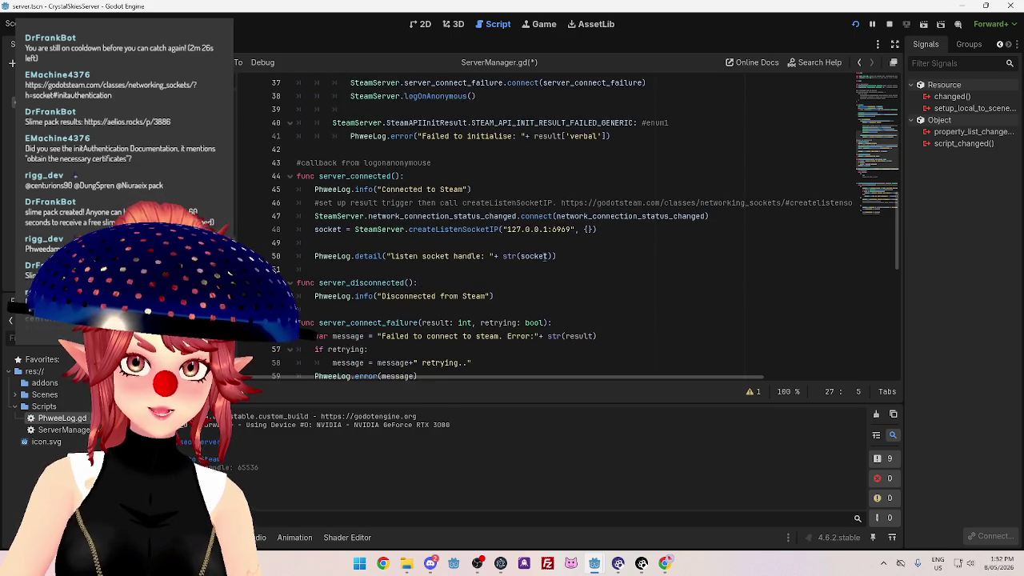
{"action": "key", "text": "alt+Down"}
{"action": "key", "text": "alt+Down"}
{"action": "key", "text": "alt+Down"}
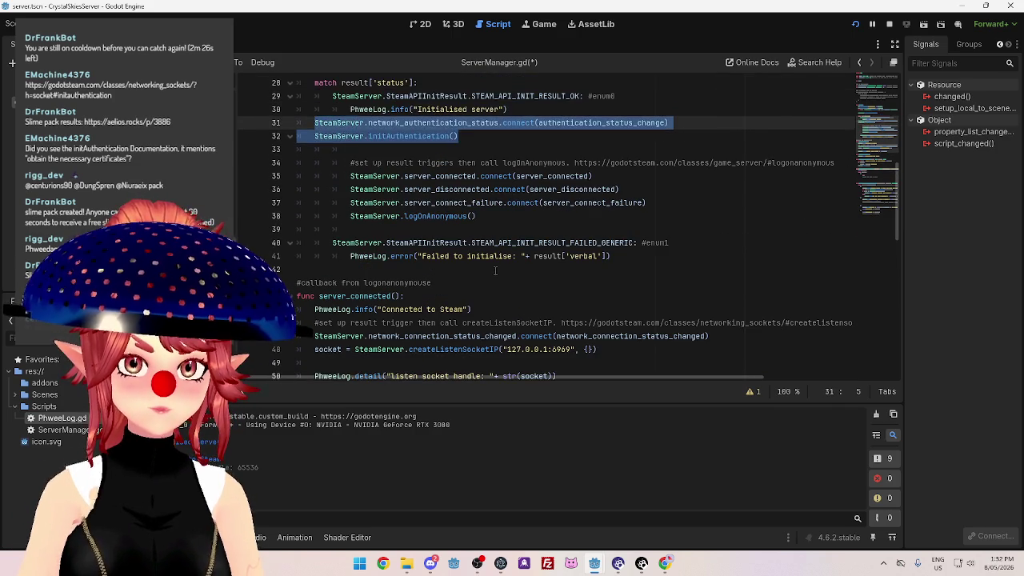
{"action": "key", "text": "alt+Down"}
{"action": "key", "text": "alt+Down"}
{"action": "key", "text": "alt+Down"}
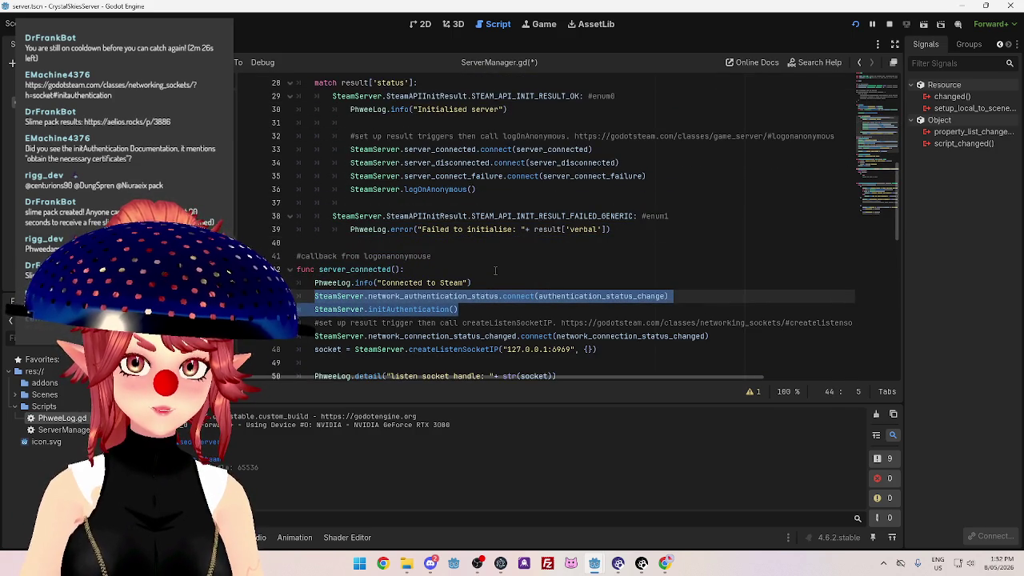
{"action": "left_click", "coordinate": [528, 322]}
{"action": "scroll", "coordinate": [528, 323], "scroll_direction": "down", "scroll_amount": 2}
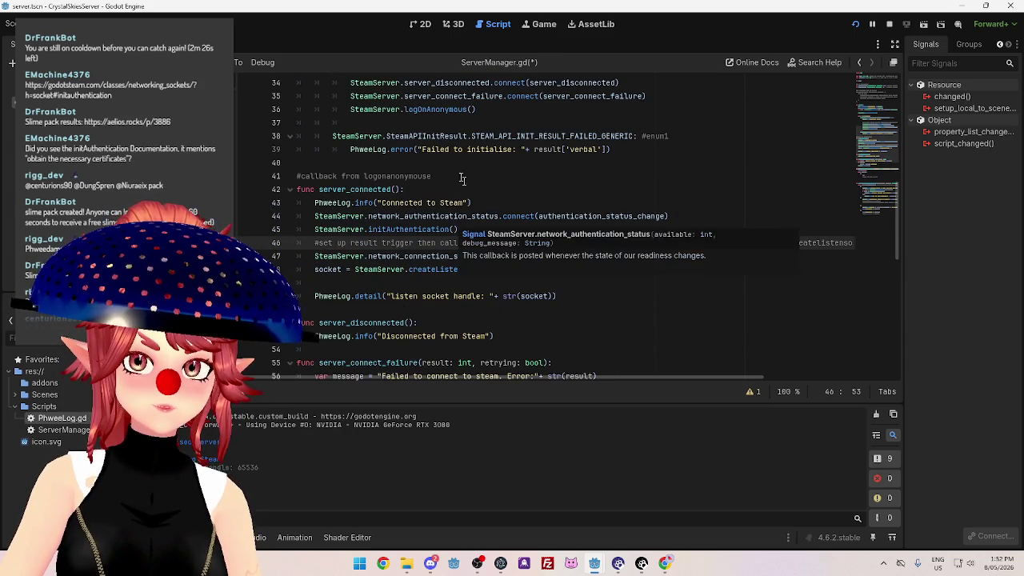
{"action": "left_click", "coordinate": [630, 272]}
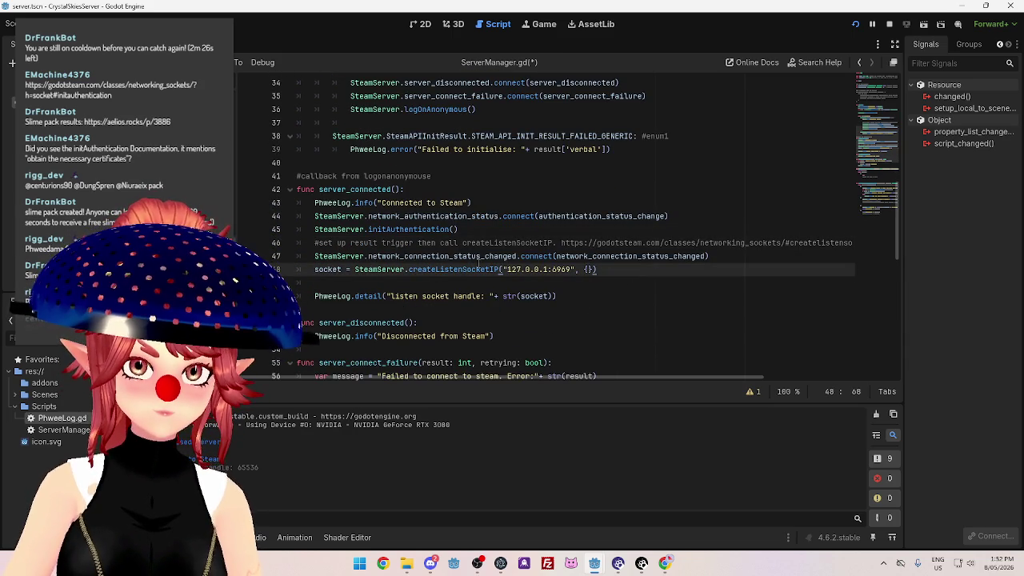
{"action": "left_click", "coordinate": [489, 231]}
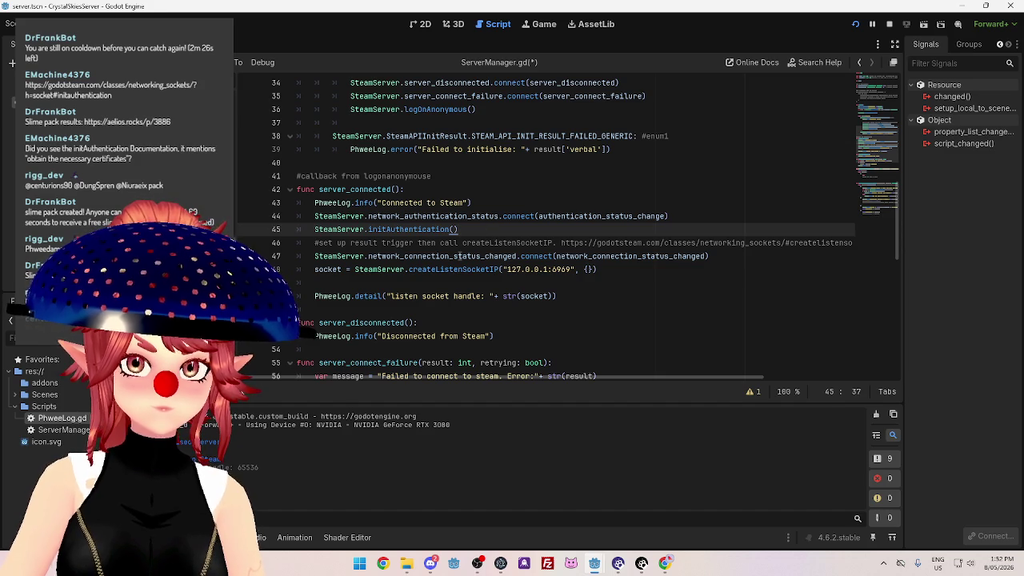
{"action": "mouse_move", "coordinate": [460, 256]}
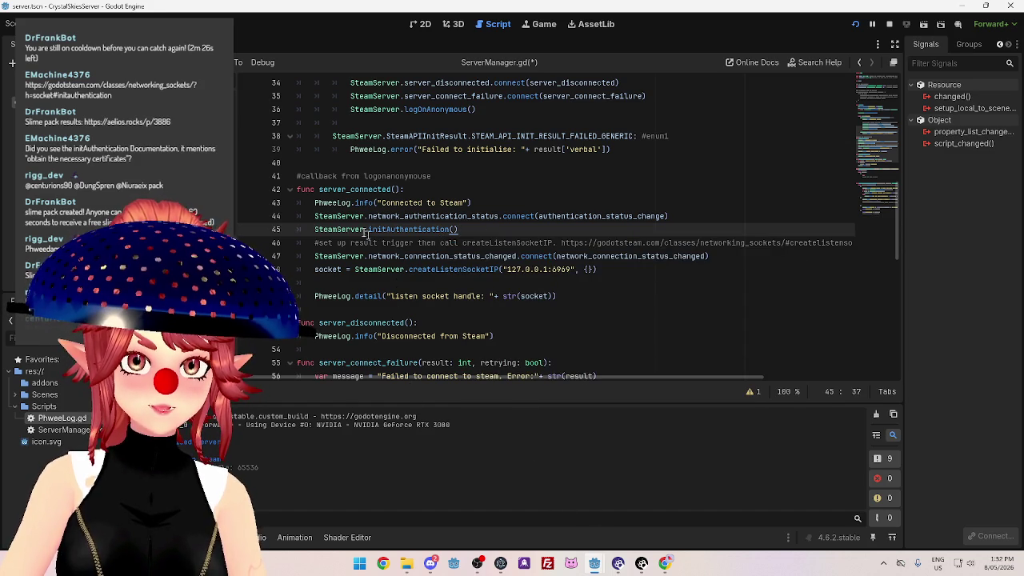
{"action": "scroll", "coordinate": [428, 257], "scroll_direction": "down", "scroll_amount": 2}
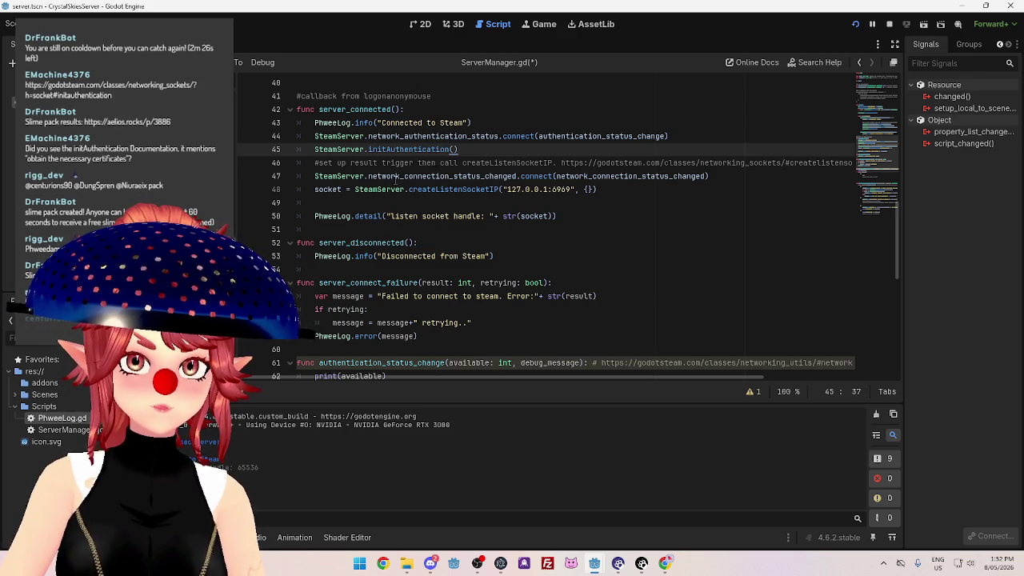
{"action": "mouse_move", "coordinate": [444, 191]}
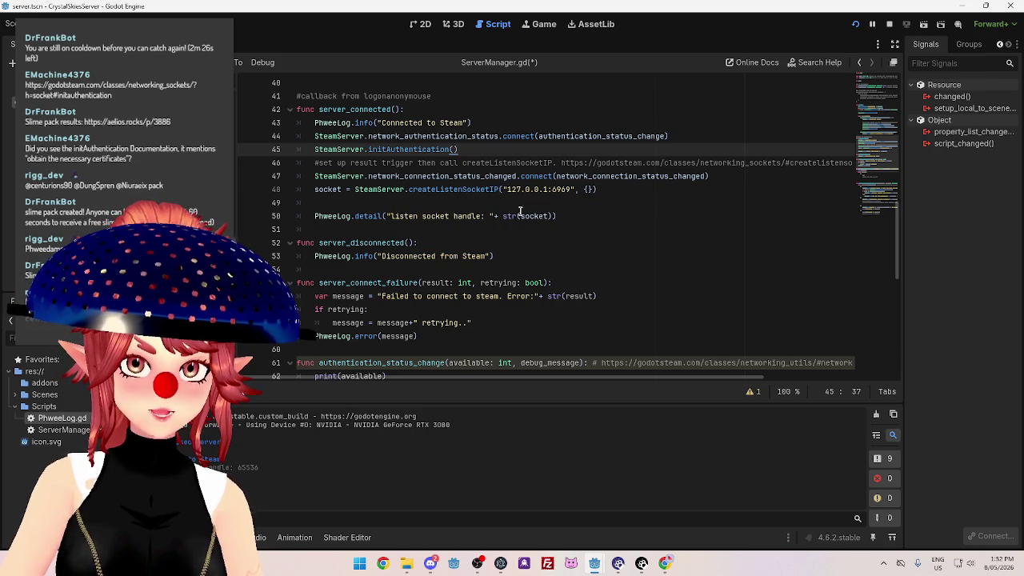
Add case 3 to the match, passing with the comment '#trying, please wait'.
{"action": "left_click", "coordinate": [636, 192]}
{"action": "scroll", "coordinate": [416, 237], "scroll_direction": "down", "scroll_amount": 7}
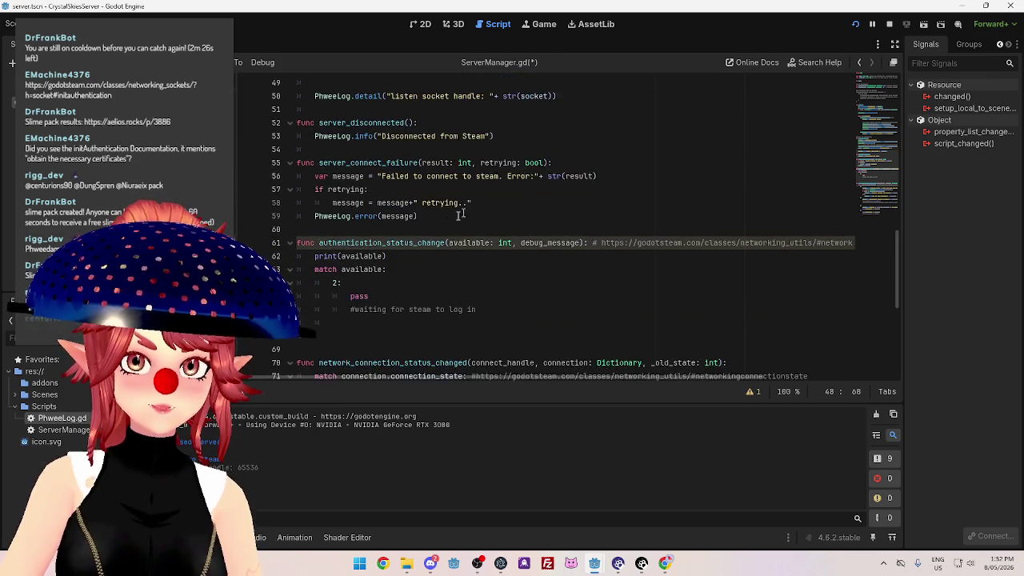
{"action": "scroll", "coordinate": [416, 237], "scroll_direction": "up", "scroll_amount": 2}
{"action": "left_click", "coordinate": [462, 241]}
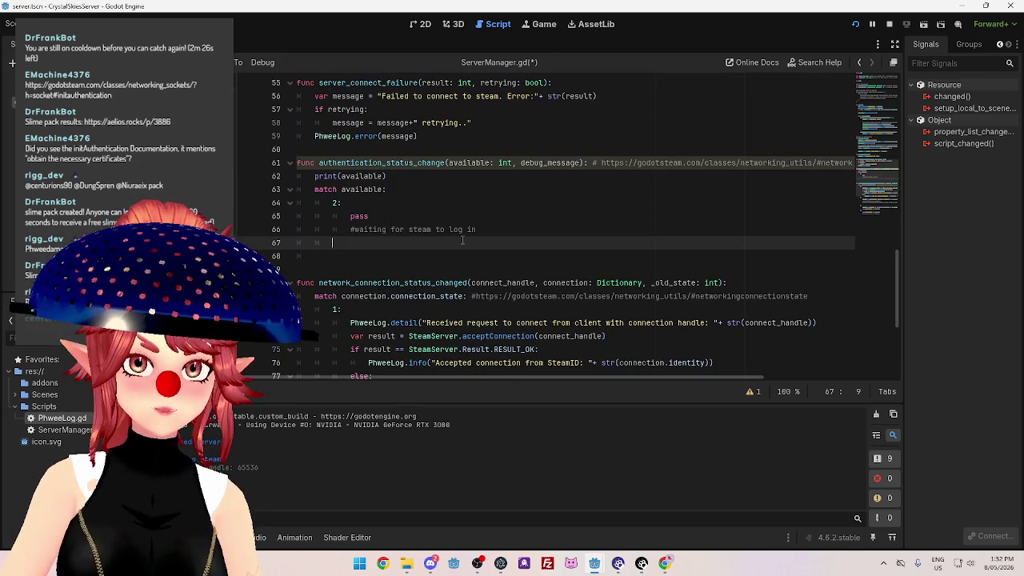
{"action": "type", "text": "3:"}
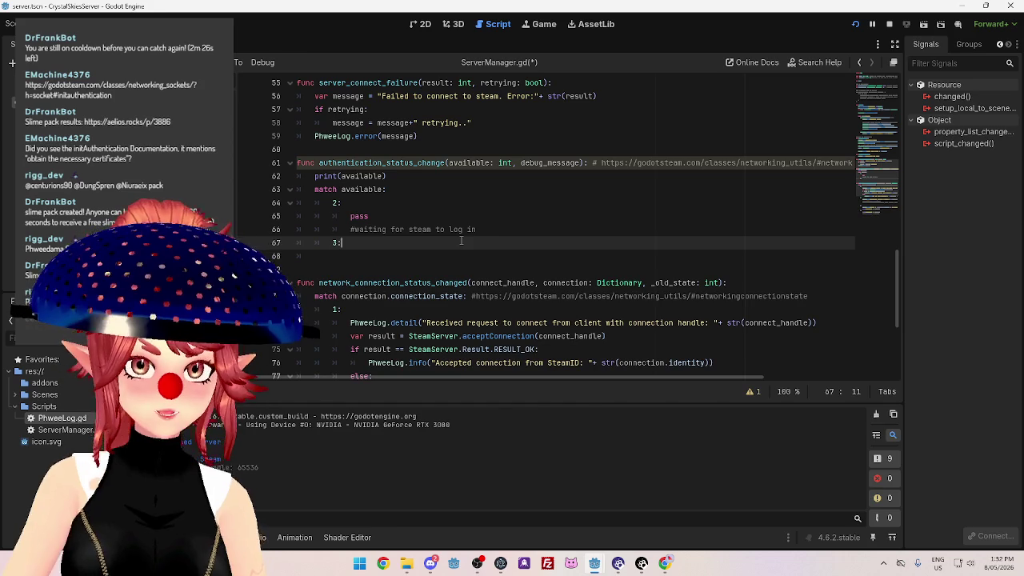
{"action": "key", "text": "Return"}
{"action": "type", "text": "pass"}
{"action": "key", "text": "Return"}
{"action": "type", "text": "#"}
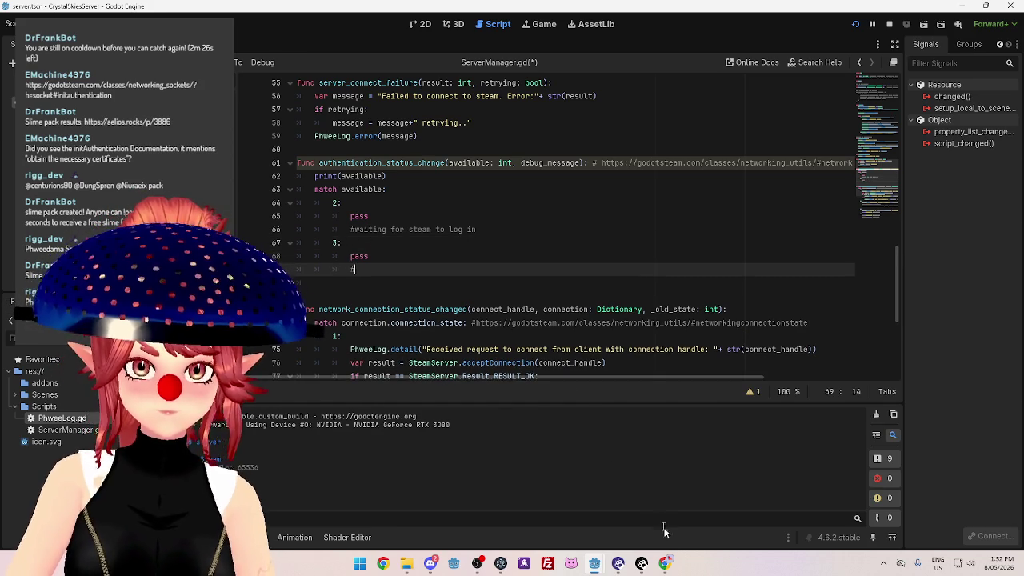
{"action": "left_click", "coordinate": [663, 567]}
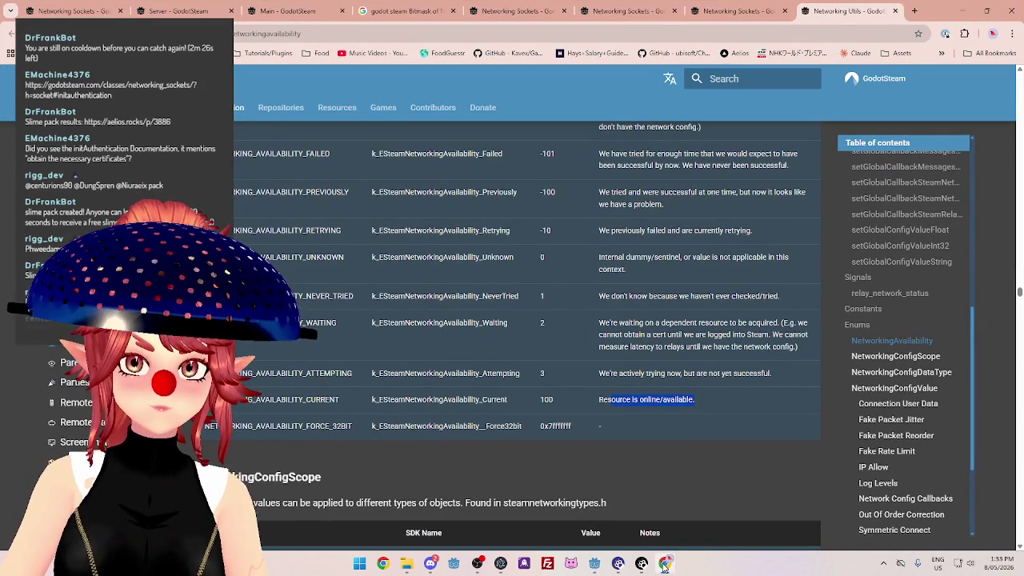
{"action": "left_click", "coordinate": [663, 567]}
{"action": "type", "text": "#trying"}
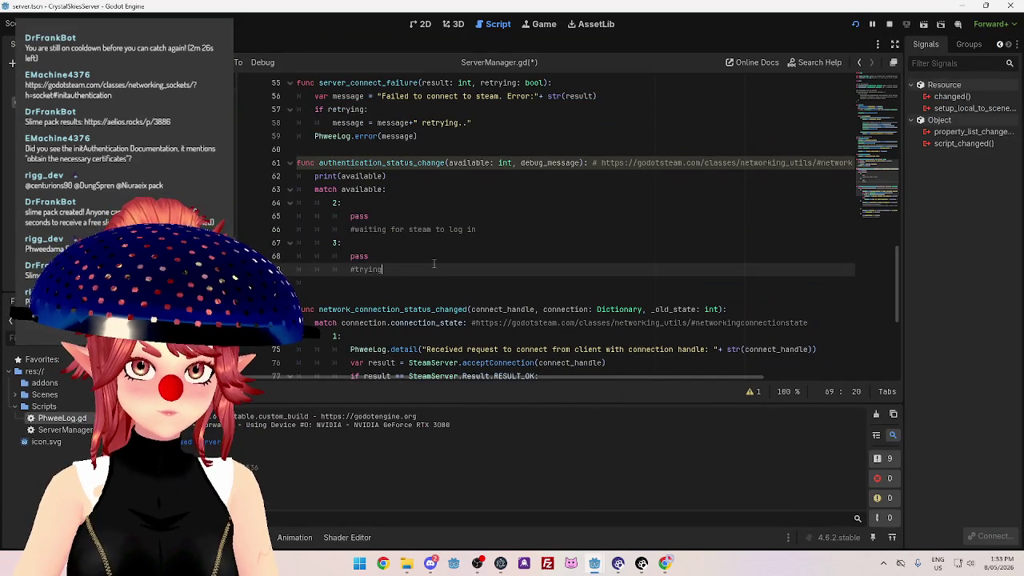
{"action": "type", "text": ", please wait"}
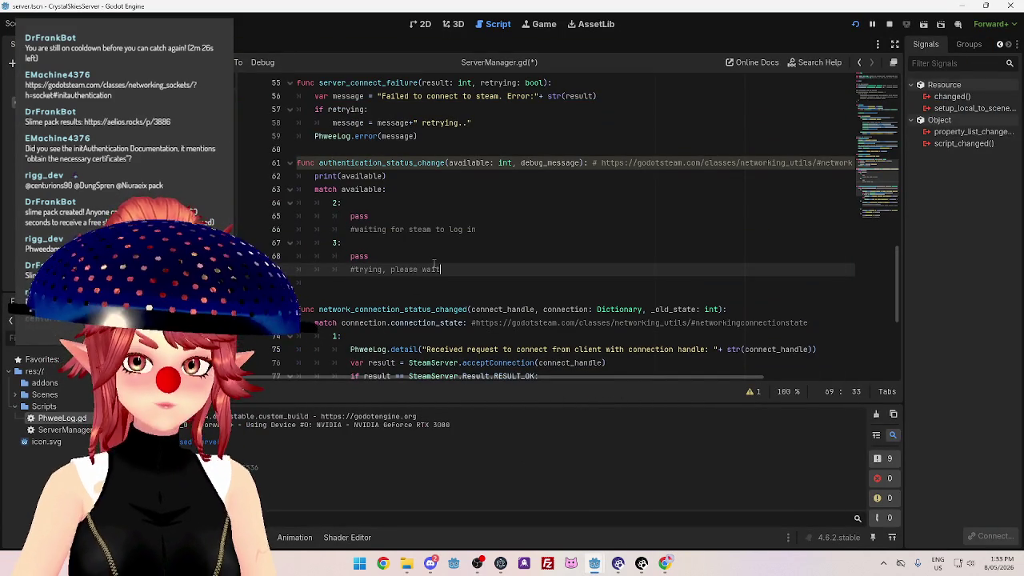
{"action": "key", "text": "Return"}
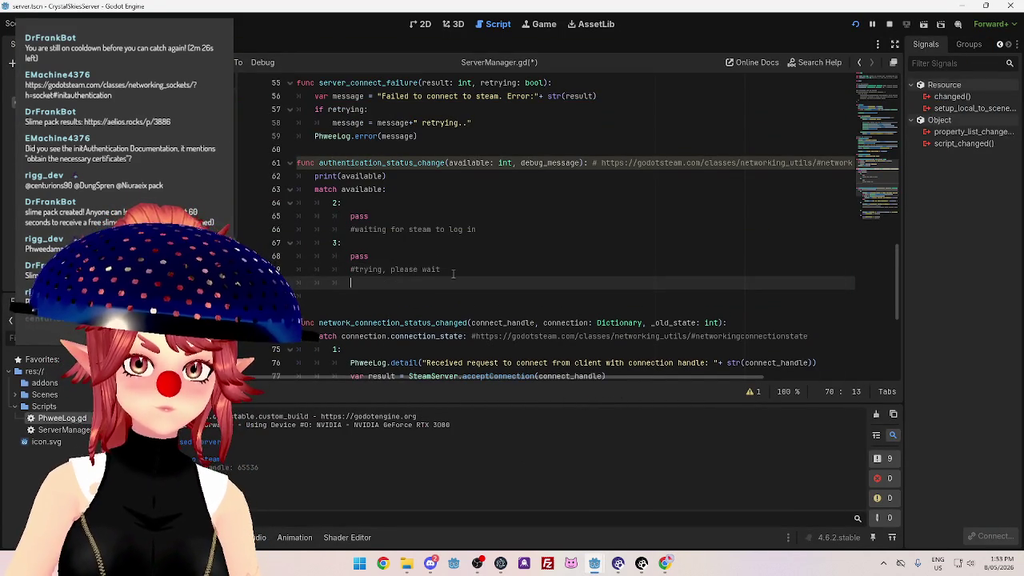
{"action": "type", "text": "#"}
{"action": "key", "text": "BackSpace"}
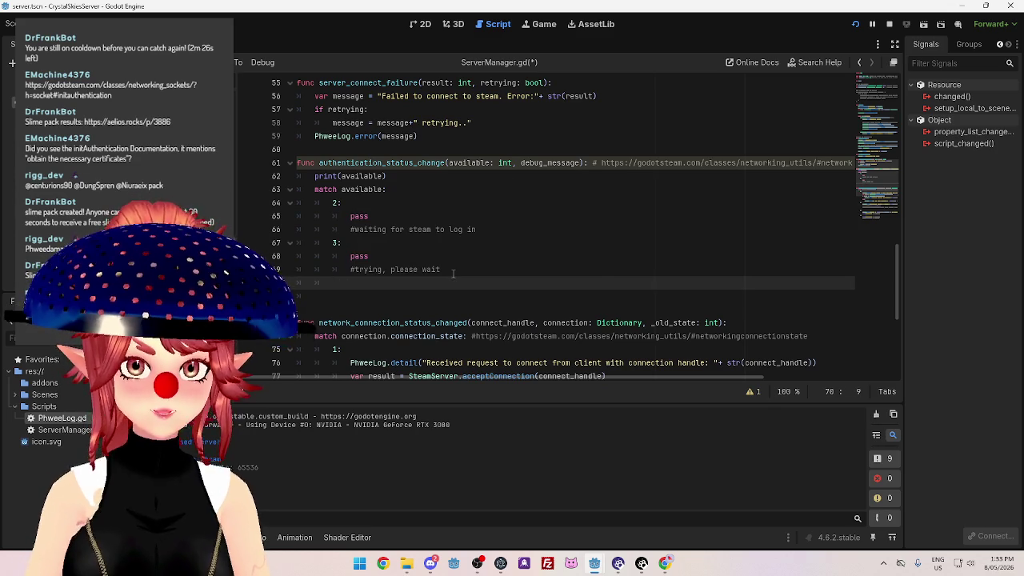
{"action": "type", "text": "100:"}
Make case 100 call PhweeLog.info("Authorization successful") and save the server script.
{"action": "key", "text": "Return"}
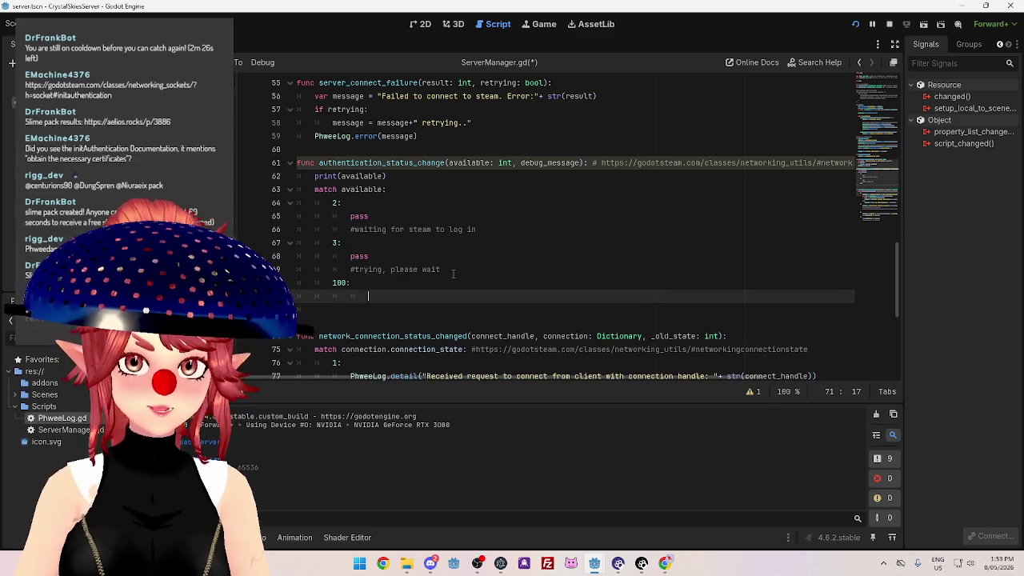
{"action": "left_click", "coordinate": [668, 564]}
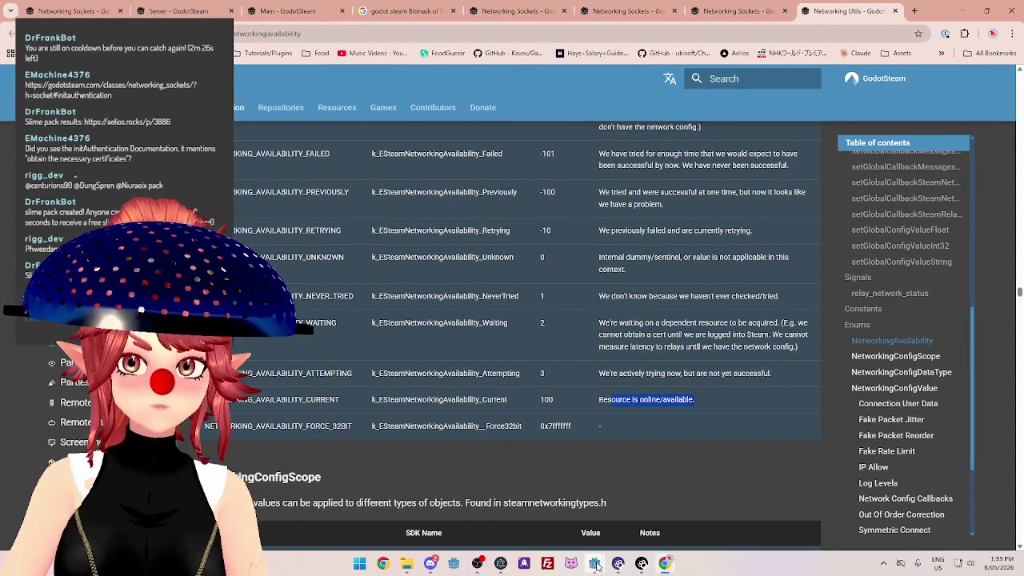
{"action": "mouse_move", "coordinate": [594, 566]}
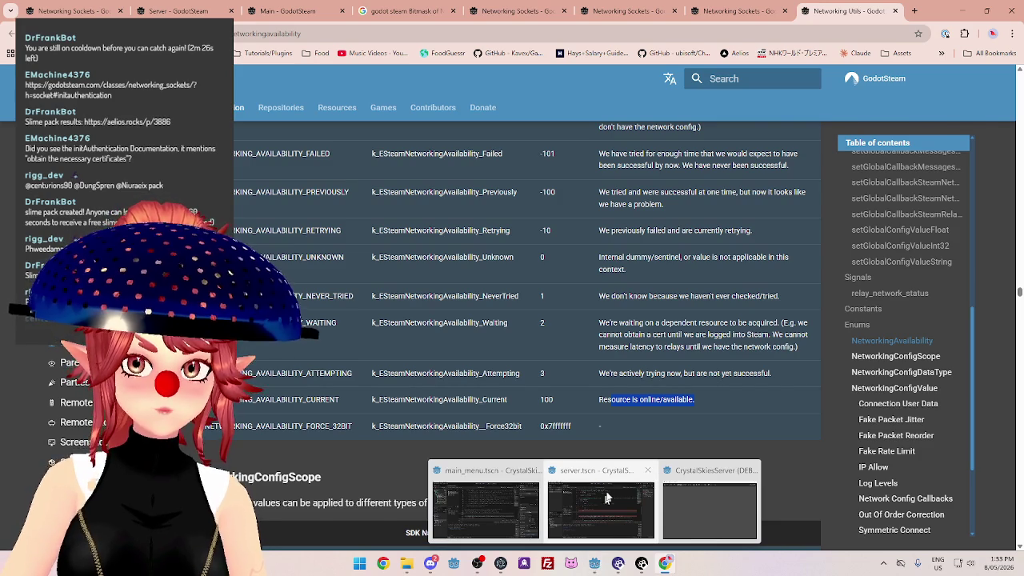
{"action": "left_click", "coordinate": [600, 507]}
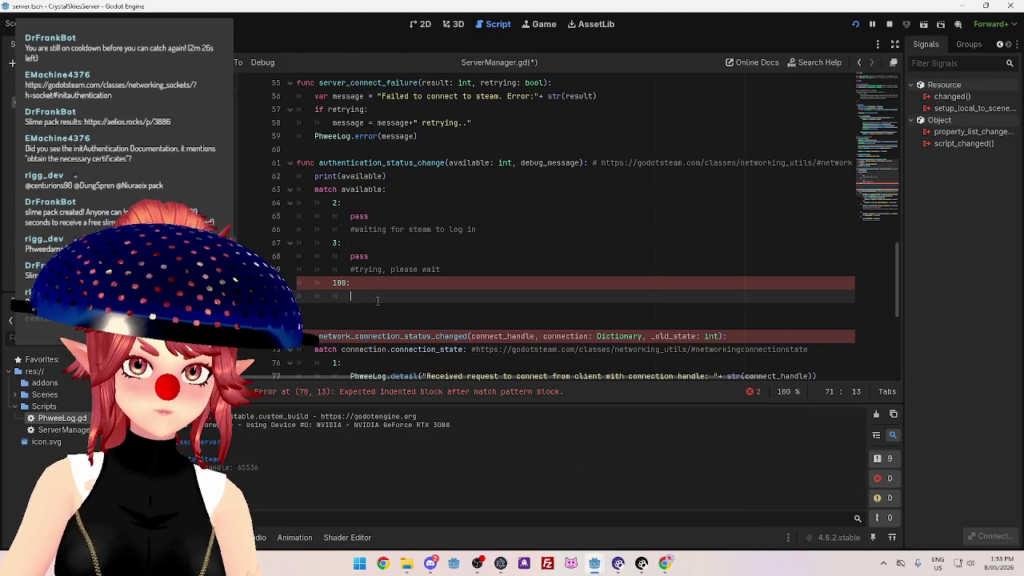
{"action": "key", "text": "BackSpace"}
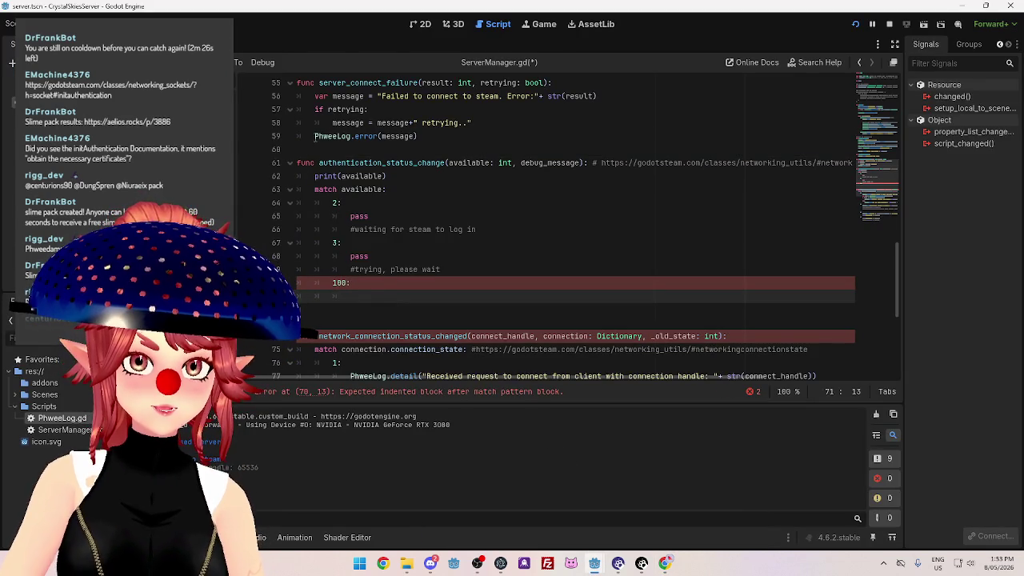
{"action": "double_click", "coordinate": [322, 136]}
{"action": "left_click", "coordinate": [365, 296]}
{"action": "type", "text": "PhweeLog.info"}
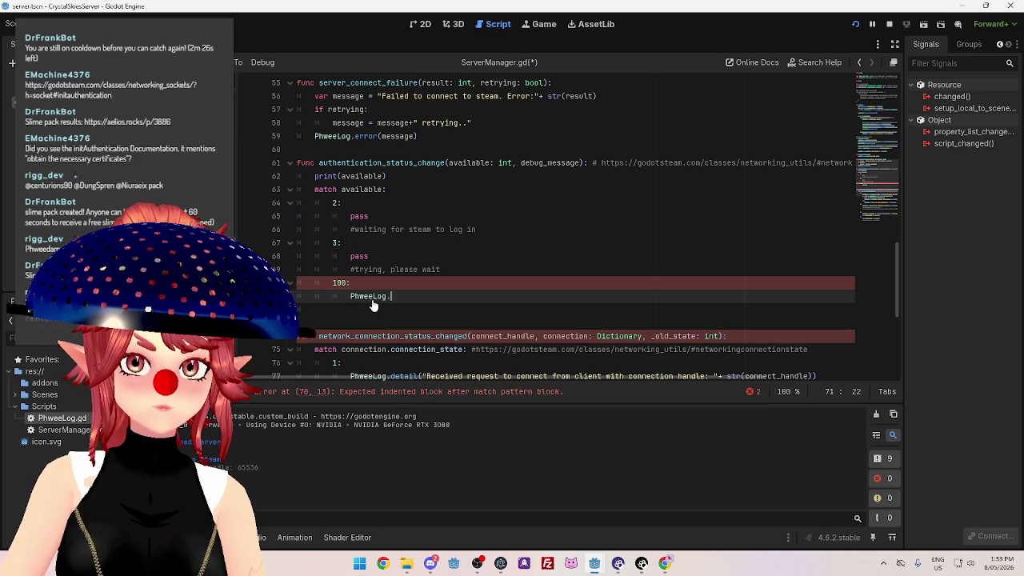
{"action": "key", "text": "Escape"}
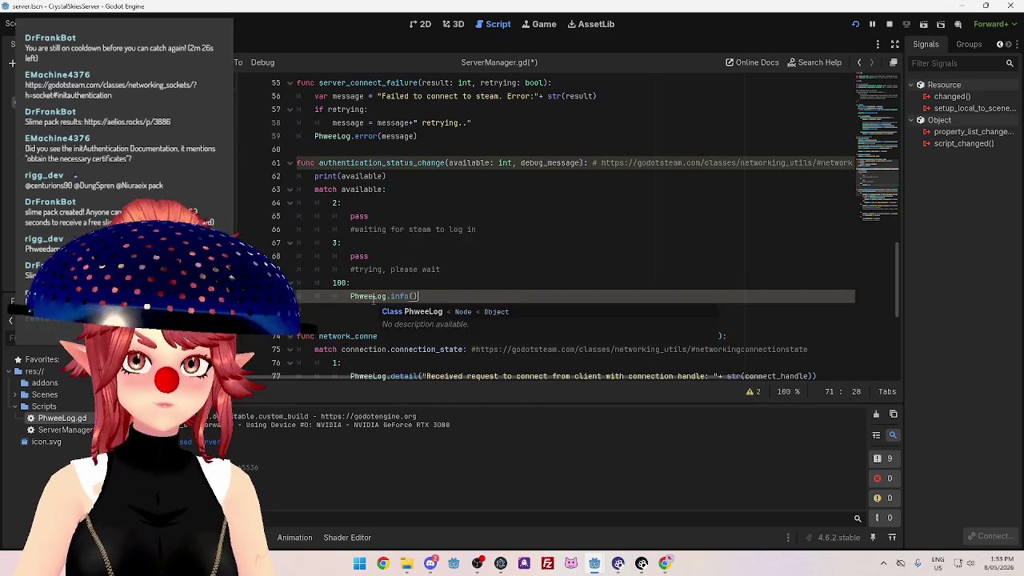
{"action": "type", "text": "(\"s"}
{"action": "type", "text": "uccess"}
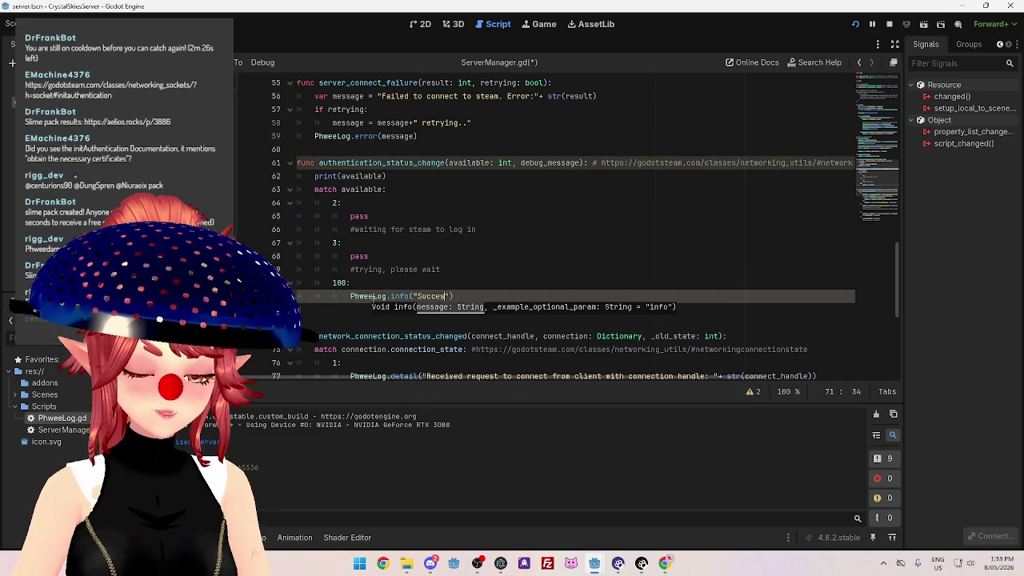
{"action": "key", "text": "BackSpace"}
{"action": "key", "text": "BackSpace"}
{"action": "key", "text": "BackSpace"}
{"action": "type", "text": "Authorizat"}
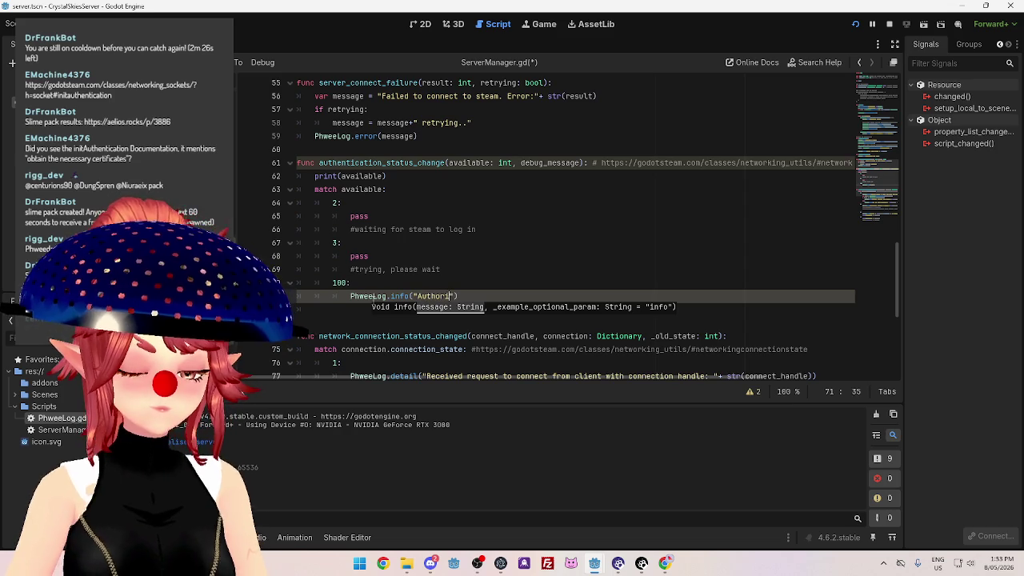
{"action": "type", "text": "ion succe"}
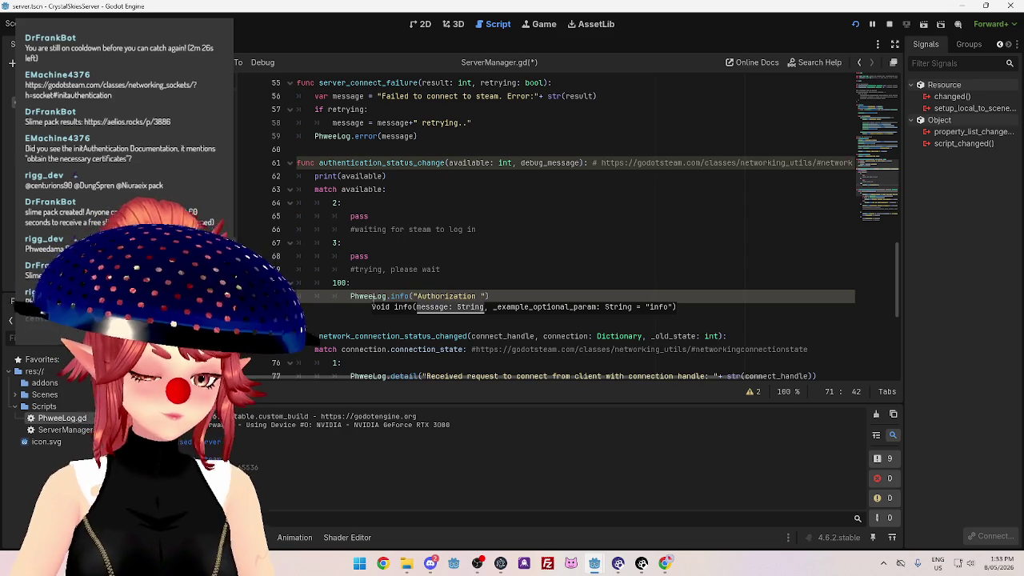
{"action": "type", "text": "ssful"}
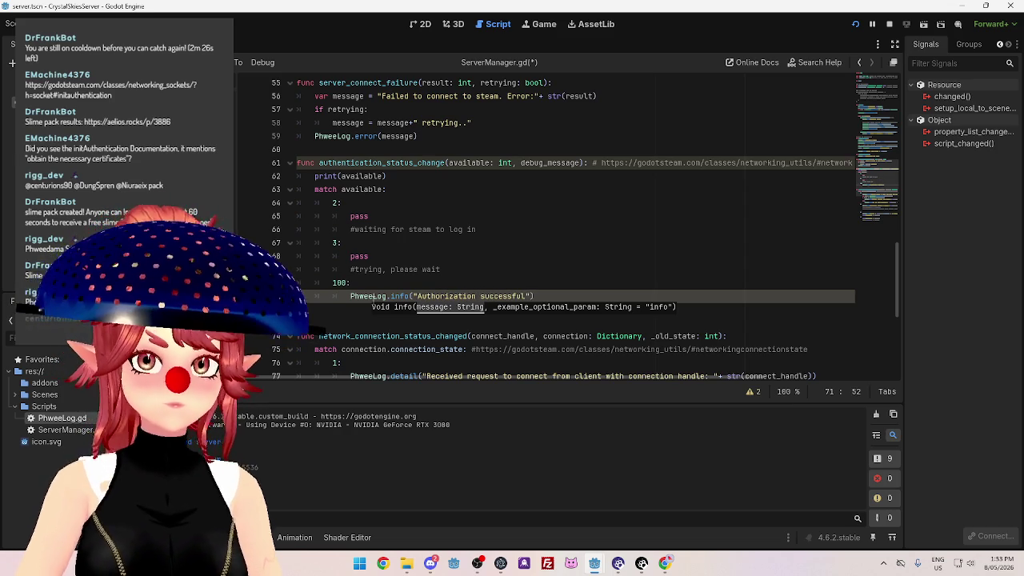
{"action": "left_click", "coordinate": [597, 287]}
{"action": "key", "text": "ctrl+s"}
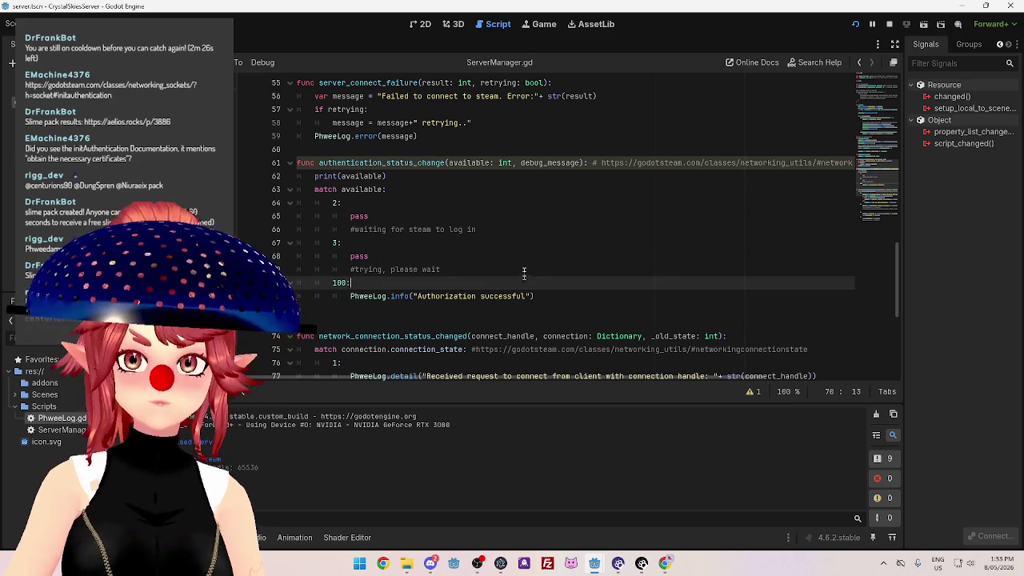
{"action": "left_click", "coordinate": [489, 246]}
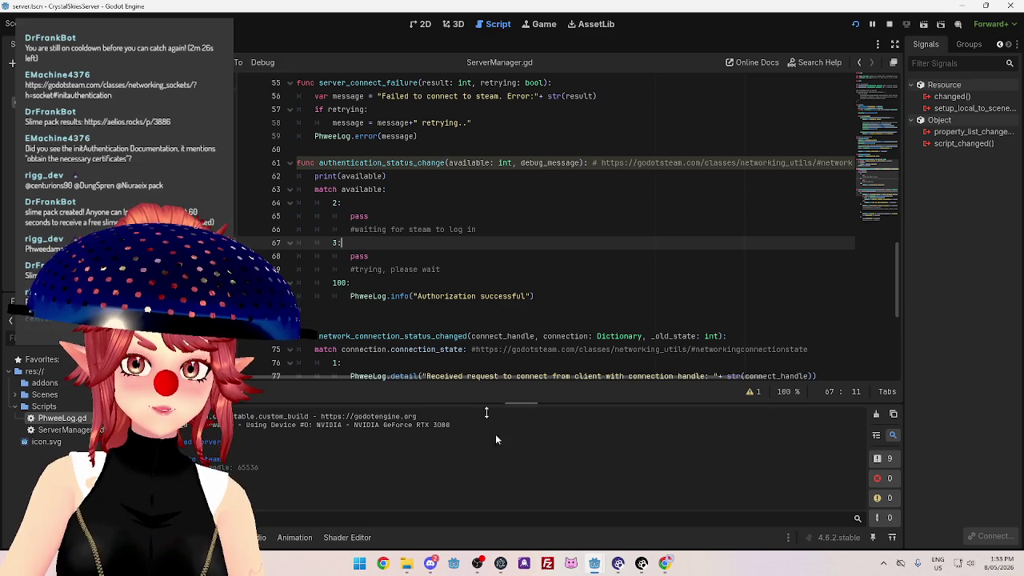
Review the authentication status signal connection on line 12 of the client's ClientManager.gd.
{"action": "mouse_move", "coordinate": [595, 567]}
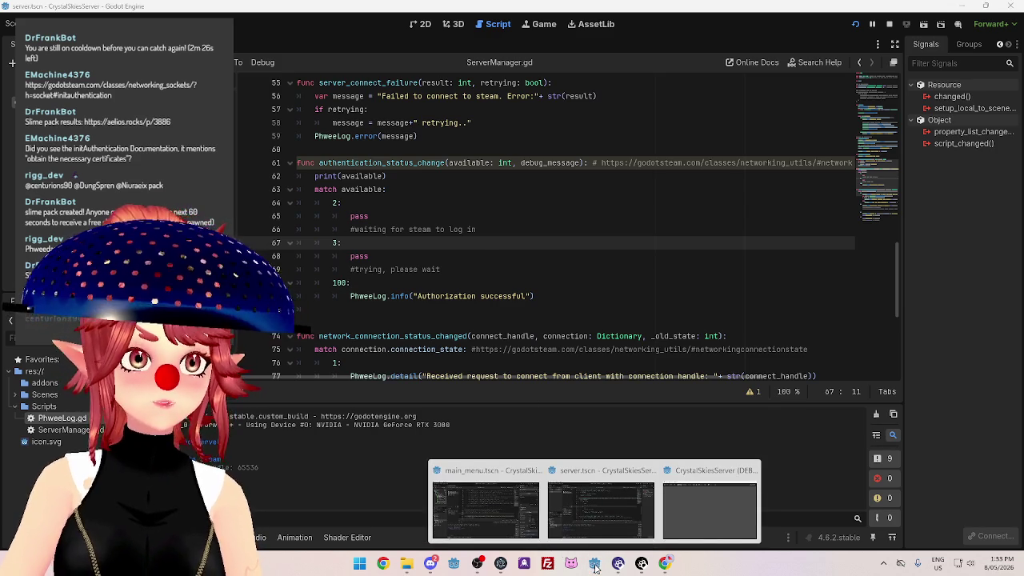
{"action": "left_click", "coordinate": [479, 512]}
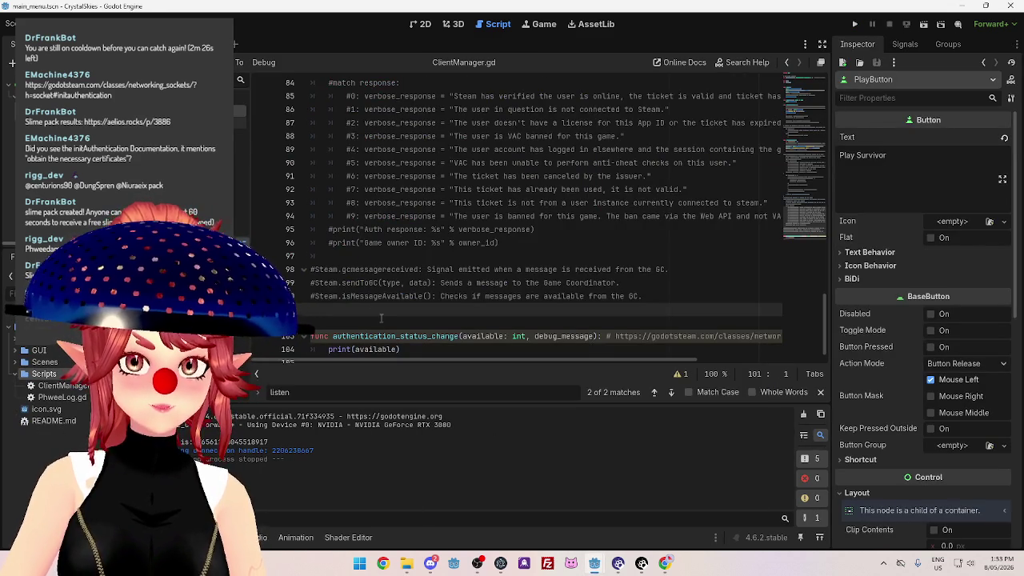
{"action": "scroll", "coordinate": [318, 352], "scroll_direction": "down", "scroll_amount": 1}
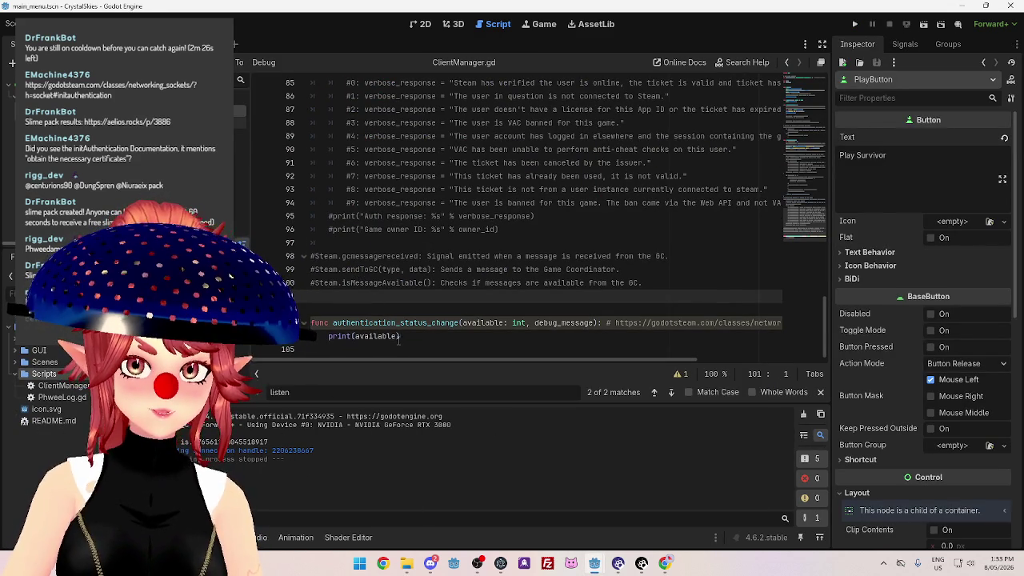
{"action": "scroll", "coordinate": [400, 342], "scroll_direction": "up", "scroll_amount": 15}
{"action": "scroll", "coordinate": [400, 342], "scroll_direction": "up", "scroll_amount": 6}
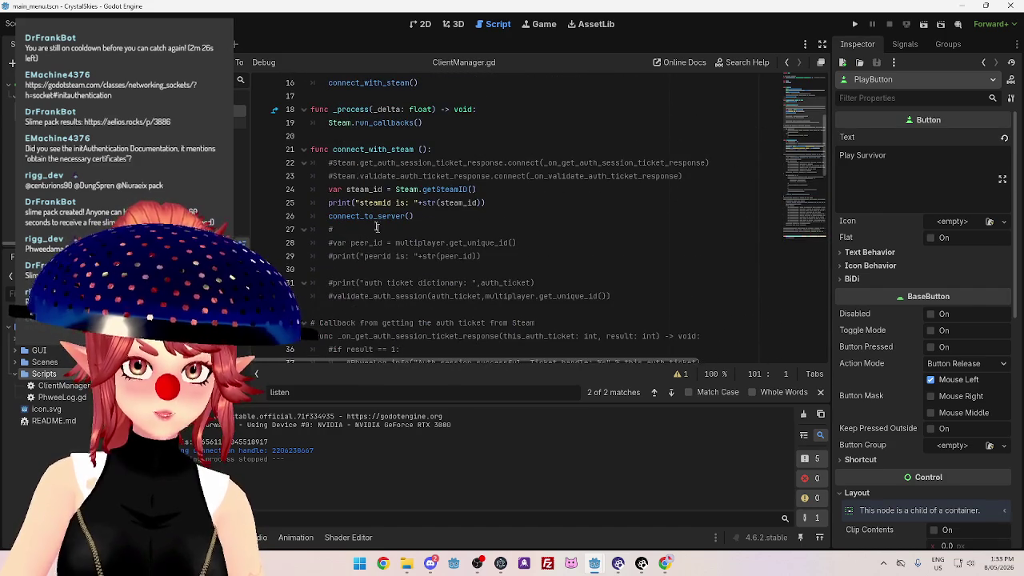
{"action": "scroll", "coordinate": [413, 210], "scroll_direction": "up", "scroll_amount": 4}
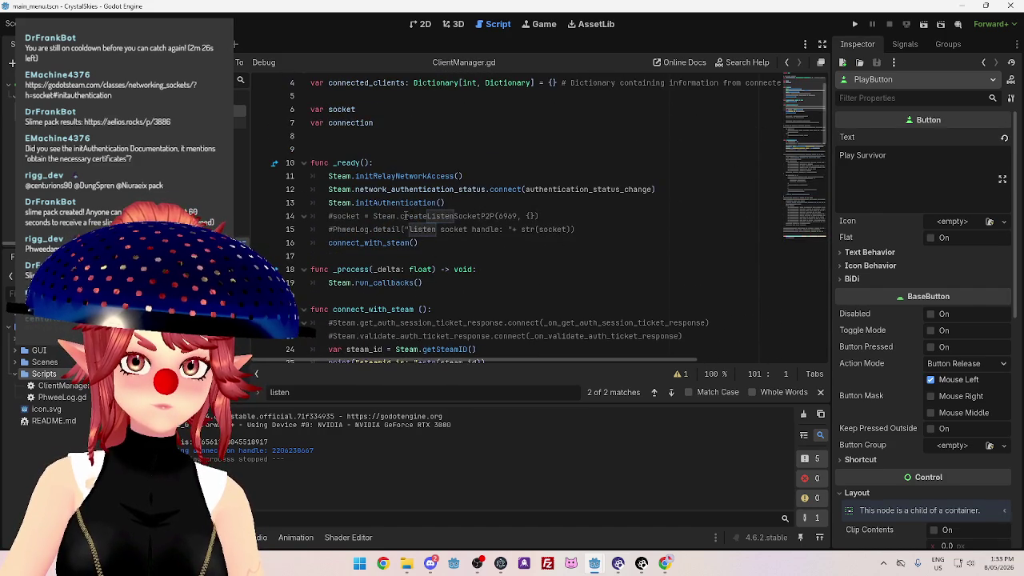
{"action": "scroll", "coordinate": [379, 217], "scroll_direction": "down", "scroll_amount": 6}
{"action": "scroll", "coordinate": [378, 218], "scroll_direction": "down", "scroll_amount": 10}
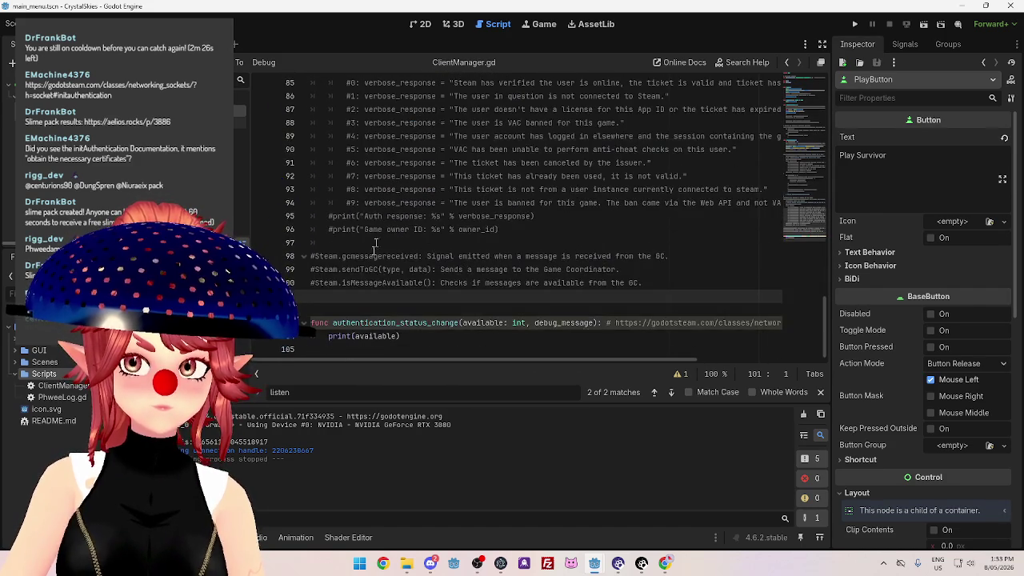
{"action": "scroll", "coordinate": [425, 291], "scroll_direction": "up", "scroll_amount": 17}
{"action": "left_click", "coordinate": [503, 230]}
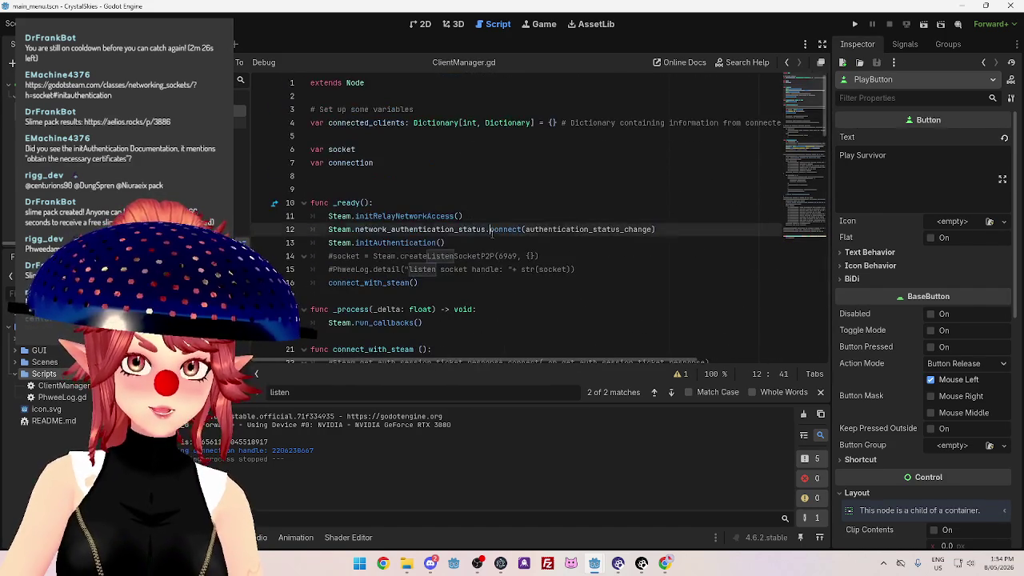
{"action": "mouse_move", "coordinate": [594, 563]}
{"action": "left_click", "coordinate": [705, 504]}
Run the server, then the client game, and check the server output for 'Authorization successful'.
{"action": "left_click", "coordinate": [855, 23]}
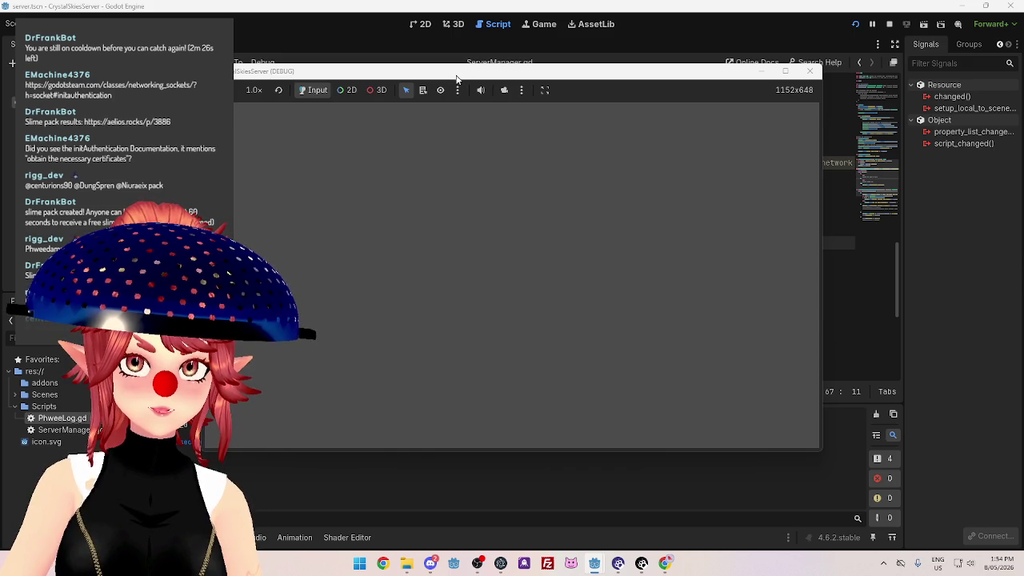
{"action": "left_click_drag", "start_coordinate": [461, 76], "coordinate": [510, 75]}
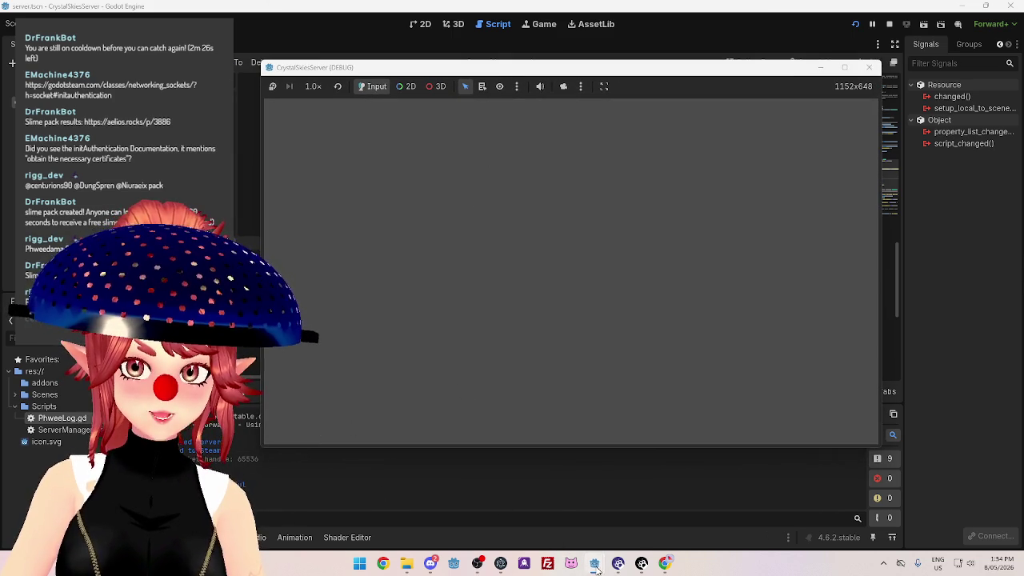
{"action": "mouse_move", "coordinate": [595, 563]}
{"action": "left_click", "coordinate": [485, 497]}
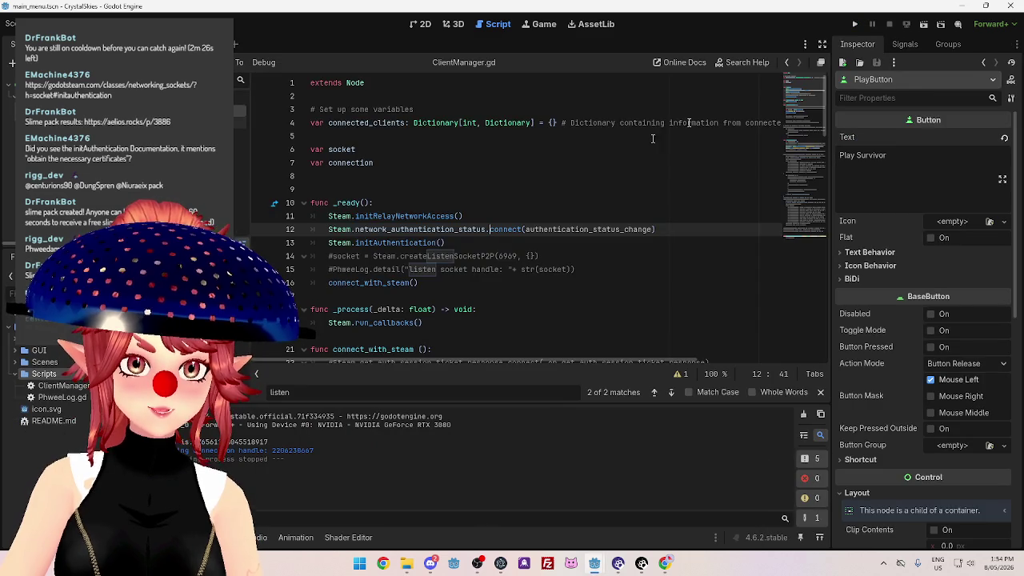
{"action": "left_click", "coordinate": [854, 24]}
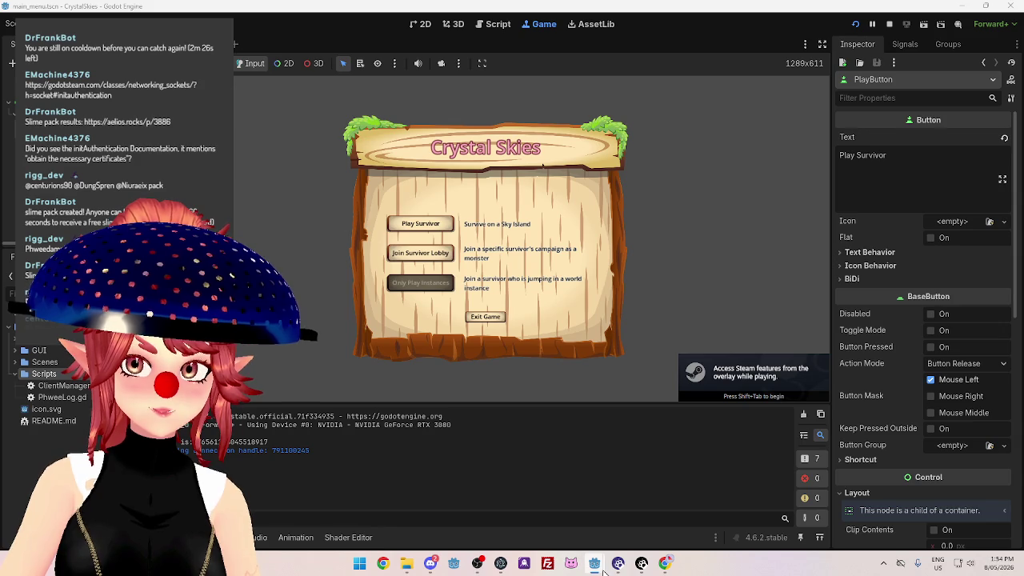
{"action": "mouse_move", "coordinate": [594, 563]}
{"action": "left_click", "coordinate": [528, 493]}
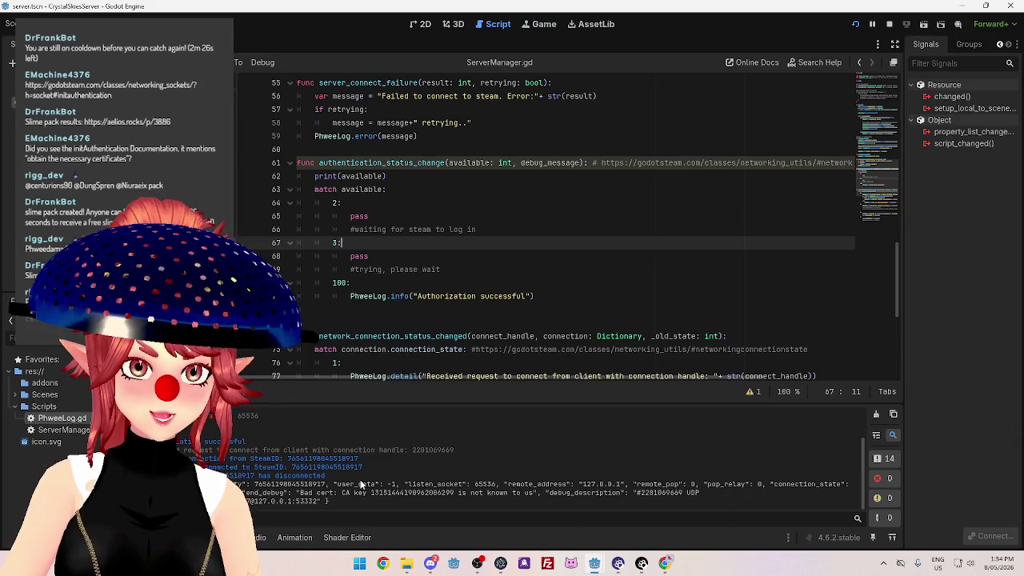
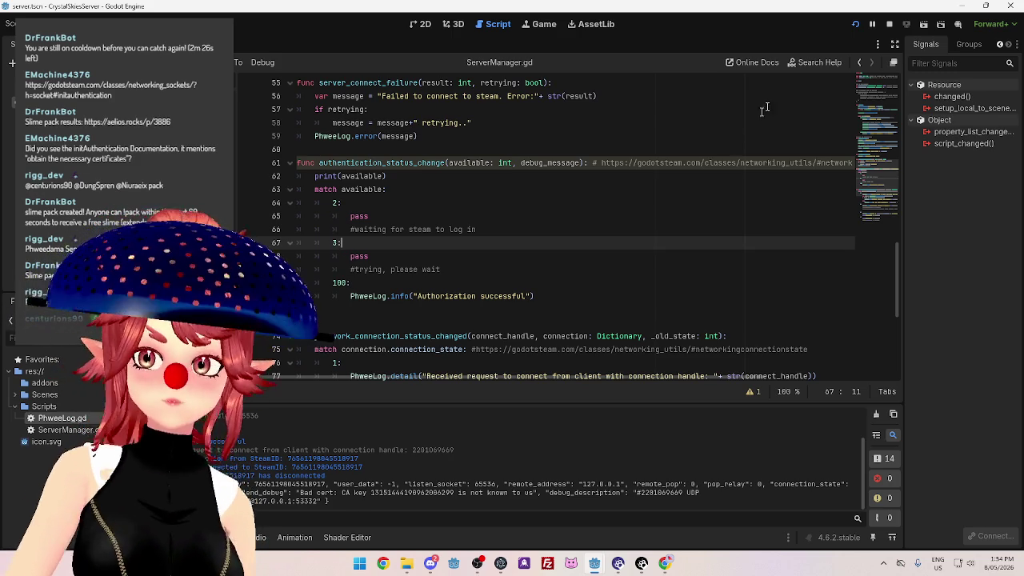
Stop the running server and start a catch-all '_:' case under the authentication match.
{"action": "left_click", "coordinate": [888, 24]}
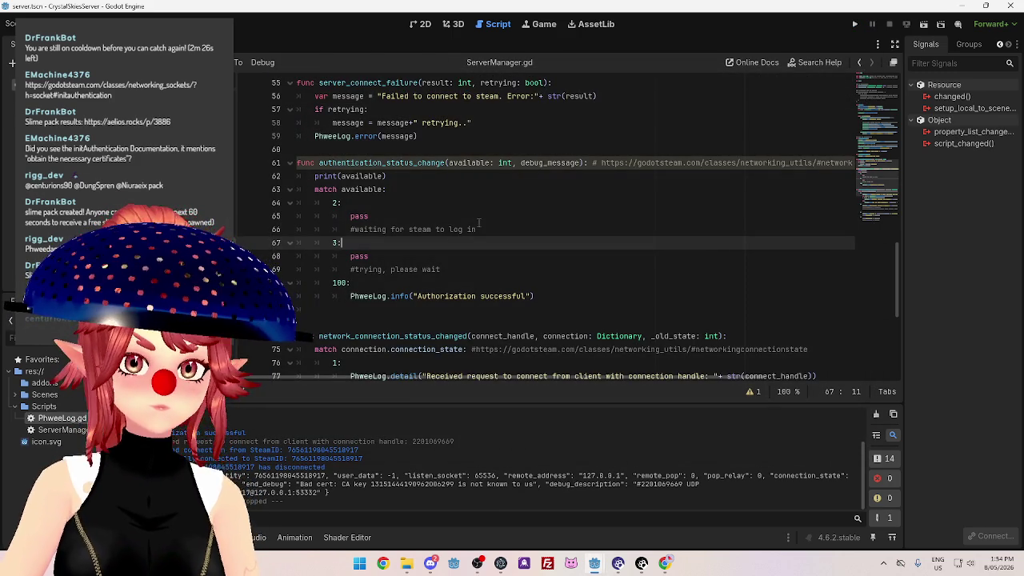
{"action": "left_click", "coordinate": [560, 296]}
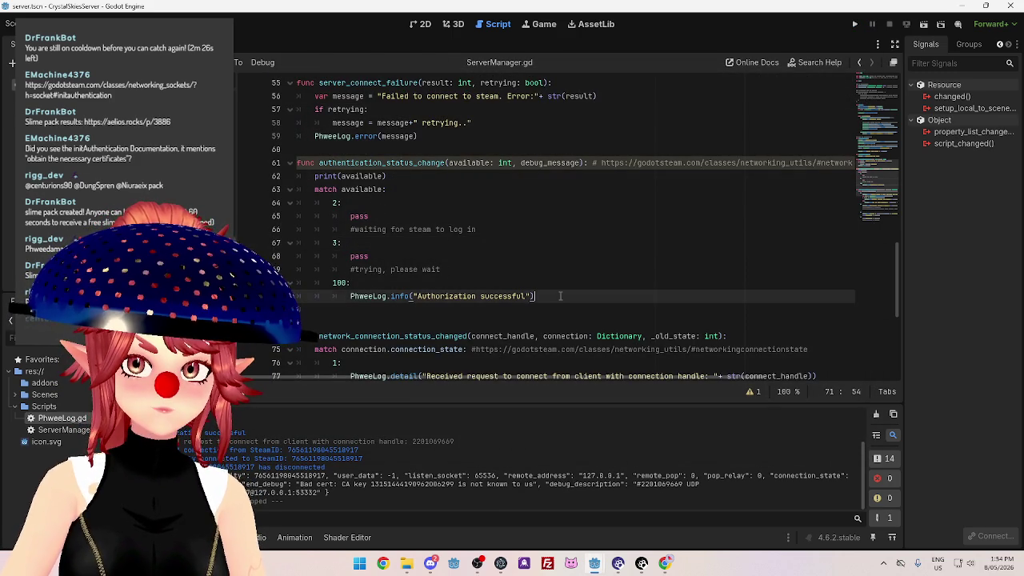
{"action": "key", "text": "Return"}
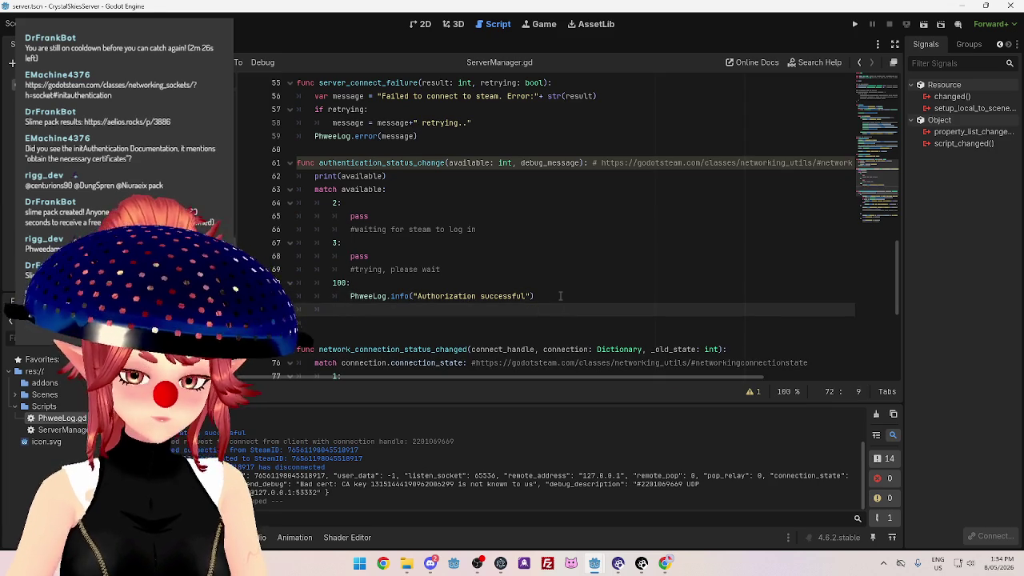
{"action": "type", "text": "_:"}
{"action": "key", "text": "Return"}
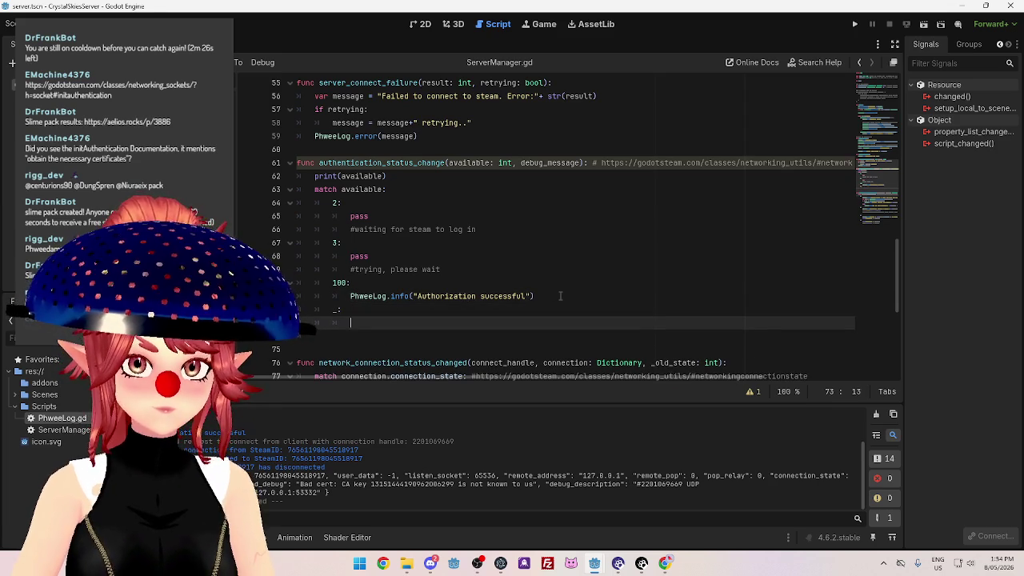
{"action": "left_click_drag", "start_coordinate": [351, 295], "coordinate": [391, 296]}
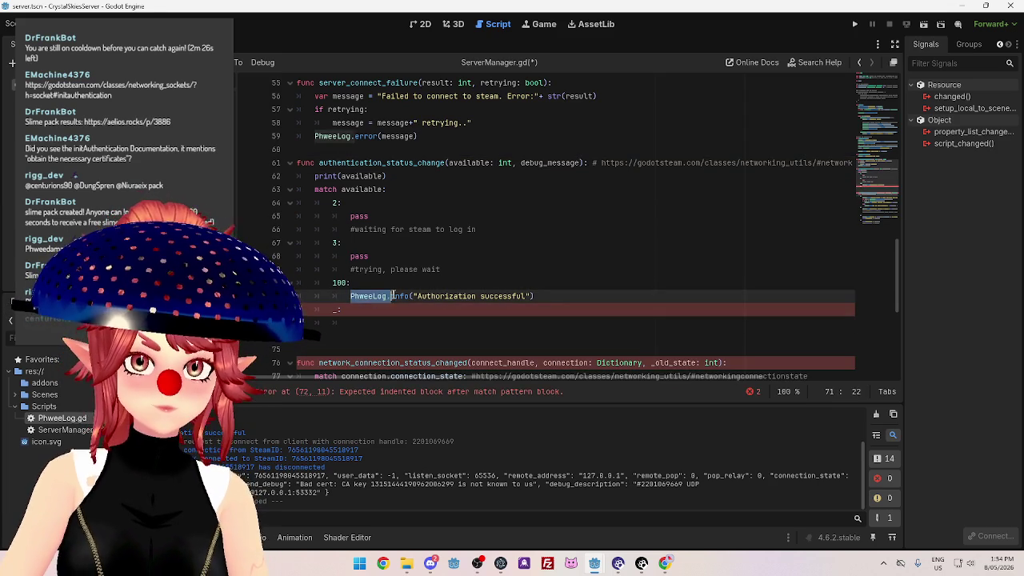
{"action": "key", "text": "ctrl+c"}
{"action": "left_click", "coordinate": [377, 322]}
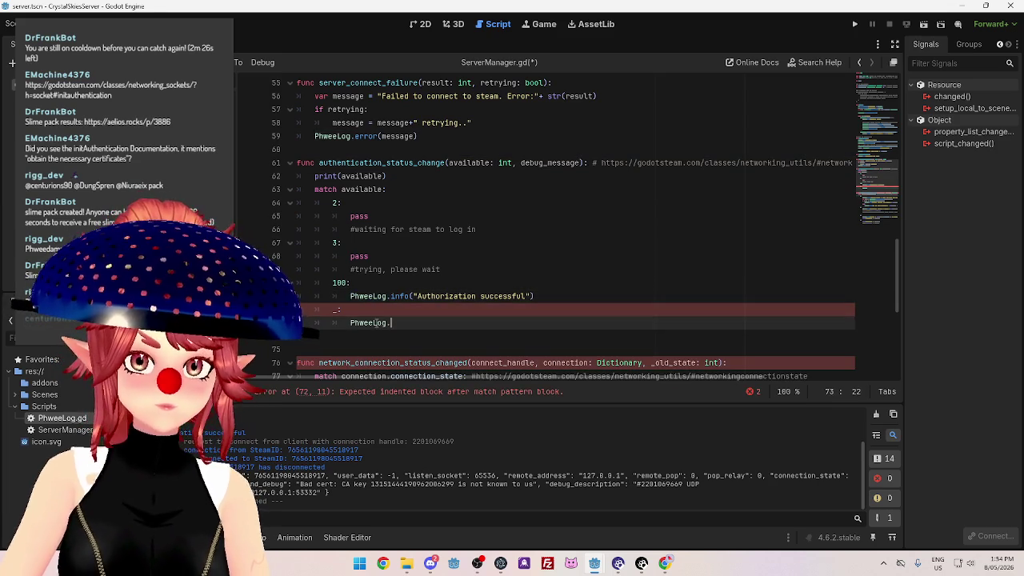
{"action": "key", "text": "ctrl+v"}
Make the catch-all log PhweeLog.error("new authentication status change: " + str(available)).
{"action": "type", "text": "(\""}
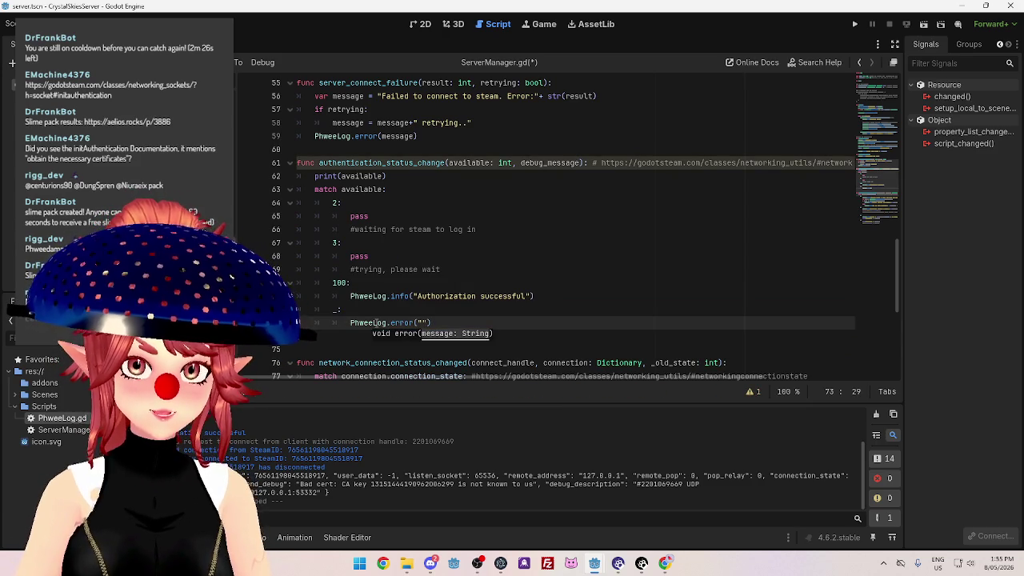
{"action": "type", "text": "new authenti"}
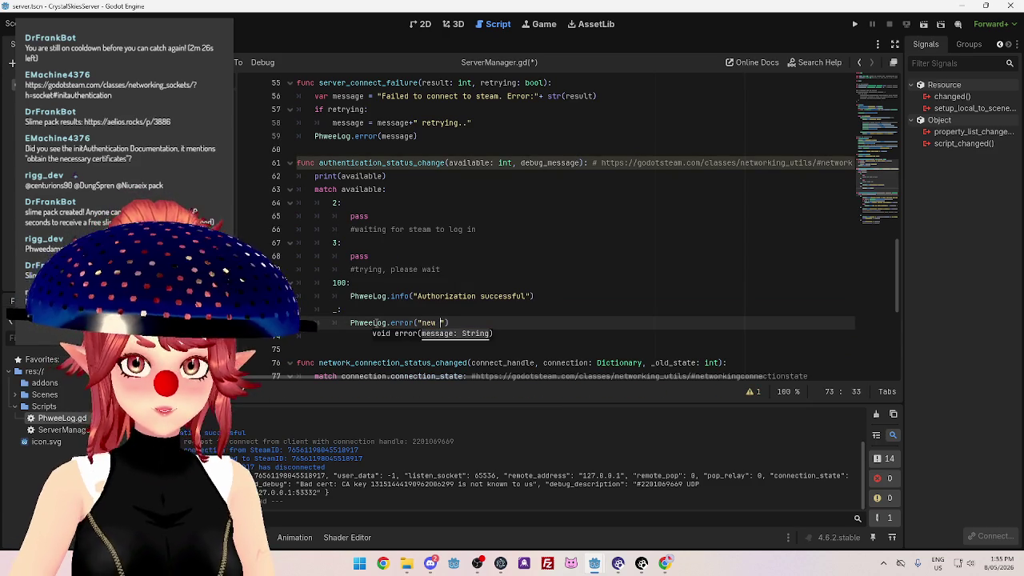
{"action": "type", "text": "cation status "}
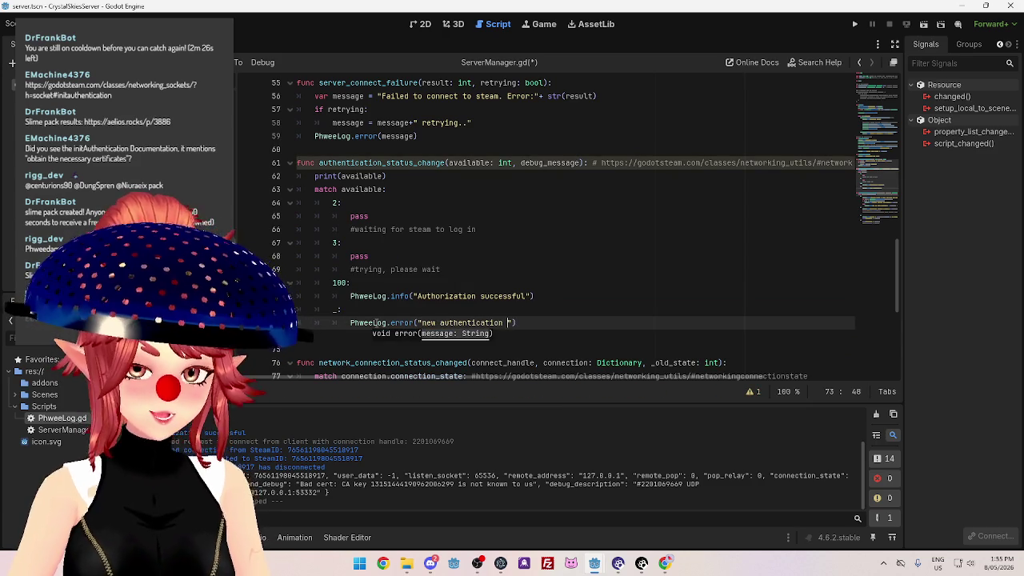
{"action": "type", "text": "change:"}
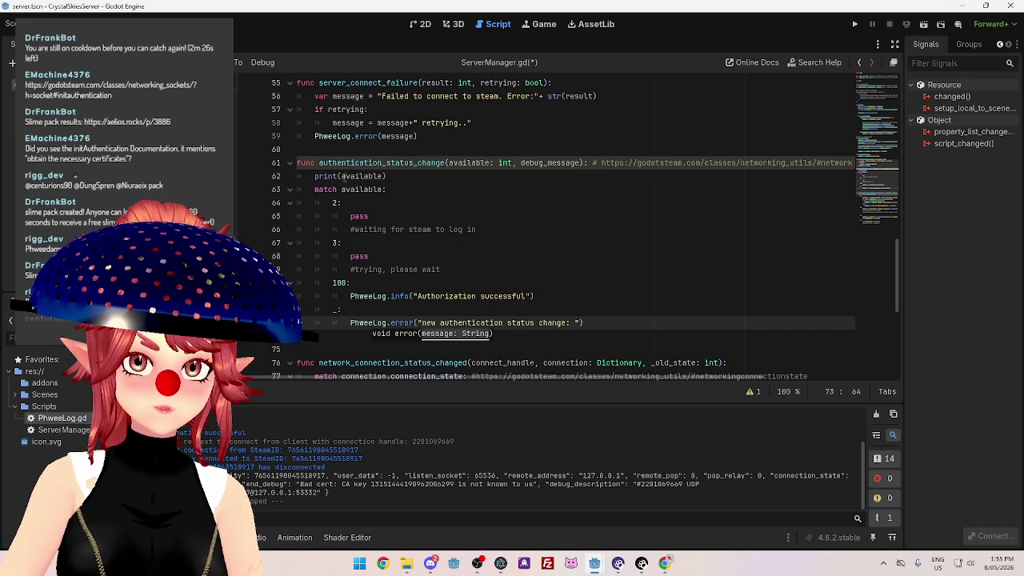
{"action": "double_click", "coordinate": [358, 176]}
{"action": "left_click", "coordinate": [582, 322]}
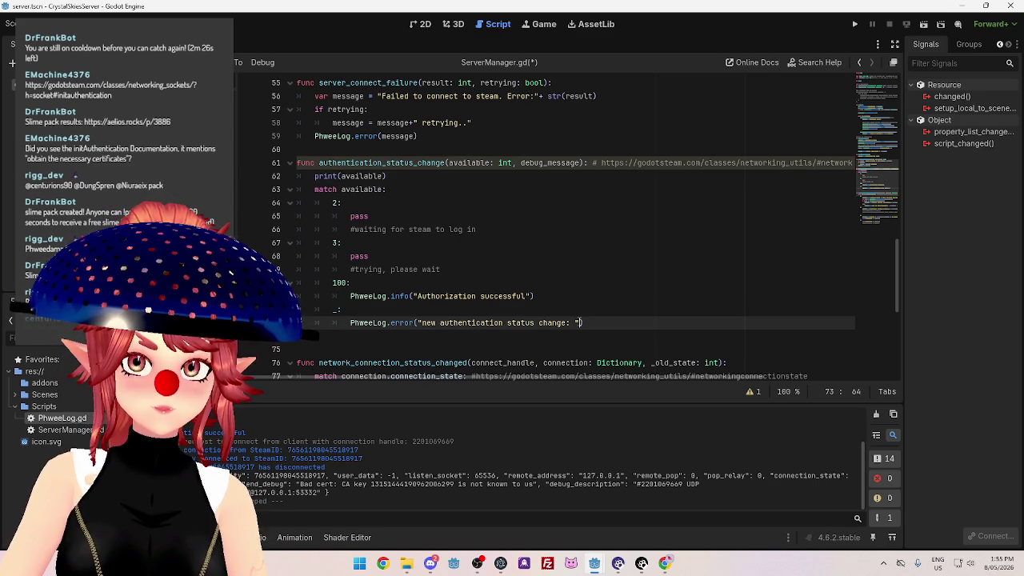
{"action": "type", "text": "+ str"}
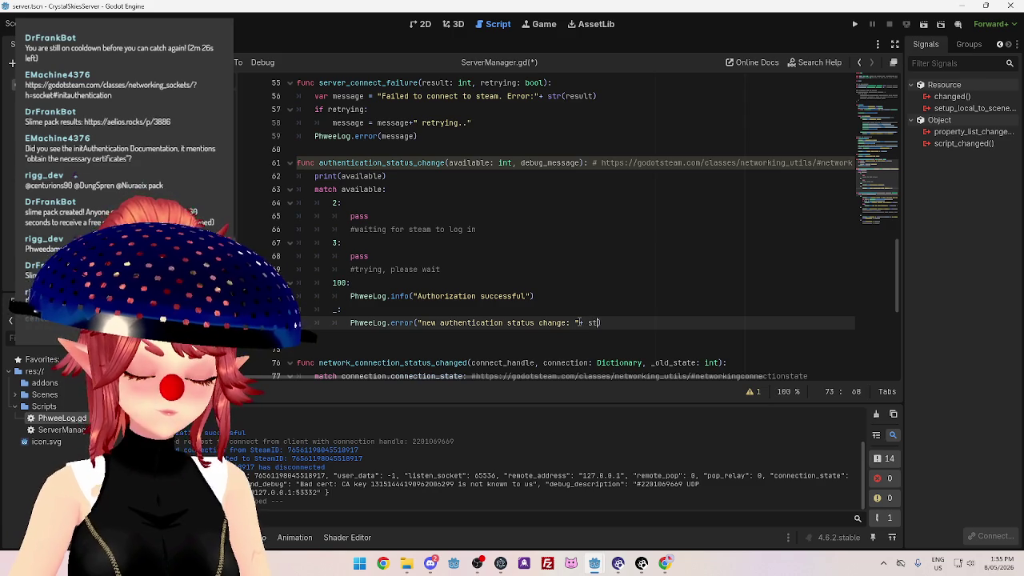
{"action": "type", "text": "(available"}
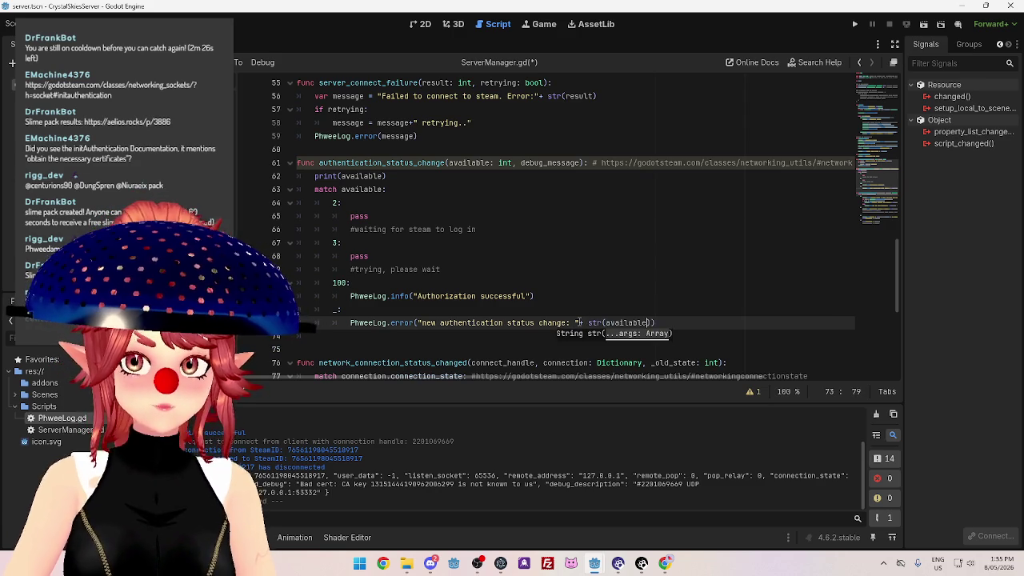
Delete the print(available) line and save ServerManager.gd.
{"action": "triple_click", "coordinate": [397, 176]}
{"action": "key", "text": "BackSpace"}
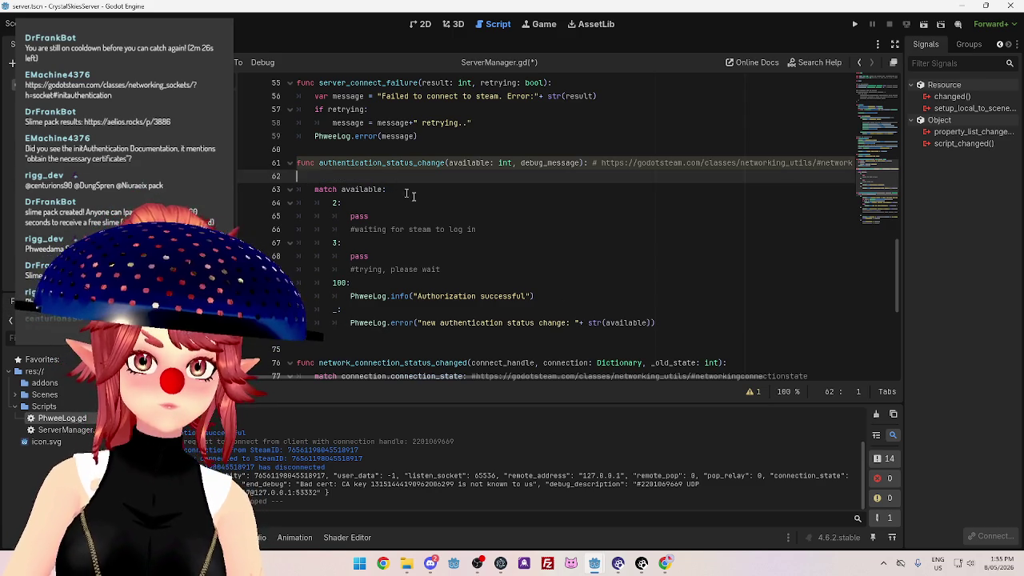
{"action": "key", "text": "BackSpace"}
{"action": "left_click_drag", "start_coordinate": [600, 376], "coordinate": [526, 376]}
{"action": "left_click", "coordinate": [541, 257]}
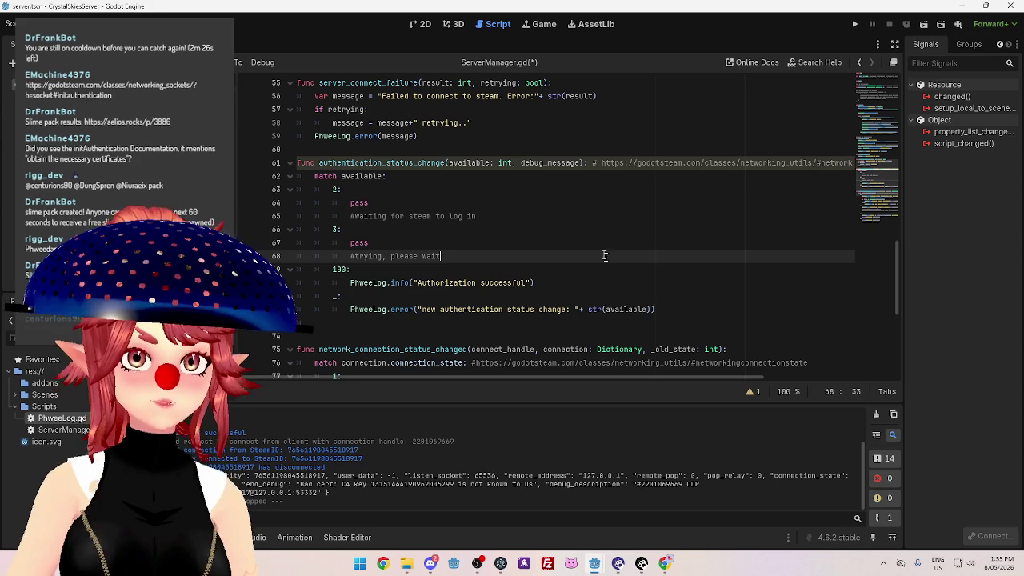
{"action": "left_click", "coordinate": [561, 215]}
{"action": "key", "text": "ctrl+s"}
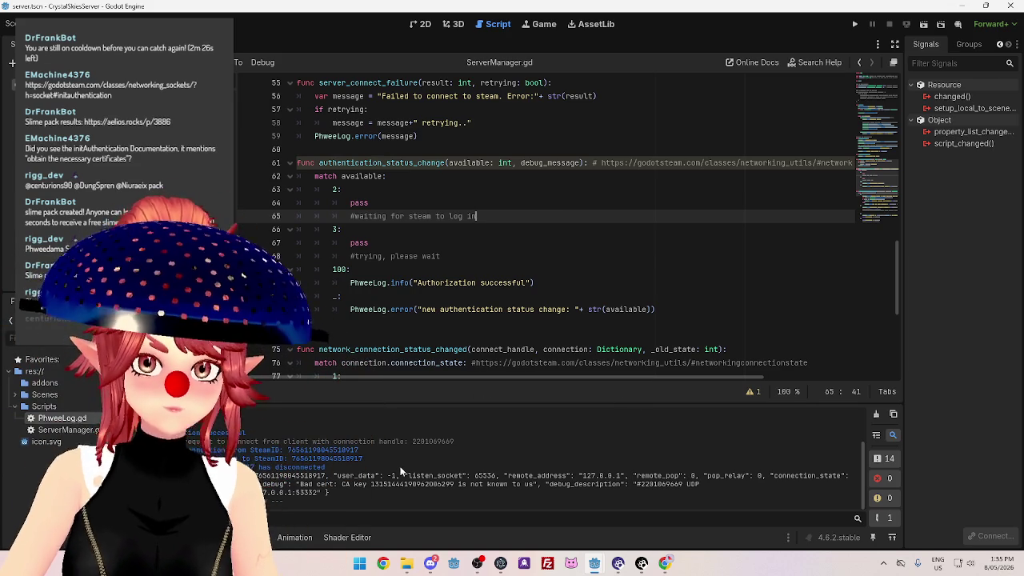
Mark the CA key in the Output log, then bring up the Crystal Skies main_menu.tscn window.
{"action": "left_click_drag", "start_coordinate": [343, 484], "coordinate": [461, 485]}
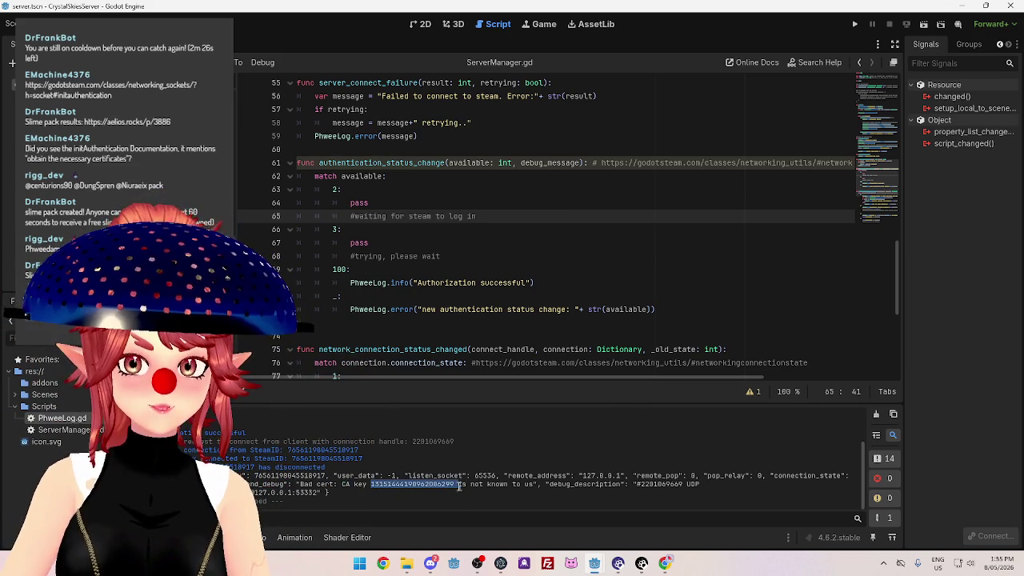
{"action": "scroll", "coordinate": [468, 334], "scroll_direction": "down", "scroll_amount": 6}
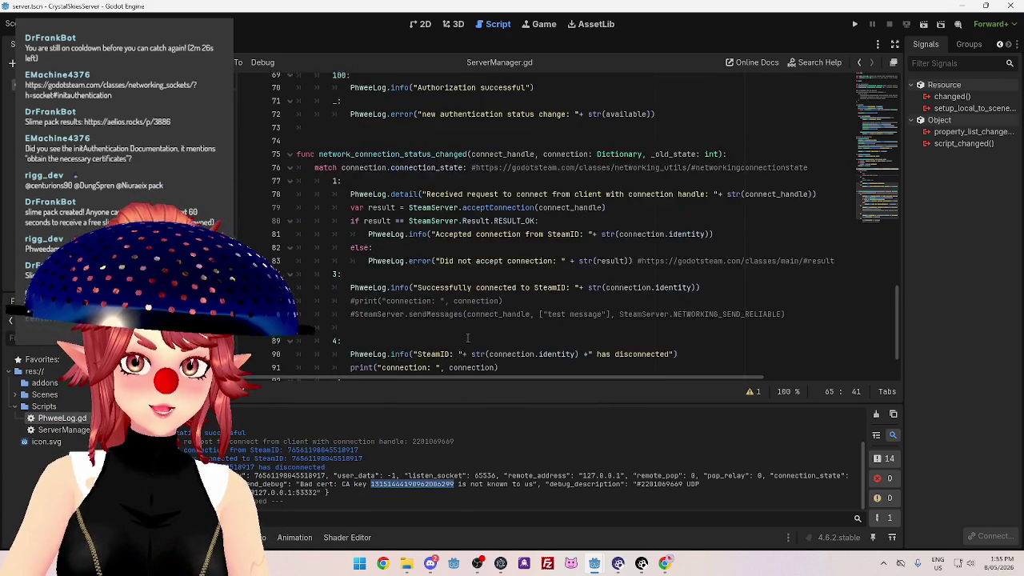
{"action": "scroll", "coordinate": [462, 349], "scroll_direction": "up", "scroll_amount": 4}
{"action": "scroll", "coordinate": [463, 348], "scroll_direction": "up", "scroll_amount": 20}
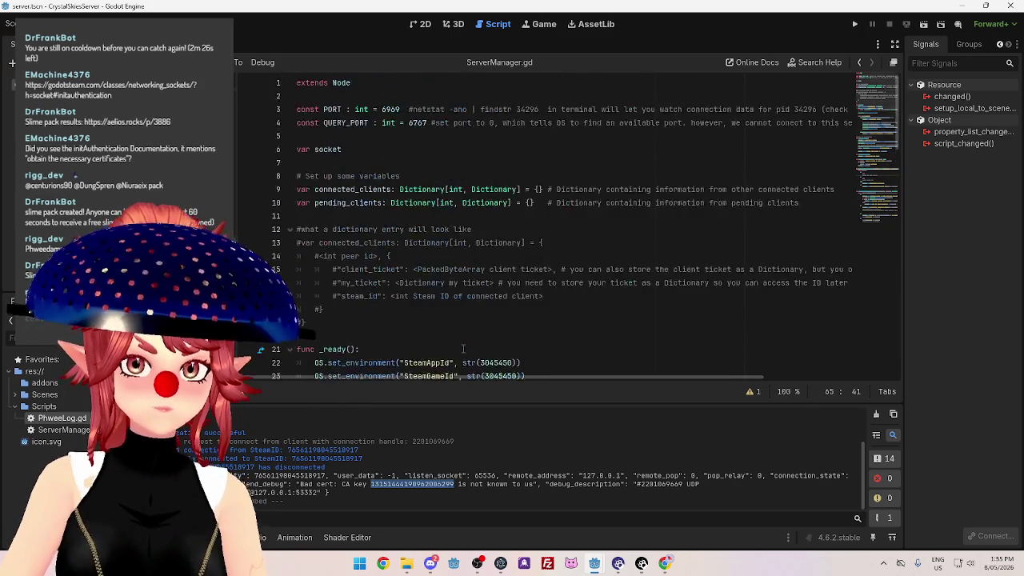
{"action": "mouse_move", "coordinate": [594, 563]}
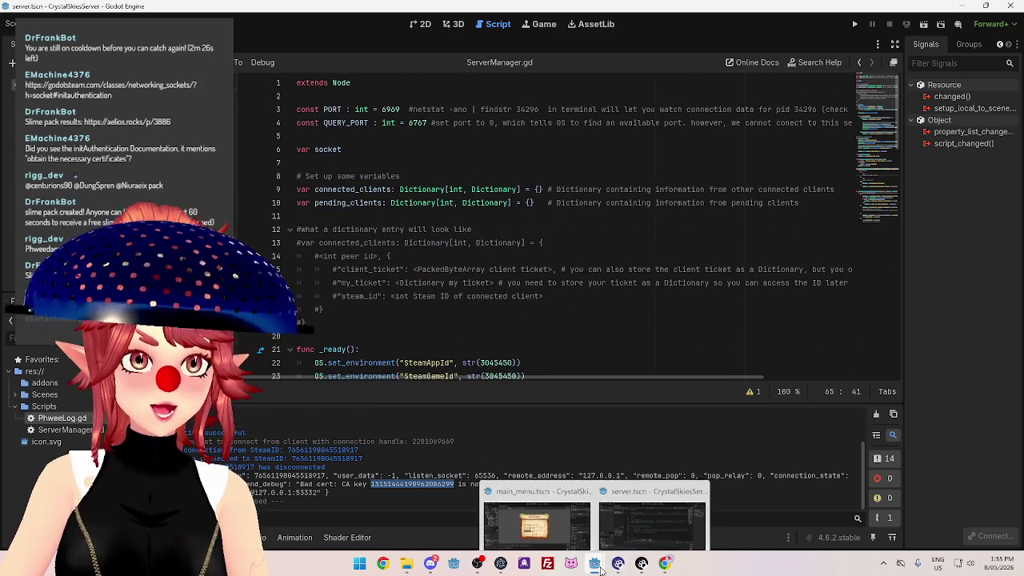
{"action": "left_click", "coordinate": [532, 516]}
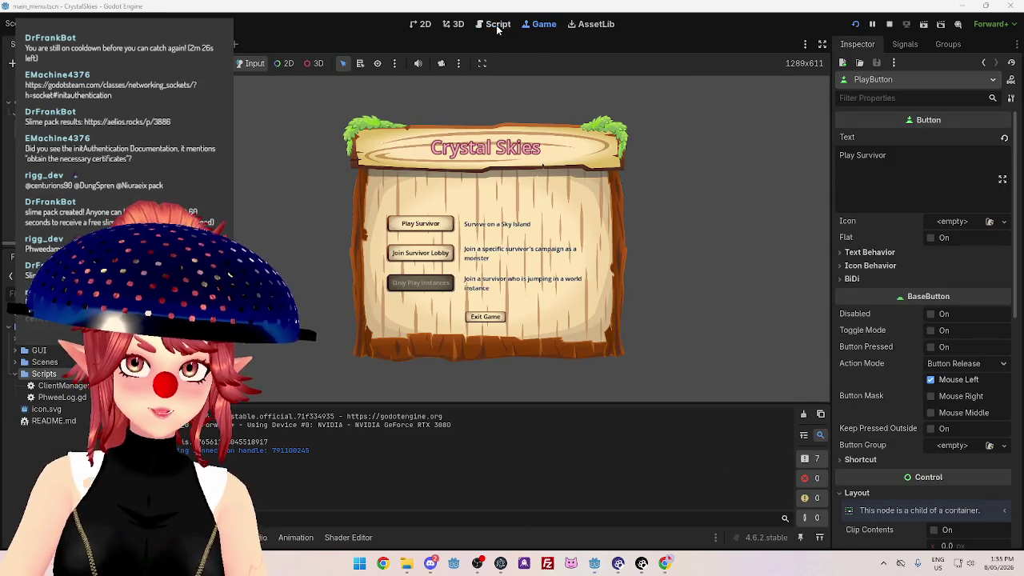
{"action": "left_click", "coordinate": [498, 24]}
{"action": "scroll", "coordinate": [407, 174], "scroll_direction": "down", "scroll_amount": 3}
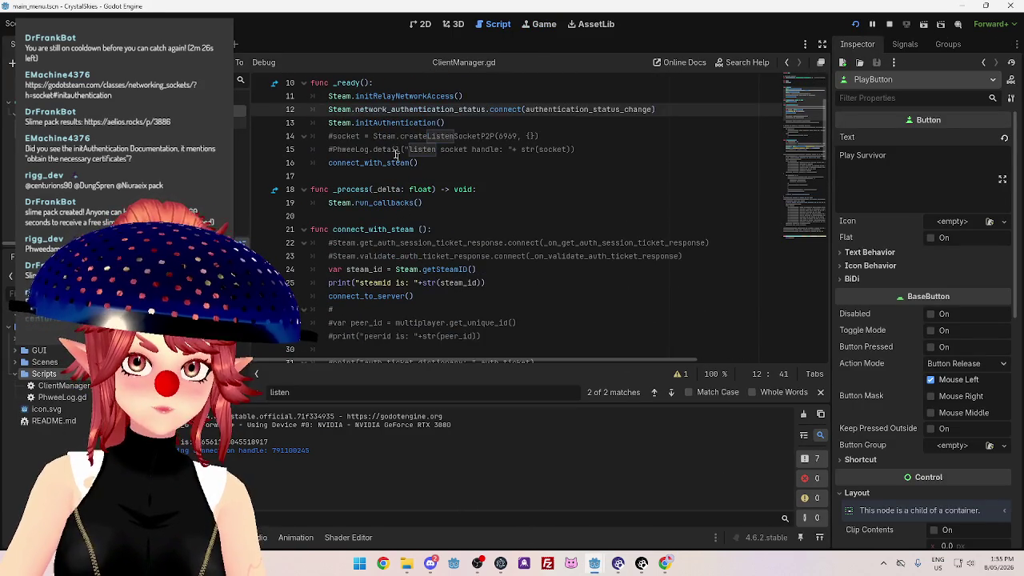
{"action": "scroll", "coordinate": [400, 172], "scroll_direction": "down", "scroll_amount": 3}
{"action": "left_click_drag", "start_coordinate": [372, 122], "coordinate": [557, 122]}
{"action": "left_click_drag", "start_coordinate": [377, 136], "coordinate": [521, 135]}
{"action": "scroll", "coordinate": [523, 230], "scroll_direction": "up", "scroll_amount": 5}
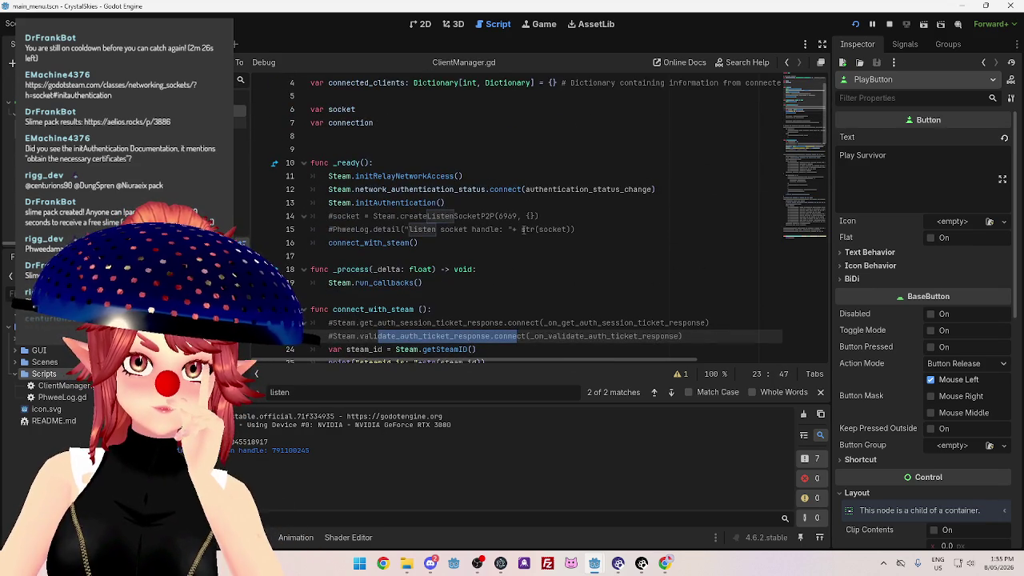
{"action": "scroll", "coordinate": [524, 230], "scroll_direction": "down", "scroll_amount": 9}
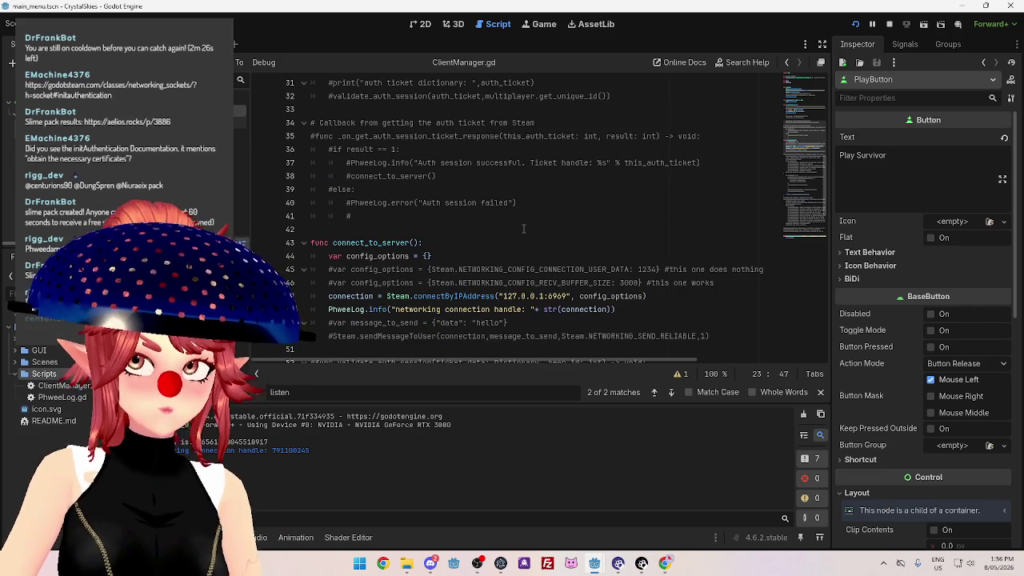
{"action": "scroll", "coordinate": [523, 230], "scroll_direction": "down", "scroll_amount": 4}
{"action": "scroll", "coordinate": [524, 230], "scroll_direction": "up", "scroll_amount": 6}
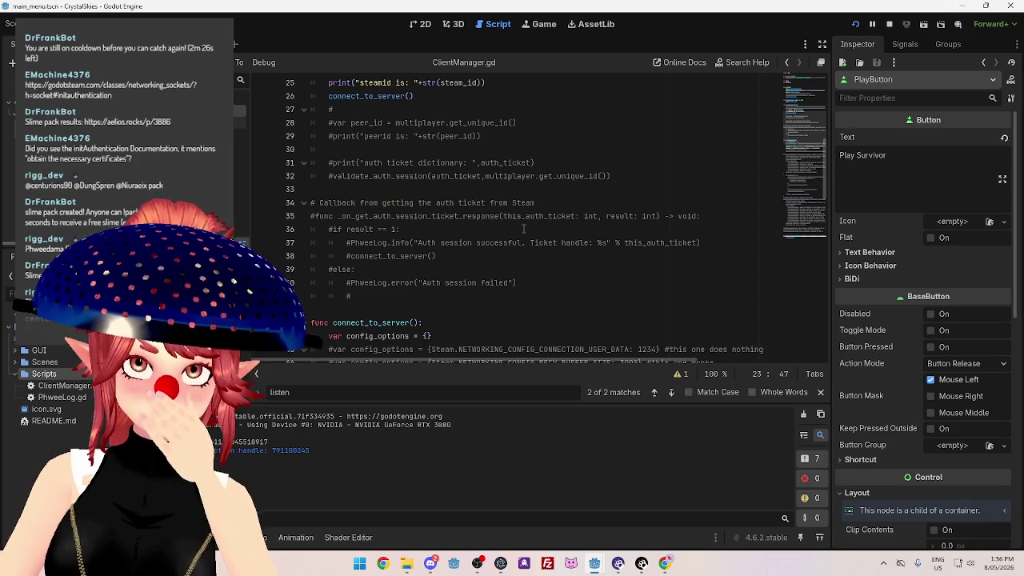
{"action": "scroll", "coordinate": [471, 172], "scroll_direction": "down", "scroll_amount": 1}
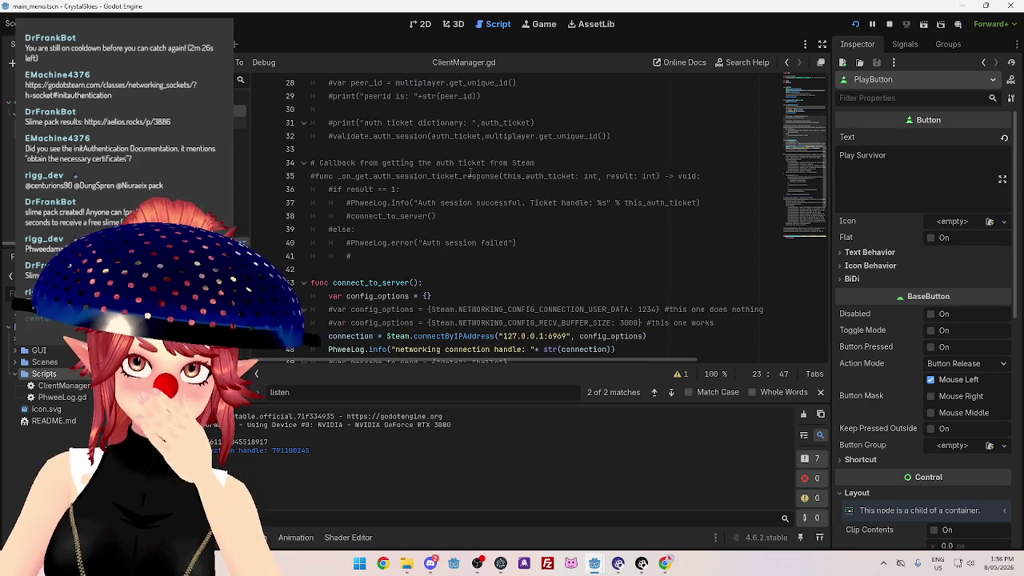
{"action": "scroll", "coordinate": [471, 172], "scroll_direction": "down", "scroll_amount": 2}
{"action": "scroll", "coordinate": [471, 172], "scroll_direction": "down", "scroll_amount": 4}
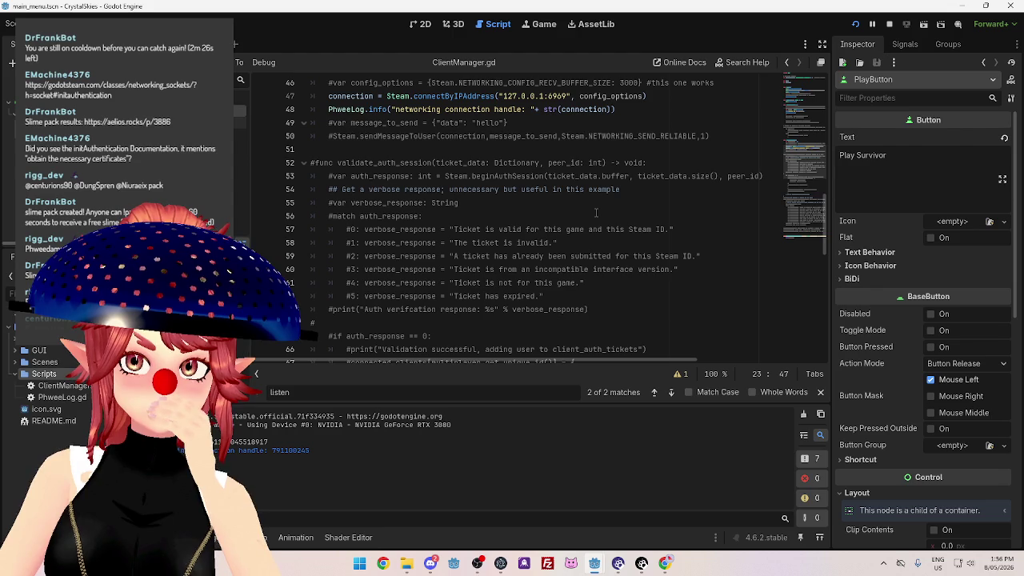
{"action": "scroll", "coordinate": [594, 212], "scroll_direction": "down", "scroll_amount": 3}
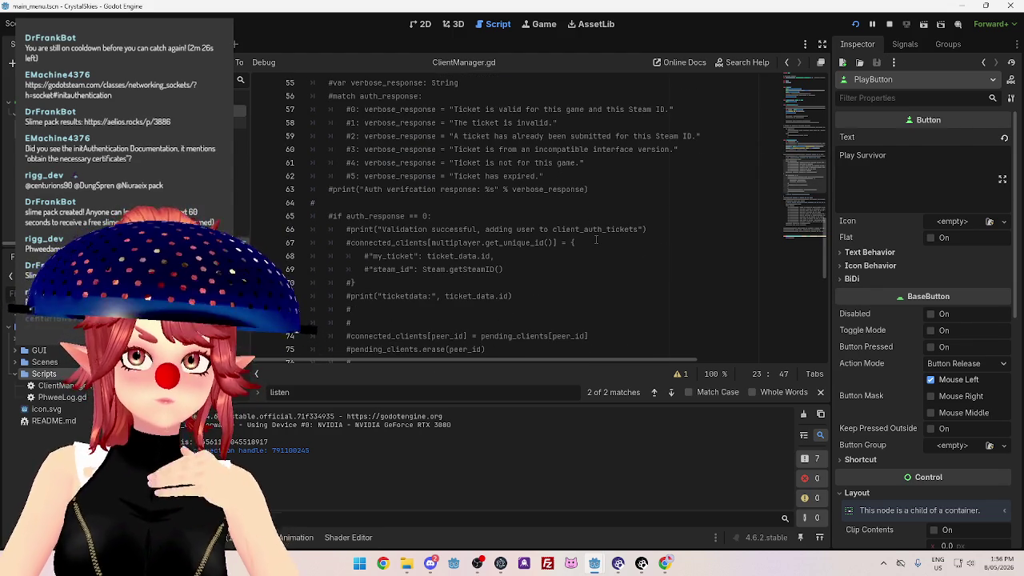
{"action": "scroll", "coordinate": [594, 239], "scroll_direction": "down", "scroll_amount": 2}
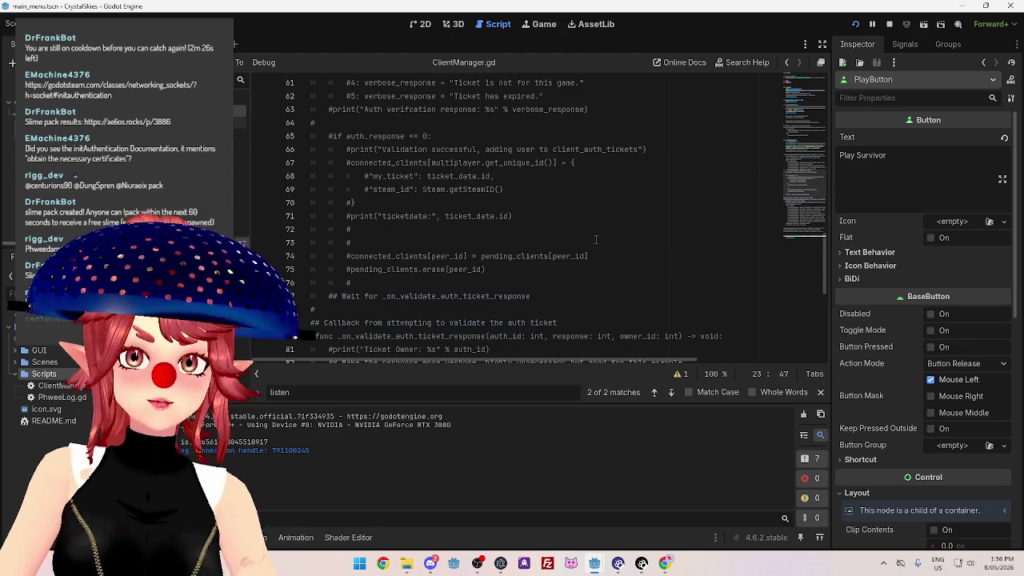
{"action": "scroll", "coordinate": [595, 239], "scroll_direction": "down", "scroll_amount": 1}
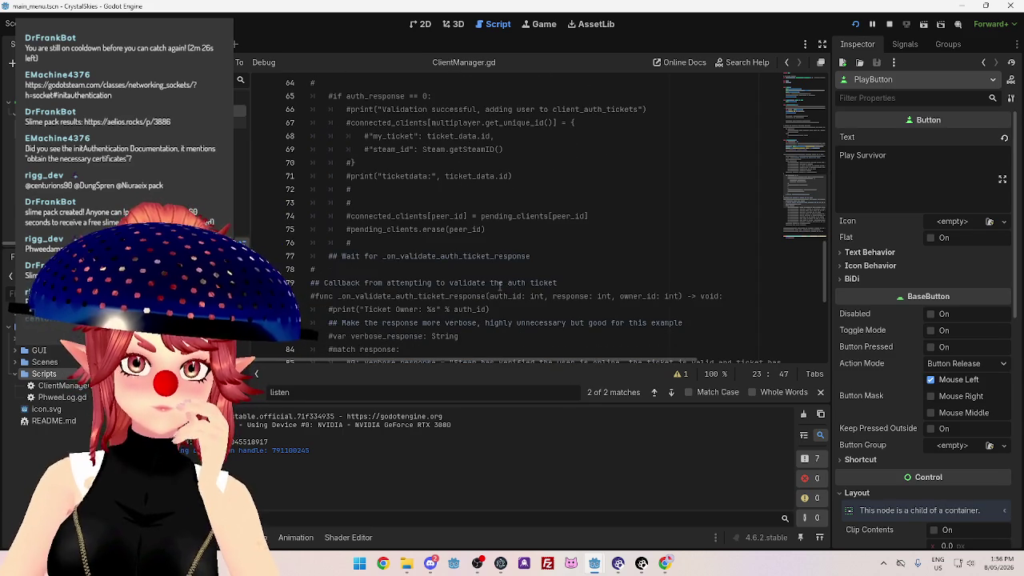
{"action": "left_click_drag", "start_coordinate": [397, 256], "coordinate": [531, 256]}
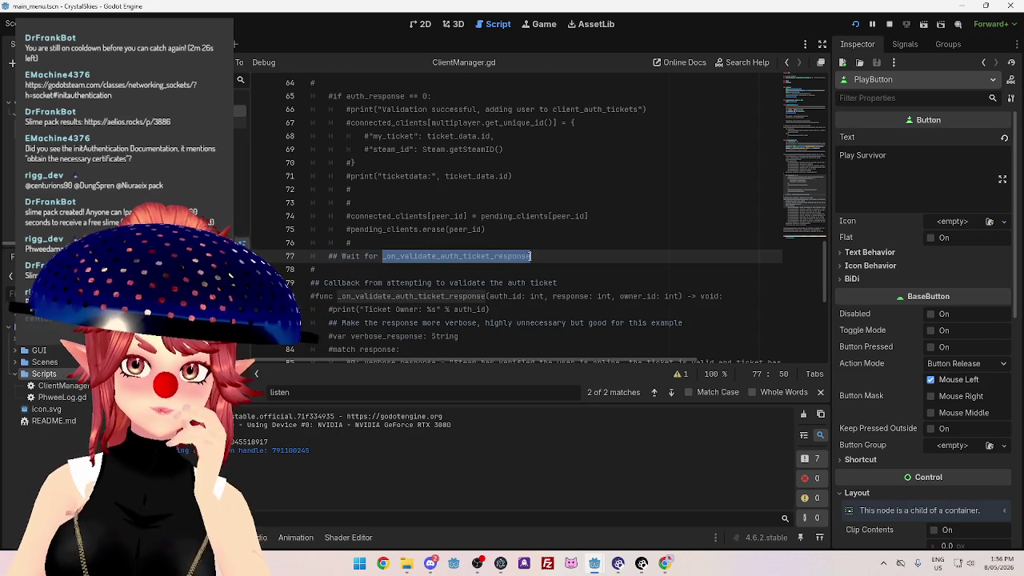
{"action": "scroll", "coordinate": [494, 314], "scroll_direction": "down", "scroll_amount": 1}
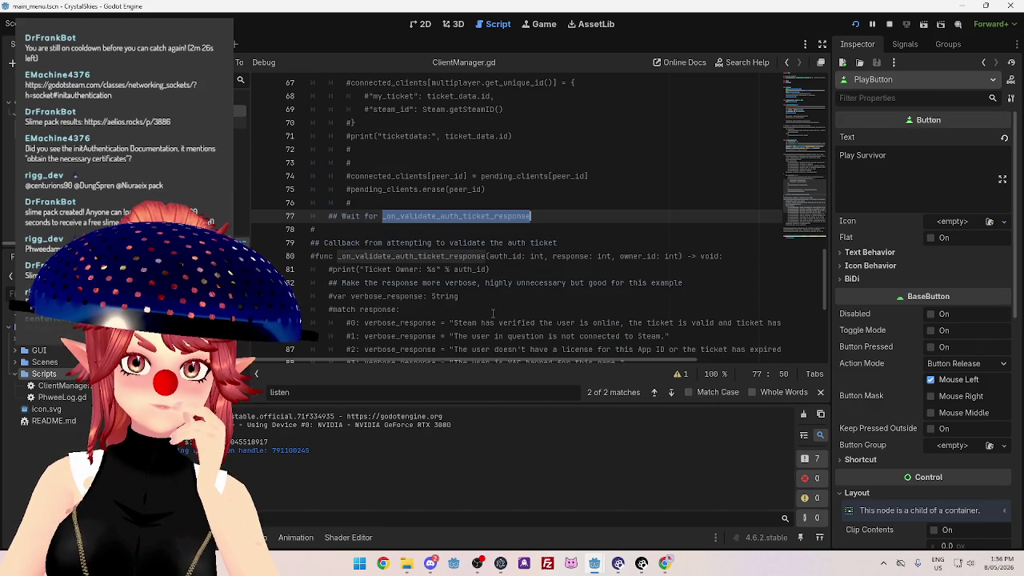
{"action": "scroll", "coordinate": [493, 313], "scroll_direction": "down", "scroll_amount": 1}
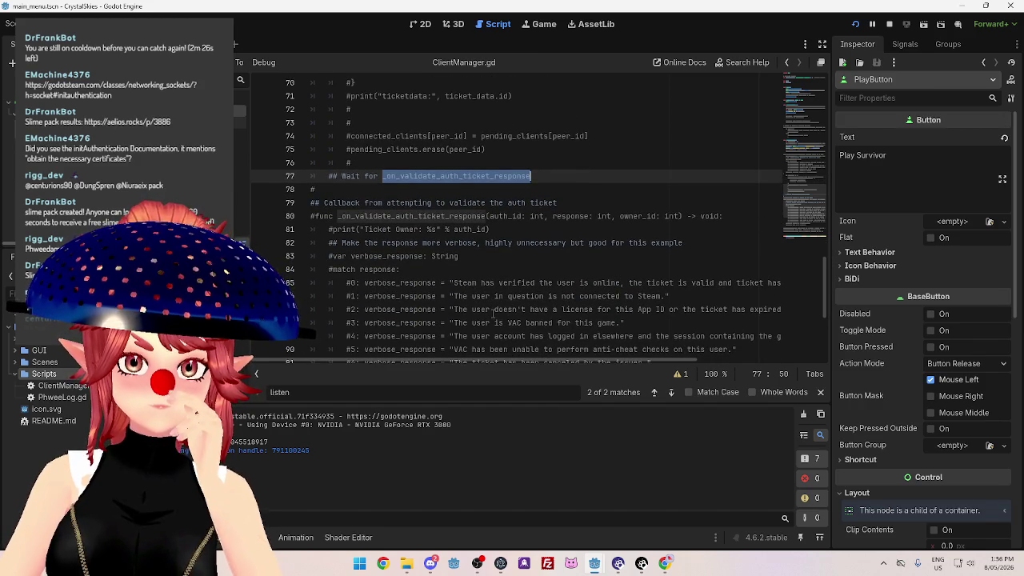
{"action": "scroll", "coordinate": [492, 314], "scroll_direction": "down", "scroll_amount": 3}
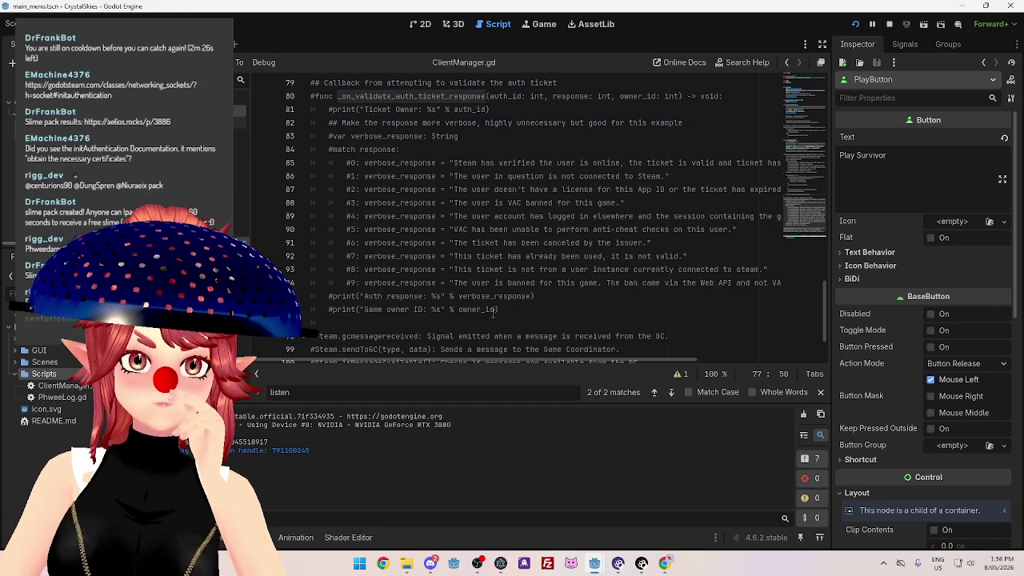
{"action": "scroll", "coordinate": [493, 313], "scroll_direction": "down", "scroll_amount": 1}
{"action": "scroll", "coordinate": [492, 313], "scroll_direction": "down", "scroll_amount": 1}
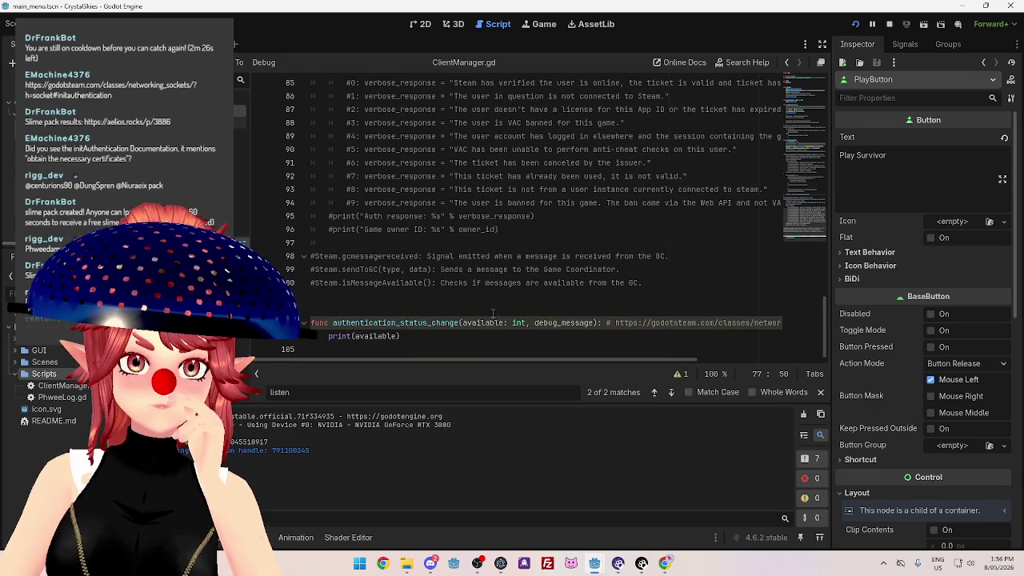
{"action": "scroll", "coordinate": [492, 313], "scroll_direction": "up", "scroll_amount": 5}
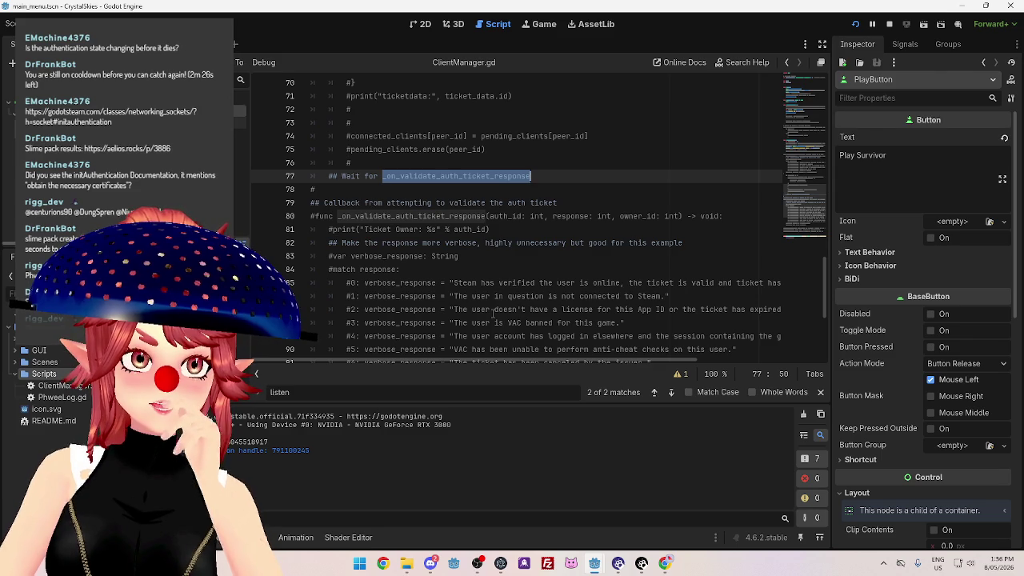
{"action": "scroll", "coordinate": [493, 313], "scroll_direction": "up", "scroll_amount": 18}
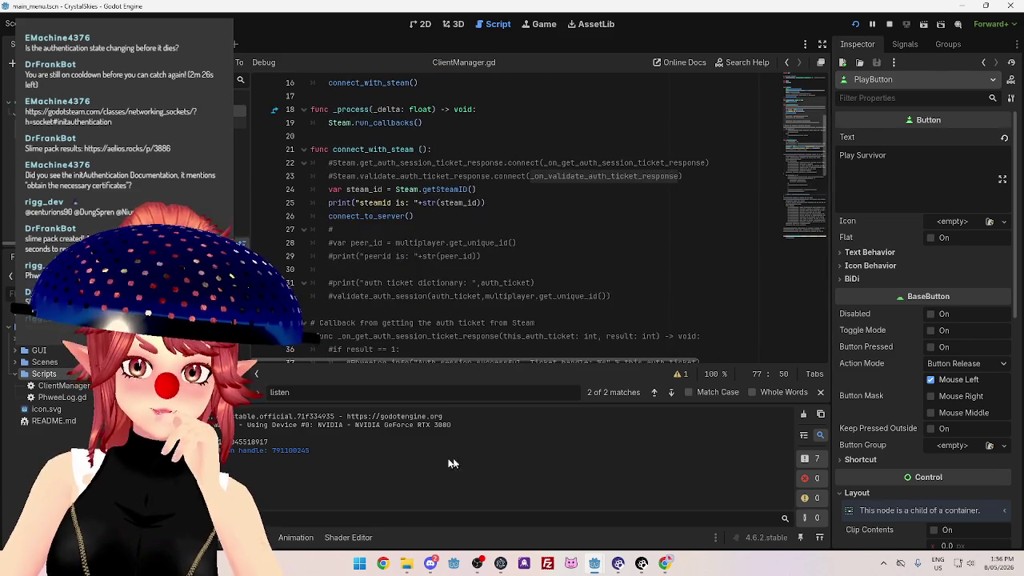
{"action": "mouse_move", "coordinate": [606, 557]}
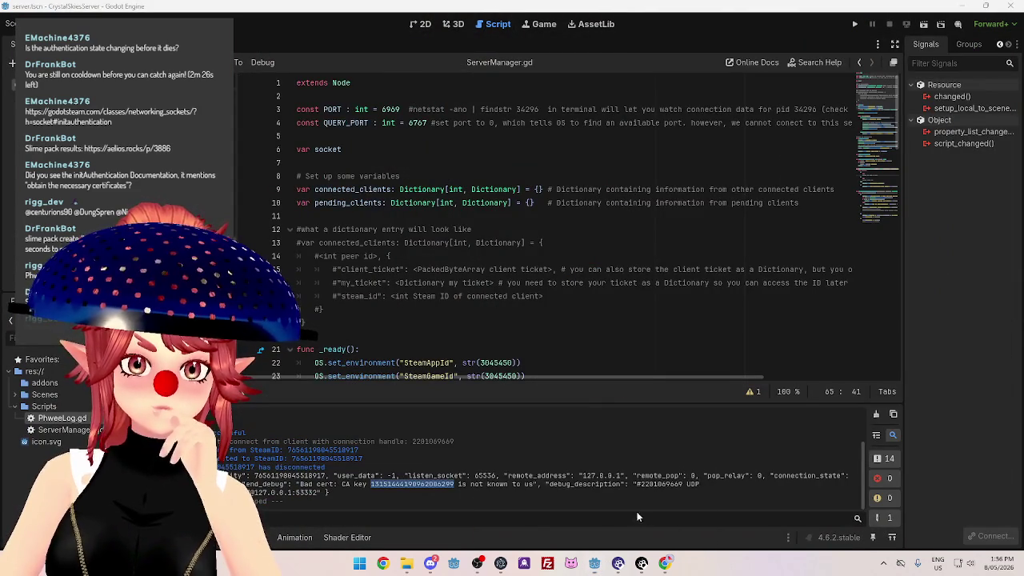
In the server project, inspect the SteamID connection and Bad cert lines in the Output log.
{"action": "left_click", "coordinate": [643, 511]}
{"action": "left_click", "coordinate": [319, 466]}
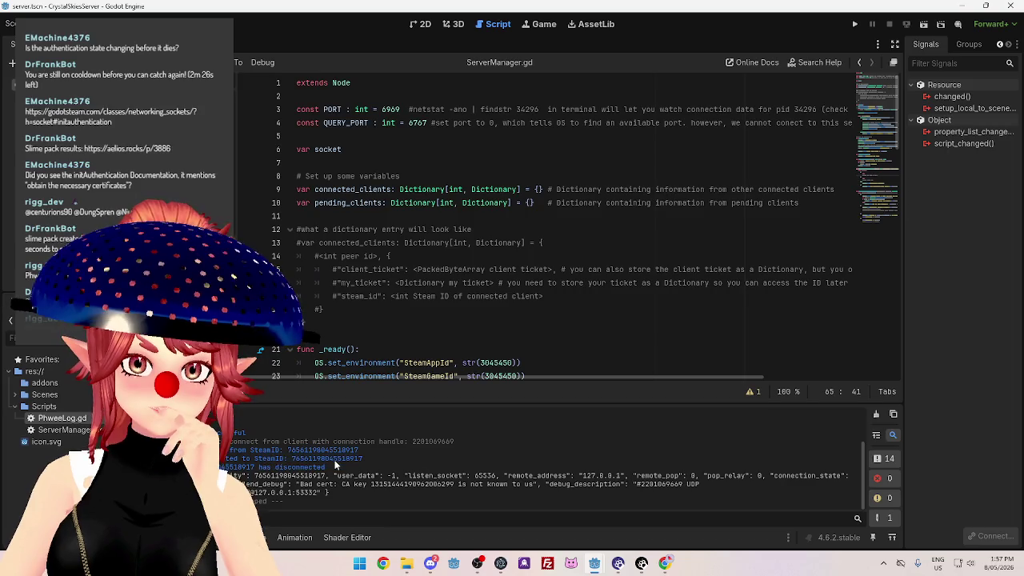
{"action": "mouse_move", "coordinate": [210, 449]}
{"action": "left_mouse_down"}
{"action": "mouse_move", "coordinate": [296, 459]}
{"action": "mouse_move", "coordinate": [323, 469]}
{"action": "mouse_move", "coordinate": [289, 467]}
{"action": "mouse_move", "coordinate": [348, 486]}
{"action": "mouse_move", "coordinate": [409, 486]}
{"action": "left_mouse_up"}
{"action": "left_click_drag", "start_coordinate": [300, 485], "coordinate": [531, 486]}
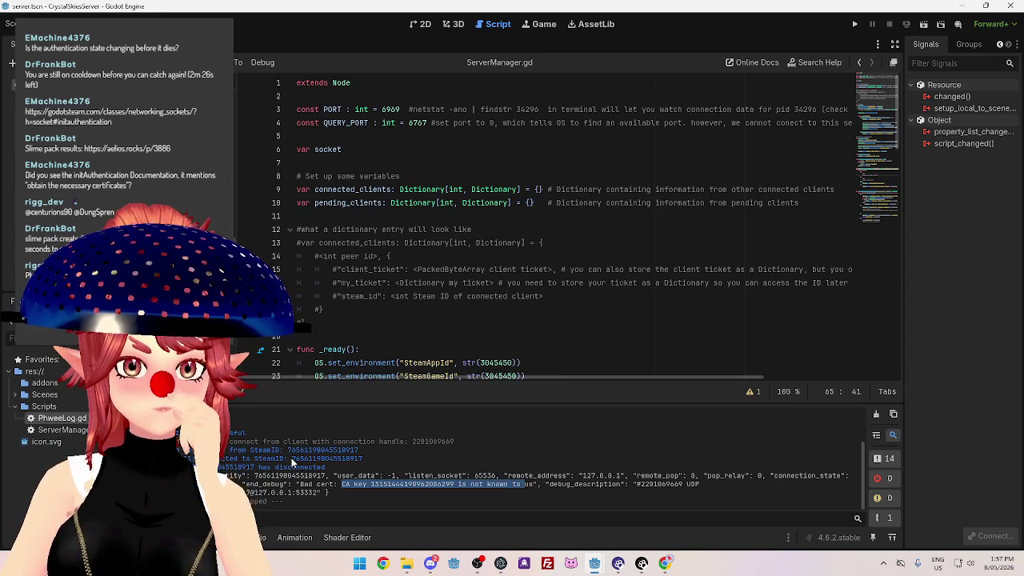
{"action": "mouse_move", "coordinate": [245, 432]}
{"action": "left_mouse_down"}
{"action": "mouse_move", "coordinate": [276, 450]}
{"action": "mouse_move", "coordinate": [372, 462]}
{"action": "left_mouse_up"}
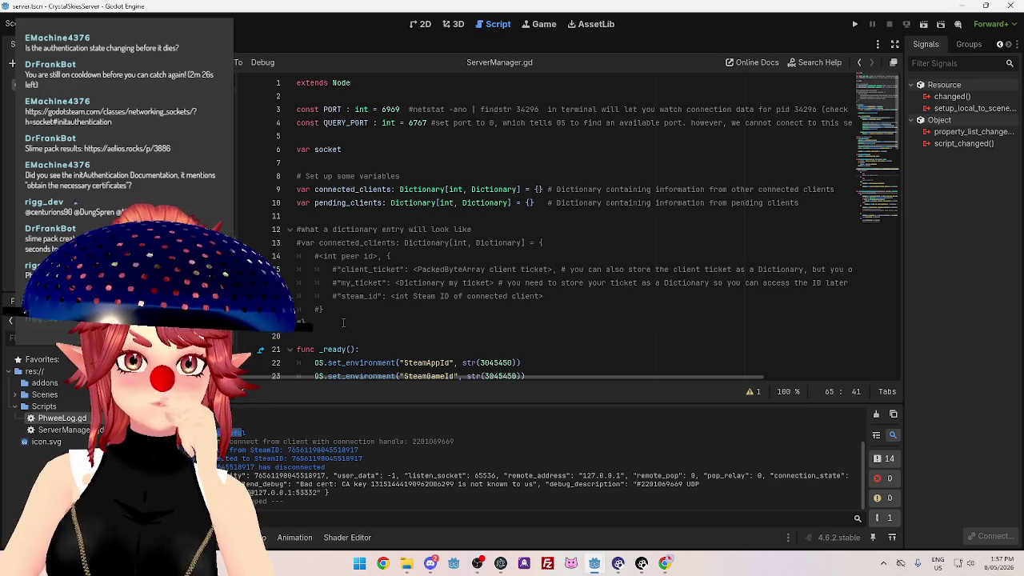
{"action": "mouse_move", "coordinate": [594, 568]}
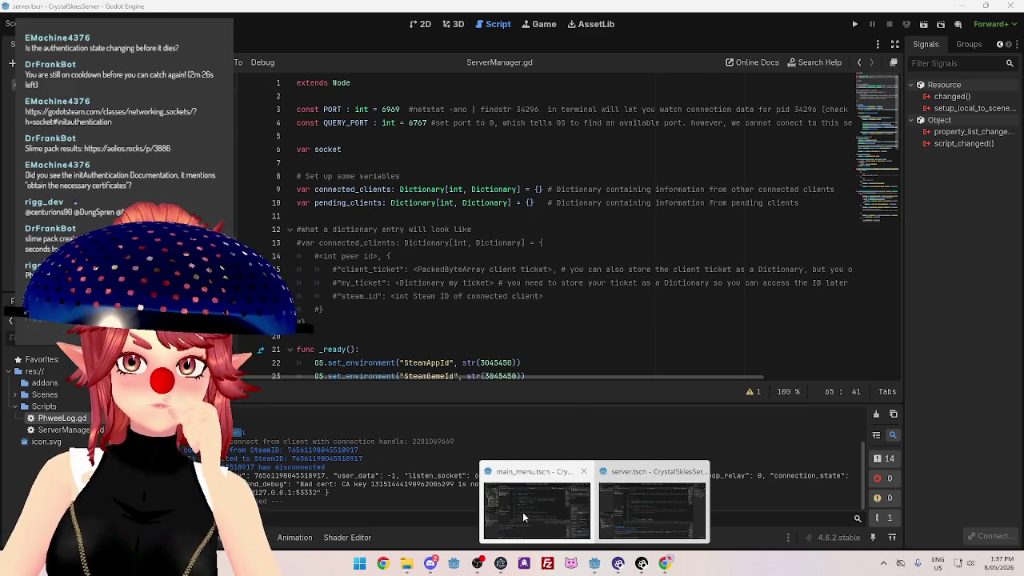
{"action": "left_click", "coordinate": [522, 514]}
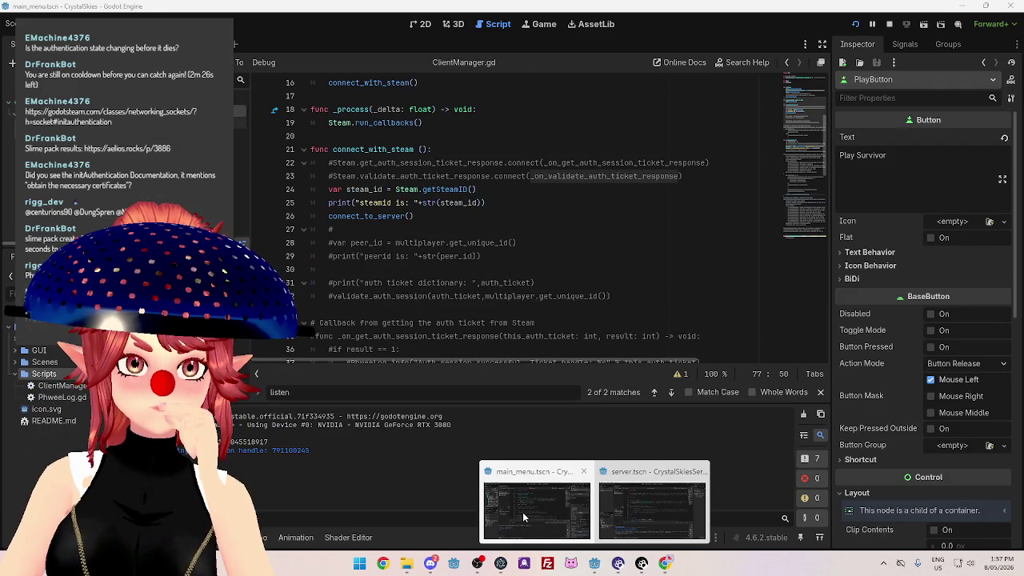
{"action": "left_click", "coordinate": [612, 518]}
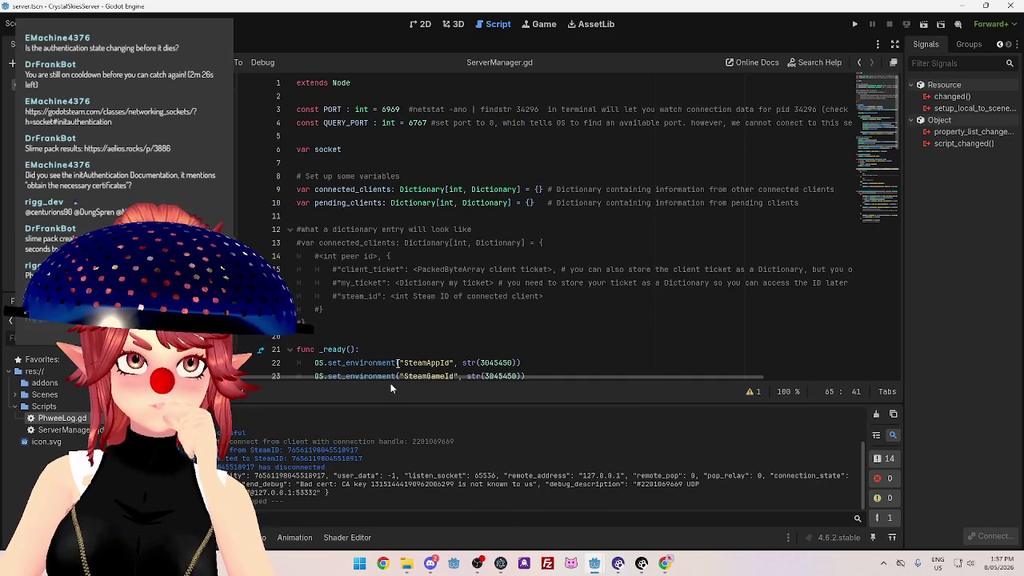
{"action": "scroll", "coordinate": [485, 321], "scroll_direction": "down", "scroll_amount": 3}
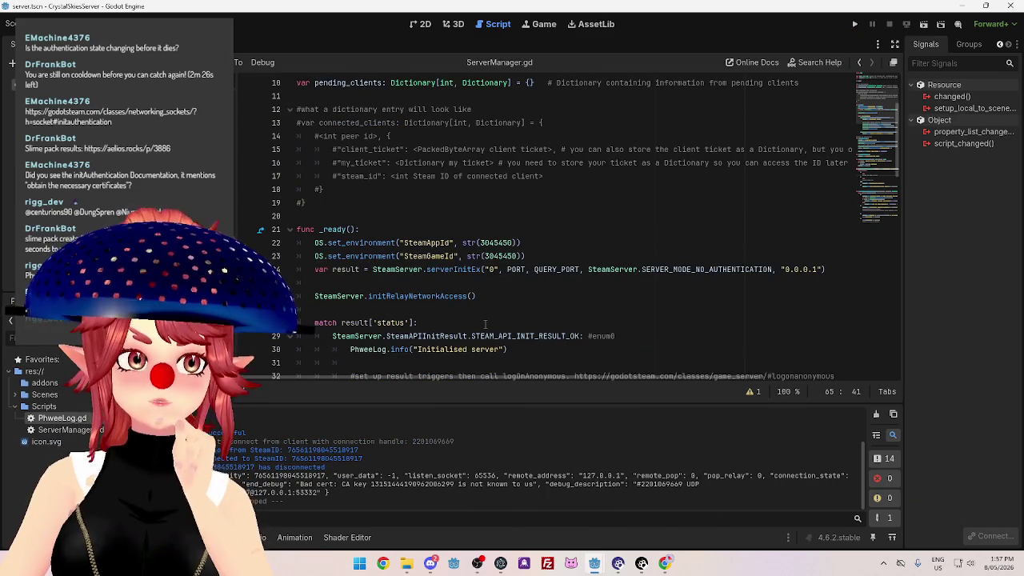
{"action": "scroll", "coordinate": [484, 323], "scroll_direction": "down", "scroll_amount": 8}
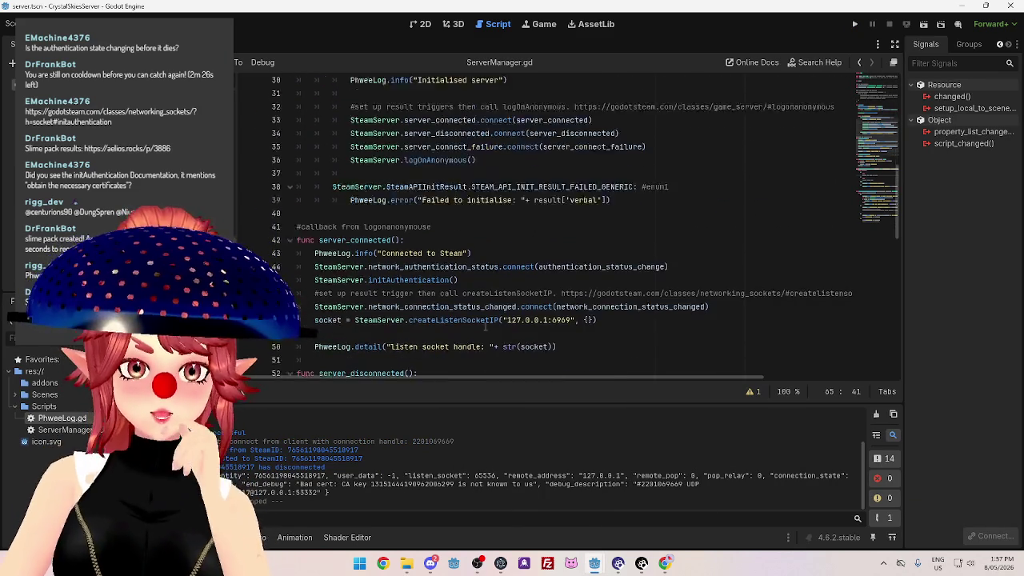
{"action": "scroll", "coordinate": [485, 325], "scroll_direction": "down", "scroll_amount": 4}
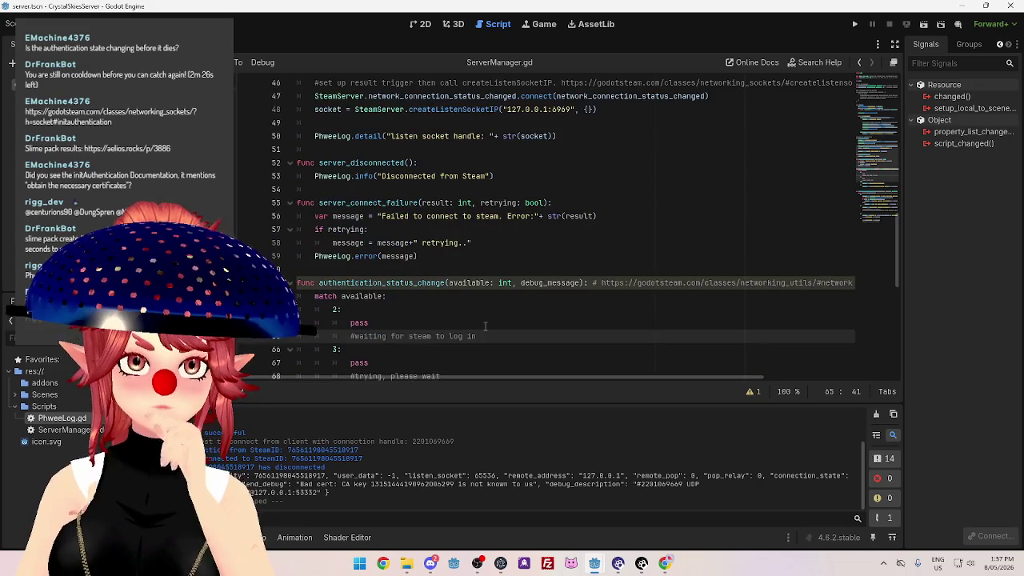
{"action": "scroll", "coordinate": [484, 326], "scroll_direction": "down", "scroll_amount": 1}
{"action": "scroll", "coordinate": [484, 326], "scroll_direction": "down", "scroll_amount": 4}
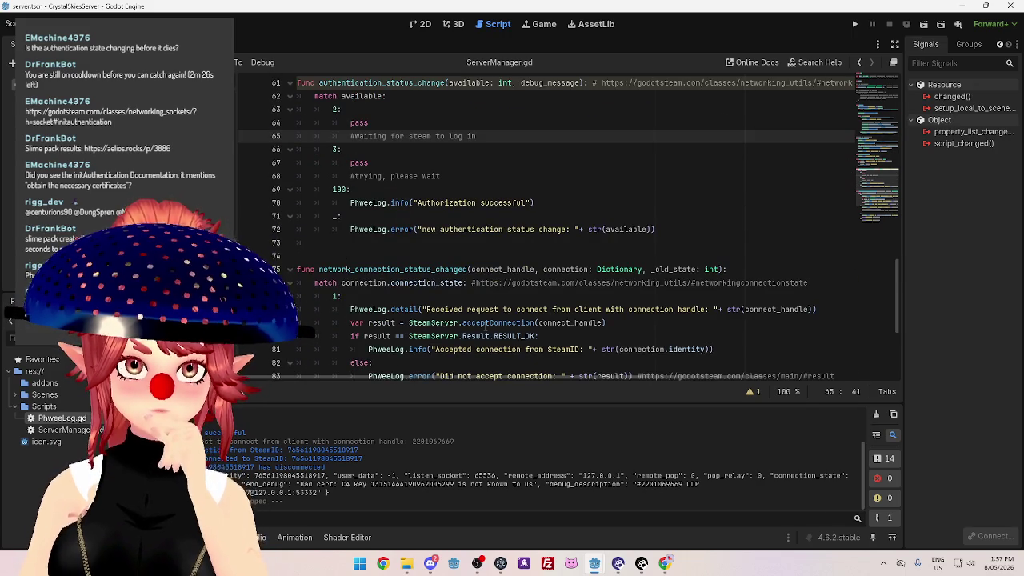
{"action": "scroll", "coordinate": [484, 325], "scroll_direction": "down", "scroll_amount": 2}
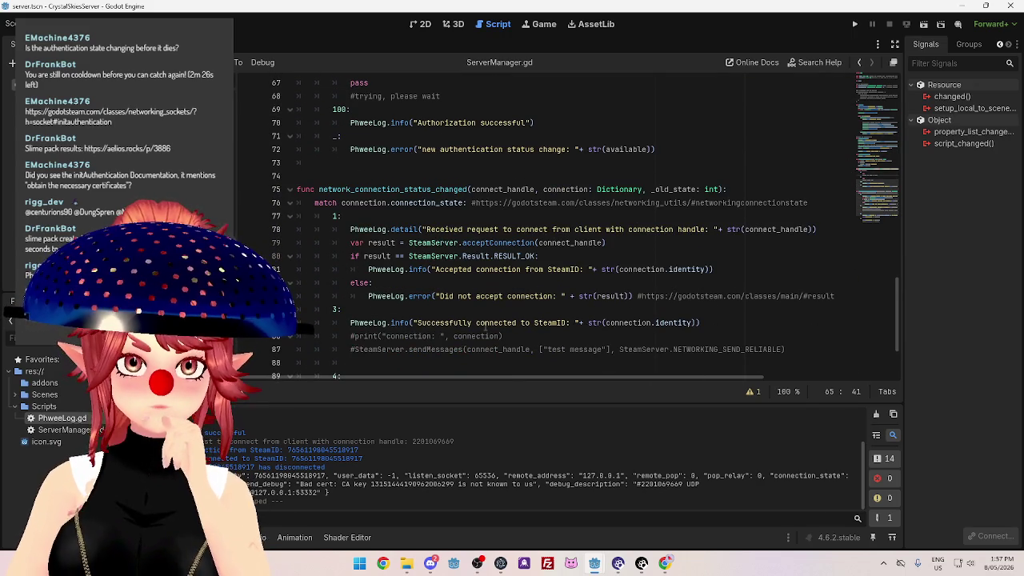
{"action": "scroll", "coordinate": [485, 326], "scroll_direction": "down", "scroll_amount": 3}
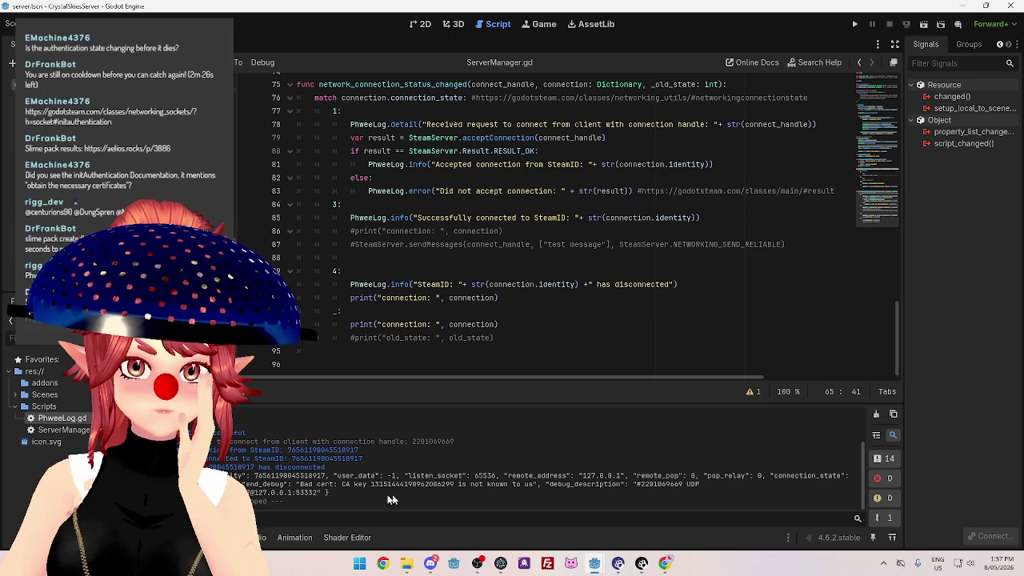
Inspect the unknown CA key, listen socket 65536 and remote_pop values in the output log.
{"action": "mouse_move", "coordinate": [371, 485]}
{"action": "left_mouse_down"}
{"action": "mouse_move", "coordinate": [454, 485]}
{"action": "mouse_move", "coordinate": [462, 475]}
{"action": "left_mouse_up"}
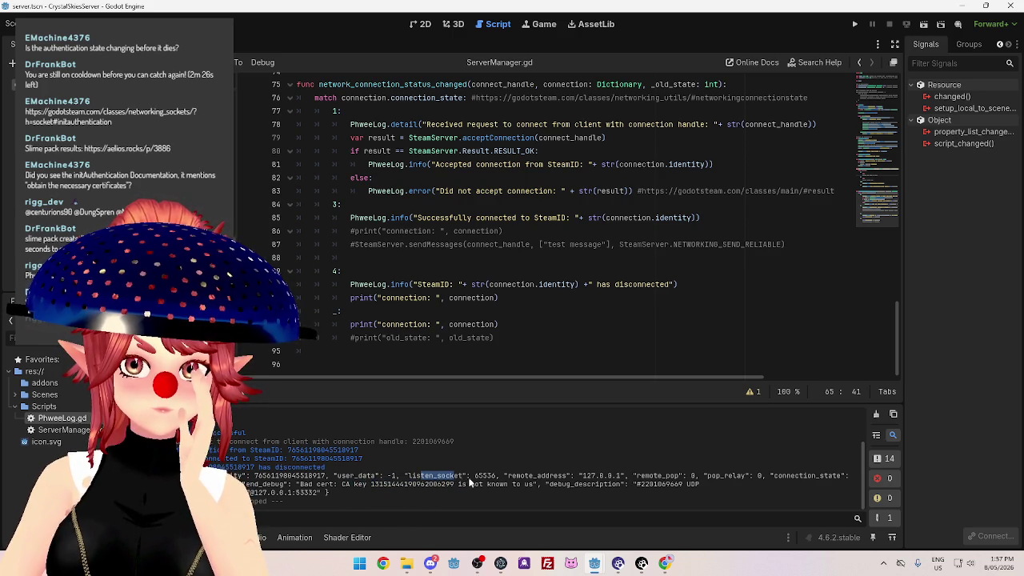
{"action": "left_click", "coordinate": [476, 480]}
{"action": "double_click", "coordinate": [485, 475]}
{"action": "scroll", "coordinate": [360, 443], "scroll_direction": "up", "scroll_amount": 2}
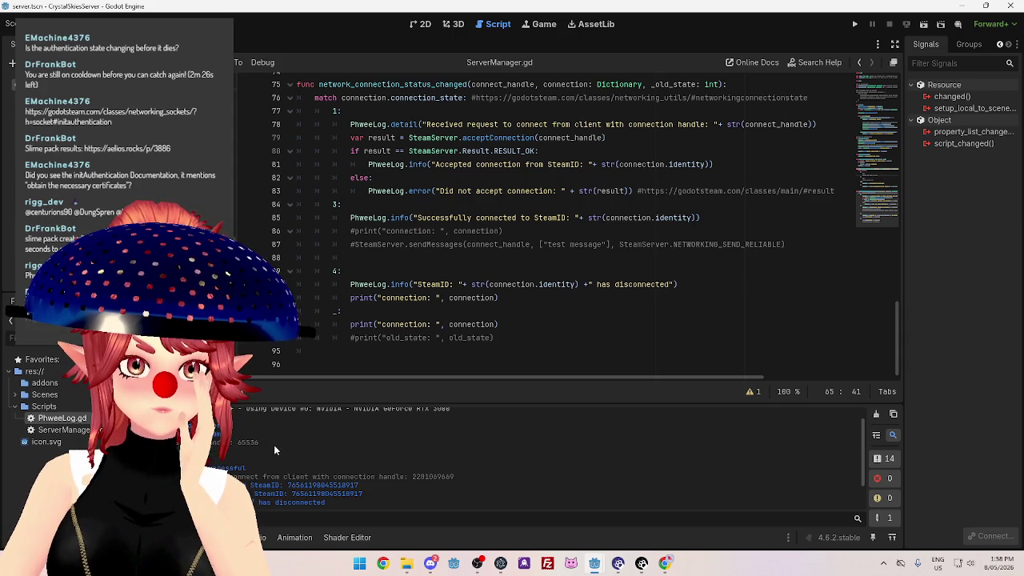
{"action": "scroll", "coordinate": [538, 484], "scroll_direction": "down", "scroll_amount": 2}
{"action": "scroll", "coordinate": [536, 484], "scroll_direction": "down", "scroll_amount": 1}
{"action": "double_click", "coordinate": [658, 475]}
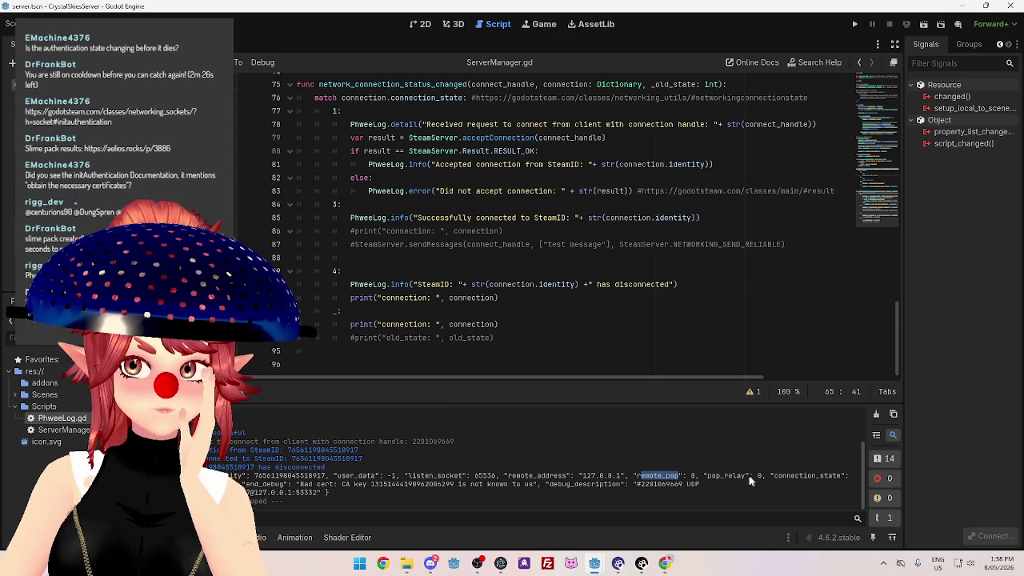
Highlight the two connected-to SteamID lines in the output log.
{"action": "left_click", "coordinate": [251, 486]}
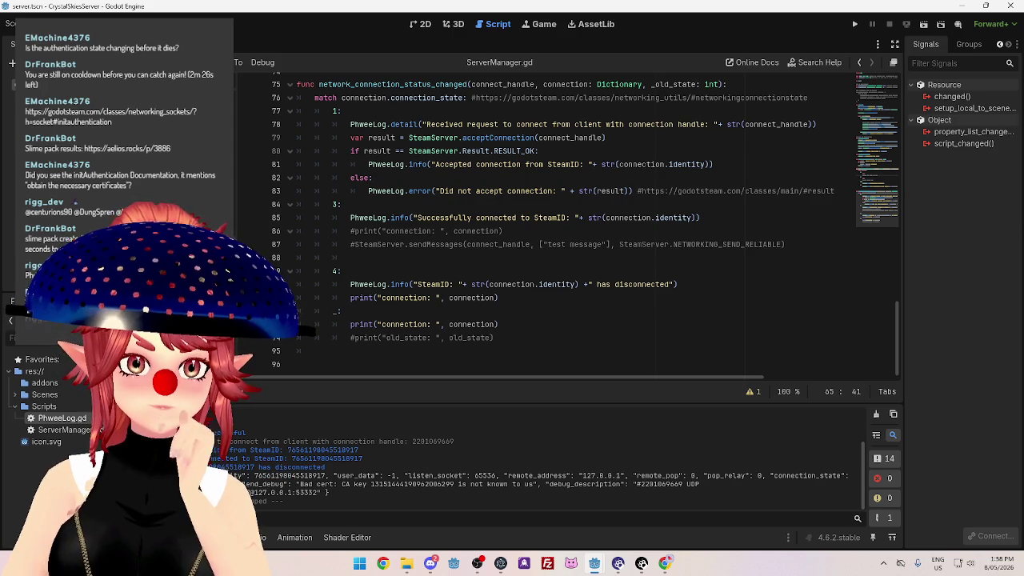
{"action": "left_click_drag", "start_coordinate": [233, 459], "coordinate": [382, 458]}
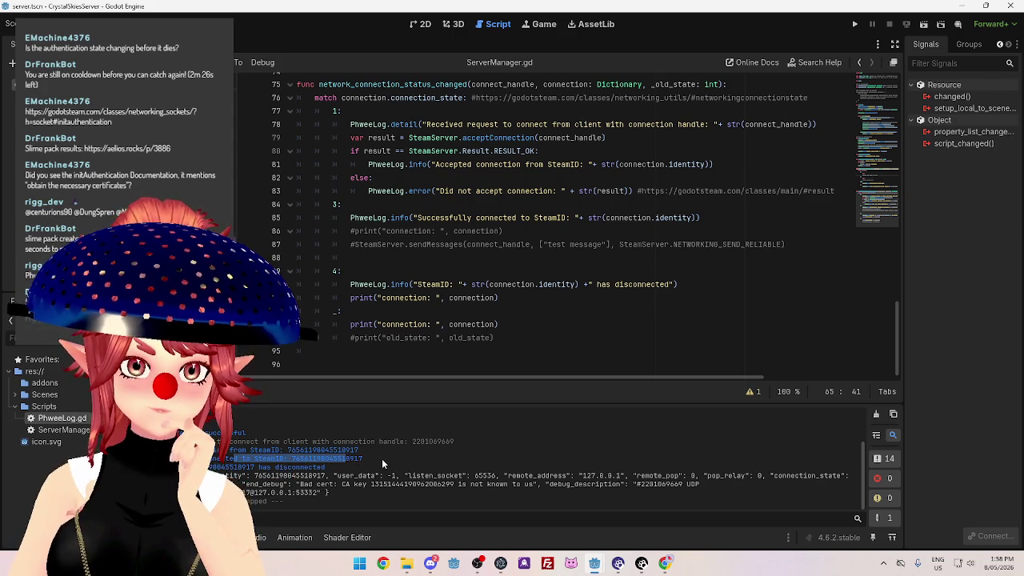
{"action": "left_click", "coordinate": [381, 458]}
{"action": "mouse_move", "coordinate": [231, 450]}
{"action": "left_mouse_down"}
{"action": "mouse_move", "coordinate": [336, 450]}
{"action": "mouse_move", "coordinate": [233, 466]}
{"action": "mouse_move", "coordinate": [367, 459]}
{"action": "left_mouse_up"}
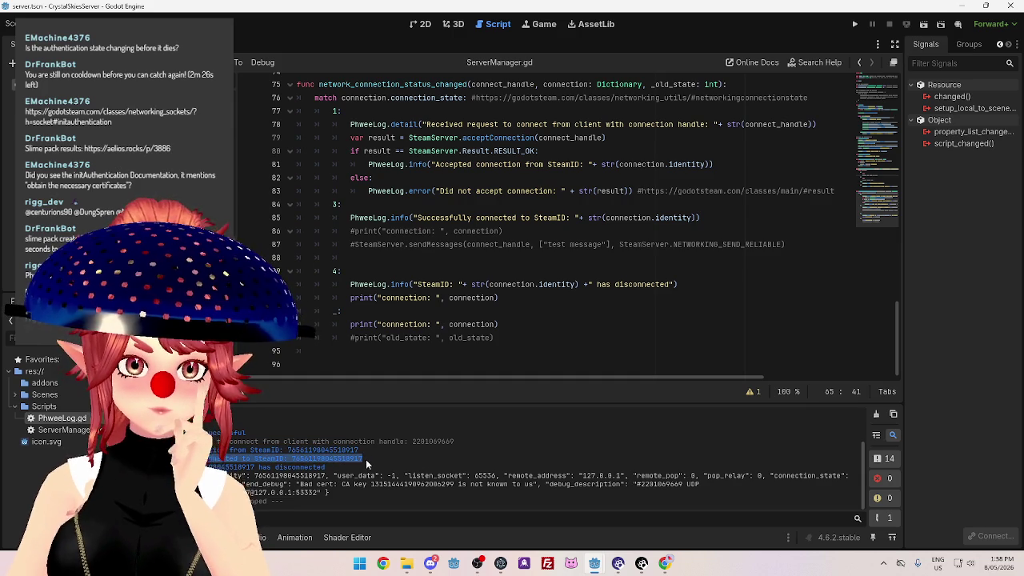
{"action": "left_click", "coordinate": [341, 475]}
{"action": "mouse_move", "coordinate": [363, 460]}
{"action": "left_mouse_down"}
{"action": "mouse_move", "coordinate": [224, 459]}
{"action": "mouse_move", "coordinate": [213, 450]}
{"action": "left_mouse_up"}
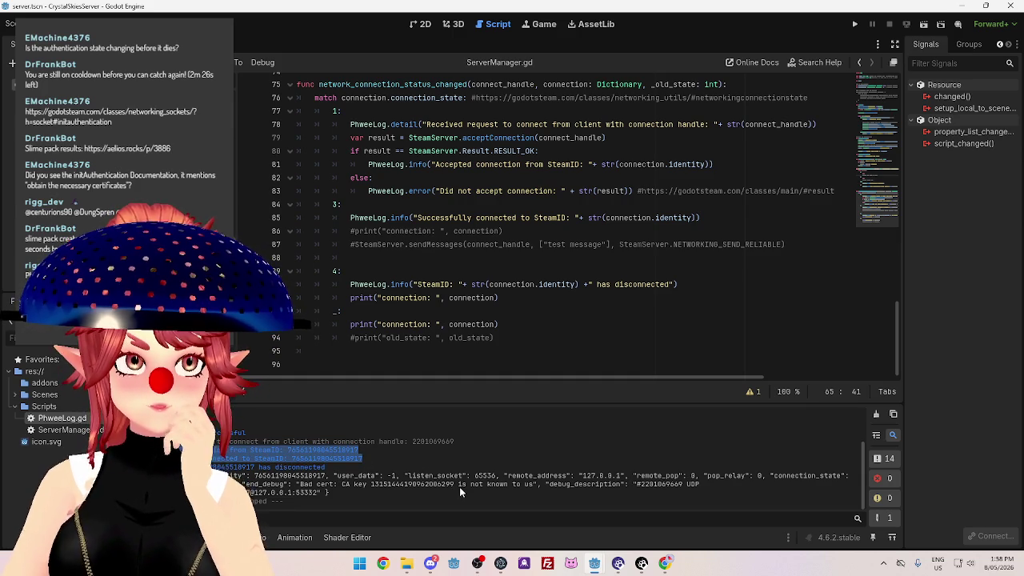
{"action": "mouse_move", "coordinate": [596, 565]}
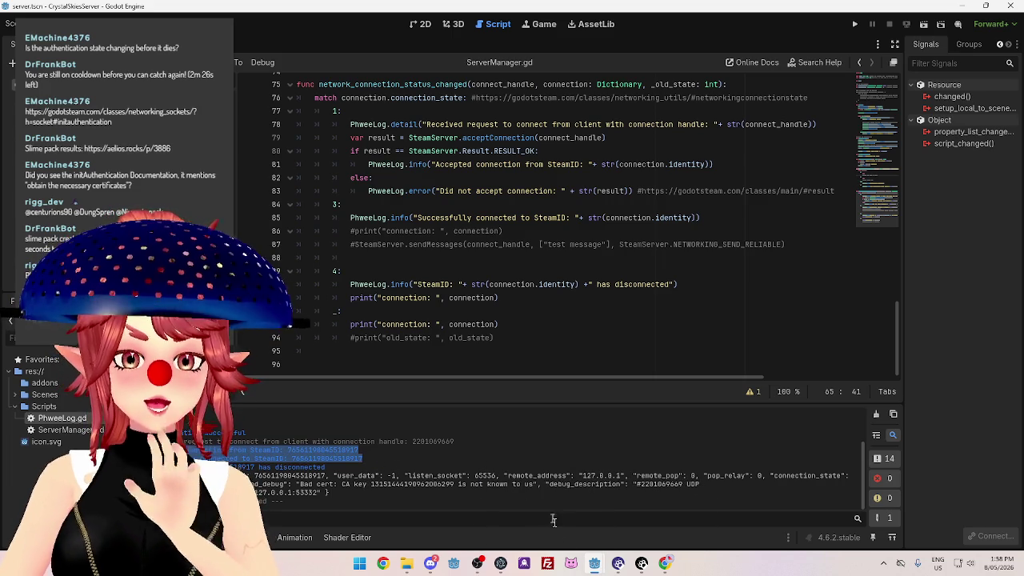
Trace ClientManager.gd from the connect_with_steam call in _ready to its connect_to_server call.
{"action": "mouse_move", "coordinate": [546, 503]}
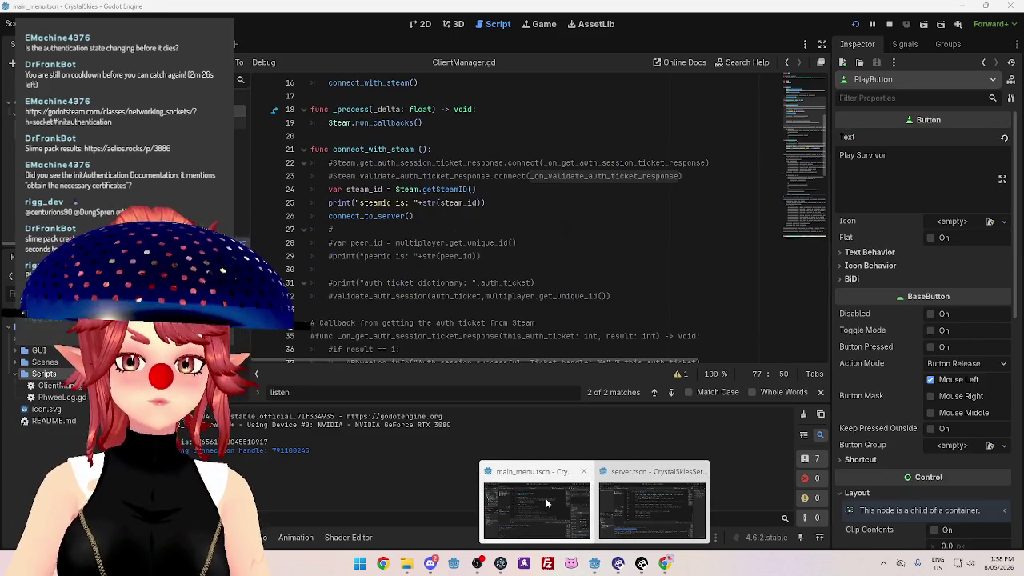
{"action": "scroll", "coordinate": [418, 289], "scroll_direction": "down", "scroll_amount": 10}
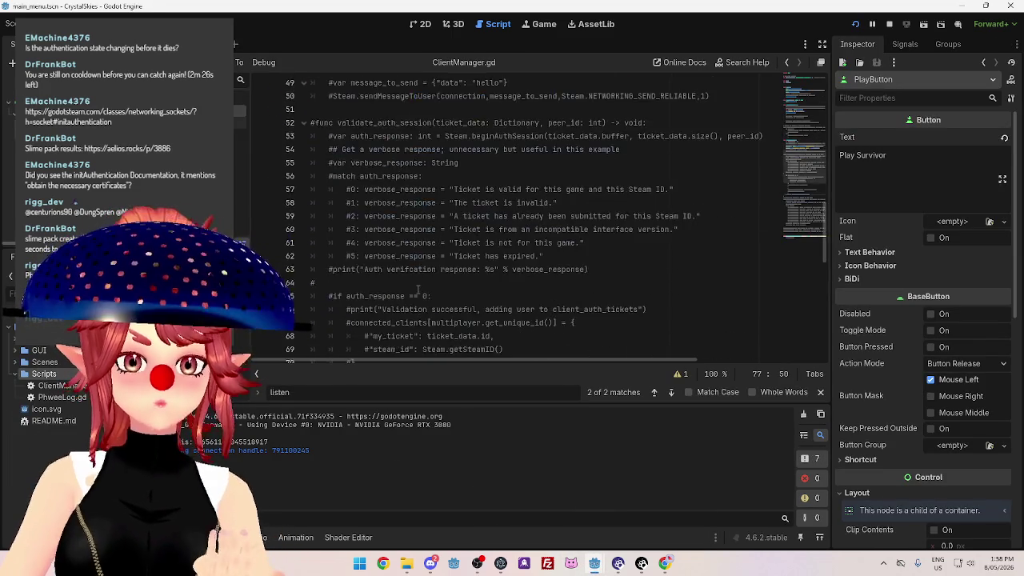
{"action": "scroll", "coordinate": [418, 290], "scroll_direction": "down", "scroll_amount": 8}
{"action": "scroll", "coordinate": [416, 292], "scroll_direction": "up", "scroll_amount": 7}
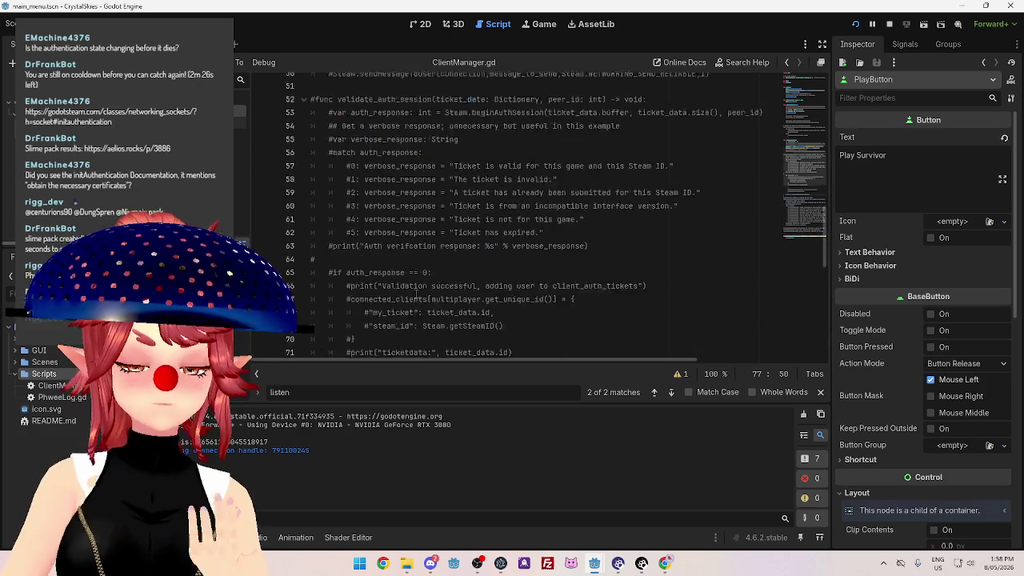
{"action": "scroll", "coordinate": [415, 293], "scroll_direction": "up", "scroll_amount": 13}
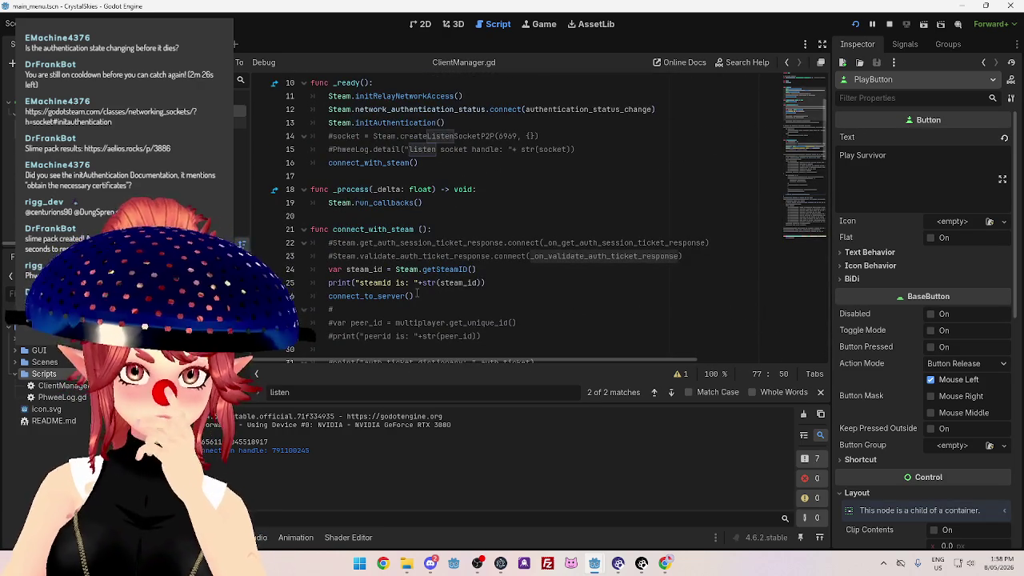
{"action": "scroll", "coordinate": [364, 216], "scroll_direction": "up", "scroll_amount": 2}
{"action": "left_click_drag", "start_coordinate": [329, 242], "coordinate": [407, 242]}
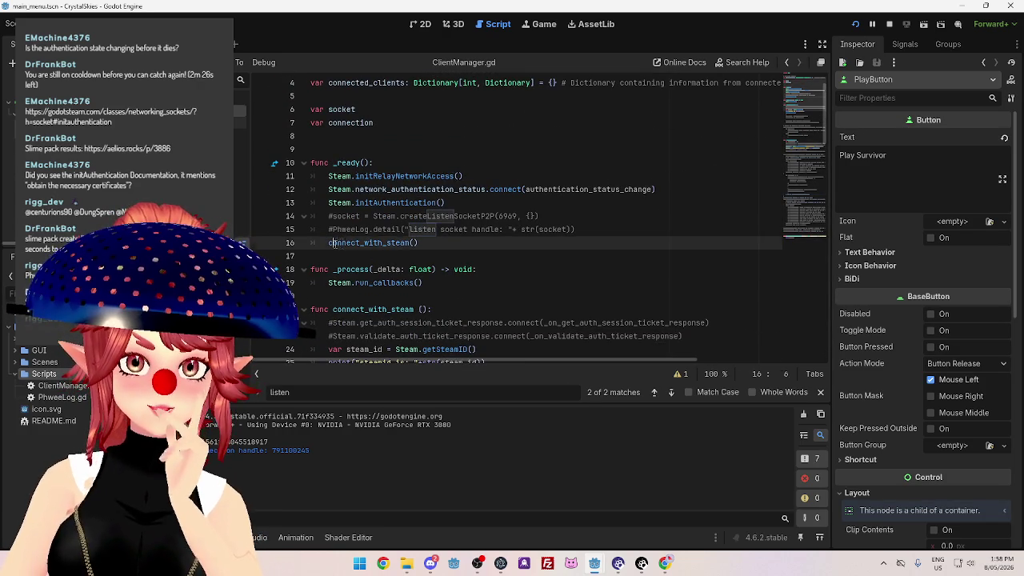
{"action": "scroll", "coordinate": [396, 275], "scroll_direction": "down", "scroll_amount": 5}
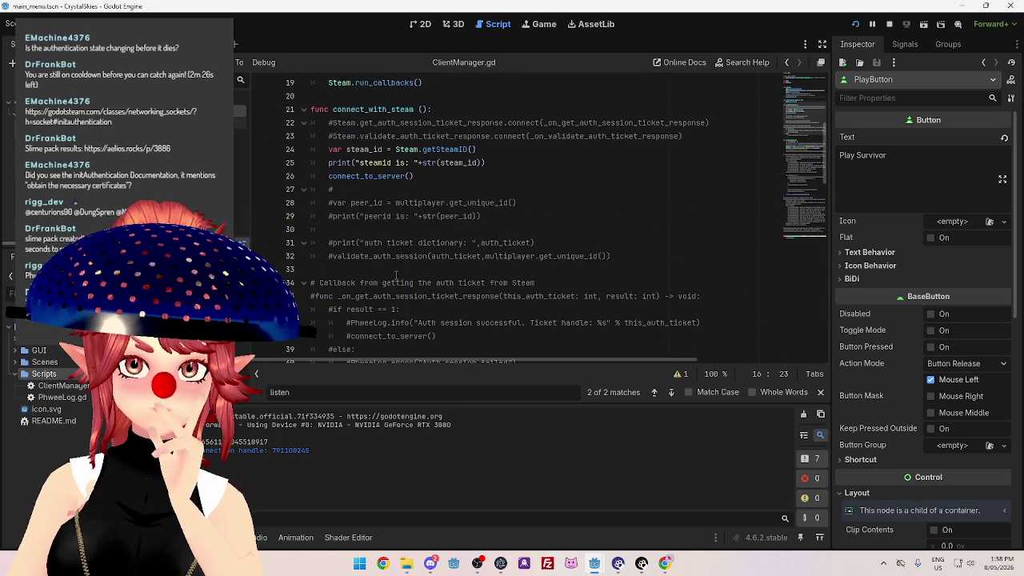
{"action": "scroll", "coordinate": [395, 275], "scroll_direction": "up", "scroll_amount": 3}
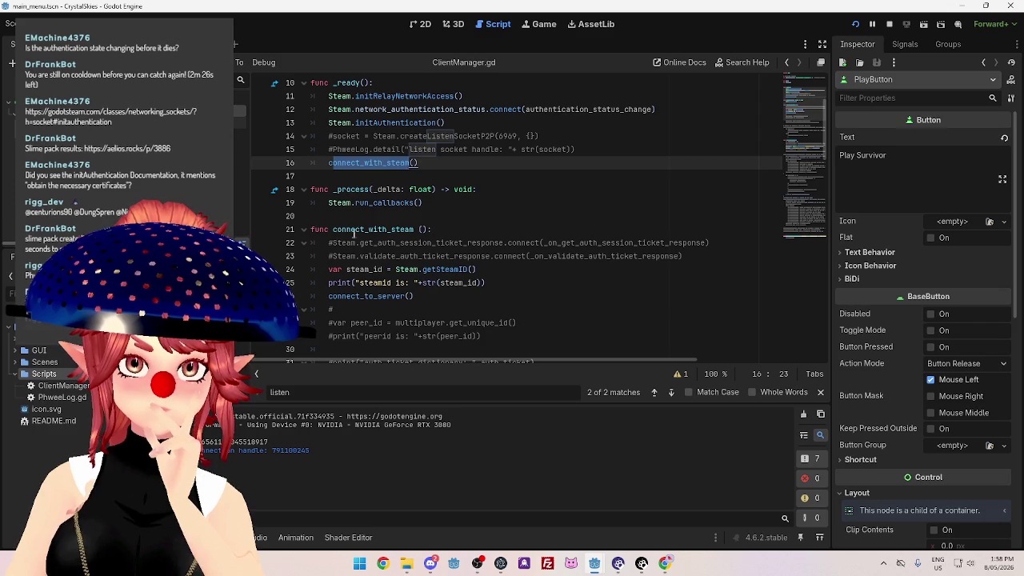
{"action": "left_click_drag", "start_coordinate": [347, 230], "coordinate": [405, 231]}
{"action": "double_click", "coordinate": [340, 297]}
Locate the connectByIPAddress call, then bring up the GodotSteam Networking Sockets docs in Chrome.
{"action": "scroll", "coordinate": [388, 163], "scroll_direction": "down", "scroll_amount": 9}
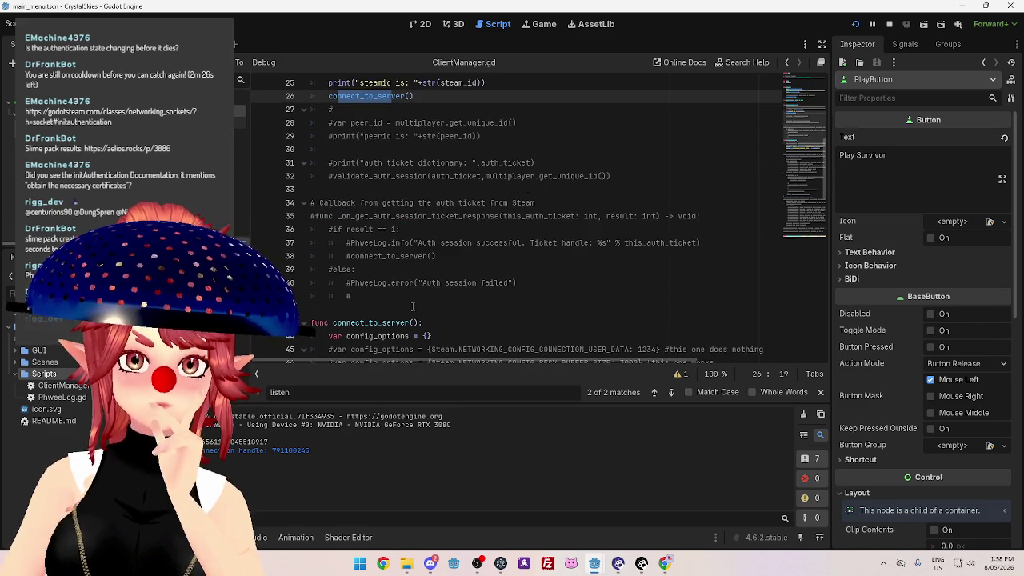
{"action": "left_click_drag", "start_coordinate": [415, 215], "coordinate": [496, 216]}
{"action": "scroll", "coordinate": [460, 266], "scroll_direction": "down", "scroll_amount": 3}
{"action": "scroll", "coordinate": [461, 266], "scroll_direction": "up", "scroll_amount": 3}
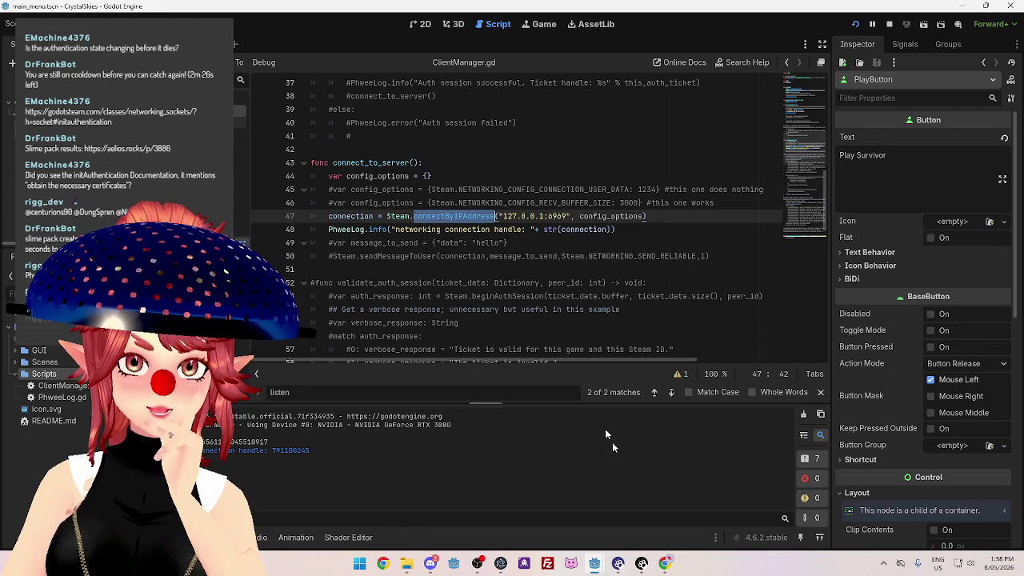
{"action": "left_click", "coordinate": [664, 563]}
{"action": "left_click", "coordinate": [727, 11]}
{"action": "scroll", "coordinate": [896, 318], "scroll_direction": "up", "scroll_amount": 2}
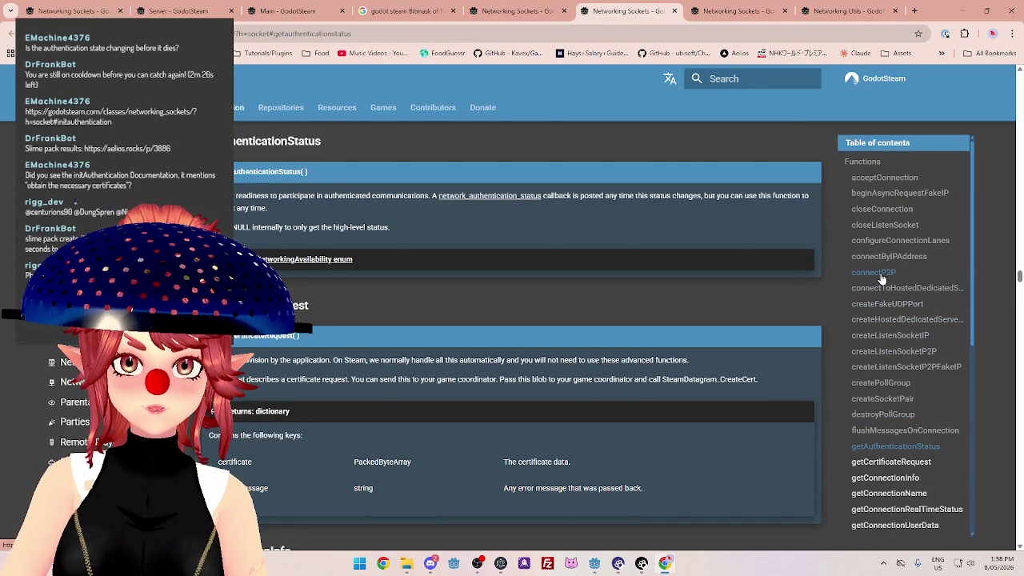
Jump to the connectByIPAddress reference and mark its returned connection handle description.
{"action": "left_click", "coordinate": [878, 256]}
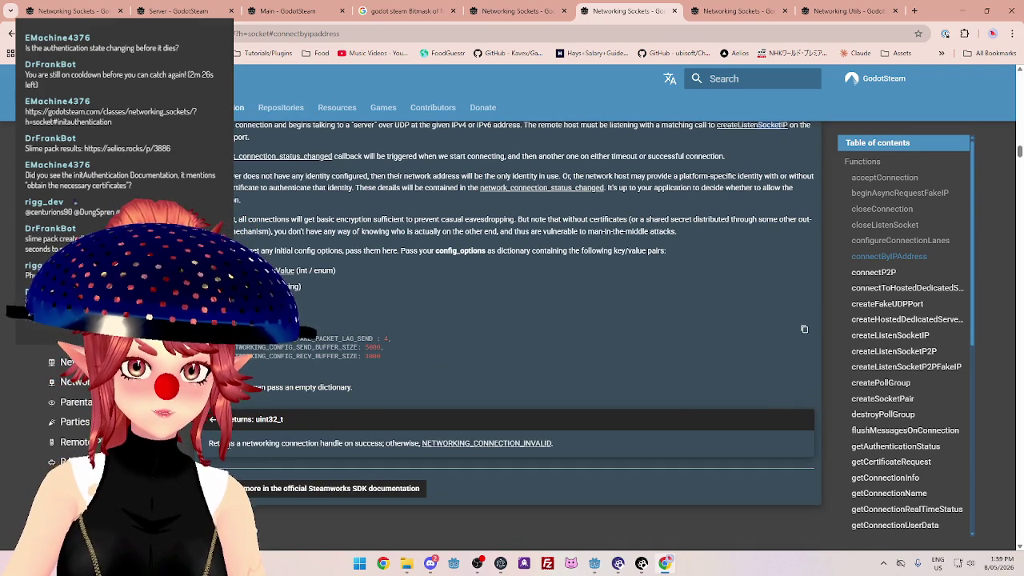
{"action": "left_click_drag", "start_coordinate": [364, 448], "coordinate": [380, 445]}
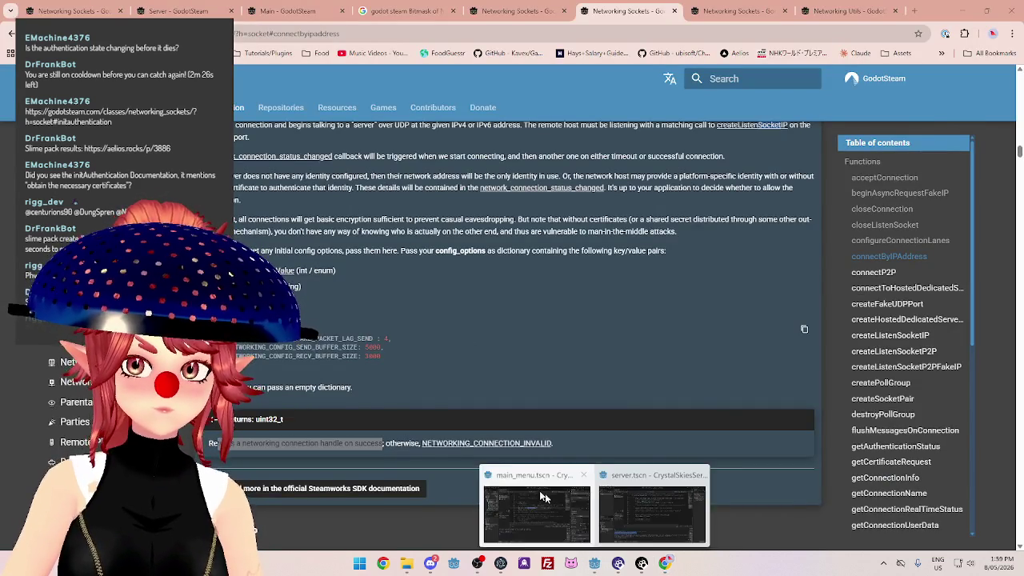
{"action": "mouse_move", "coordinate": [541, 485]}
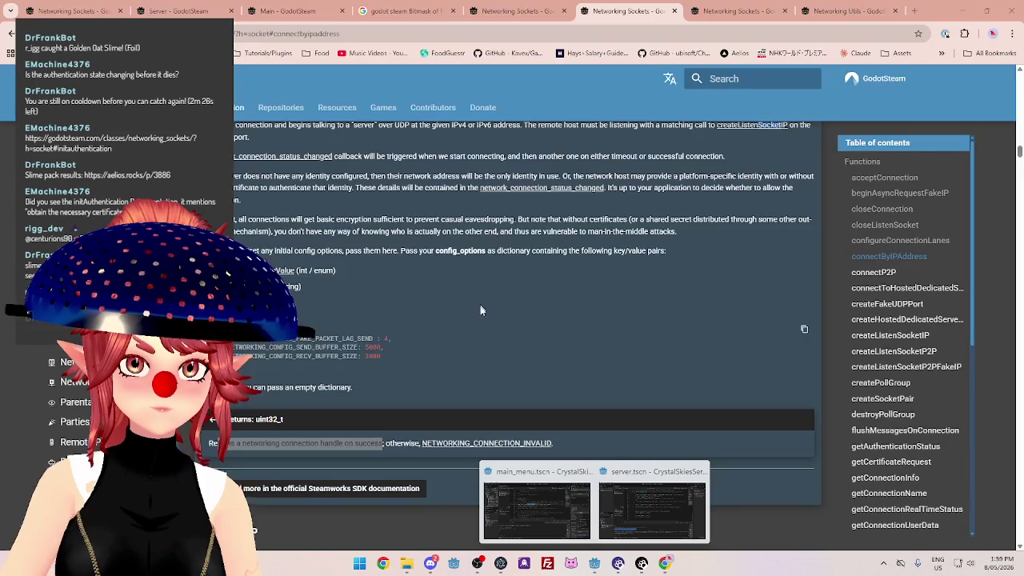
{"action": "scroll", "coordinate": [336, 240], "scroll_direction": "up", "scroll_amount": 2}
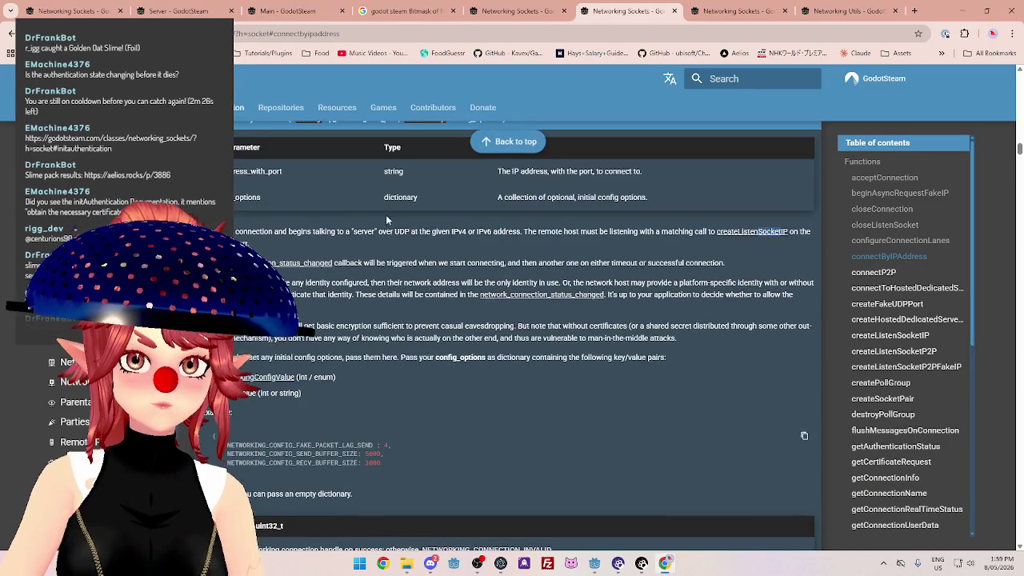
{"action": "left_click_drag", "start_coordinate": [286, 232], "coordinate": [335, 231]}
{"action": "scroll", "coordinate": [371, 300], "scroll_direction": "up", "scroll_amount": 1}
Highlight that the remote host must already be listening via a matching createListenSocketIP call.
{"action": "left_click", "coordinate": [361, 285]}
{"action": "left_click_drag", "start_coordinate": [288, 284], "coordinate": [430, 285]}
{"action": "left_click_drag", "start_coordinate": [537, 285], "coordinate": [706, 286]}
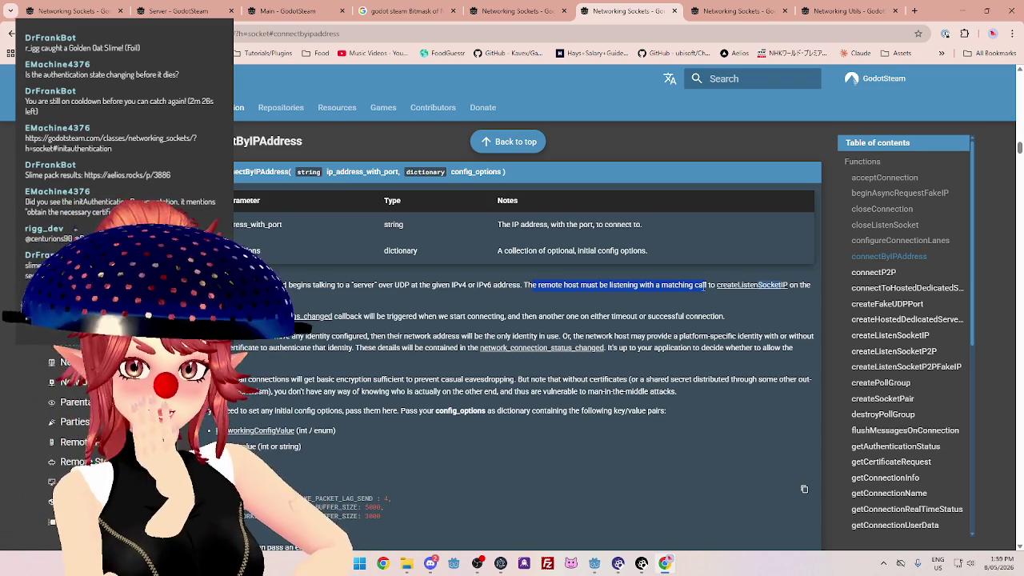
{"action": "left_click", "coordinate": [595, 568]}
{"action": "left_click", "coordinate": [612, 501]}
Scroll ServerManager.gd up to server_connected's createListenSocketIP call on 127.0.0.1:6969.
{"action": "scroll", "coordinate": [452, 273], "scroll_direction": "up", "scroll_amount": 8}
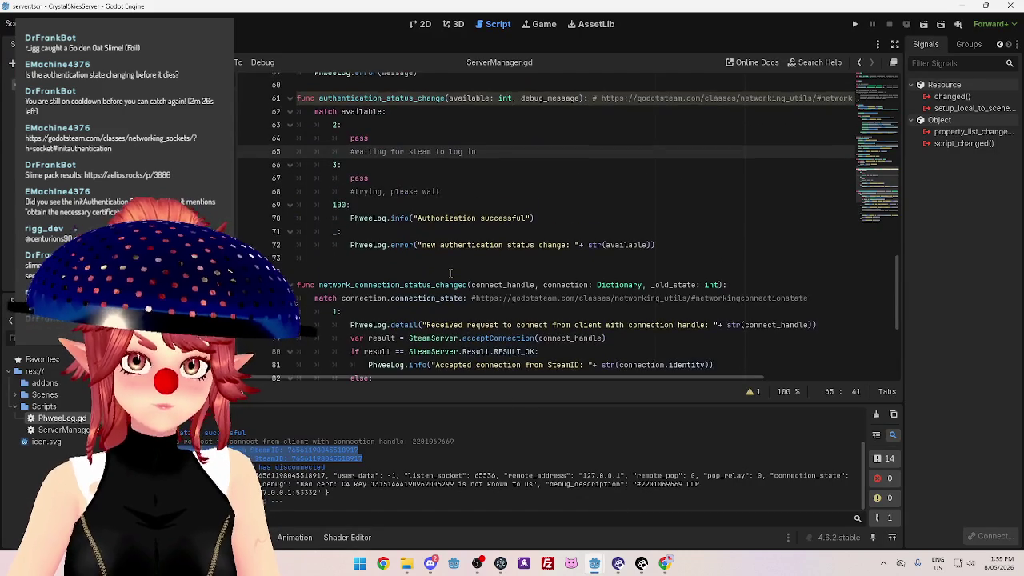
{"action": "scroll", "coordinate": [453, 272], "scroll_direction": "up", "scroll_amount": 4}
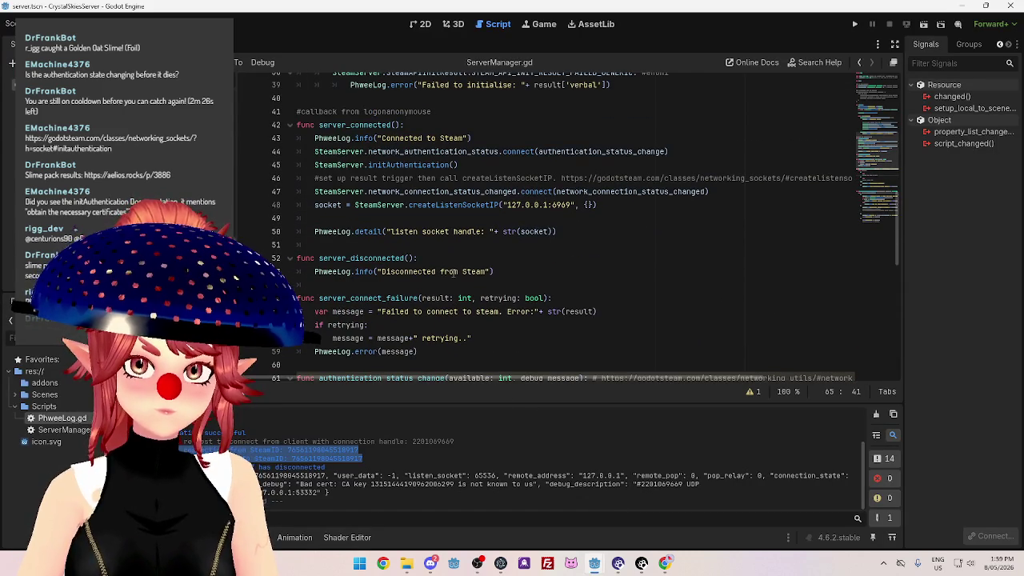
{"action": "scroll", "coordinate": [452, 273], "scroll_direction": "up", "scroll_amount": 1}
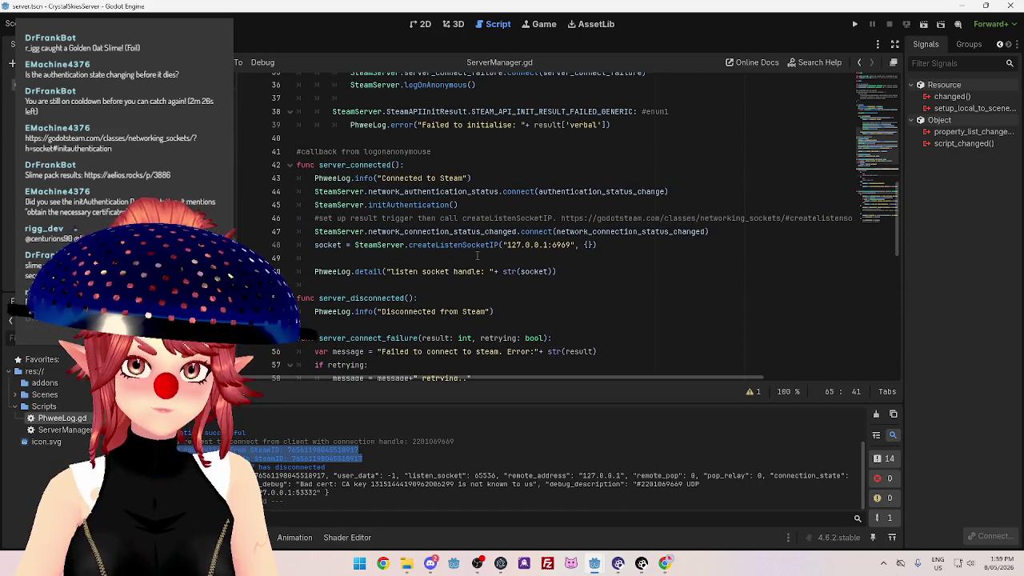
{"action": "mouse_move", "coordinate": [594, 564]}
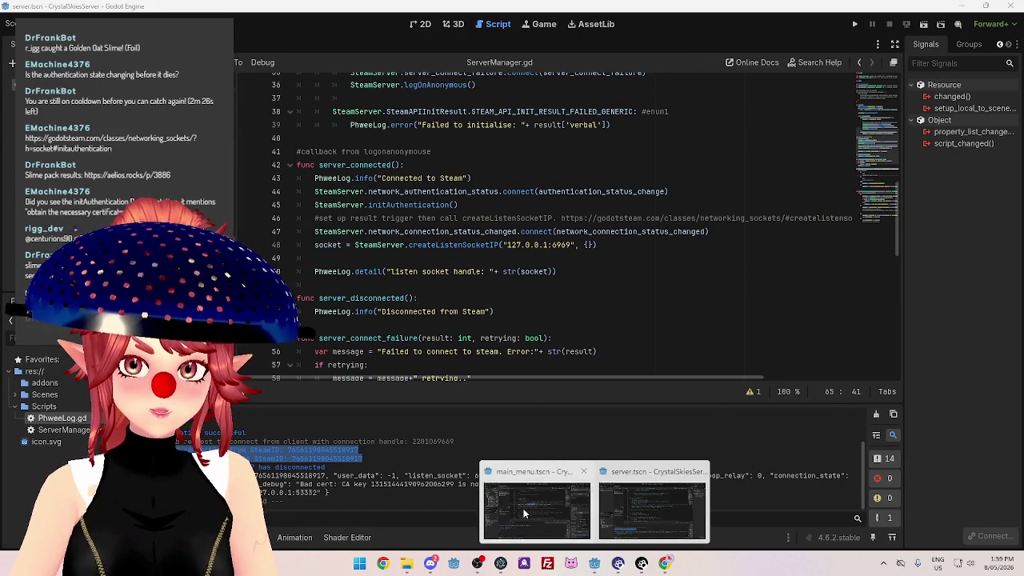
{"action": "left_click", "coordinate": [525, 513]}
Back in the connectByIPAddress docs, highlight 'callback will be triggered when we start connecting'.
{"action": "mouse_move", "coordinate": [605, 564]}
{"action": "left_click", "coordinate": [639, 491]}
{"action": "left_click", "coordinate": [365, 318]}
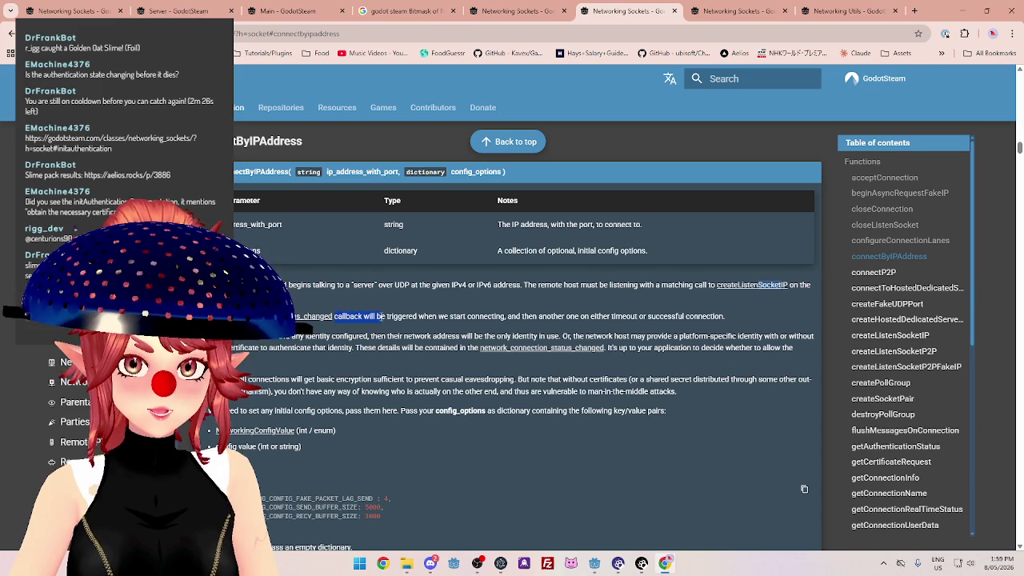
{"action": "left_click_drag", "start_coordinate": [454, 319], "coordinate": [506, 318]}
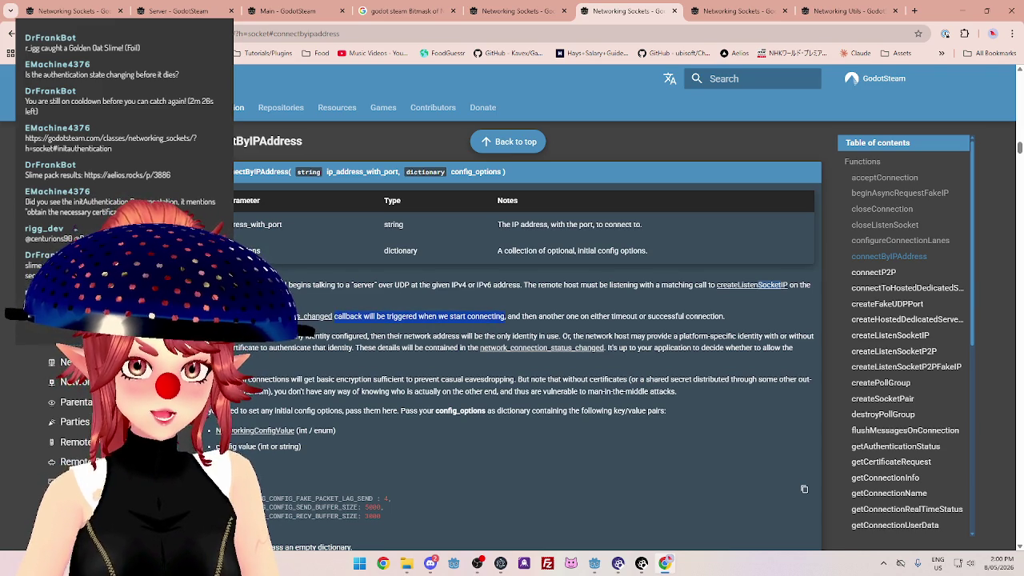
Copy the whole network_connection_status_changed function from the server's ServerManager.gd.
{"action": "left_click", "coordinate": [594, 563]}
{"action": "left_click", "coordinate": [528, 492]}
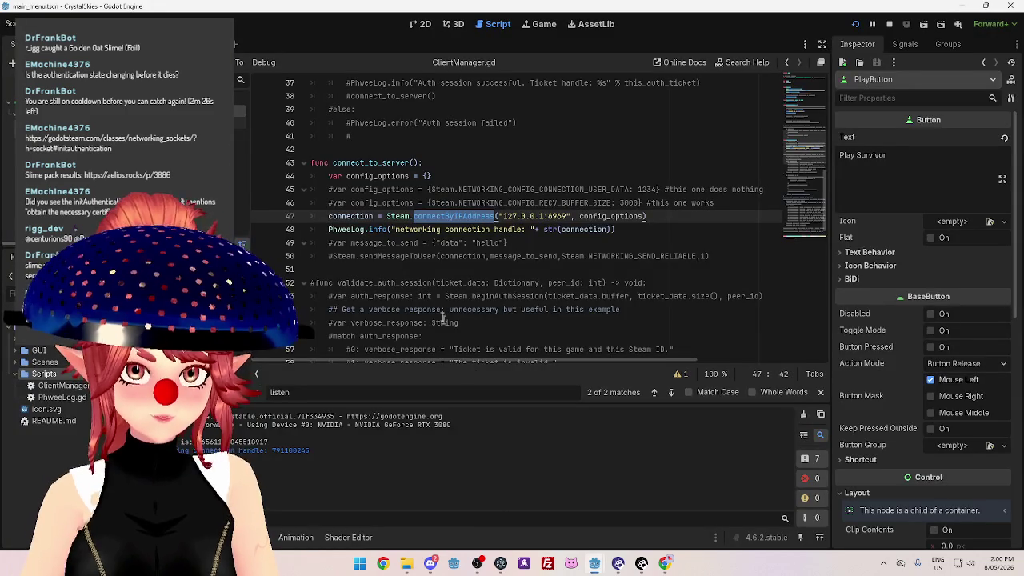
{"action": "scroll", "coordinate": [431, 299], "scroll_direction": "down", "scroll_amount": 10}
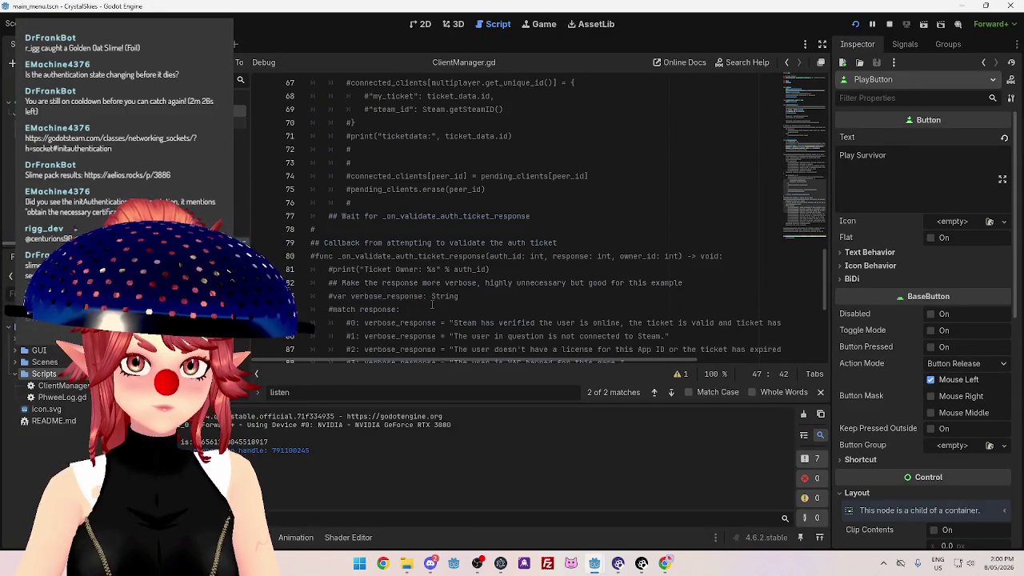
{"action": "scroll", "coordinate": [432, 304], "scroll_direction": "down", "scroll_amount": 6}
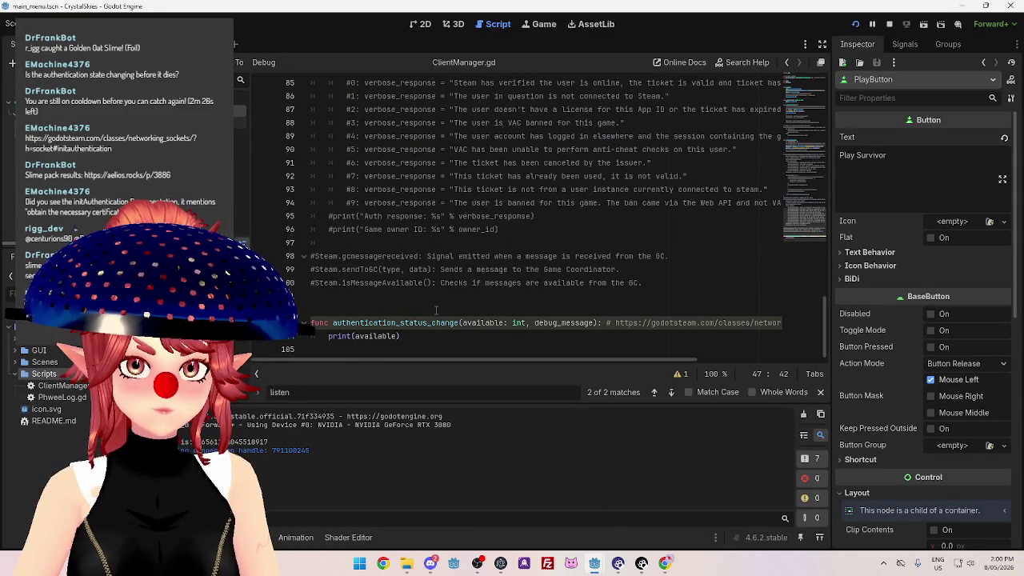
{"action": "left_click", "coordinate": [594, 563]}
{"action": "left_click", "coordinate": [536, 498]}
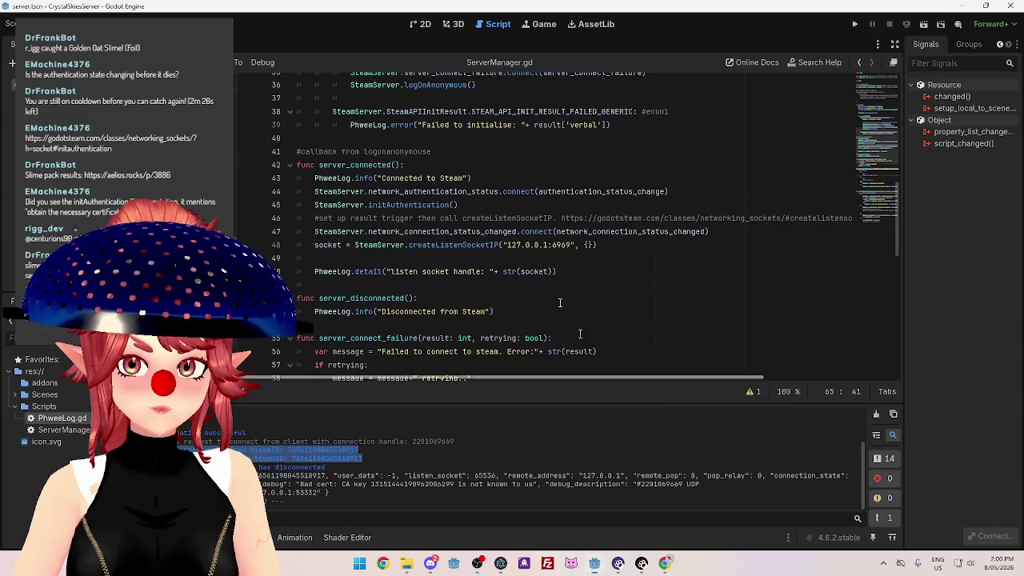
{"action": "scroll", "coordinate": [472, 232], "scroll_direction": "down", "scroll_amount": 11}
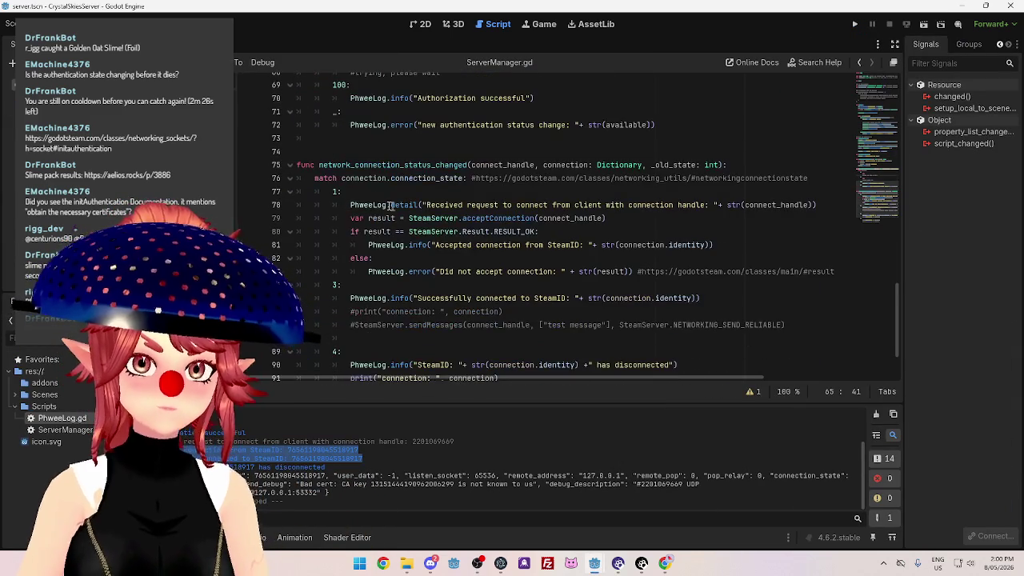
{"action": "scroll", "coordinate": [489, 250], "scroll_direction": "down", "scroll_amount": 2}
{"action": "mouse_move", "coordinate": [410, 359]}
{"action": "left_mouse_down"}
{"action": "mouse_move", "coordinate": [395, 354]}
{"action": "mouse_move", "coordinate": [343, 149]}
{"action": "mouse_move", "coordinate": [296, 84]}
{"action": "left_mouse_up"}
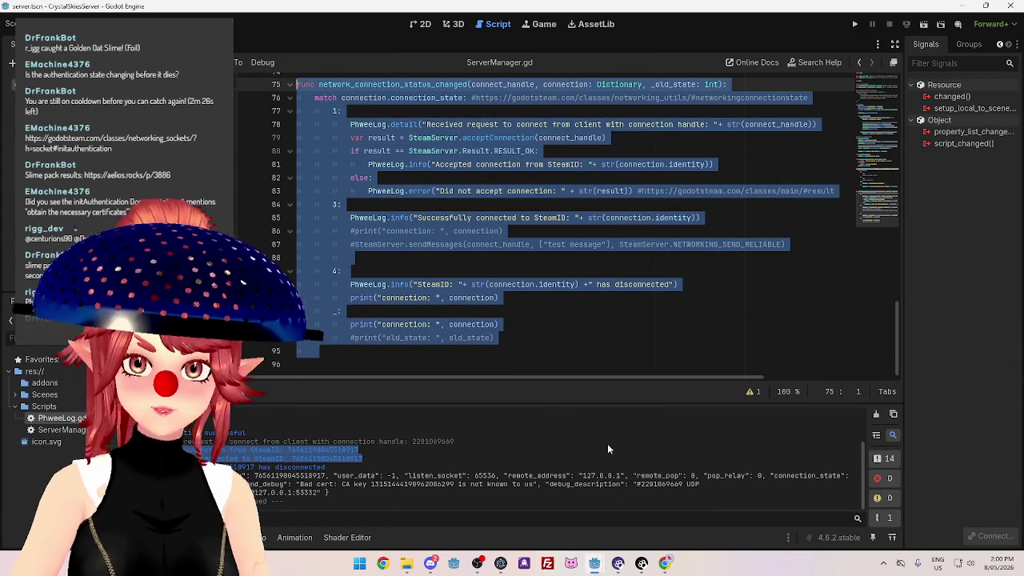
Paste the copied match block into ClientManager.gd after the print(available) line.
{"action": "mouse_move", "coordinate": [595, 563]}
{"action": "left_click", "coordinate": [537, 506]}
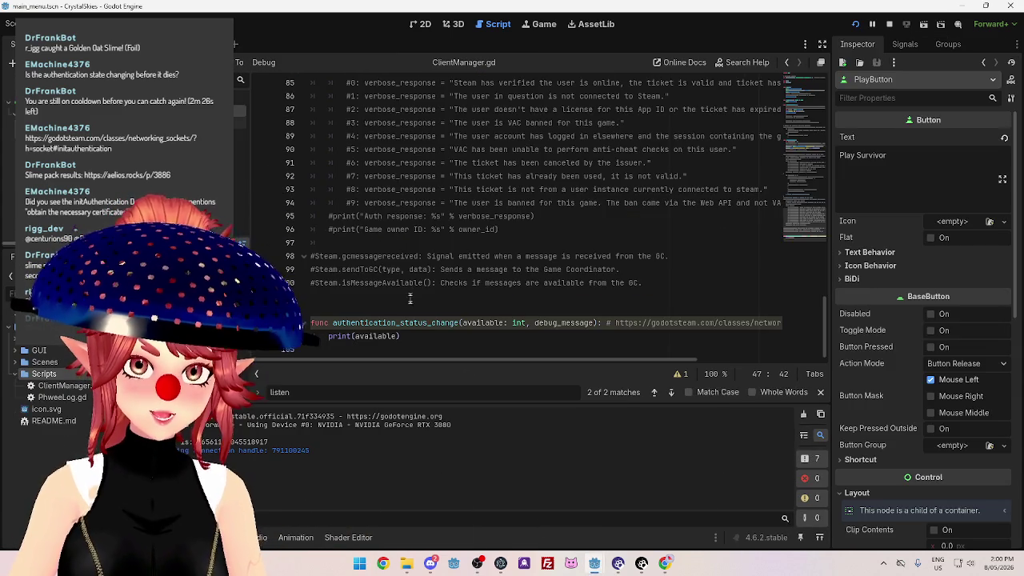
{"action": "left_click", "coordinate": [417, 335]}
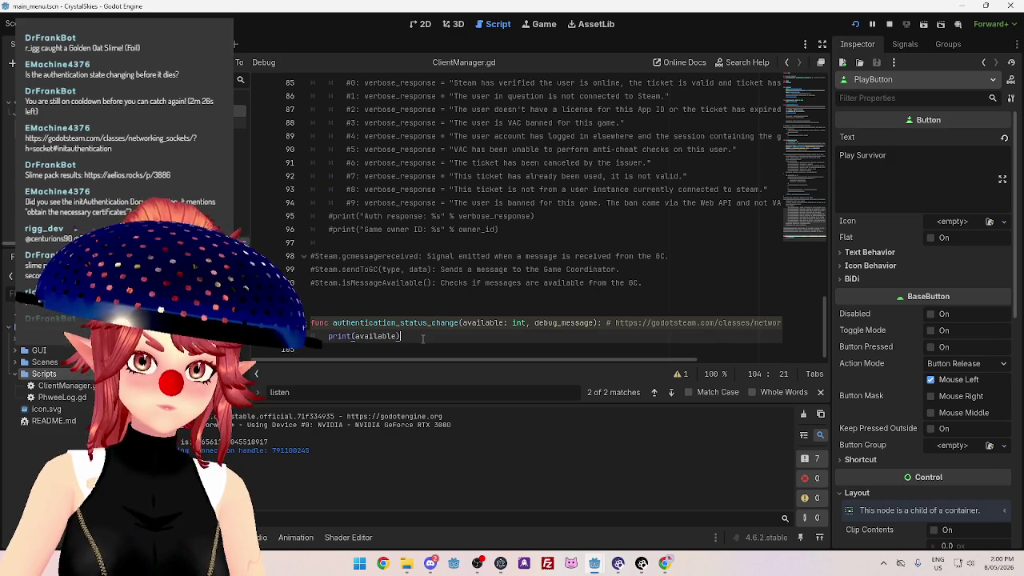
{"action": "key", "text": "ctrl+v"}
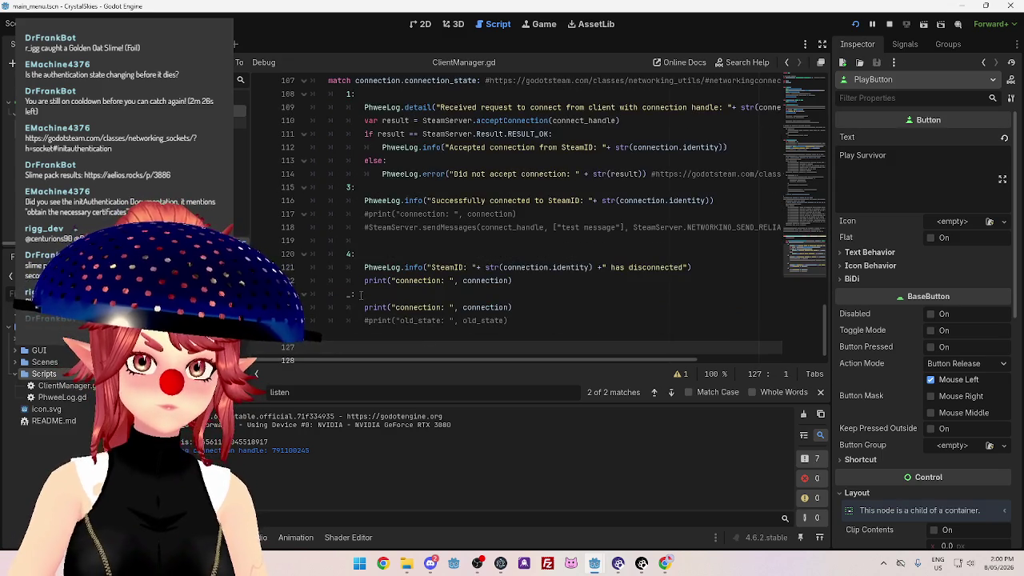
Re-insert the full network_connection_status_changed function and change SteamServer to Steam on line 110.
{"action": "key", "text": "ctrl+z"}
{"action": "key", "text": "ctrl+z"}
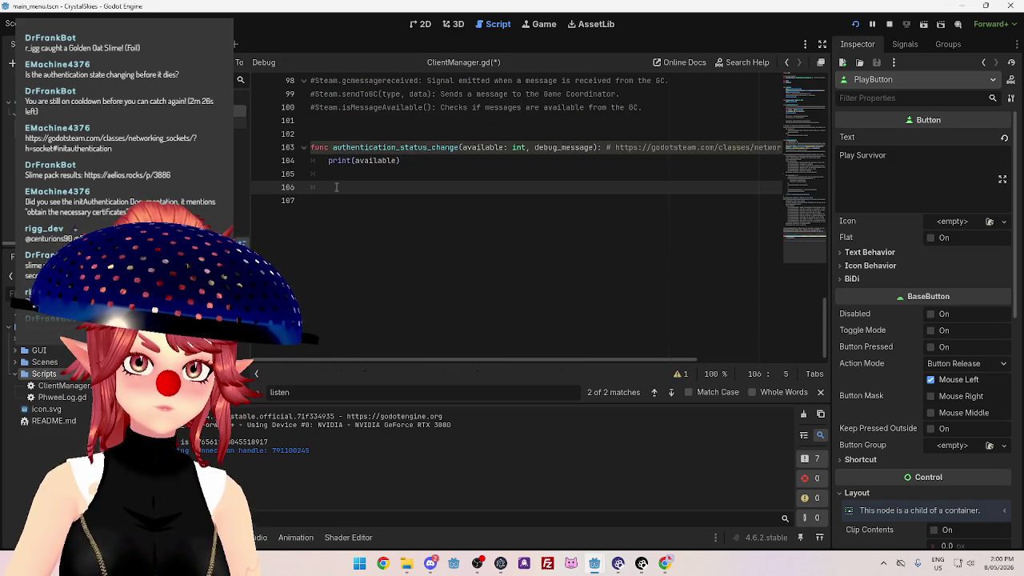
{"action": "key", "text": "ctrl+y"}
{"action": "key", "text": "ctrl+y"}
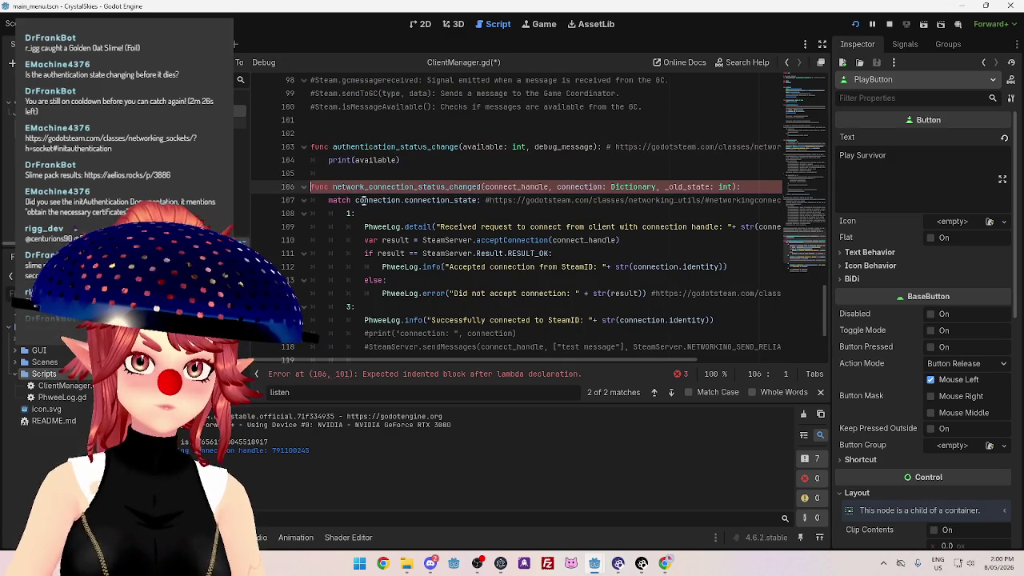
{"action": "key", "text": "Left"}
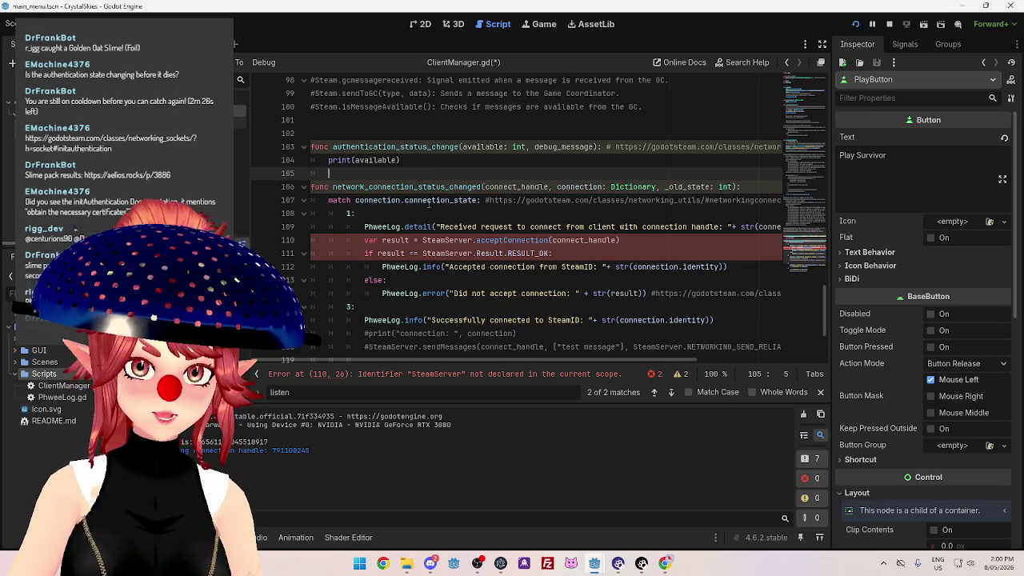
{"action": "mouse_move", "coordinate": [445, 240]}
{"action": "left_mouse_down"}
{"action": "mouse_move", "coordinate": [473, 241]}
{"action": "mouse_move", "coordinate": [456, 253]}
{"action": "mouse_move", "coordinate": [466, 253]}
{"action": "left_mouse_up"}
{"action": "key", "text": "BackSpace"}
{"action": "key", "text": "BackSpace"}
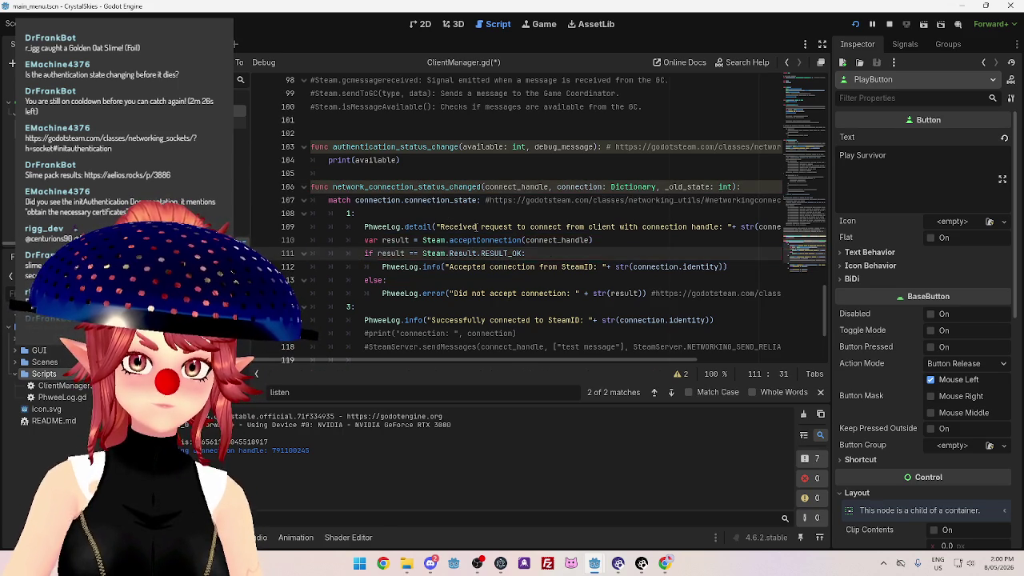
{"action": "scroll", "coordinate": [475, 252], "scroll_direction": "down", "scroll_amount": 3}
{"action": "scroll", "coordinate": [480, 250], "scroll_direction": "up", "scroll_amount": 3}
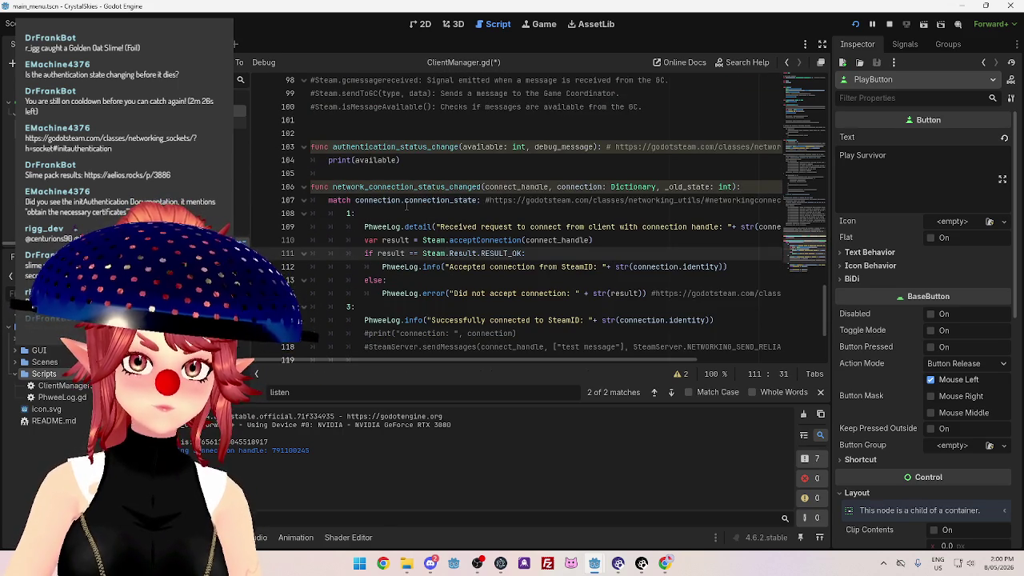
{"action": "mouse_move", "coordinate": [593, 563]}
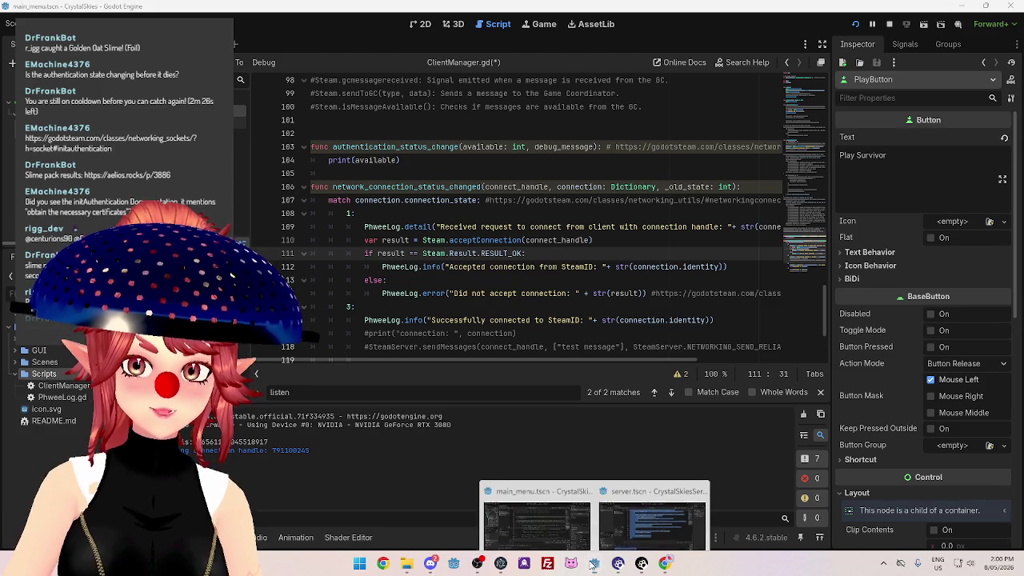
{"action": "left_click", "coordinate": [651, 504]}
{"action": "scroll", "coordinate": [548, 283], "scroll_direction": "up", "scroll_amount": 20}
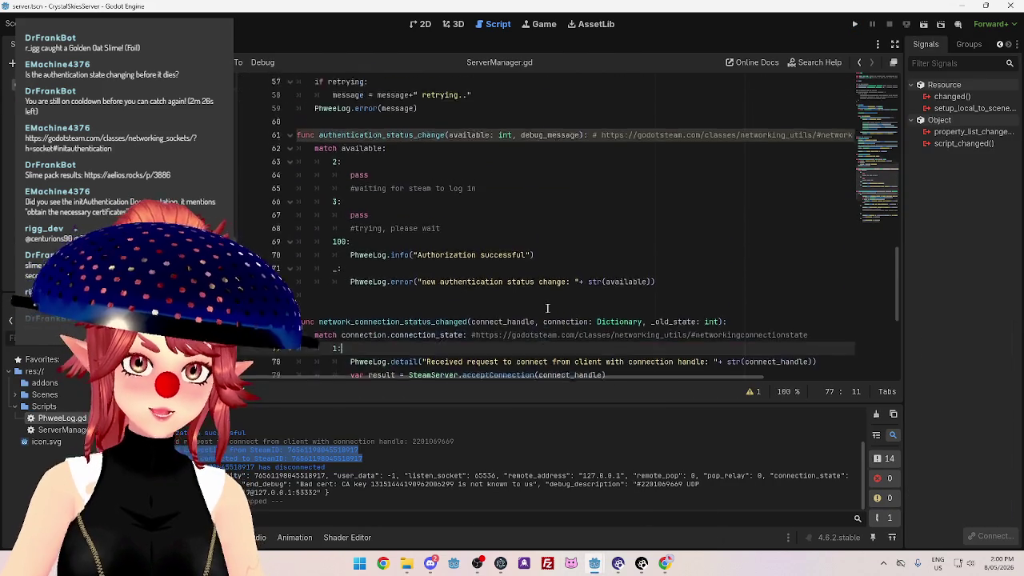
{"action": "scroll", "coordinate": [548, 283], "scroll_direction": "down", "scroll_amount": 7}
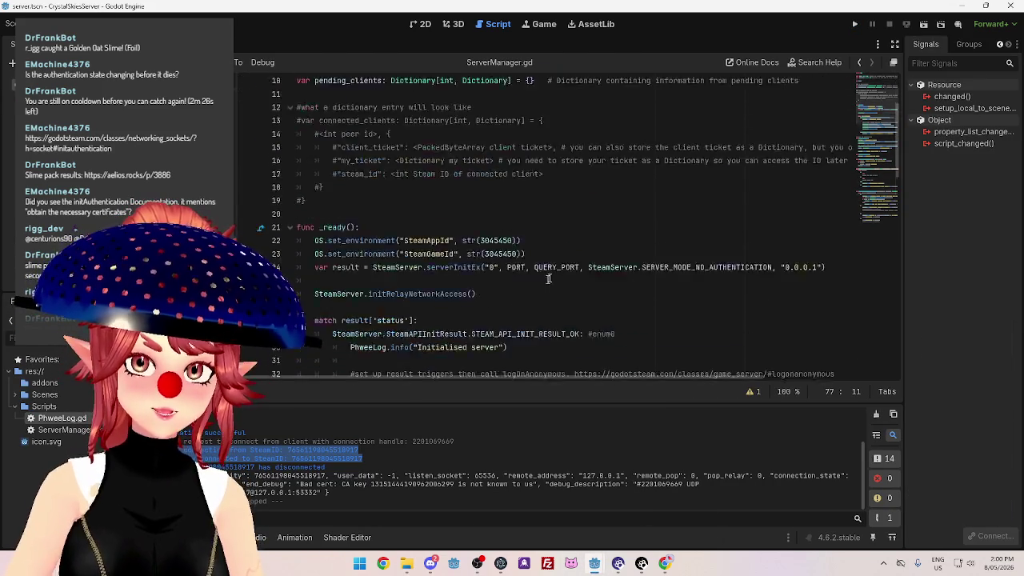
{"action": "scroll", "coordinate": [582, 262], "scroll_direction": "down", "scroll_amount": 3}
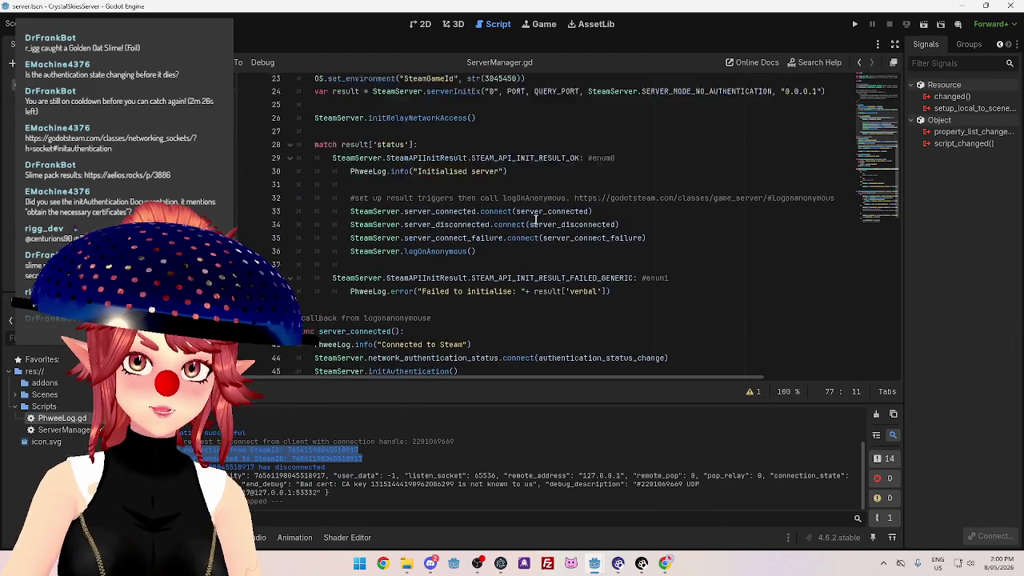
{"action": "scroll", "coordinate": [630, 293], "scroll_direction": "down", "scroll_amount": 1}
{"action": "left_click_drag", "start_coordinate": [721, 261], "coordinate": [314, 255]}
{"action": "key", "text": "ctrl+c"}
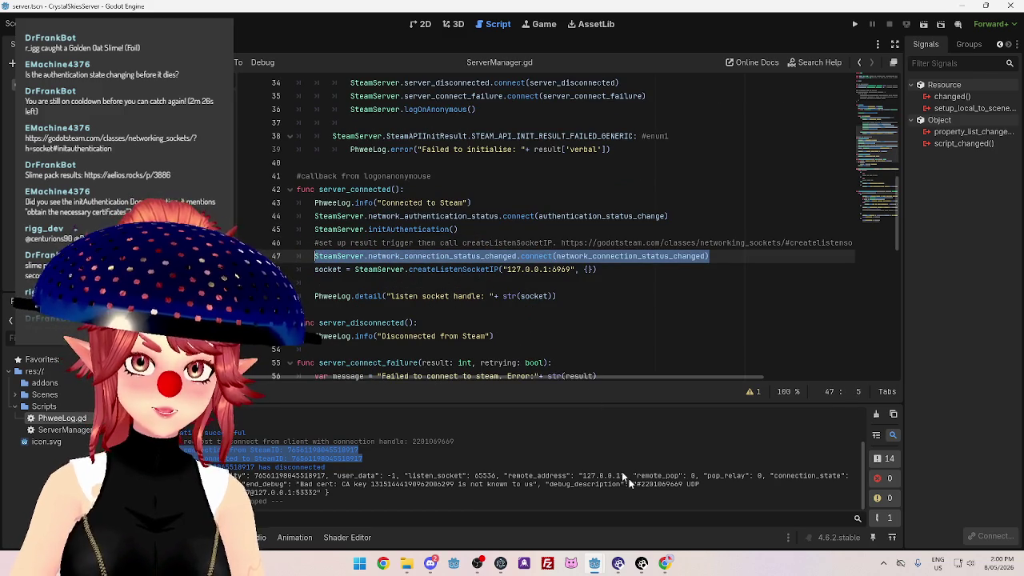
{"action": "mouse_move", "coordinate": [594, 563]}
{"action": "left_click", "coordinate": [531, 510]}
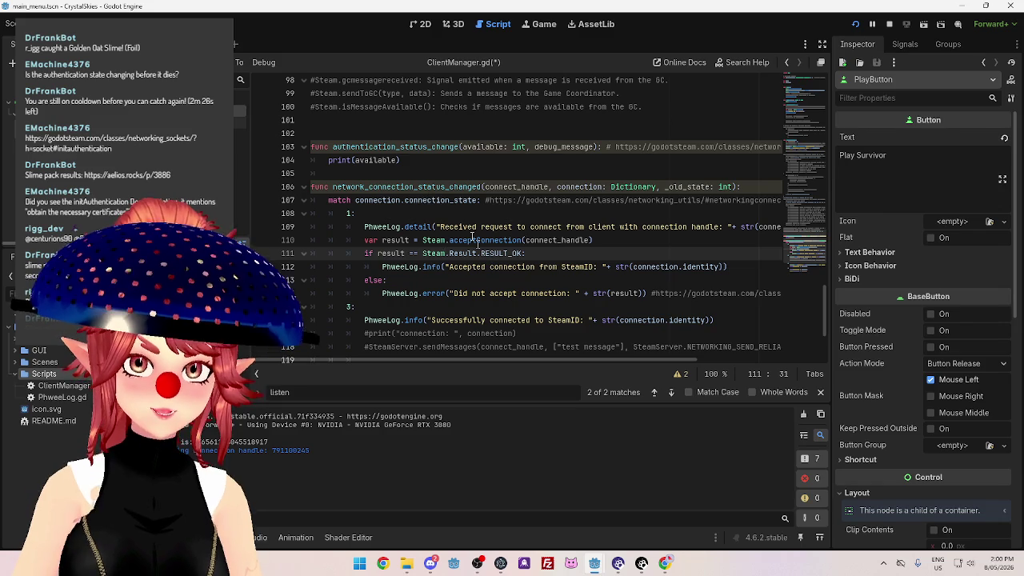
Paste the network_connection_status_changed hookup at line 47, changing SteamServer to Steam.
{"action": "scroll", "coordinate": [537, 256], "scroll_direction": "down", "scroll_amount": 3}
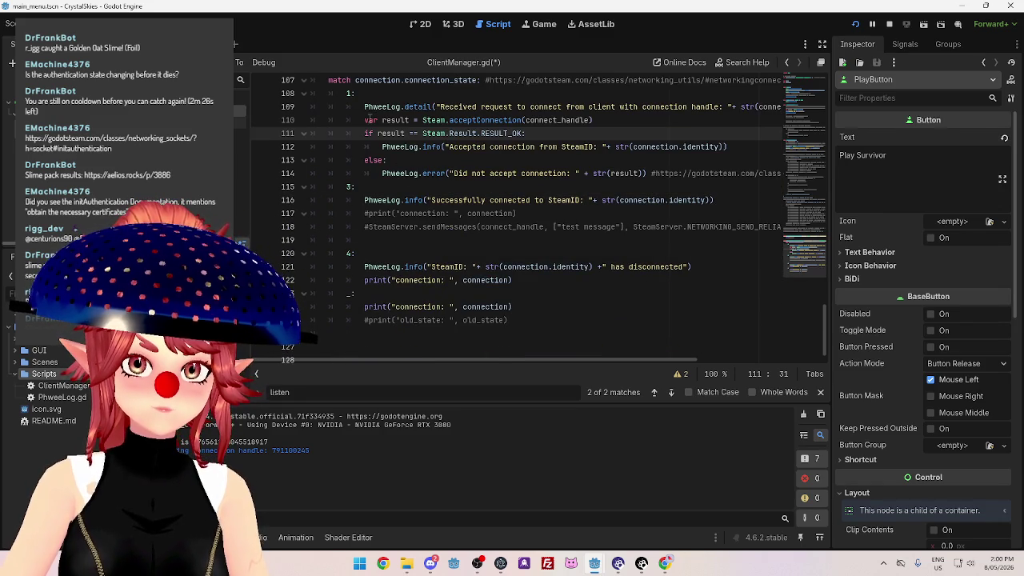
{"action": "scroll", "coordinate": [489, 184], "scroll_direction": "up", "scroll_amount": 1}
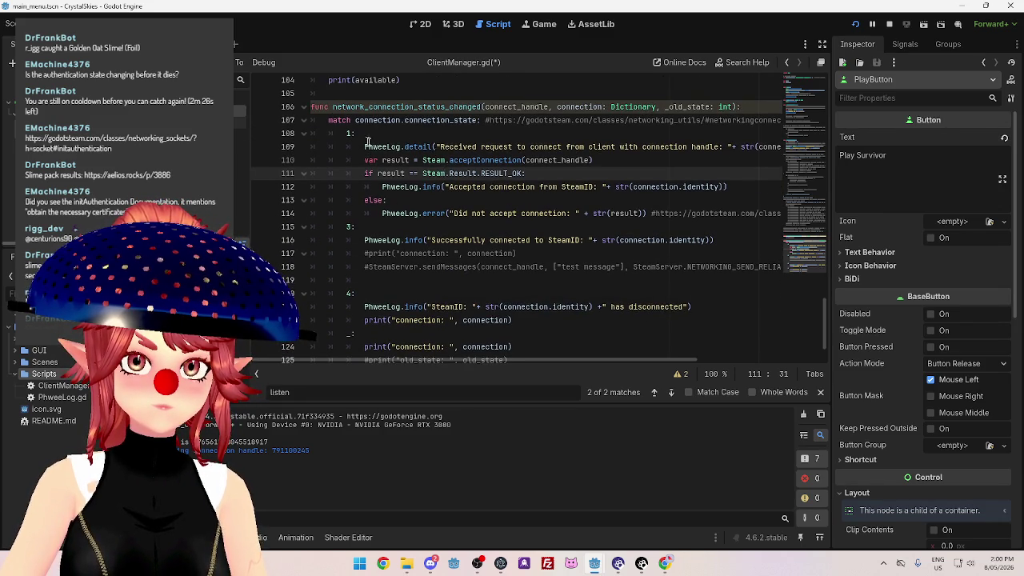
{"action": "scroll", "coordinate": [348, 129], "scroll_direction": "up", "scroll_amount": 18}
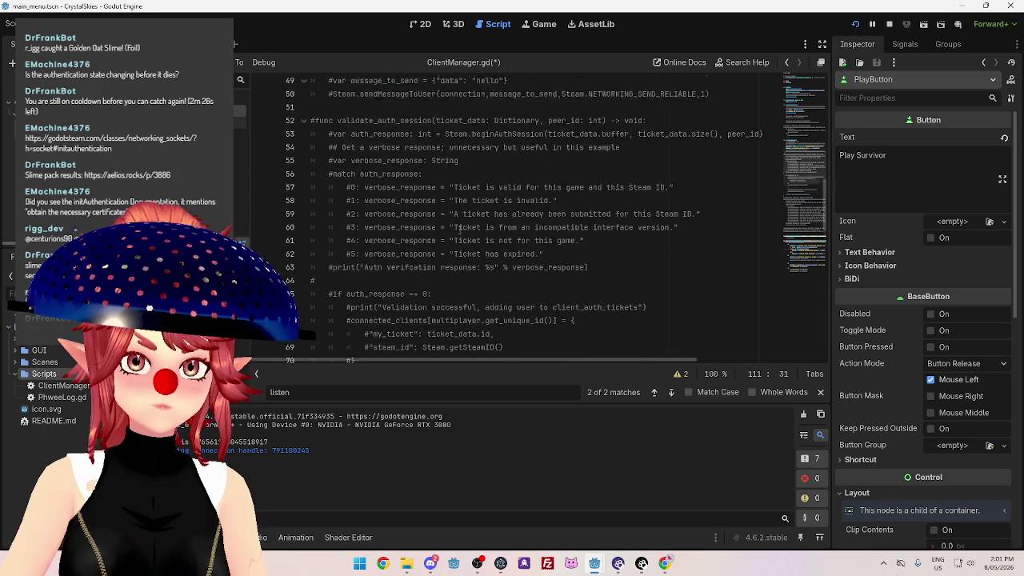
{"action": "scroll", "coordinate": [461, 228], "scroll_direction": "up", "scroll_amount": 4}
{"action": "scroll", "coordinate": [411, 218], "scroll_direction": "up", "scroll_amount": 6}
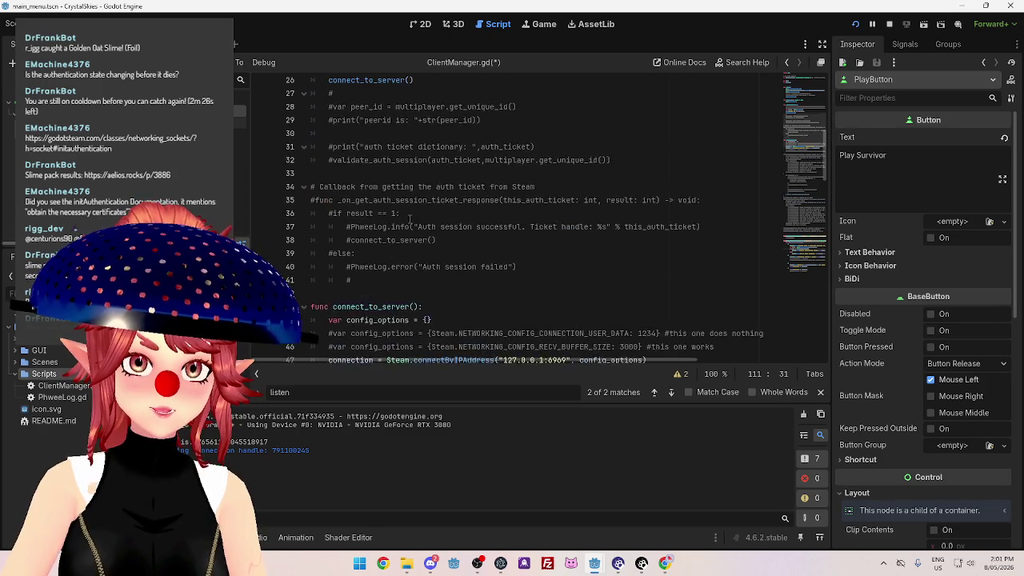
{"action": "scroll", "coordinate": [396, 164], "scroll_direction": "down", "scroll_amount": 5}
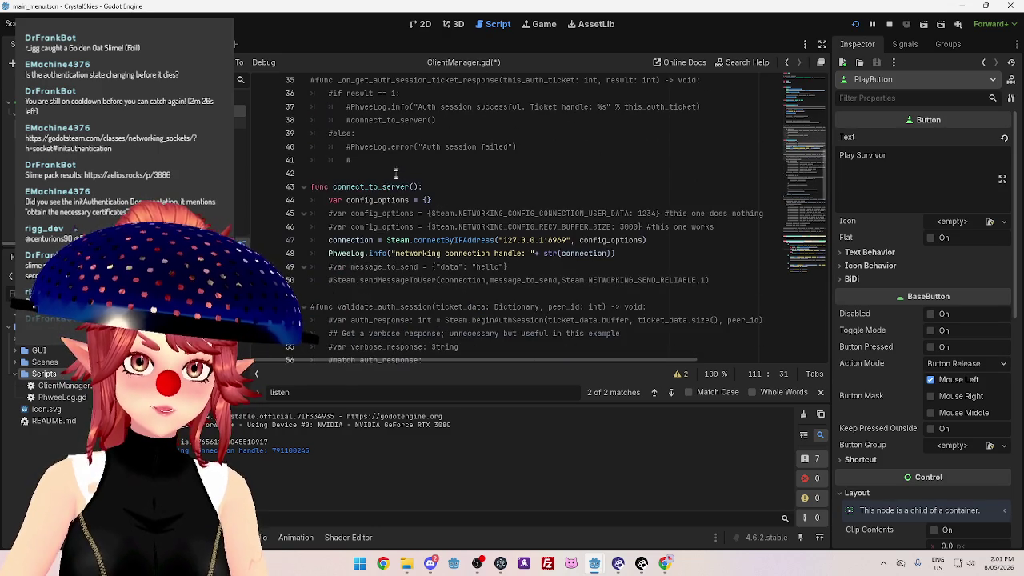
{"action": "scroll", "coordinate": [357, 200], "scroll_direction": "down", "scroll_amount": 1}
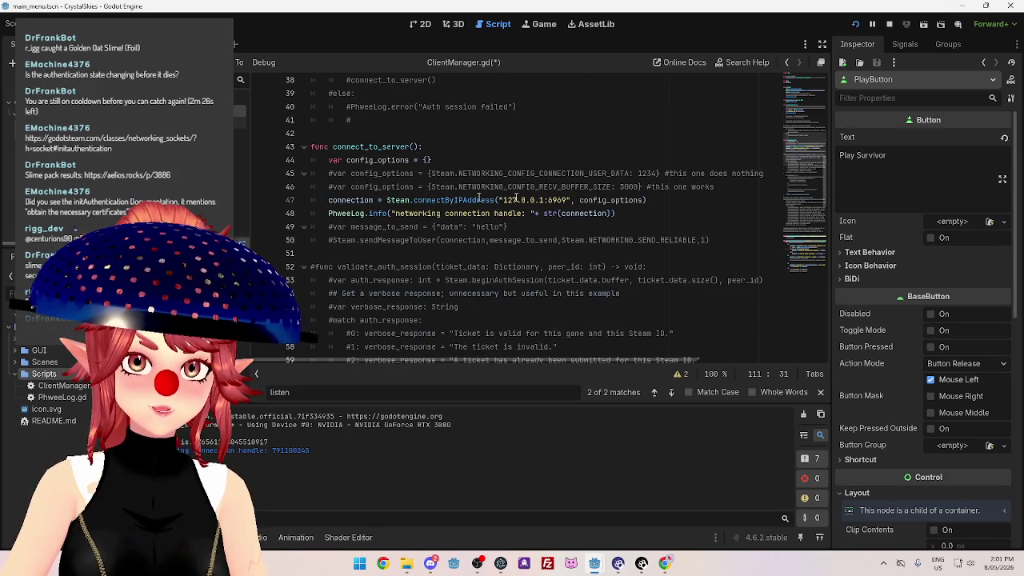
{"action": "left_click", "coordinate": [329, 201]}
{"action": "key", "text": "ctrl+v"}
{"action": "left_click", "coordinate": [652, 246]}
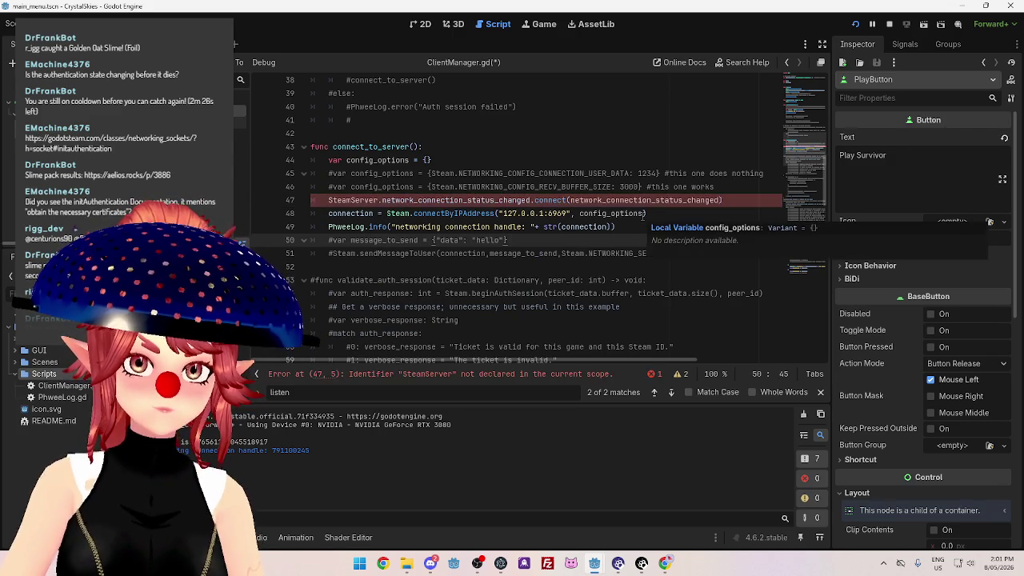
{"action": "left_click", "coordinate": [352, 200]}
{"action": "key", "text": "Delete"}
{"action": "key", "text": "Delete"}
{"action": "key", "text": "Delete"}
{"action": "left_click", "coordinate": [402, 253]}
Save ClientManager.gd, stop the running game and return to the server project's editor.
{"action": "key", "text": "ctrl+s"}
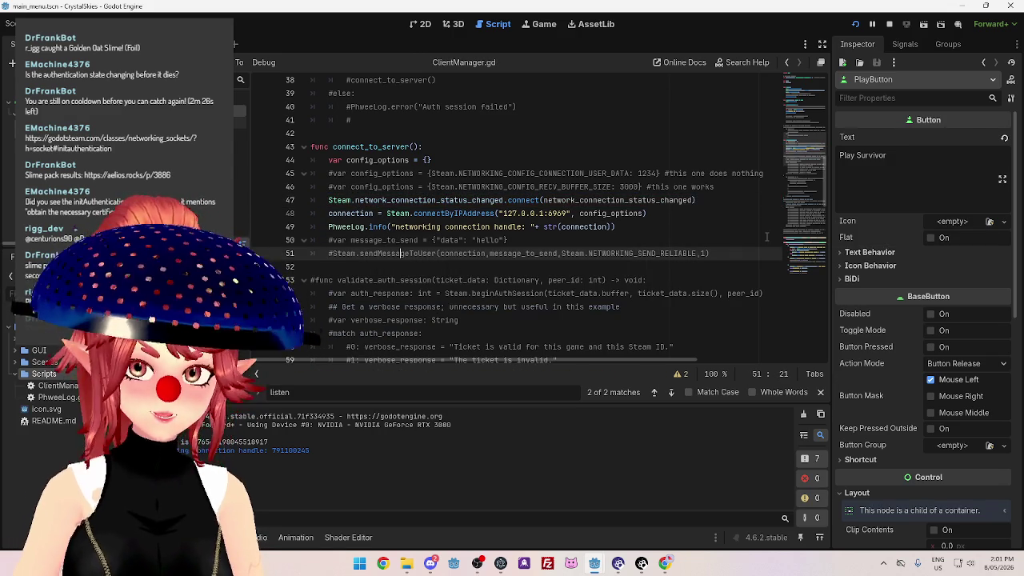
{"action": "left_click", "coordinate": [888, 24]}
{"action": "mouse_move", "coordinate": [595, 563]}
{"action": "left_click", "coordinate": [646, 514]}
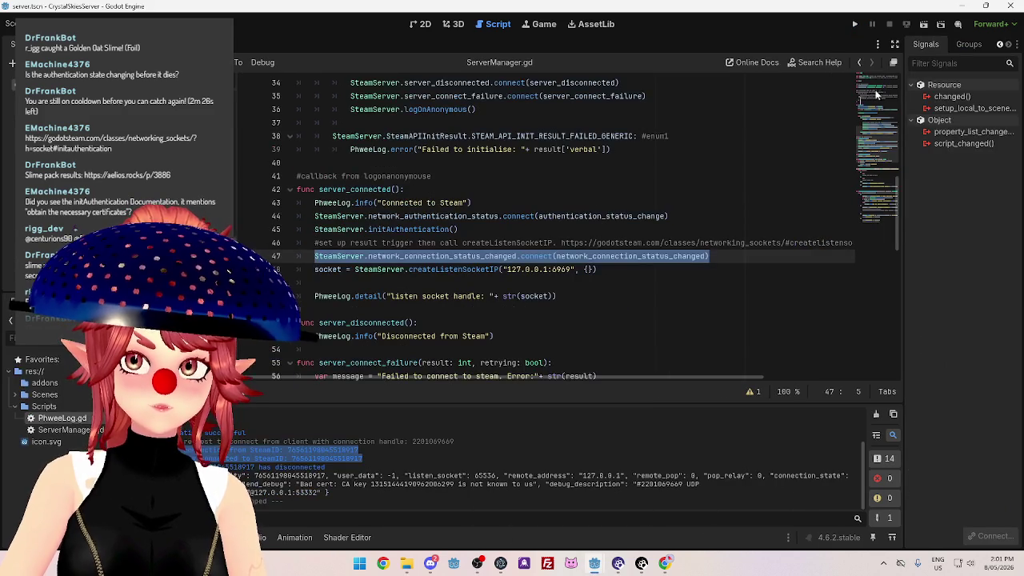
Launch the Crystal Skies client game from the client project's editor.
{"action": "left_click", "coordinate": [750, 119]}
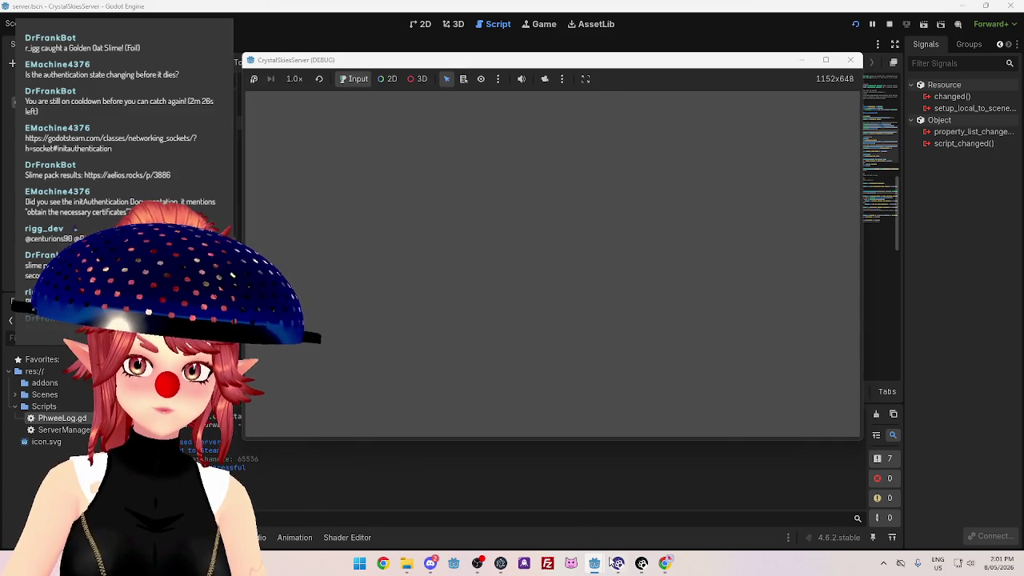
{"action": "mouse_move", "coordinate": [614, 563]}
{"action": "left_click", "coordinate": [520, 506]}
{"action": "left_click", "coordinate": [854, 23]}
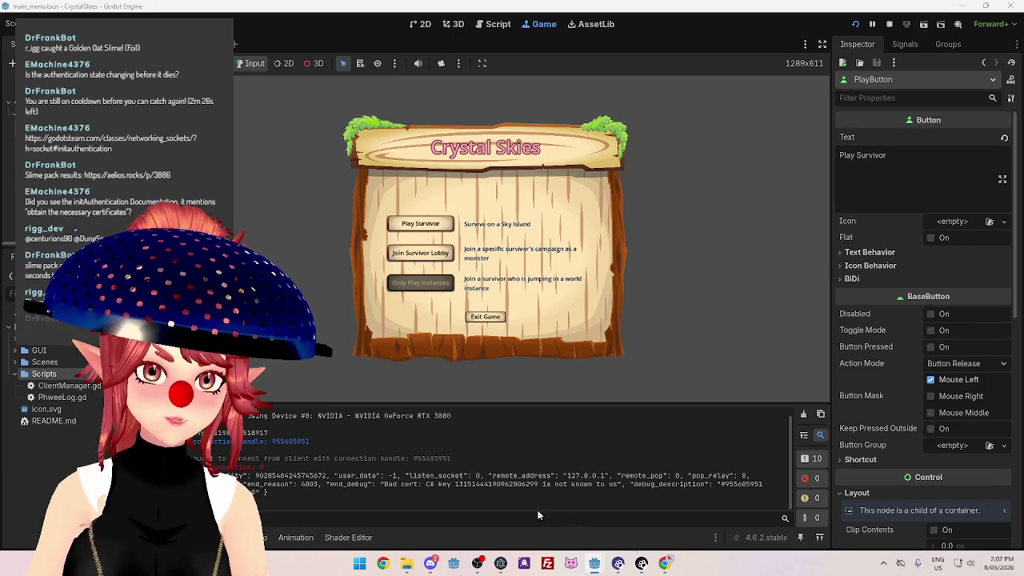
Select the GodotSteam connection-state docs URL on line 76 of ServerManager.gd for the browser.
{"action": "mouse_move", "coordinate": [598, 569]}
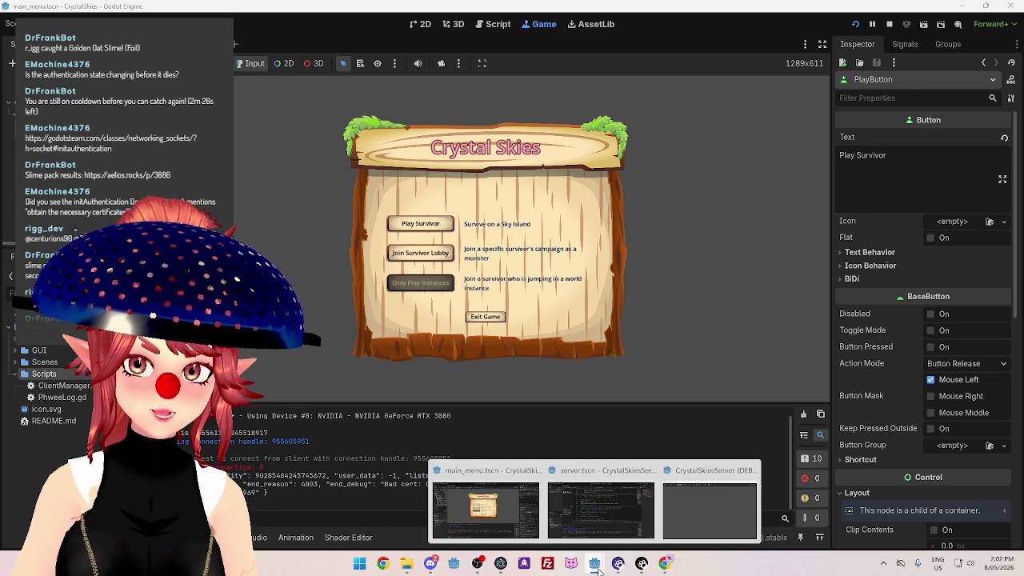
{"action": "left_click", "coordinate": [600, 544]}
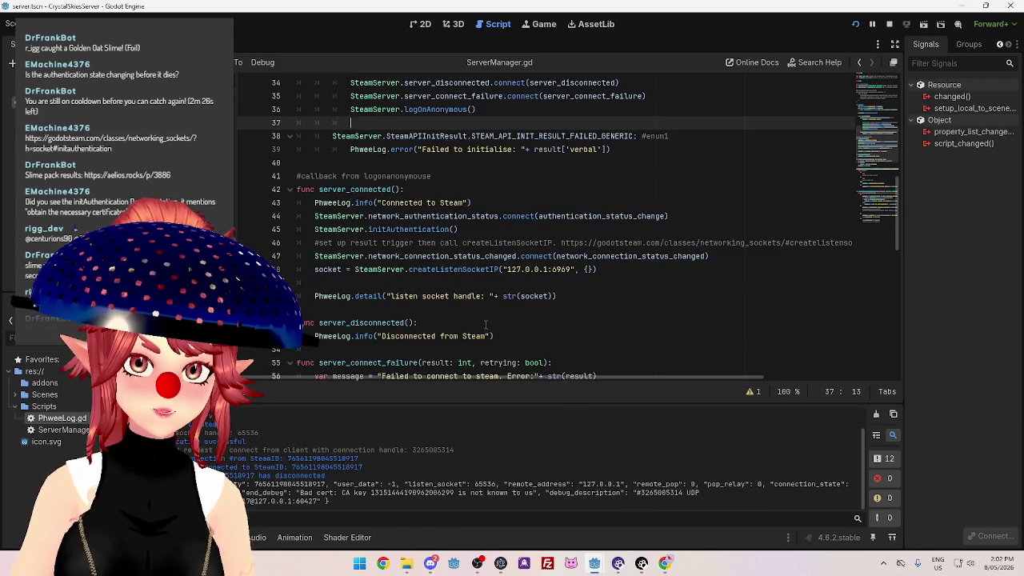
{"action": "scroll", "coordinate": [560, 344], "scroll_direction": "down", "scroll_amount": 14}
{"action": "scroll", "coordinate": [533, 370], "scroll_direction": "up", "scroll_amount": 1}
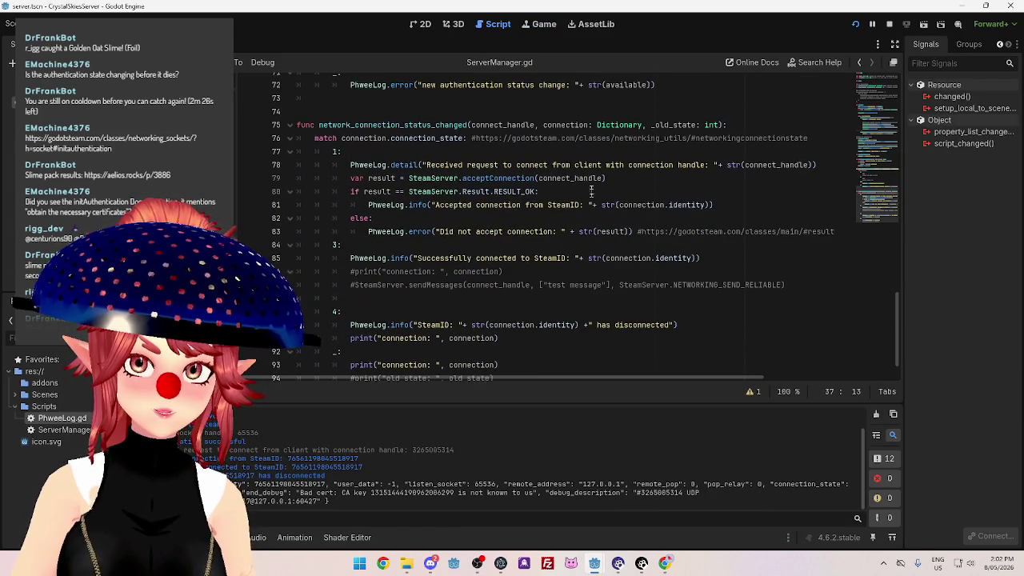
{"action": "left_click_drag", "start_coordinate": [472, 139], "coordinate": [808, 138]}
{"action": "key", "text": "ctrl+c"}
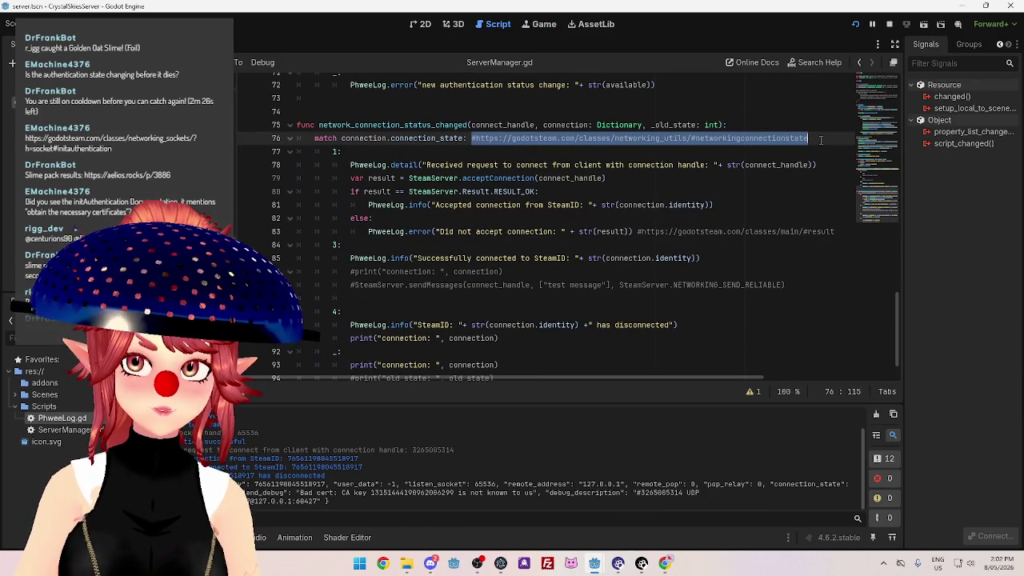
{"action": "left_click", "coordinate": [663, 563]}
Load the pasted networking_utils #networkingconnectionstate docs link in the browser.
{"action": "key", "text": "ctrl+l"}
{"action": "key", "text": "ctrl+v"}
{"action": "key", "text": "Return"}
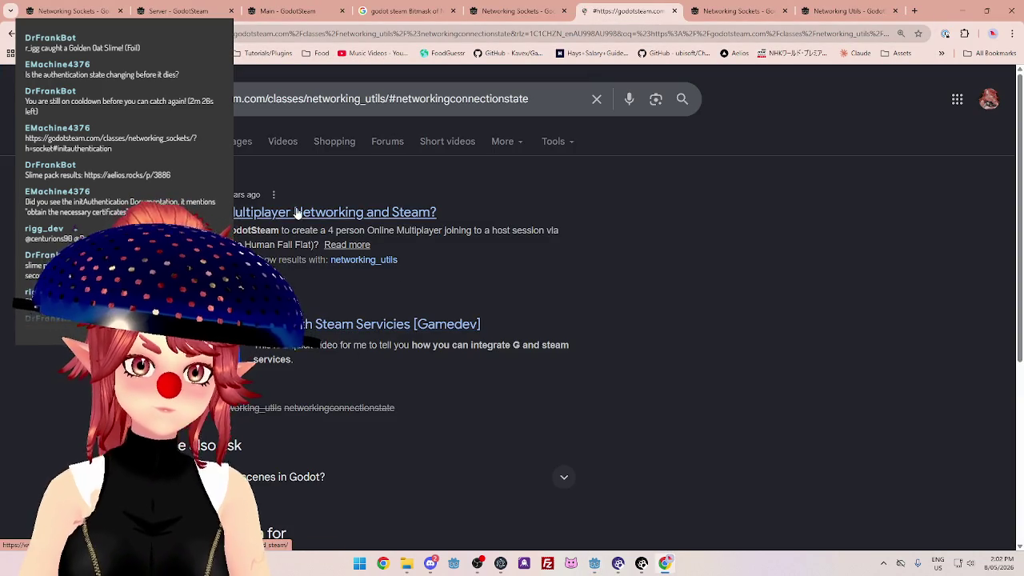
{"action": "left_click", "coordinate": [485, 45]}
{"action": "key", "text": "Escape"}
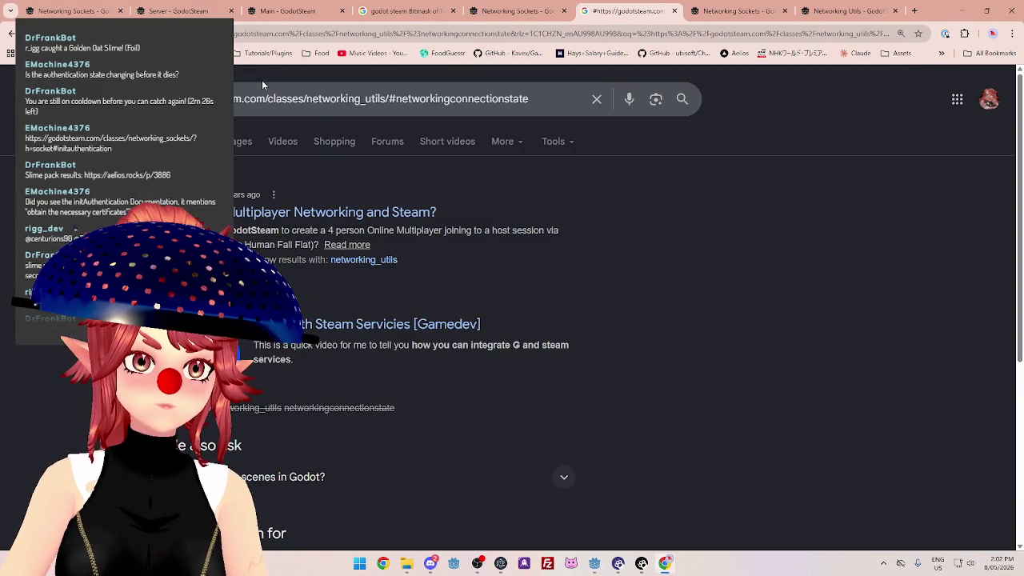
{"action": "left_click", "coordinate": [272, 36]}
{"action": "key", "text": "Return"}
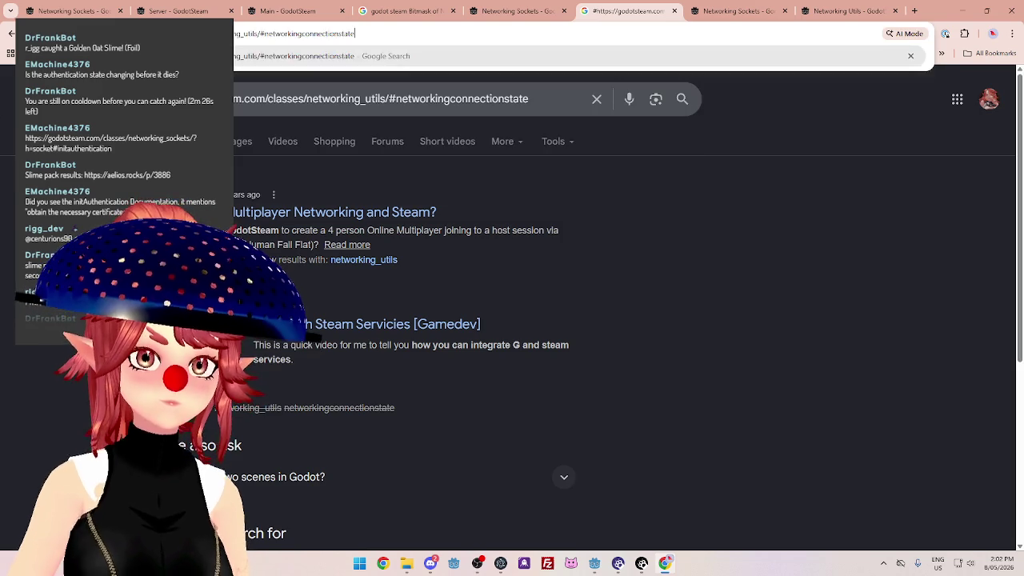
{"action": "left_click", "coordinate": [278, 32]}
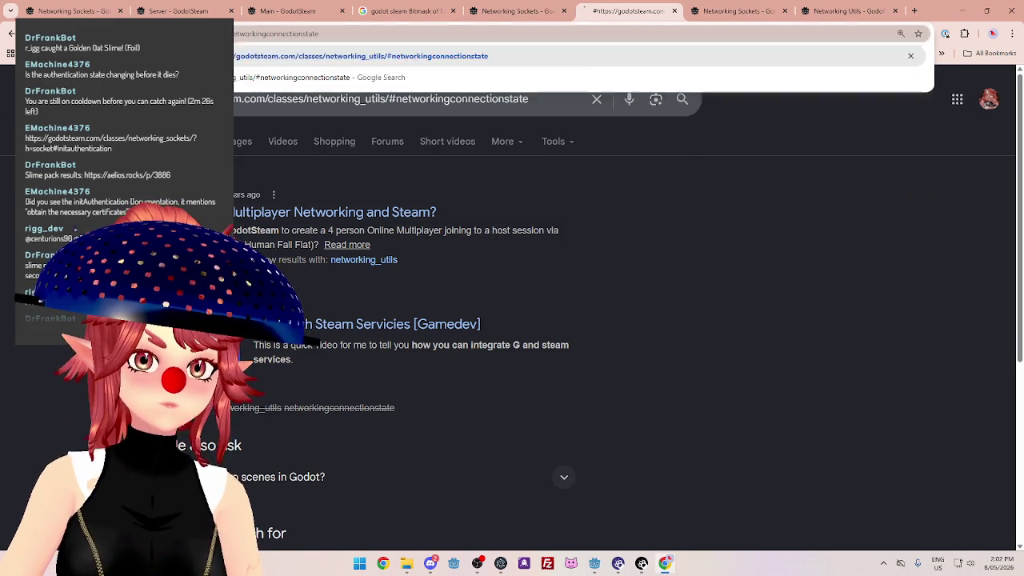
{"action": "key", "text": "Return"}
Scroll through the NetworkingConnectionState enum table to review each state value.
{"action": "scroll", "coordinate": [643, 306], "scroll_direction": "down", "scroll_amount": 15}
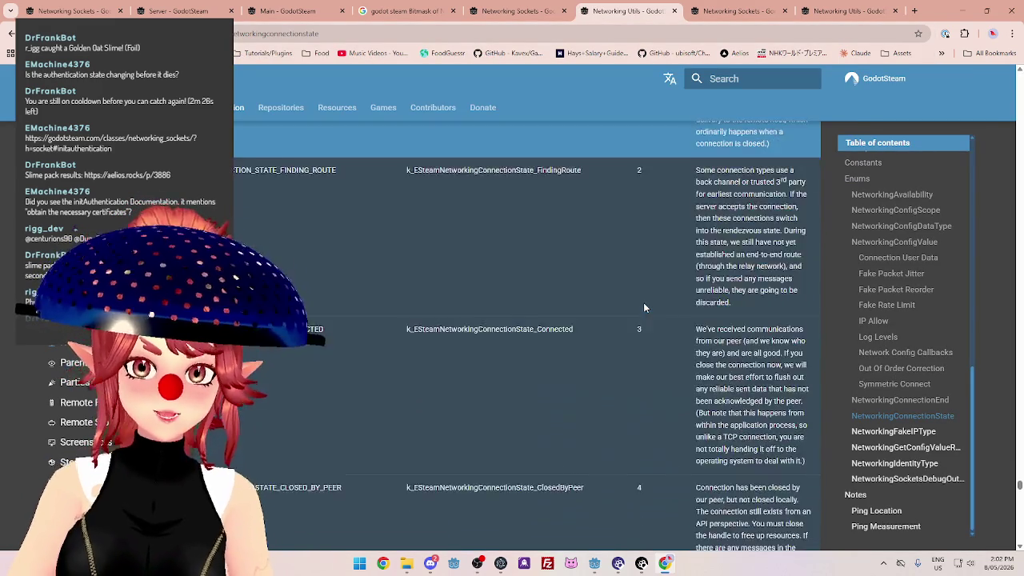
{"action": "scroll", "coordinate": [644, 307], "scroll_direction": "down", "scroll_amount": 8}
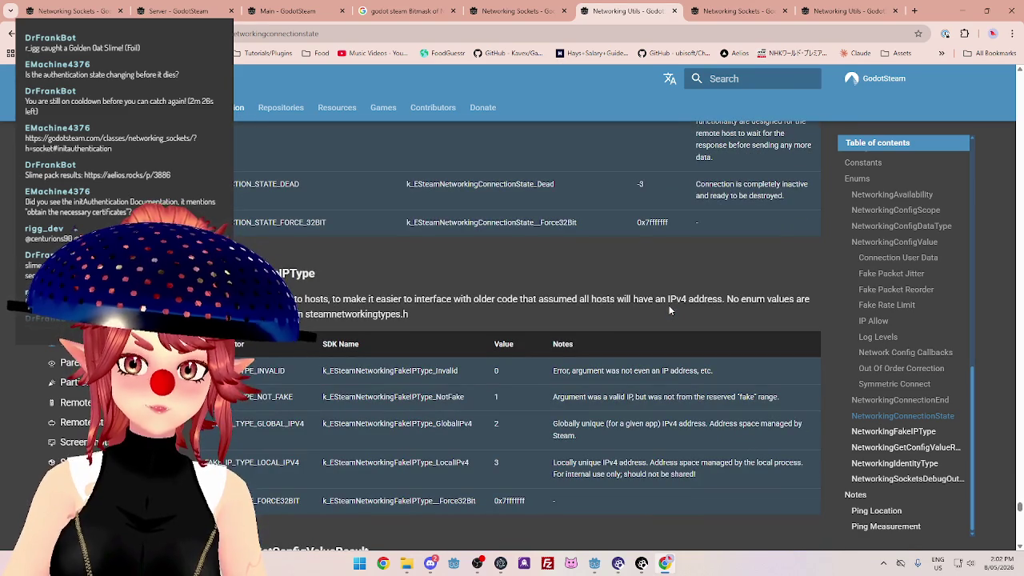
{"action": "scroll", "coordinate": [668, 260], "scroll_direction": "up", "scroll_amount": 6}
{"action": "scroll", "coordinate": [668, 260], "scroll_direction": "up", "scroll_amount": 3}
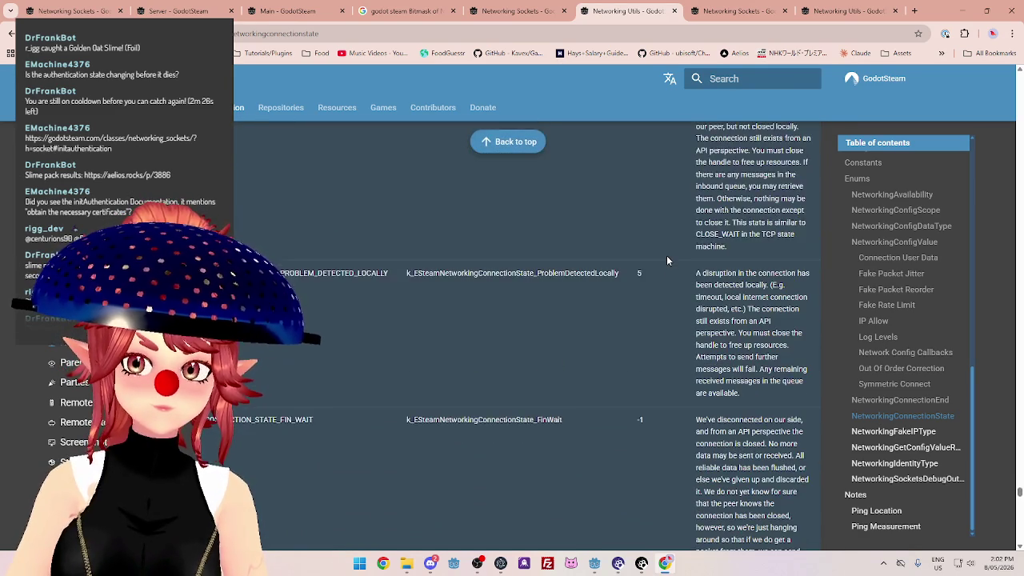
{"action": "scroll", "coordinate": [667, 260], "scroll_direction": "down", "scroll_amount": 3}
{"action": "scroll", "coordinate": [666, 260], "scroll_direction": "down", "scroll_amount": 5}
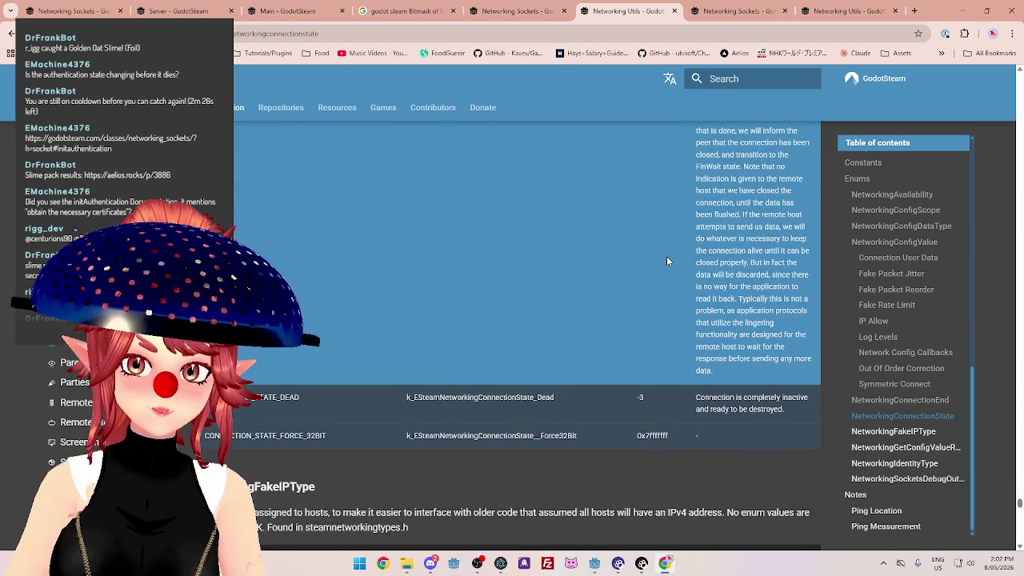
{"action": "scroll", "coordinate": [666, 257], "scroll_direction": "up", "scroll_amount": 10}
{"action": "scroll", "coordinate": [665, 259], "scroll_direction": "up", "scroll_amount": 10}
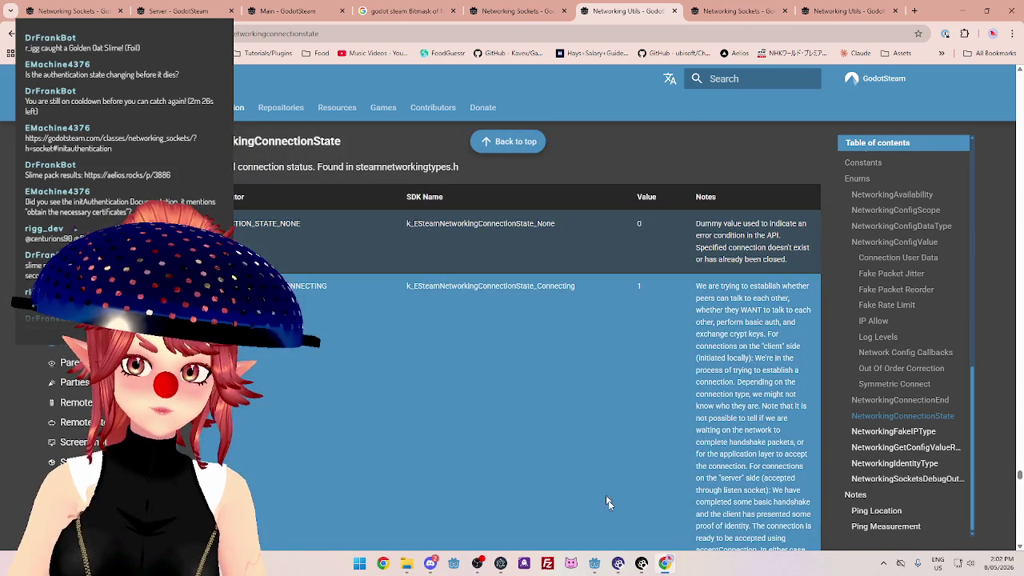
Bring the CrystalSkies main menu project forward and open ClientManager.gd.
{"action": "mouse_move", "coordinate": [594, 563]}
{"action": "mouse_move", "coordinate": [609, 501]}
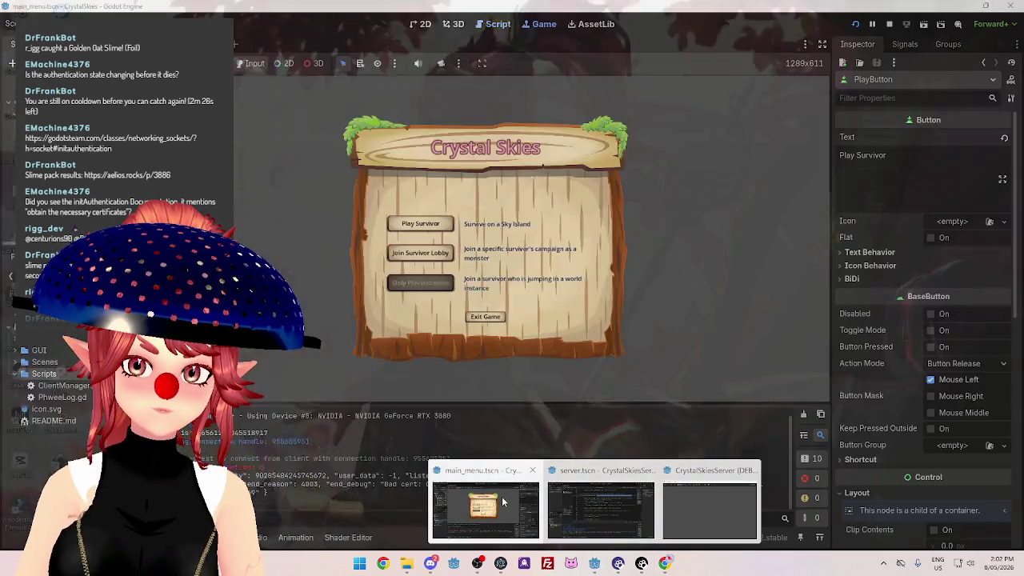
{"action": "left_click", "coordinate": [502, 496]}
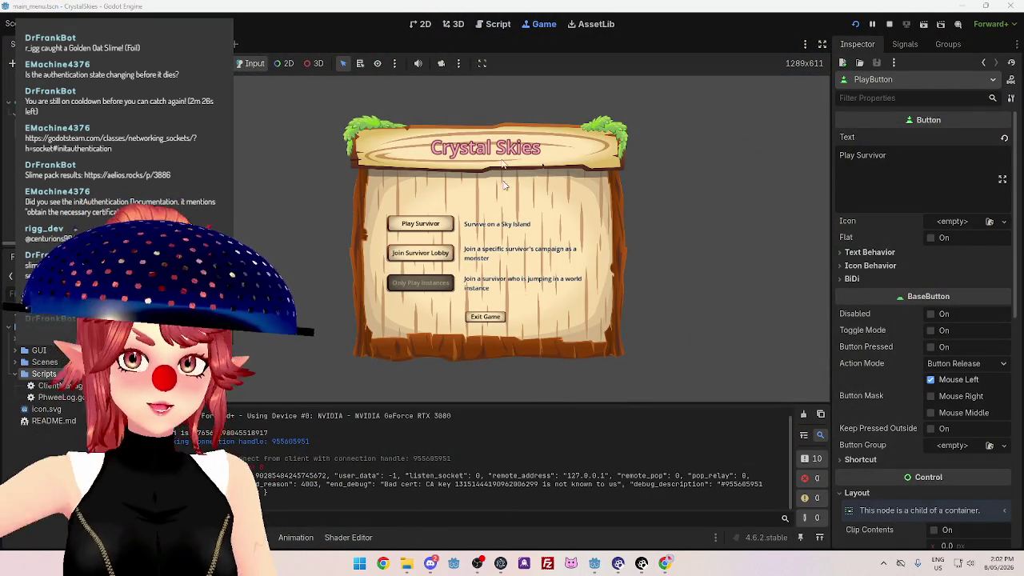
{"action": "left_click", "coordinate": [483, 26]}
{"action": "scroll", "coordinate": [431, 307], "scroll_direction": "down", "scroll_amount": 15}
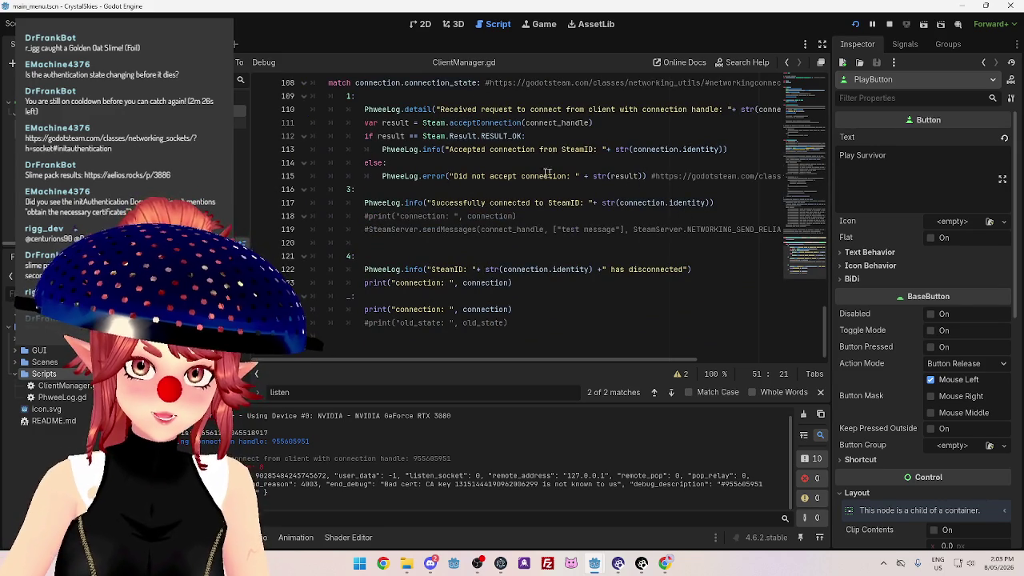
{"action": "scroll", "coordinate": [480, 182], "scroll_direction": "up", "scroll_amount": 1}
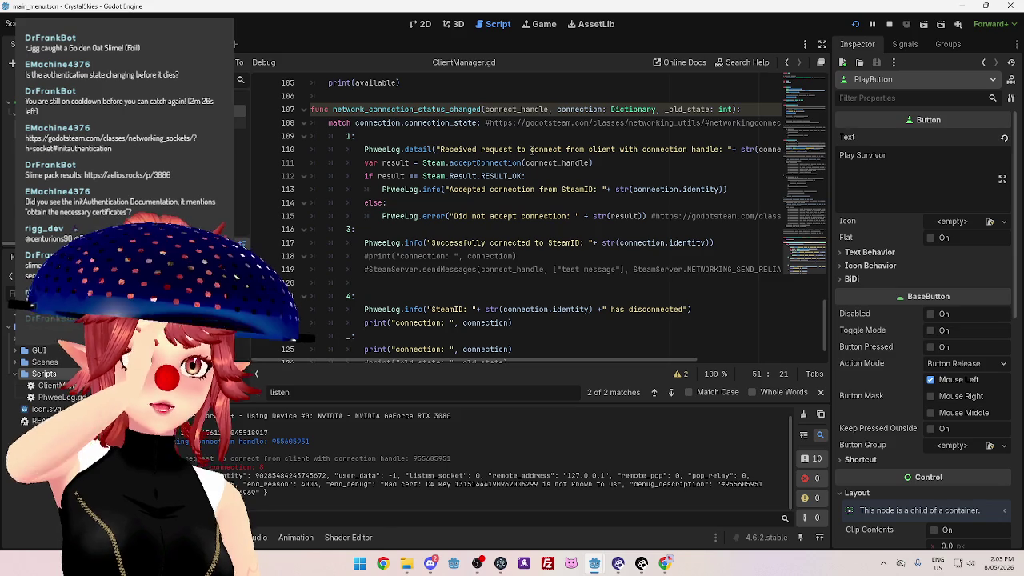
Inspect the acceptConnection(connect_handle) call on line 111.
{"action": "mouse_move", "coordinate": [589, 360]}
{"action": "left_mouse_down"}
{"action": "mouse_move", "coordinate": [661, 362]}
{"action": "mouse_move", "coordinate": [593, 362]}
{"action": "left_mouse_up"}
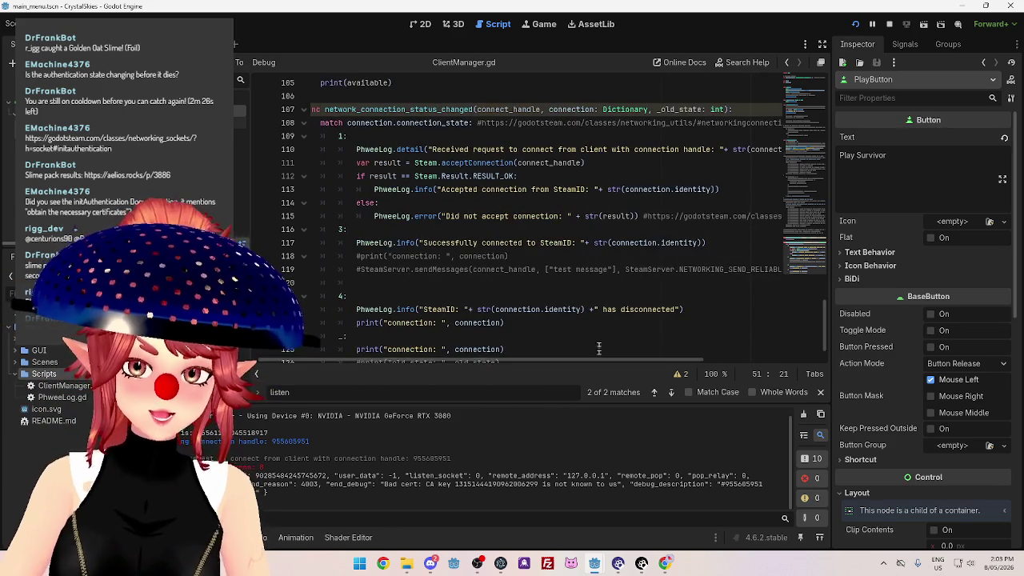
{"action": "left_click", "coordinate": [460, 163]}
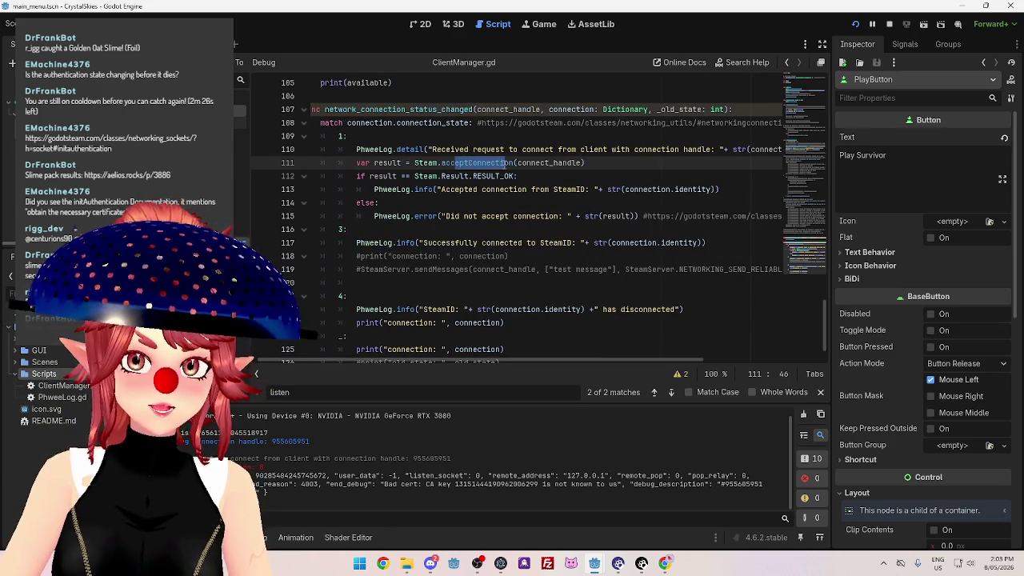
{"action": "left_click", "coordinate": [635, 167]}
{"action": "mouse_move", "coordinate": [437, 153]}
{"action": "left_mouse_down"}
{"action": "mouse_move", "coordinate": [633, 150]}
{"action": "mouse_move", "coordinate": [442, 163]}
{"action": "left_mouse_up"}
{"action": "left_click", "coordinate": [614, 163]}
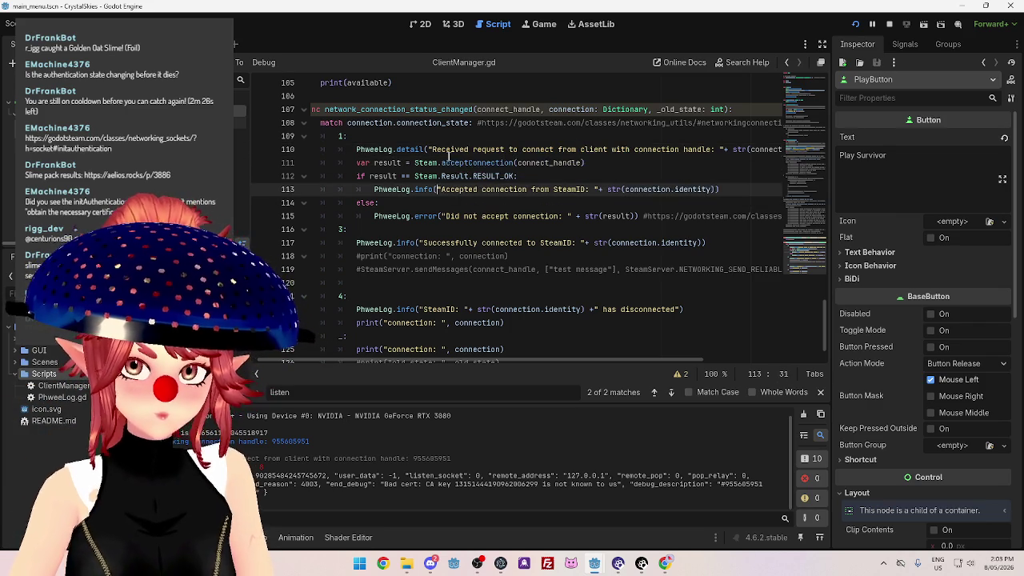
{"action": "left_click_drag", "start_coordinate": [451, 162], "coordinate": [616, 161]}
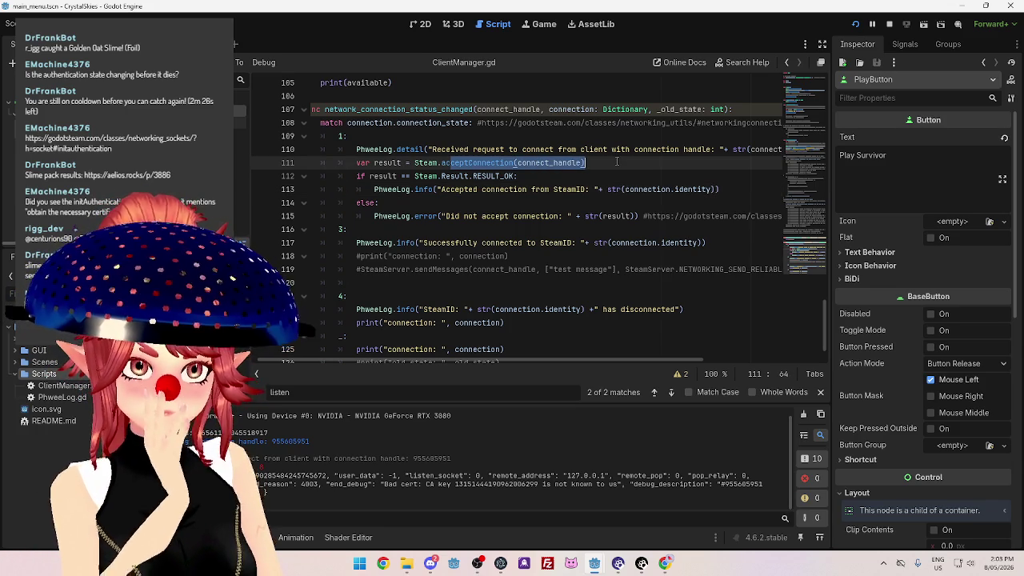
Check the logged connection handle in the output, then return to the Networking Sockets docs.
{"action": "left_click_drag", "start_coordinate": [264, 458], "coordinate": [365, 459]}
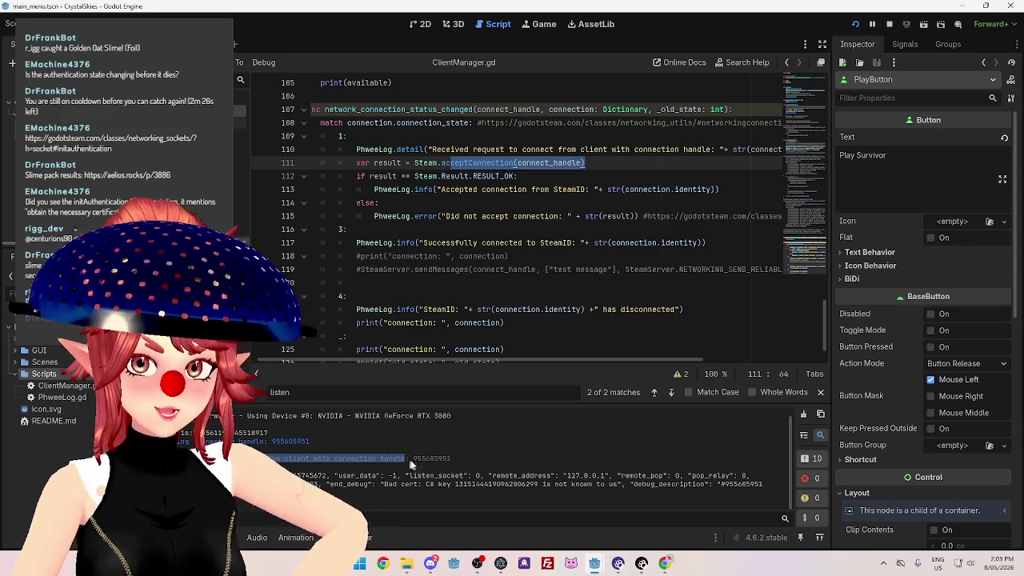
{"action": "left_click", "coordinate": [418, 459]}
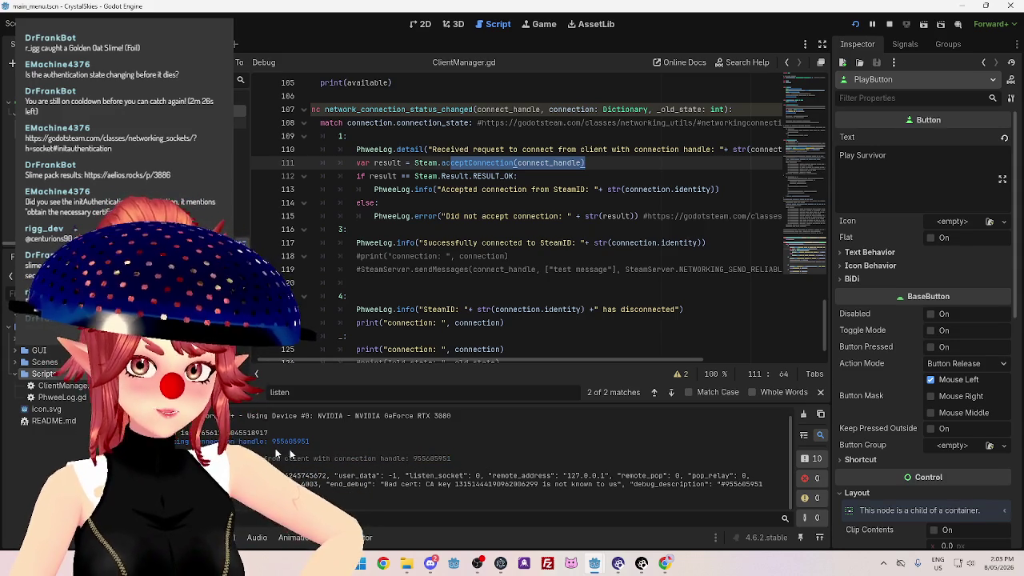
{"action": "double_click", "coordinate": [431, 458]}
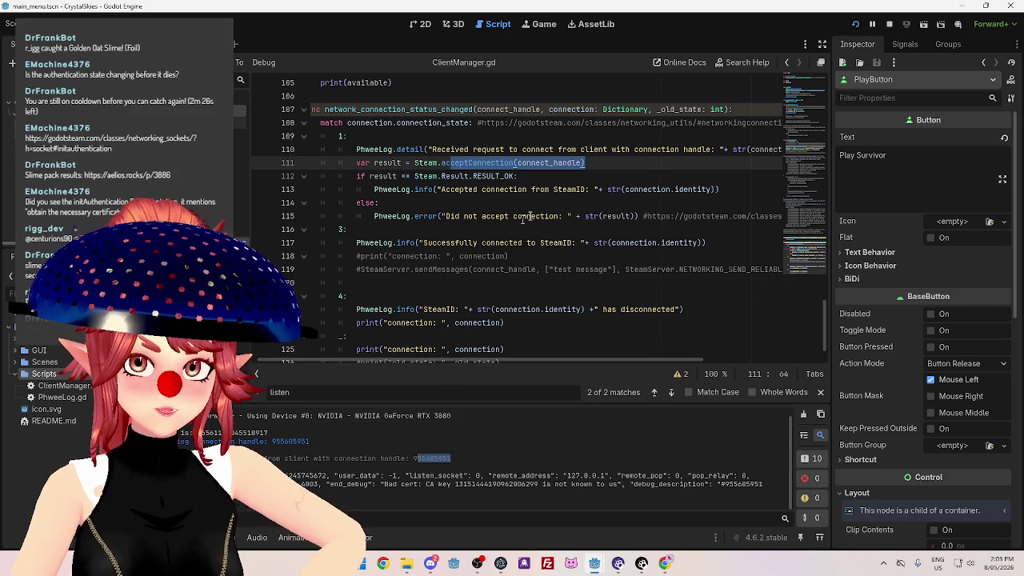
{"action": "left_click", "coordinate": [599, 161]}
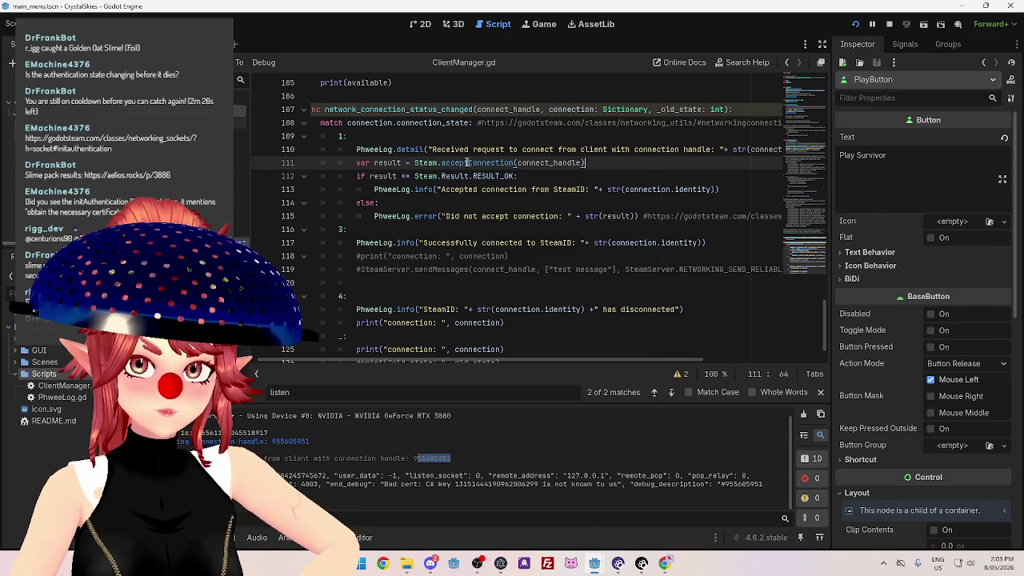
{"action": "mouse_move", "coordinate": [466, 163]}
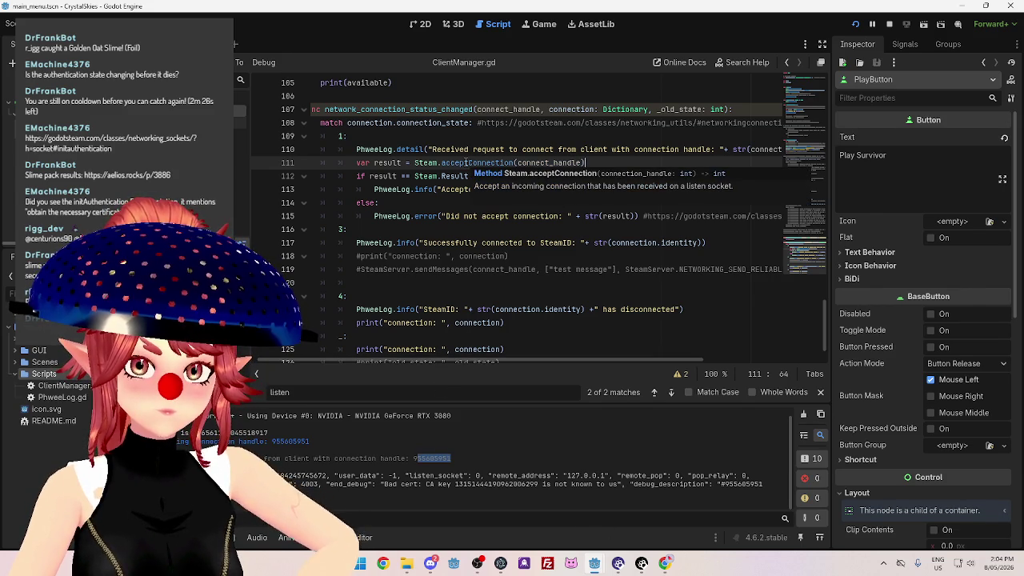
{"action": "scroll", "coordinate": [564, 292], "scroll_direction": "up", "scroll_amount": 1}
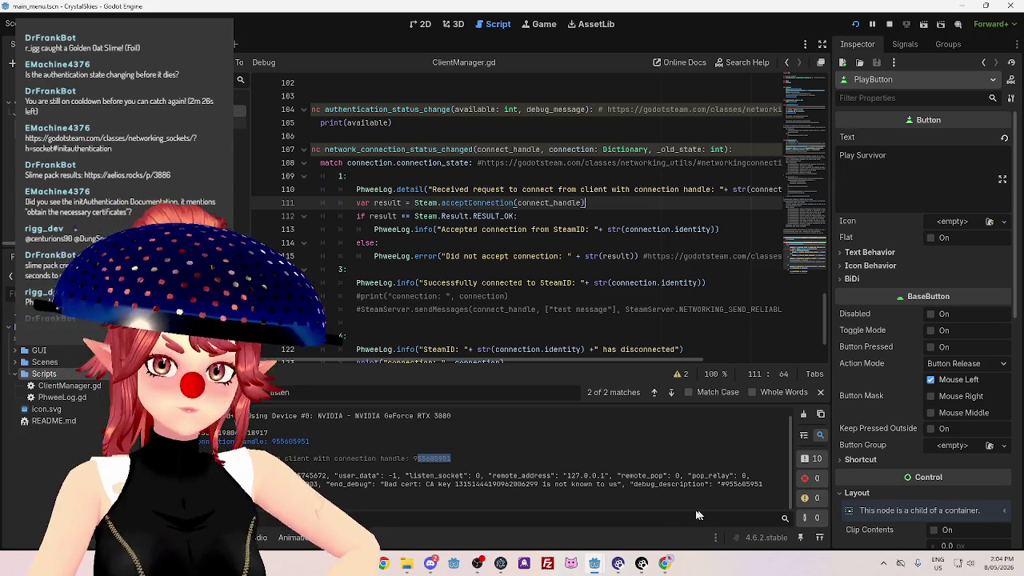
{"action": "left_click", "coordinate": [664, 563]}
{"action": "left_click", "coordinate": [522, 11]}
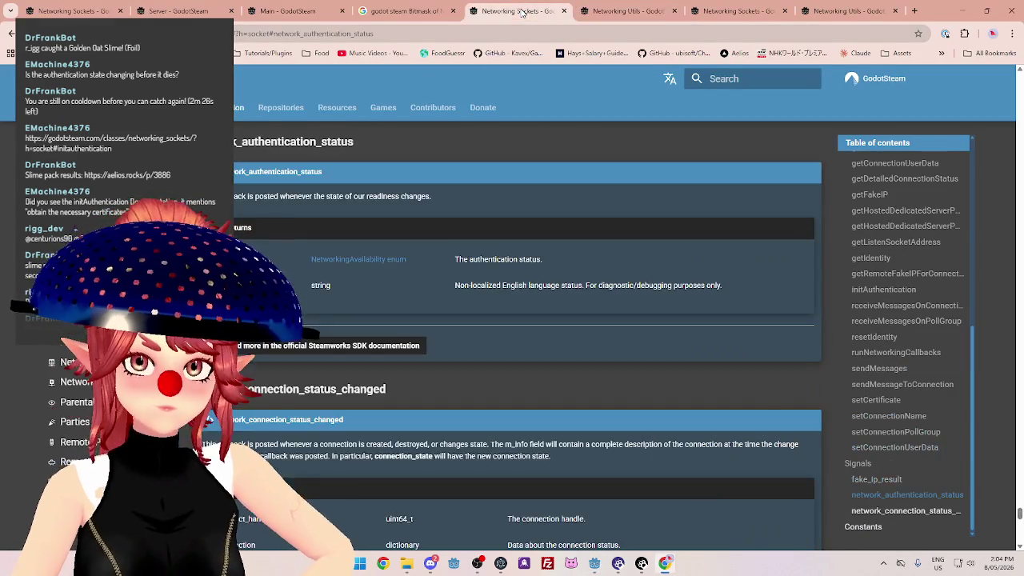
Return to the connectByIPAddress docs and read its callback-on-connecting description.
{"action": "left_click", "coordinate": [622, 12]}
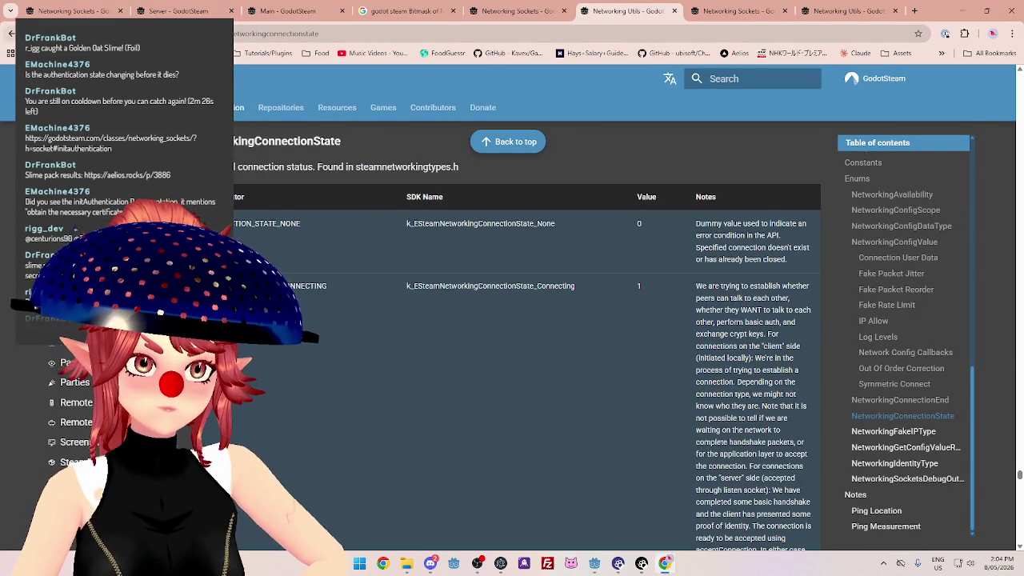
{"action": "left_click", "coordinate": [11, 33]}
{"action": "left_click", "coordinate": [10, 33]}
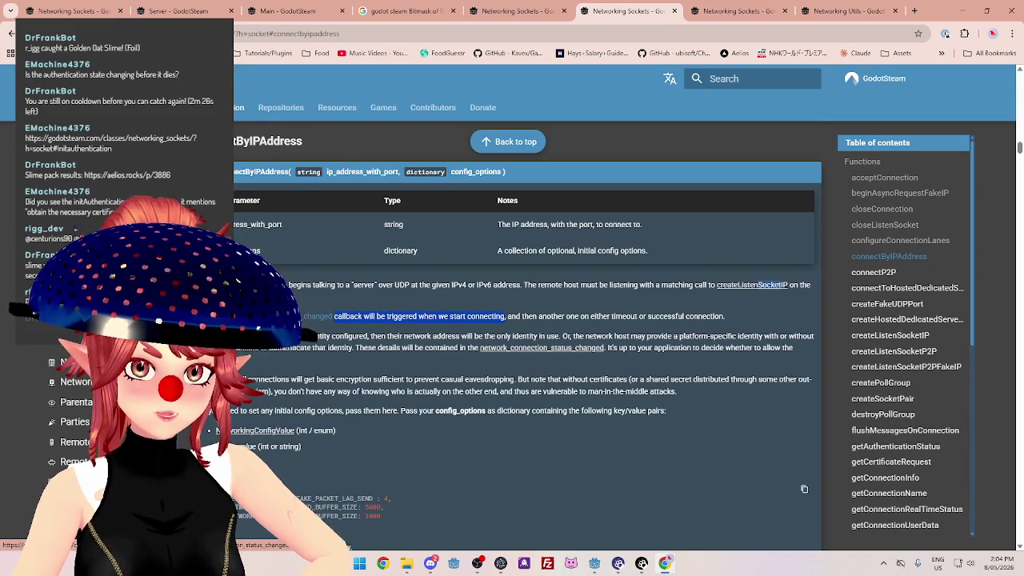
{"action": "double_click", "coordinate": [300, 285]}
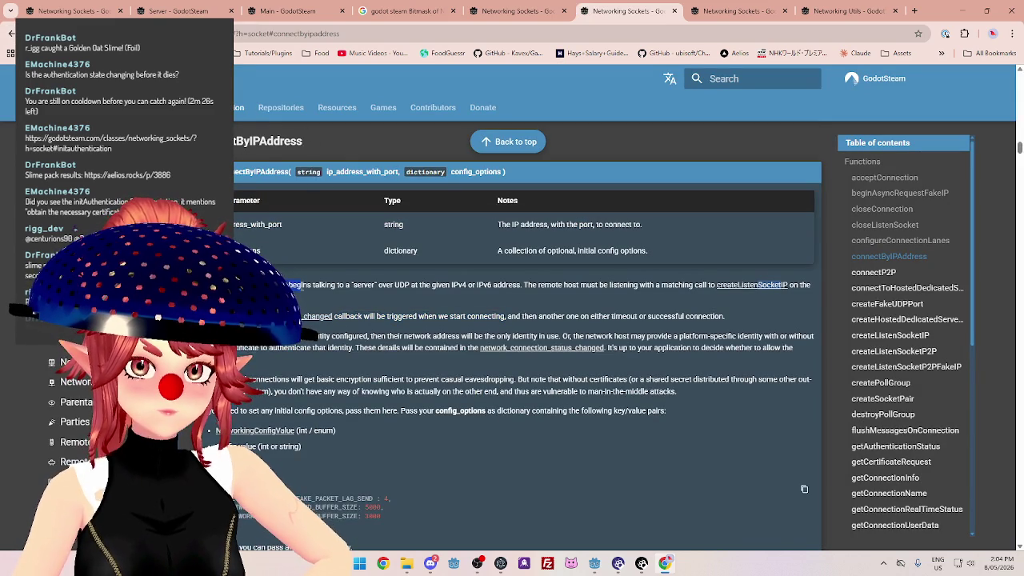
{"action": "left_click_drag", "start_coordinate": [348, 318], "coordinate": [535, 317]}
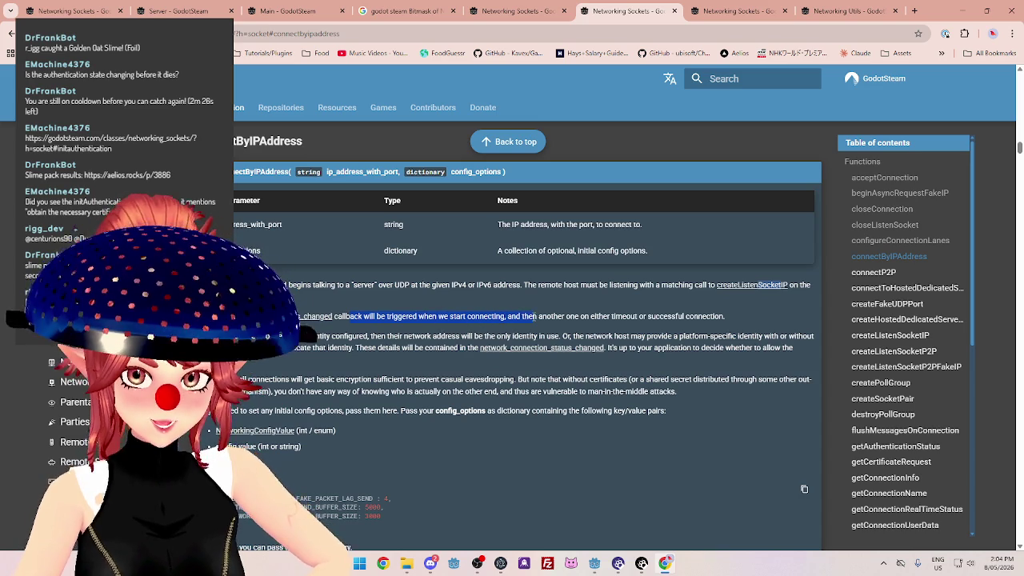
{"action": "left_click", "coordinate": [528, 317]}
{"action": "scroll", "coordinate": [528, 317], "scroll_direction": "down", "scroll_amount": 2}
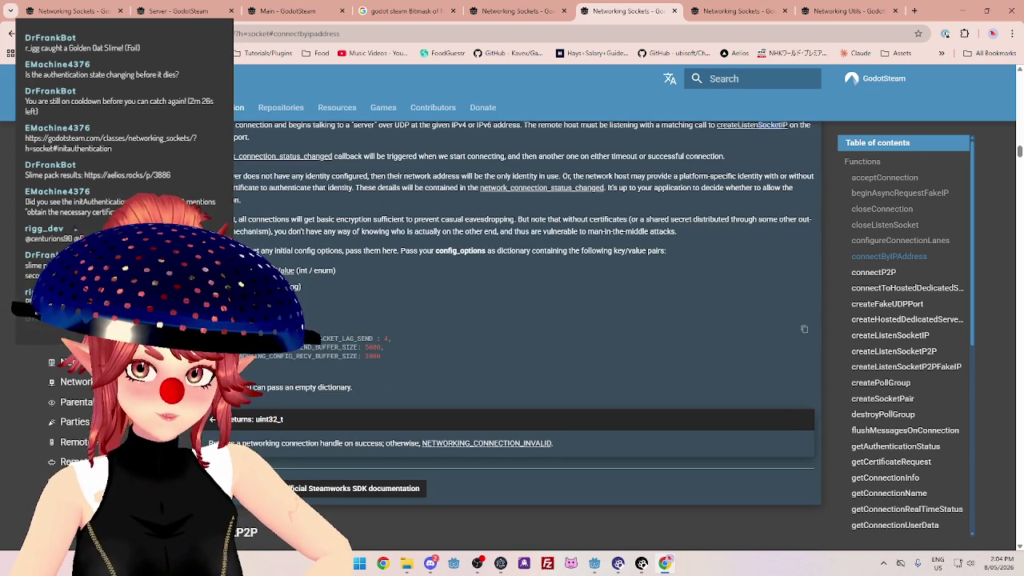
{"action": "scroll", "coordinate": [528, 320], "scroll_direction": "up", "scroll_amount": 1}
Read the identity, encryption and config-option notes down to the returned connection handle.
{"action": "left_click_drag", "start_coordinate": [286, 236], "coordinate": [762, 231]}
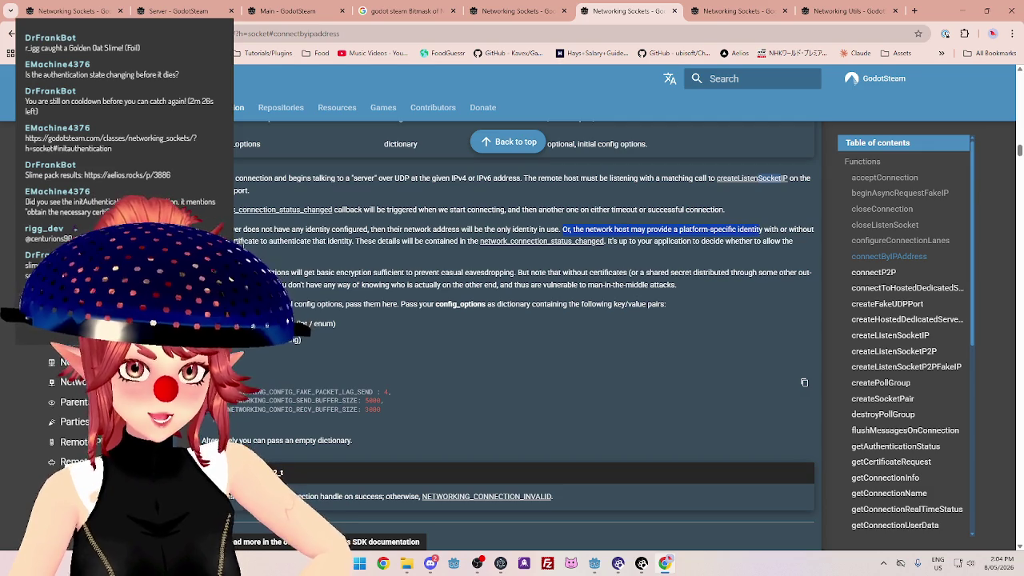
{"action": "left_click_drag", "start_coordinate": [354, 241], "coordinate": [452, 241]}
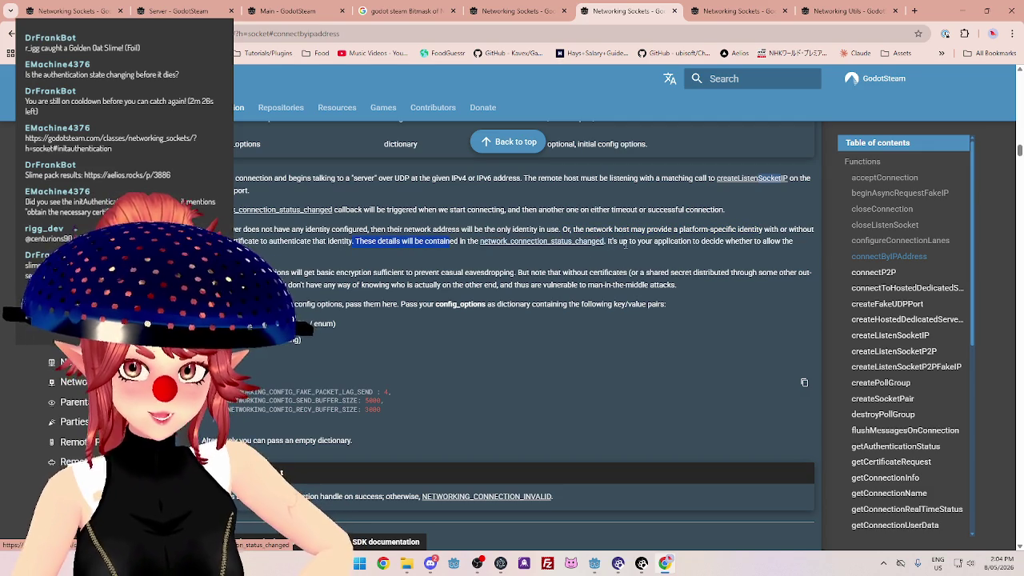
{"action": "left_click_drag", "start_coordinate": [618, 241], "coordinate": [777, 242]}
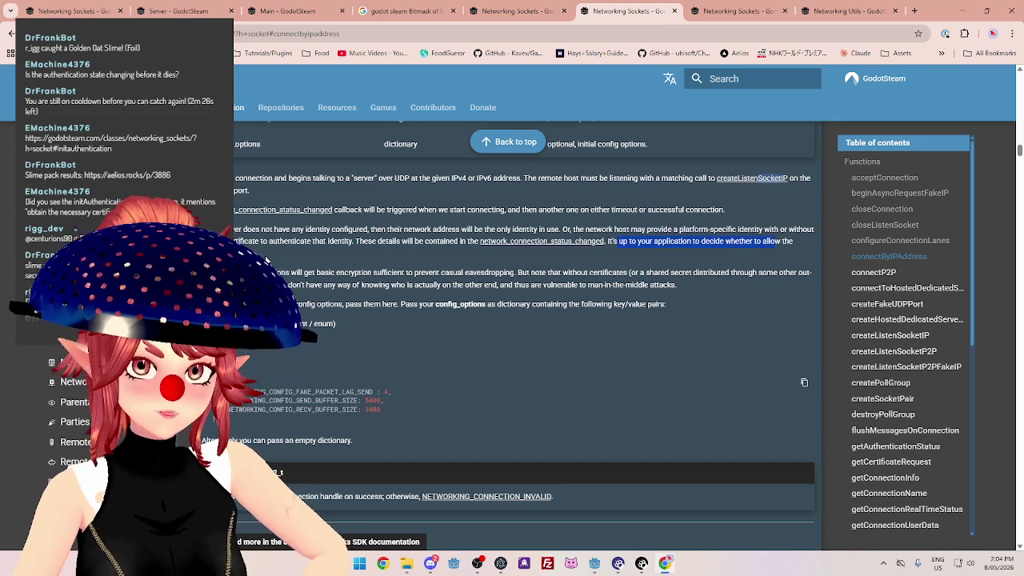
{"action": "scroll", "coordinate": [777, 242], "scroll_direction": "down", "scroll_amount": 1}
{"action": "mouse_move", "coordinate": [290, 219]}
{"action": "left_mouse_down"}
{"action": "mouse_move", "coordinate": [465, 228]}
{"action": "mouse_move", "coordinate": [797, 219]}
{"action": "left_mouse_up"}
{"action": "left_click", "coordinate": [528, 219]}
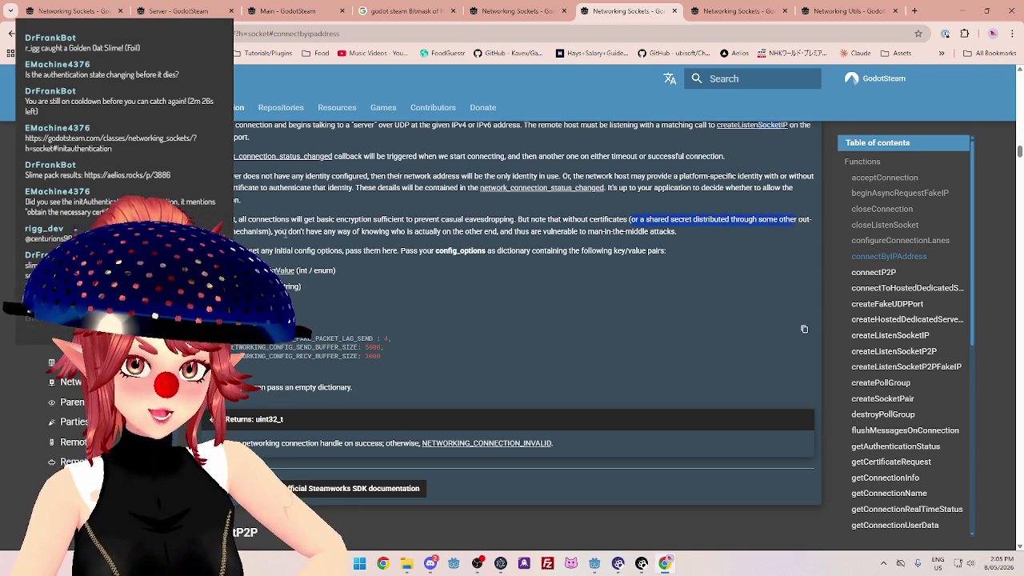
{"action": "left_click_drag", "start_coordinate": [515, 231], "coordinate": [676, 232]}
{"action": "left_click", "coordinate": [263, 272]}
{"action": "left_click_drag", "start_coordinate": [332, 252], "coordinate": [419, 251]}
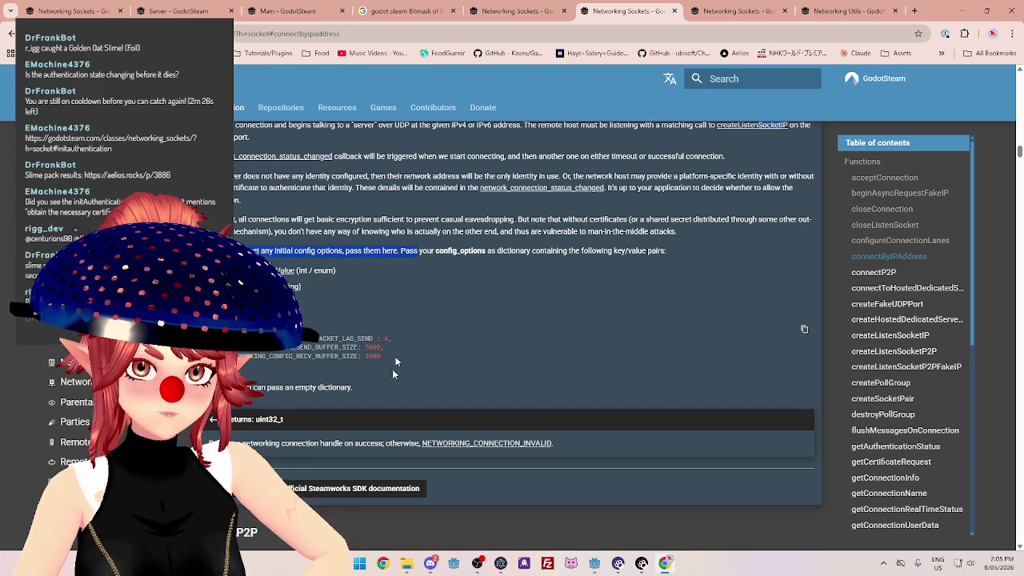
{"action": "left_click", "coordinate": [280, 415]}
{"action": "left_click_drag", "start_coordinate": [238, 444], "coordinate": [385, 446]}
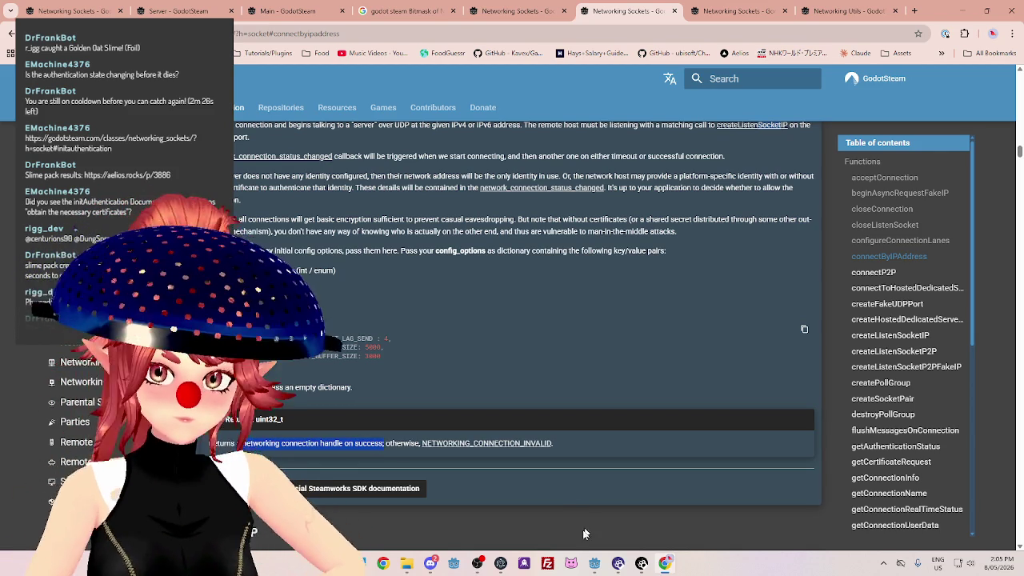
Bring the CrystalSkies main menu editor forward and scroll ClientManager.gd to the status handler.
{"action": "mouse_move", "coordinate": [594, 563]}
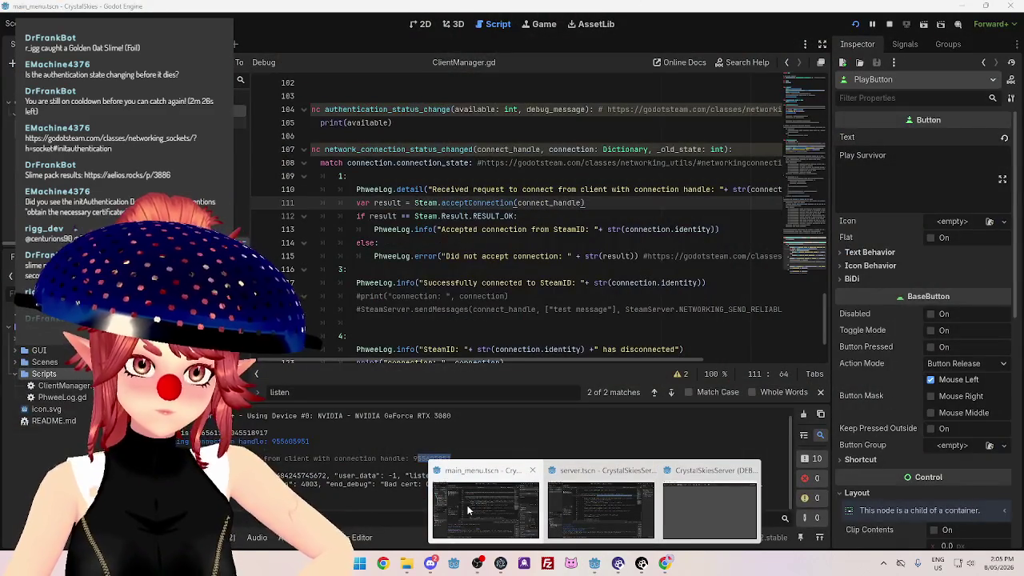
{"action": "left_click", "coordinate": [467, 508]}
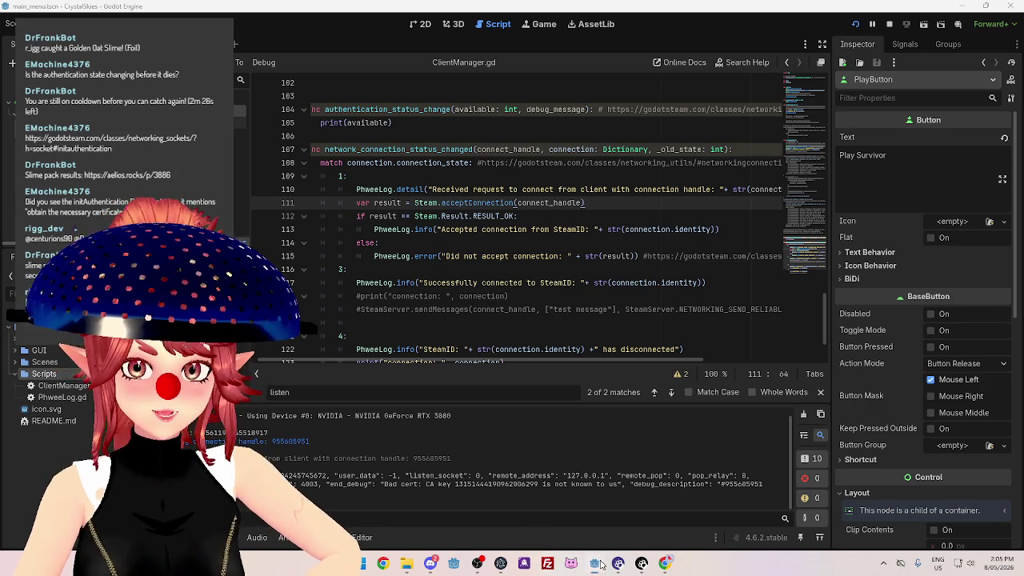
{"action": "mouse_move", "coordinate": [594, 563]}
{"action": "mouse_move", "coordinate": [593, 512]}
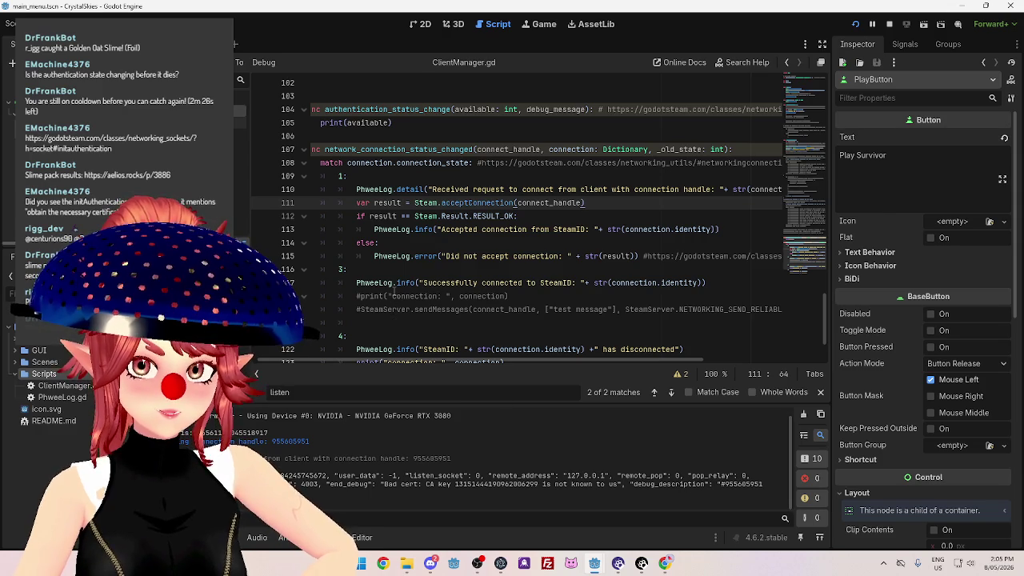
{"action": "scroll", "coordinate": [394, 290], "scroll_direction": "down", "scroll_amount": 1}
{"action": "scroll", "coordinate": [396, 290], "scroll_direction": "up", "scroll_amount": 15}
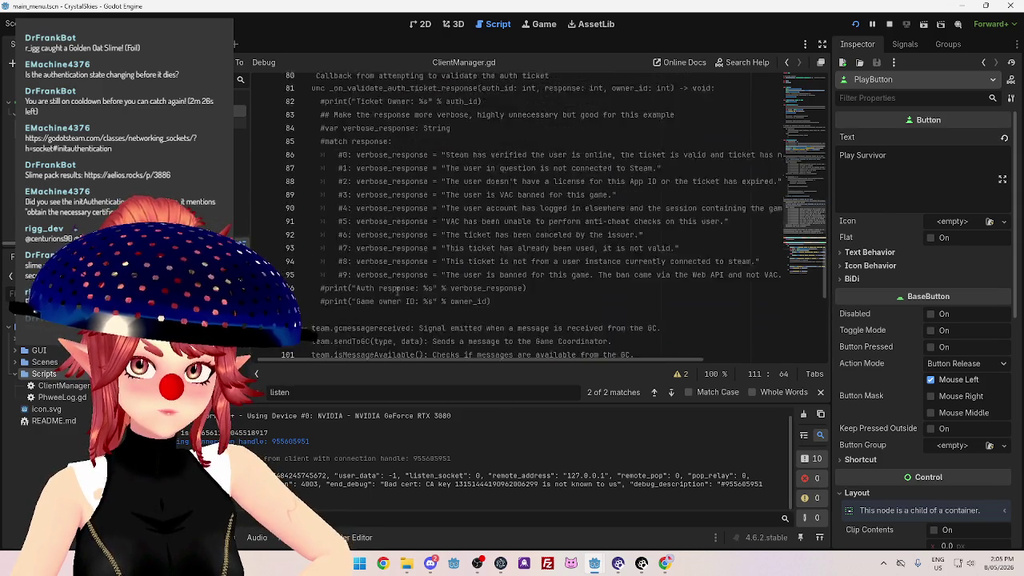
{"action": "scroll", "coordinate": [397, 290], "scroll_direction": "up", "scroll_amount": 12}
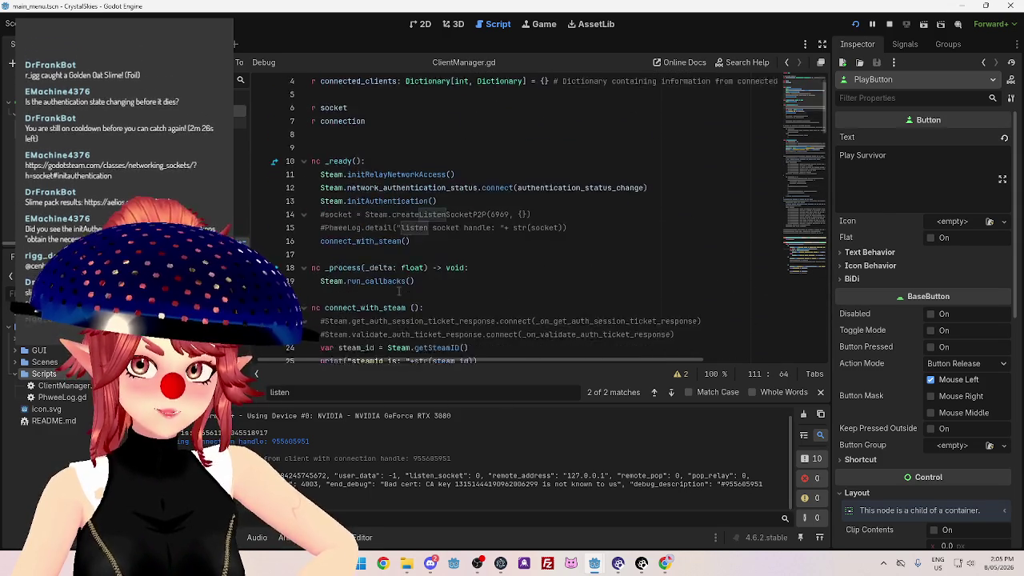
{"action": "scroll", "coordinate": [397, 290], "scroll_direction": "up", "scroll_amount": 3}
{"action": "left_click_drag", "start_coordinate": [437, 242], "coordinate": [320, 242]}
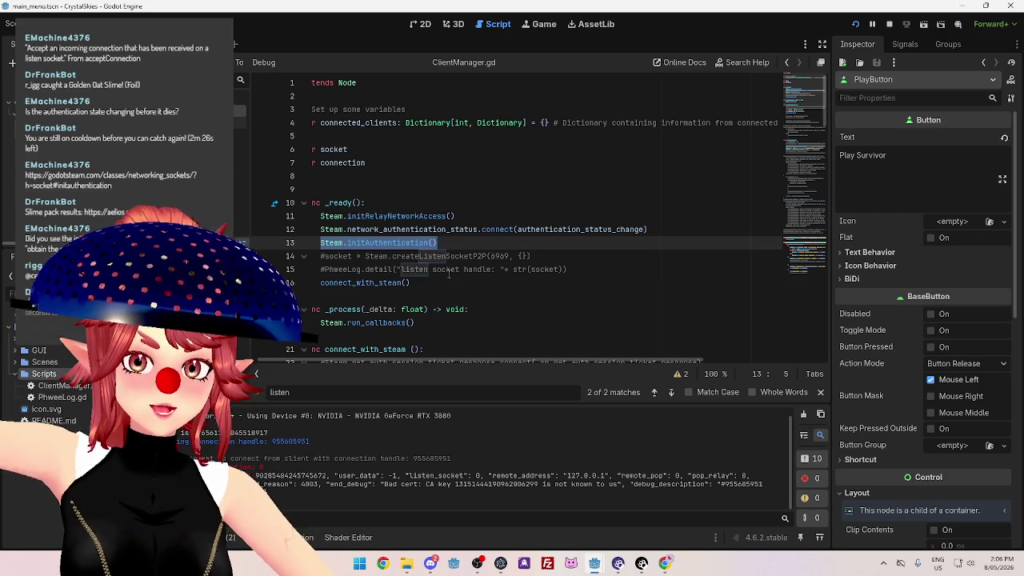
Select the network_connection_status_changed name, the received-request log message and connection.connection_state.
{"action": "scroll", "coordinate": [449, 273], "scroll_direction": "down", "scroll_amount": 20}
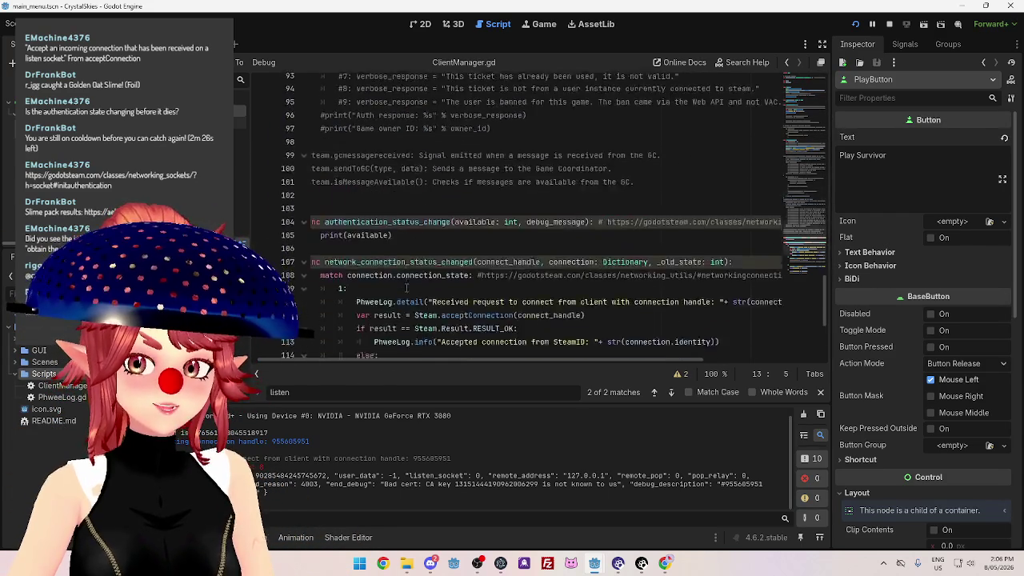
{"action": "scroll", "coordinate": [406, 288], "scroll_direction": "down", "scroll_amount": 3}
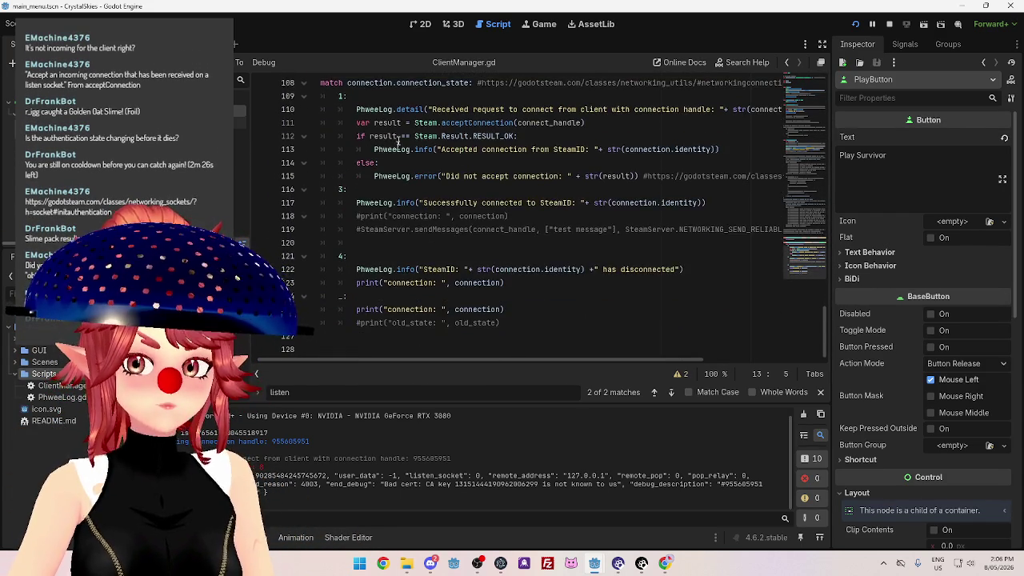
{"action": "scroll", "coordinate": [376, 200], "scroll_direction": "up", "scroll_amount": 1}
{"action": "left_click", "coordinate": [391, 190]}
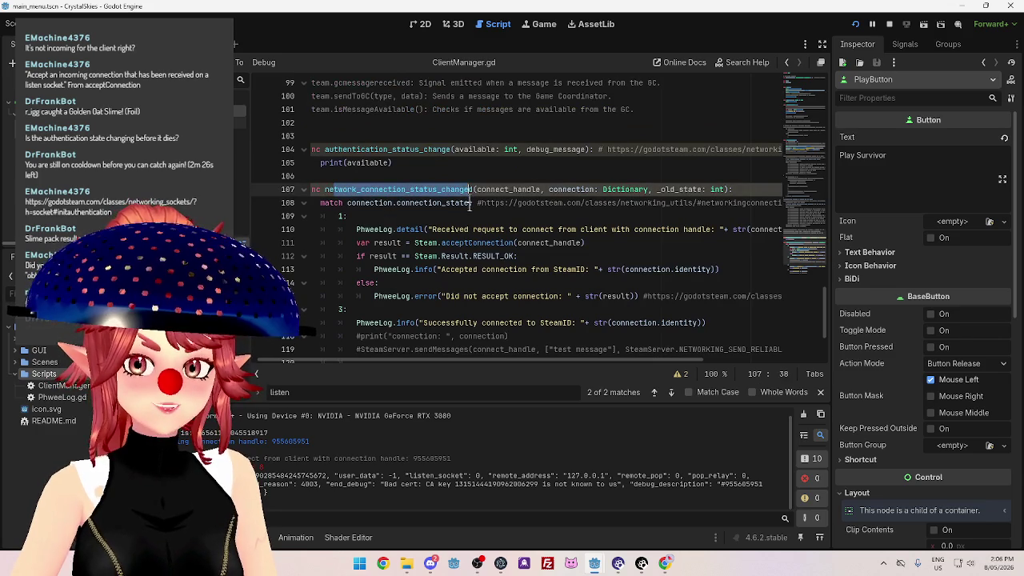
{"action": "key", "text": "Down"}
{"action": "left_click_drag", "start_coordinate": [332, 189], "coordinate": [482, 189]}
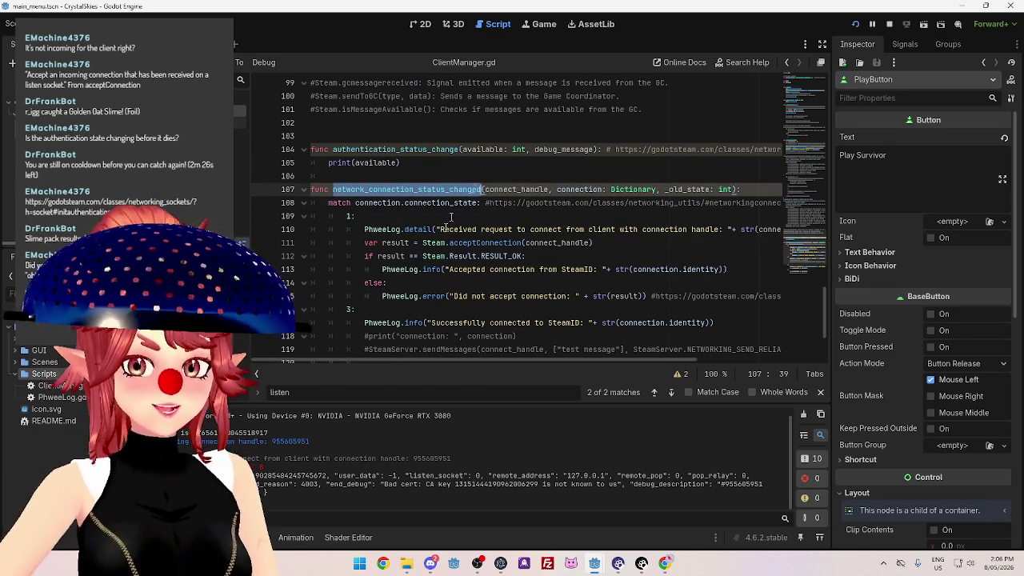
{"action": "mouse_move", "coordinate": [240, 458]}
{"action": "left_mouse_down"}
{"action": "mouse_move", "coordinate": [451, 463]}
{"action": "mouse_move", "coordinate": [344, 462]}
{"action": "left_mouse_up"}
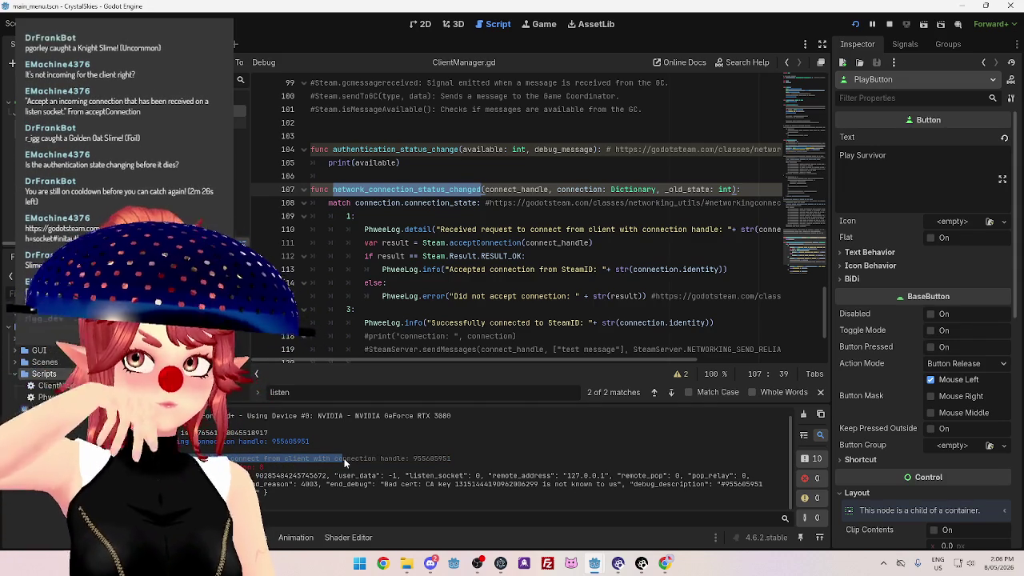
{"action": "scroll", "coordinate": [420, 291], "scroll_direction": "down", "scroll_amount": 3}
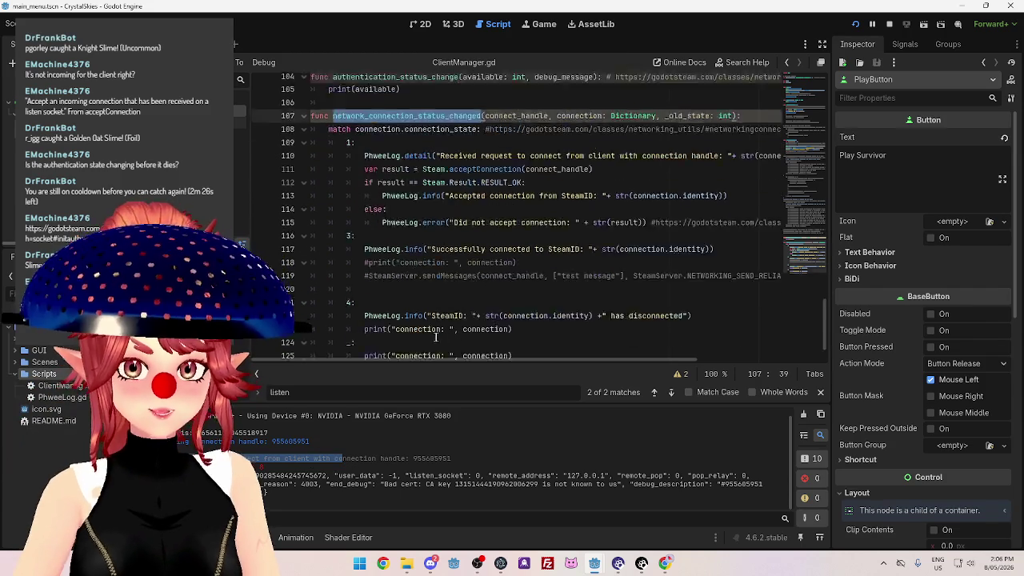
{"action": "scroll", "coordinate": [420, 290], "scroll_direction": "up", "scroll_amount": 2}
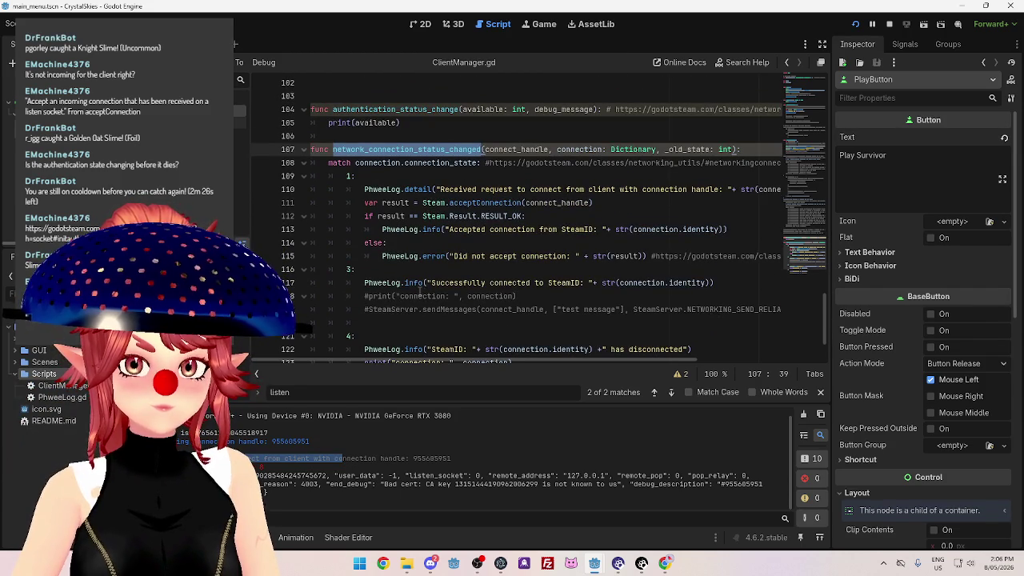
{"action": "left_click", "coordinate": [369, 150]}
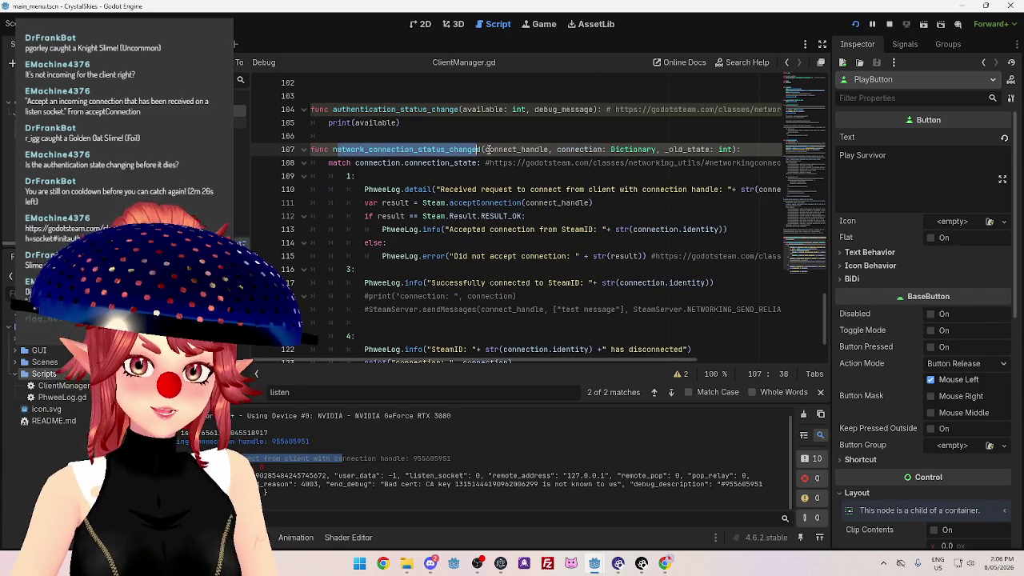
{"action": "left_click", "coordinate": [430, 188]}
{"action": "double_click", "coordinate": [440, 162]}
Delete lines 111–114 holding the Steam.acceptConnection call and its result check.
{"action": "mouse_move", "coordinate": [454, 189]}
{"action": "left_mouse_down"}
{"action": "mouse_move", "coordinate": [663, 199]}
{"action": "mouse_move", "coordinate": [678, 189]}
{"action": "left_mouse_up"}
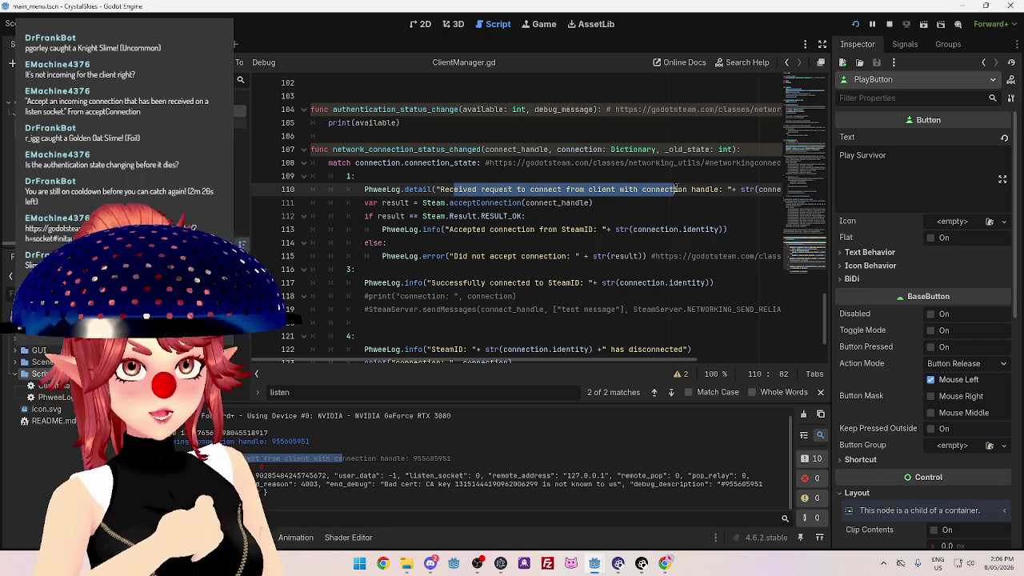
{"action": "mouse_move", "coordinate": [595, 364]}
{"action": "left_mouse_down"}
{"action": "mouse_move", "coordinate": [545, 355]}
{"action": "mouse_move", "coordinate": [709, 357]}
{"action": "mouse_move", "coordinate": [562, 344]}
{"action": "left_mouse_up"}
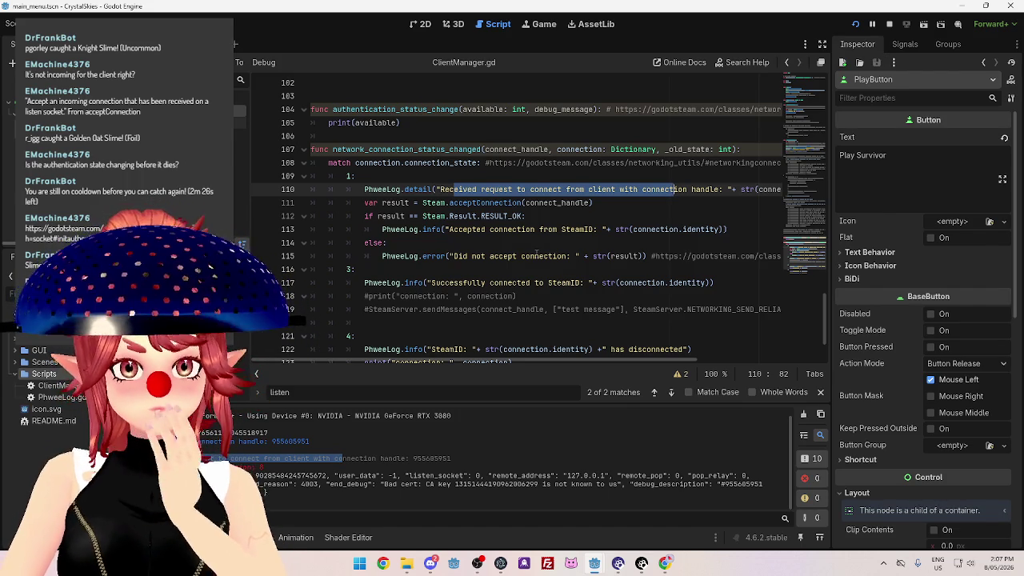
{"action": "scroll", "coordinate": [547, 251], "scroll_direction": "down", "scroll_amount": 2}
{"action": "left_click_drag", "start_coordinate": [431, 202], "coordinate": [586, 202]}
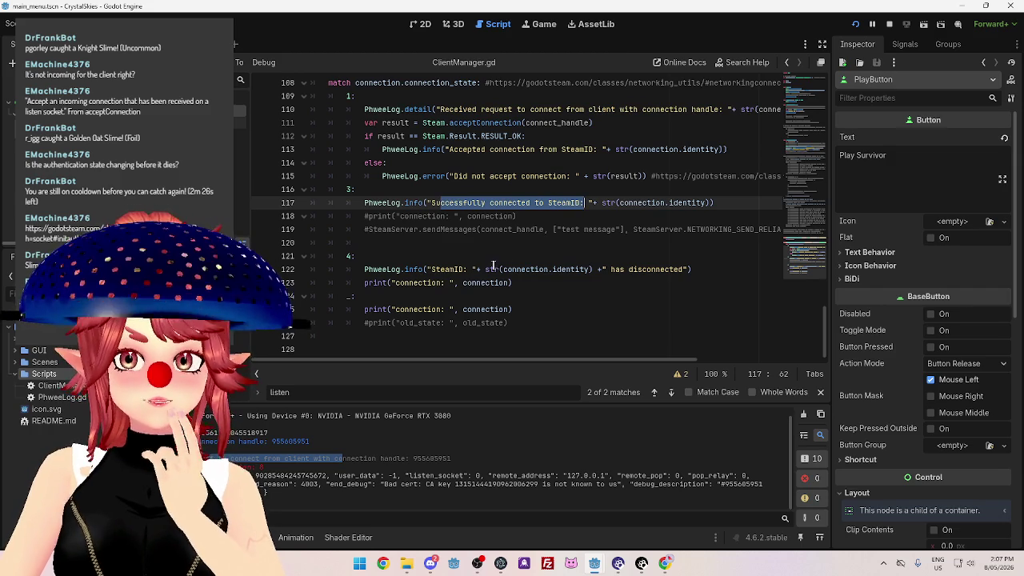
{"action": "left_click_drag", "start_coordinate": [649, 269], "coordinate": [412, 268]}
{"action": "scroll", "coordinate": [431, 264], "scroll_direction": "up", "scroll_amount": 2}
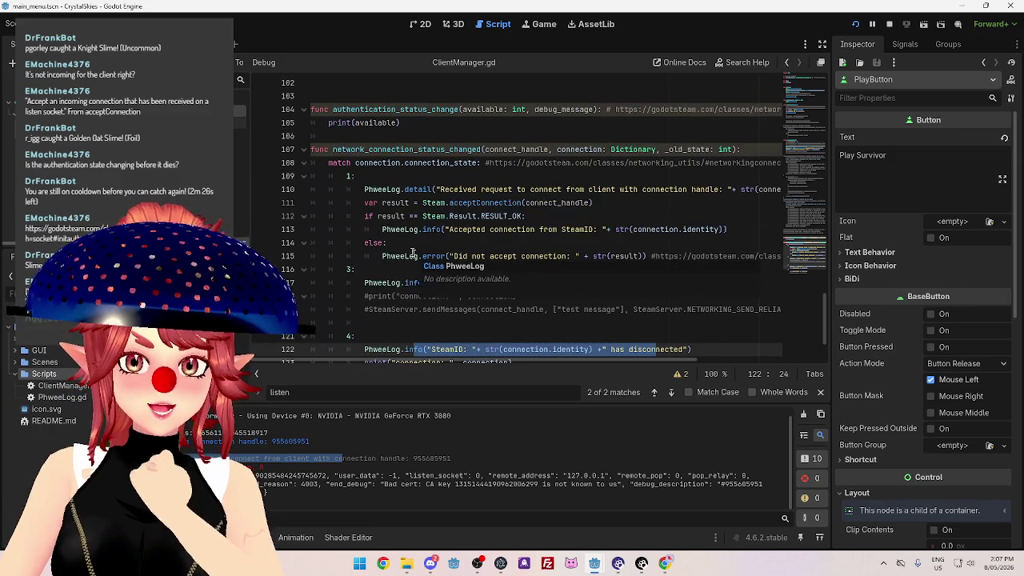
{"action": "left_click_drag", "start_coordinate": [365, 203], "coordinate": [798, 267]}
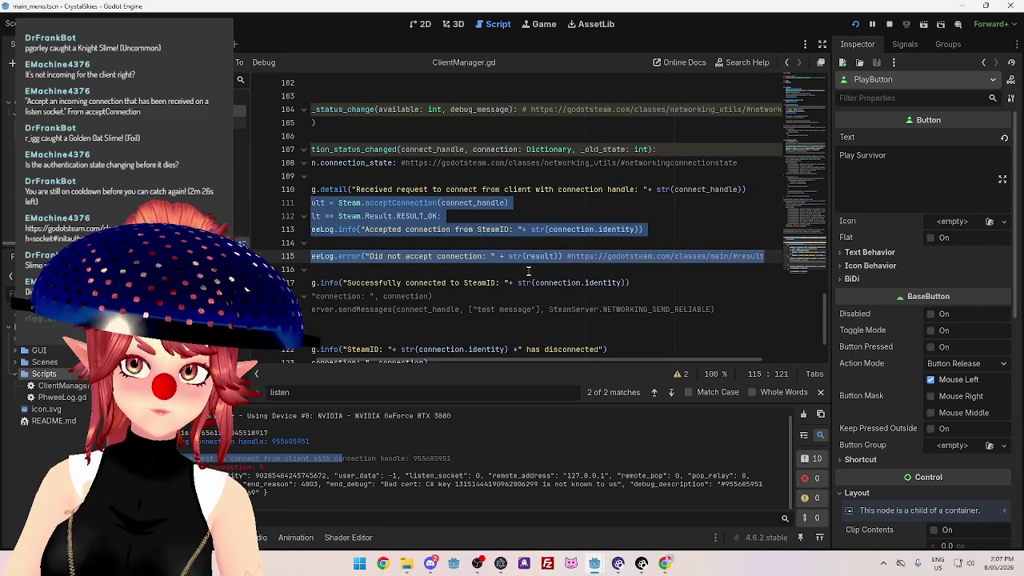
{"action": "key", "text": "BackSpace"}
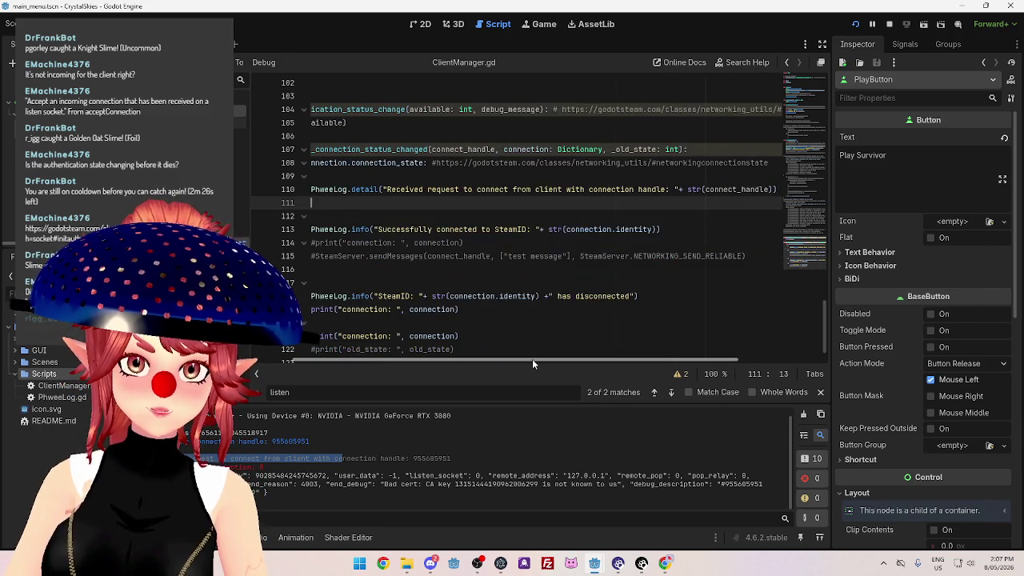
{"action": "key", "text": "ctrl+z"}
{"action": "key", "text": "ctrl+z"}
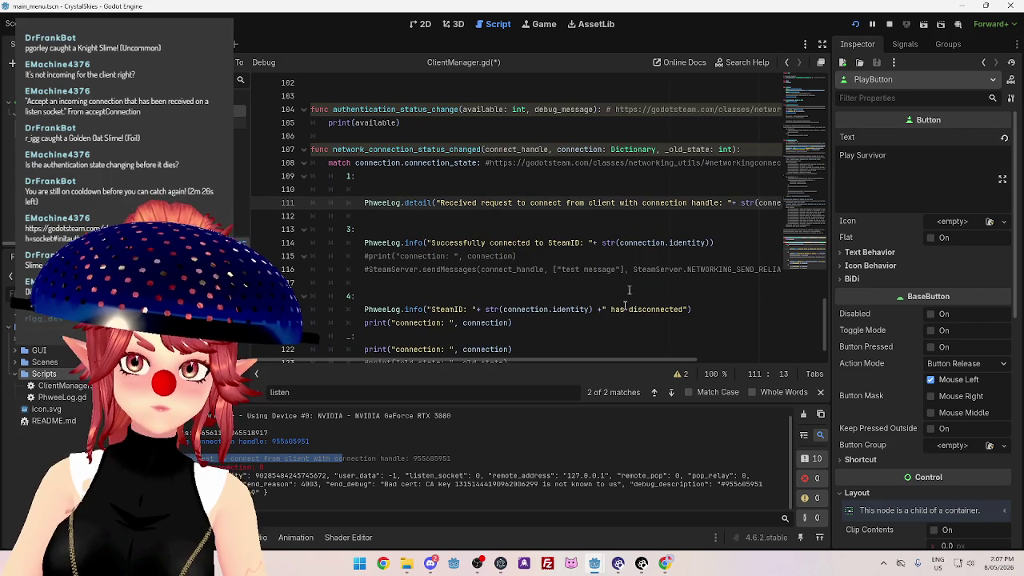
{"action": "left_click_drag", "start_coordinate": [572, 358], "coordinate": [672, 360]}
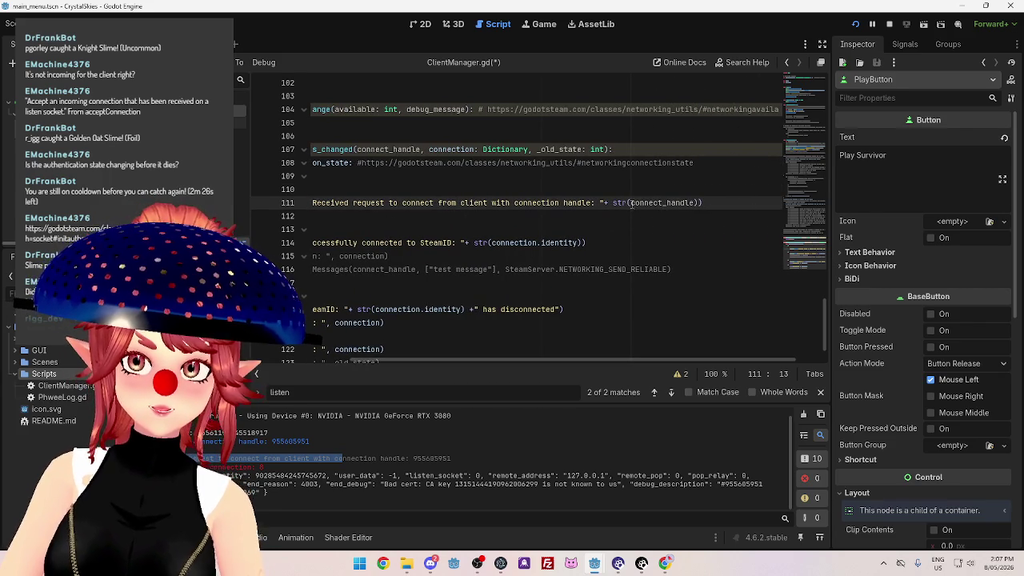
{"action": "left_click_drag", "start_coordinate": [631, 204], "coordinate": [695, 203]}
{"action": "key", "text": "BackSpace"}
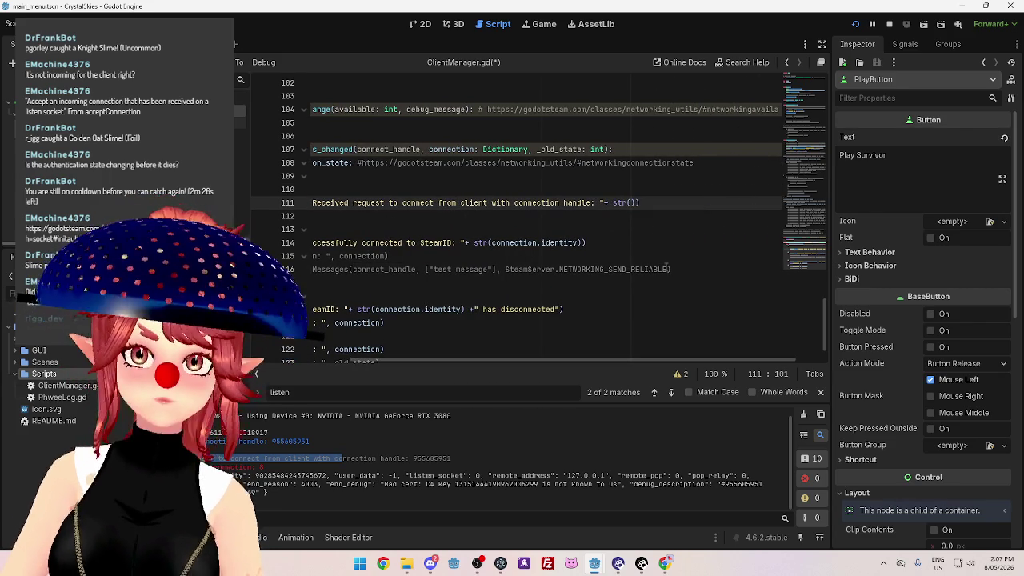
{"action": "key", "text": "ctrl+z"}
{"action": "left_click_drag", "start_coordinate": [649, 360], "coordinate": [576, 360]}
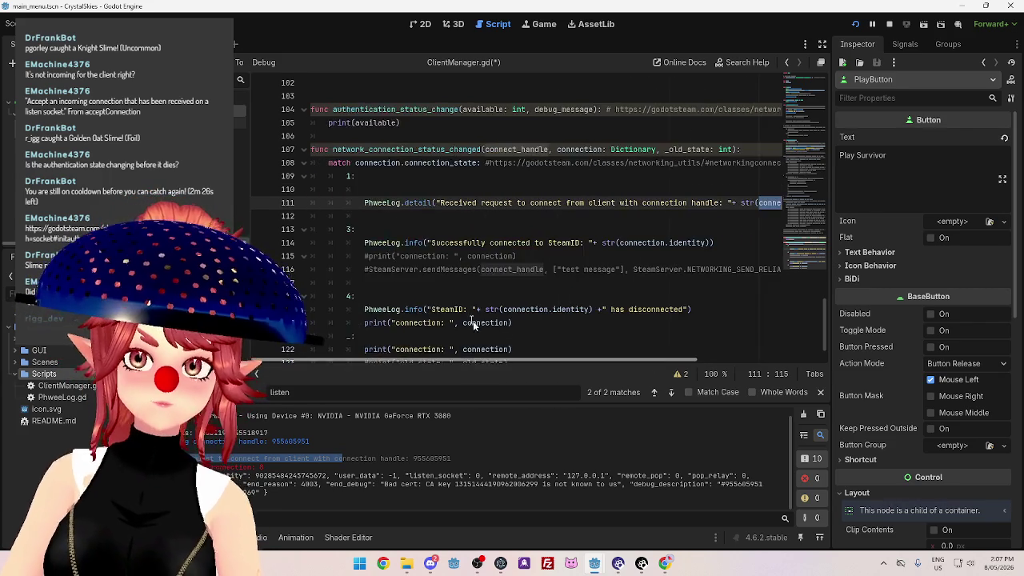
{"action": "scroll", "coordinate": [436, 276], "scroll_direction": "up", "scroll_amount": 2}
{"action": "left_click", "coordinate": [436, 271]}
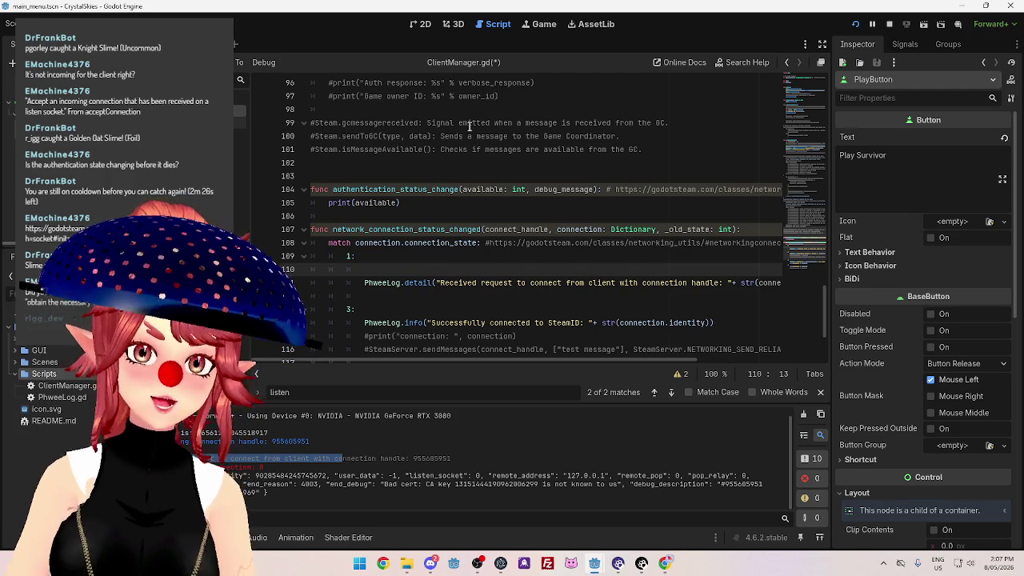
{"action": "scroll", "coordinate": [523, 271], "scroll_direction": "up", "scroll_amount": 8}
{"action": "scroll", "coordinate": [524, 273], "scroll_direction": "up", "scroll_amount": 12}
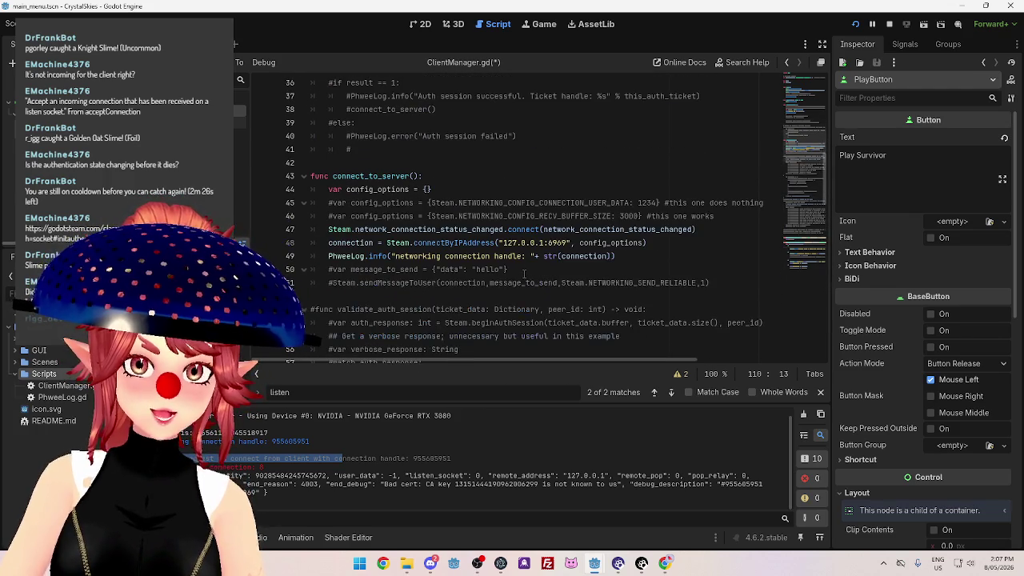
{"action": "scroll", "coordinate": [630, 256], "scroll_direction": "down", "scroll_amount": 2}
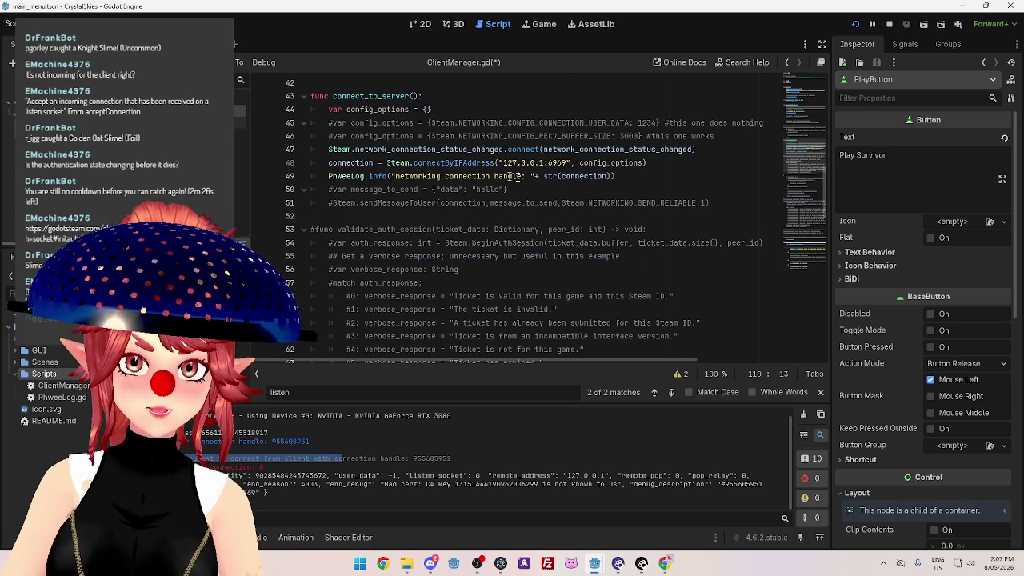
Wrap the request log line in an 'if connect_handle == connection:' check.
{"action": "scroll", "coordinate": [565, 185], "scroll_direction": "up", "scroll_amount": 14}
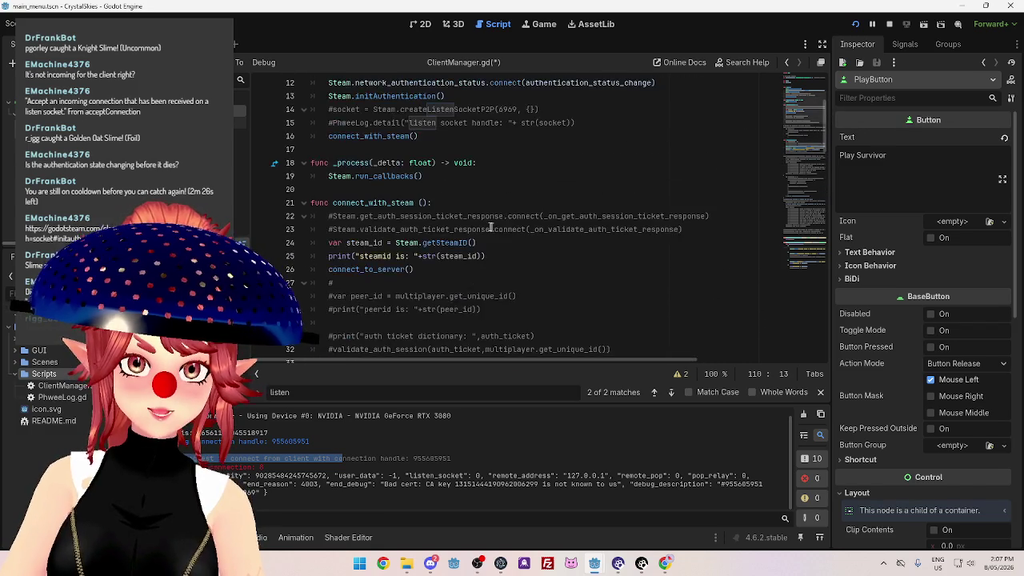
{"action": "scroll", "coordinate": [371, 173], "scroll_direction": "down", "scroll_amount": 20}
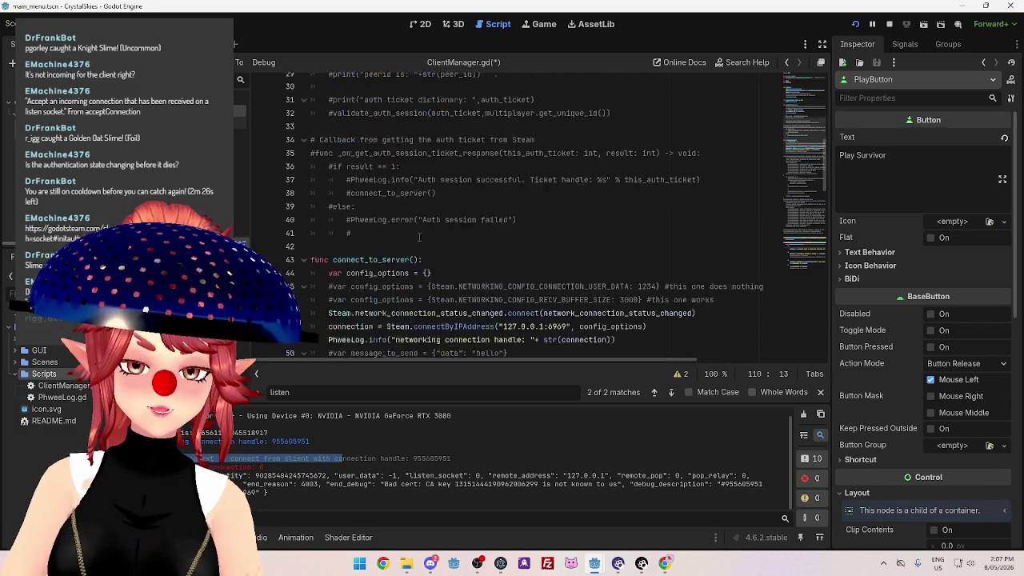
{"action": "scroll", "coordinate": [459, 257], "scroll_direction": "up", "scroll_amount": 1}
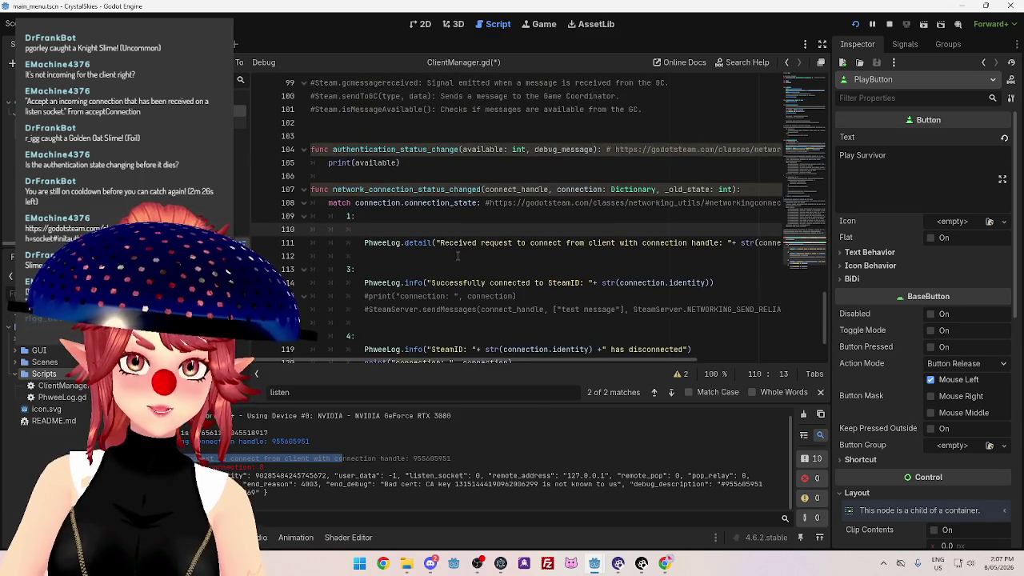
{"action": "type", "text": "ifconnect_handle"}
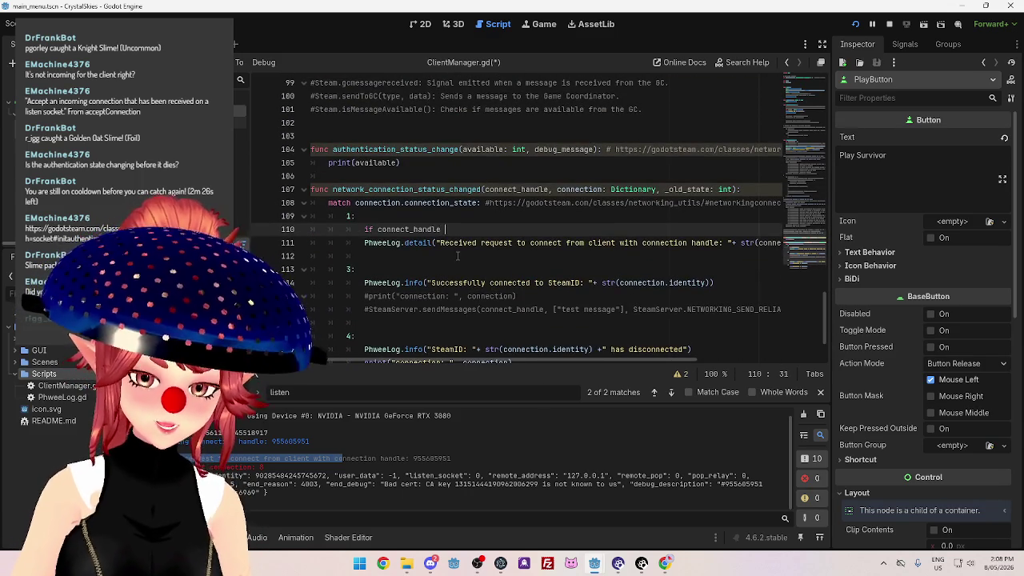
{"action": "type", "text": " == conn"}
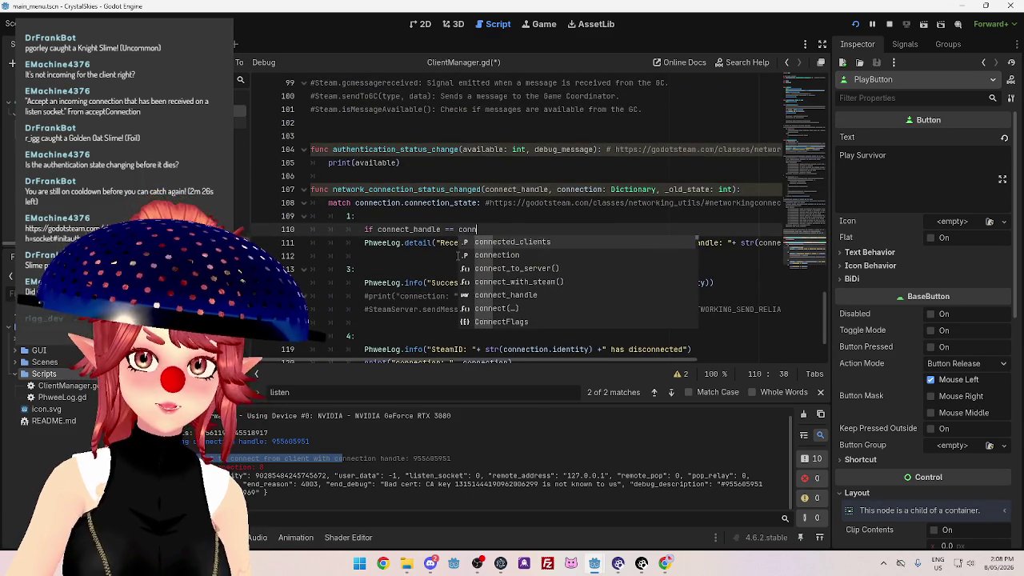
{"action": "key", "text": "Return"}
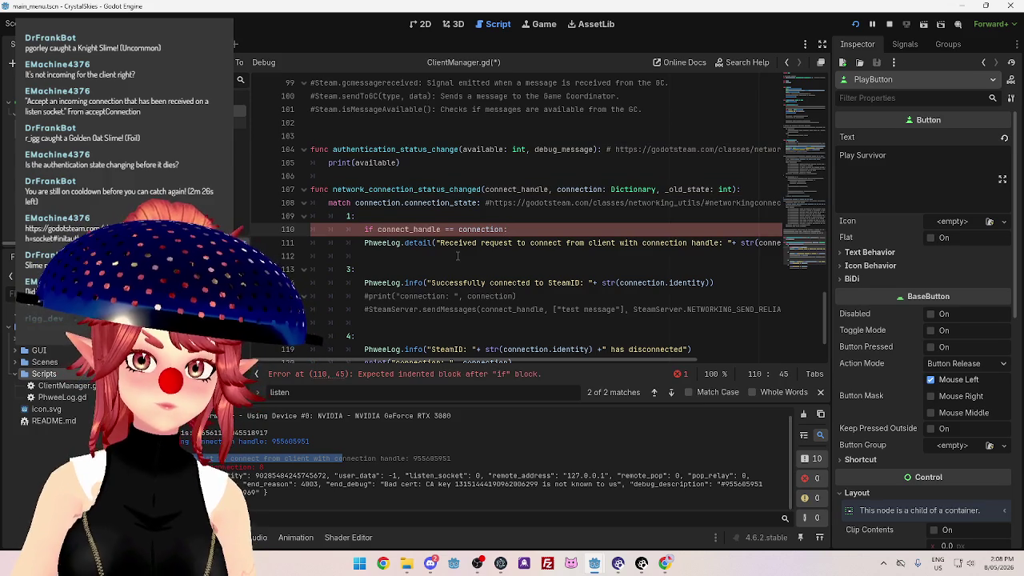
{"action": "key", "text": "Down"}
{"action": "key", "text": "Home"}
{"action": "key", "text": "Tab"}
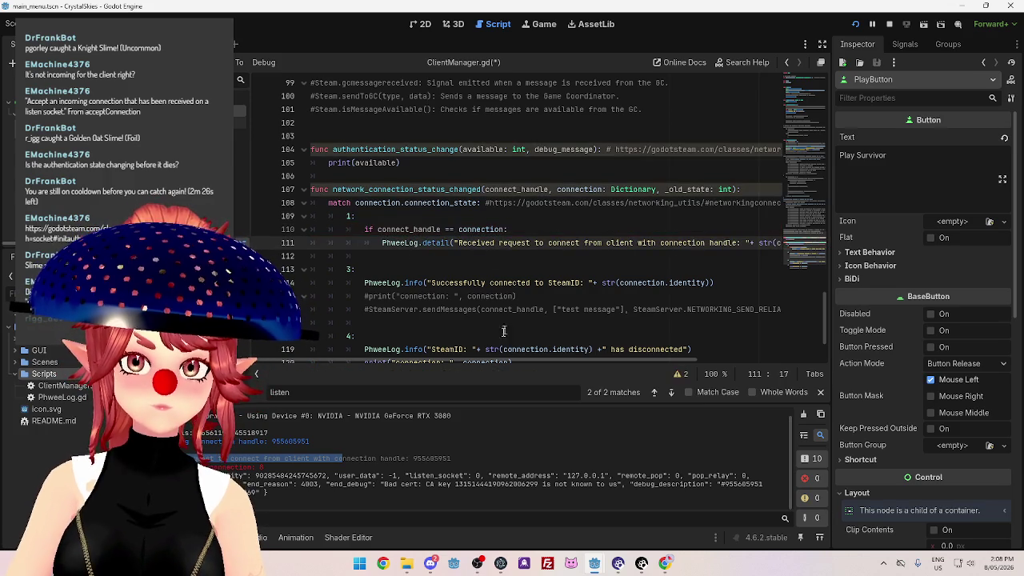
Add an else: branch containing a copy of the PhweeLog.detail request log line.
{"action": "left_click_drag", "start_coordinate": [519, 360], "coordinate": [599, 360]}
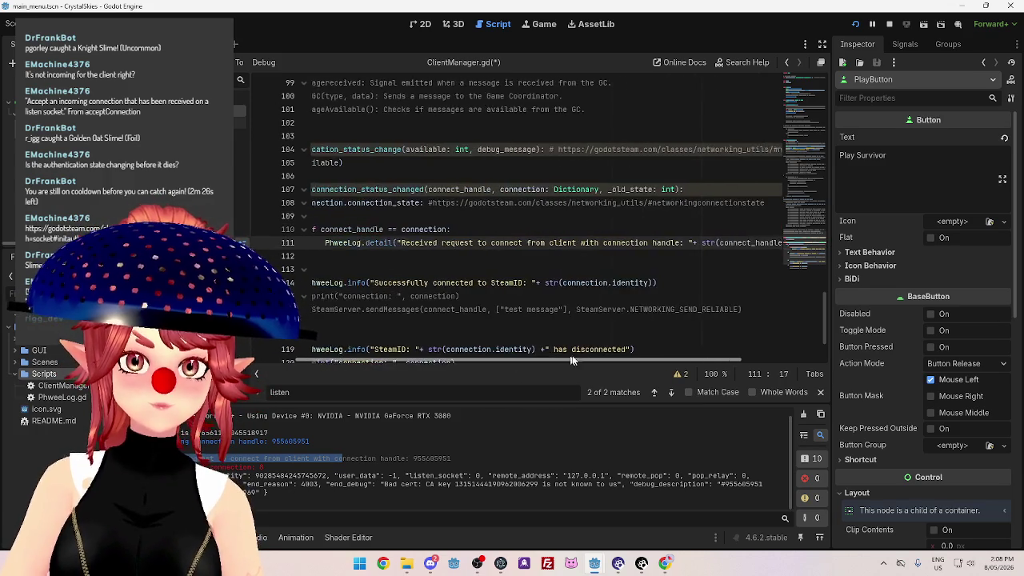
{"action": "left_click", "coordinate": [557, 242]}
{"action": "key", "text": "shift+End"}
{"action": "key", "text": "Right"}
{"action": "key", "text": "shift+Home"}
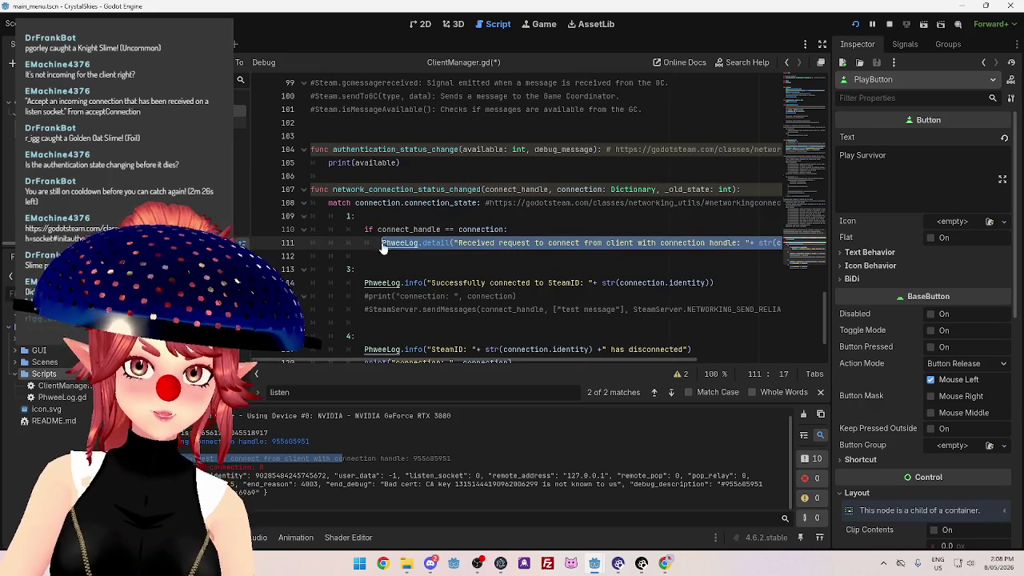
{"action": "left_click", "coordinate": [375, 256]}
{"action": "type", "text": "else:"}
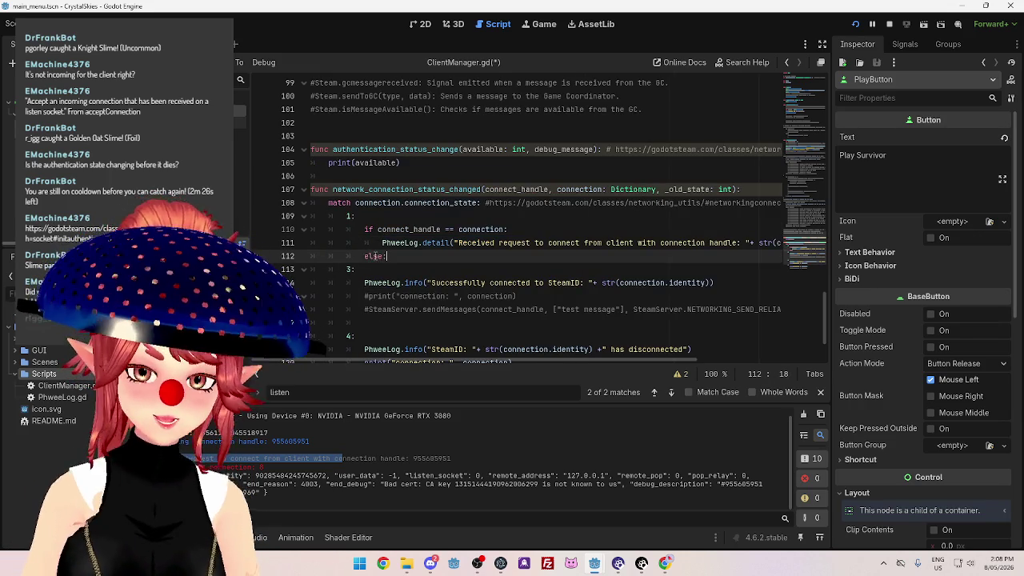
{"action": "key", "text": "Return"}
{"action": "type", "text": "PhweeLog.detail(\"Received request to connect from client with connection handle: \"+ str(connect_handle))"}
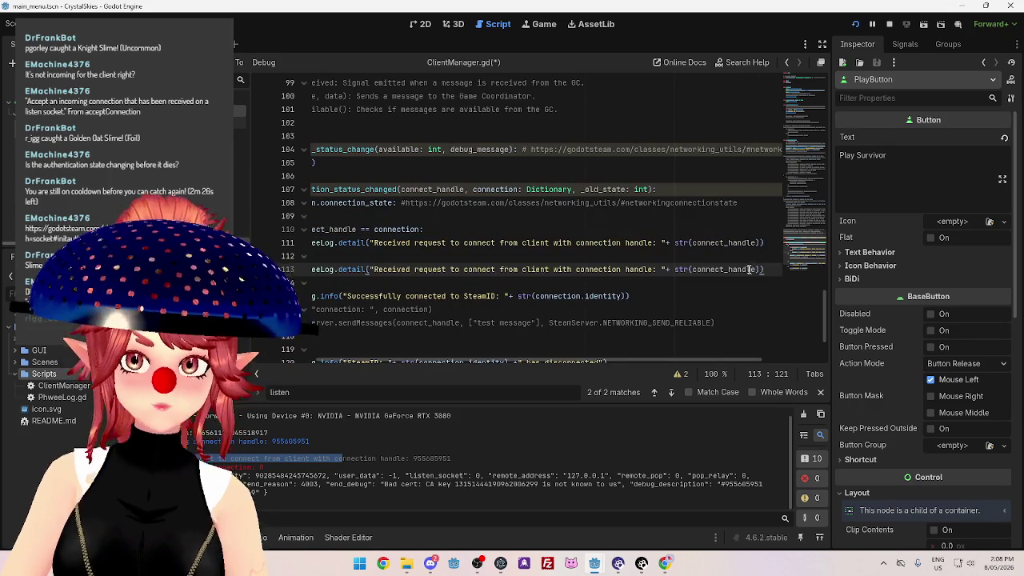
Change the if-branch message to 'Received request to connect from self, do nothing' and save.
{"action": "double_click", "coordinate": [720, 243]}
{"action": "mouse_move", "coordinate": [764, 243]}
{"action": "left_mouse_down"}
{"action": "mouse_move", "coordinate": [452, 243]}
{"action": "mouse_move", "coordinate": [531, 242]}
{"action": "left_mouse_up"}
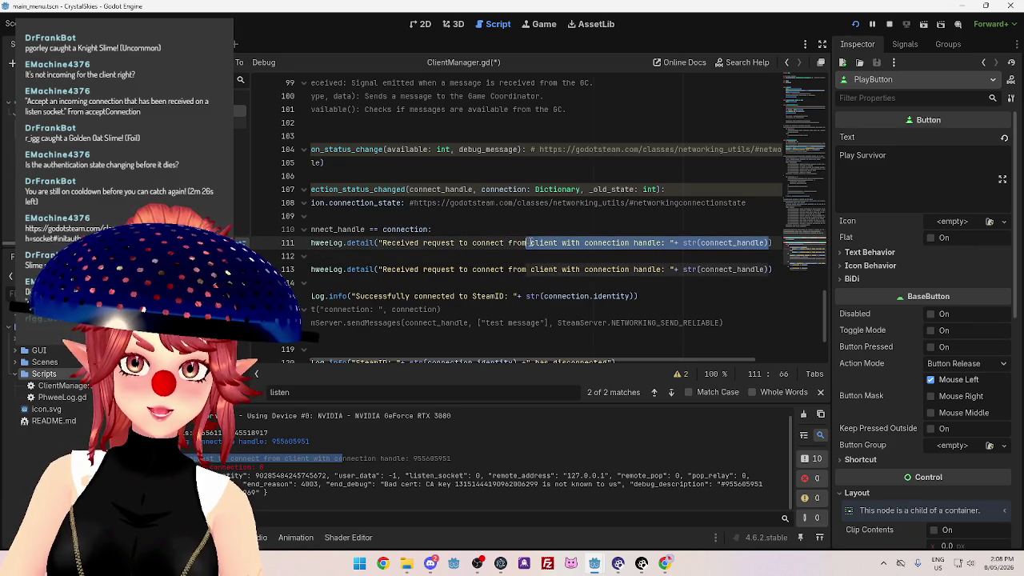
{"action": "type", "text": "self, "}
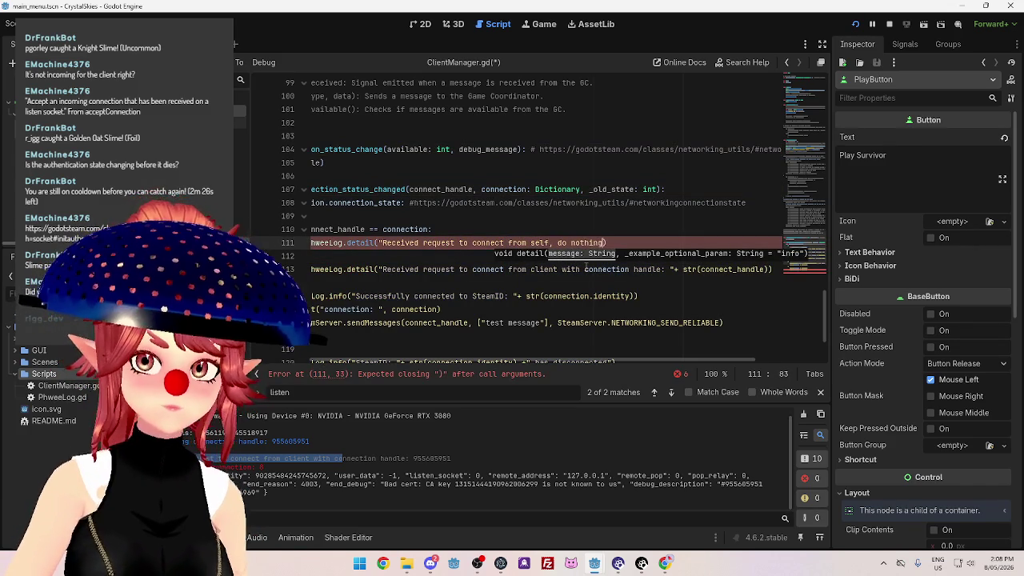
{"action": "type", "text": "do nothing"}
{"action": "left_click", "coordinate": [578, 232]}
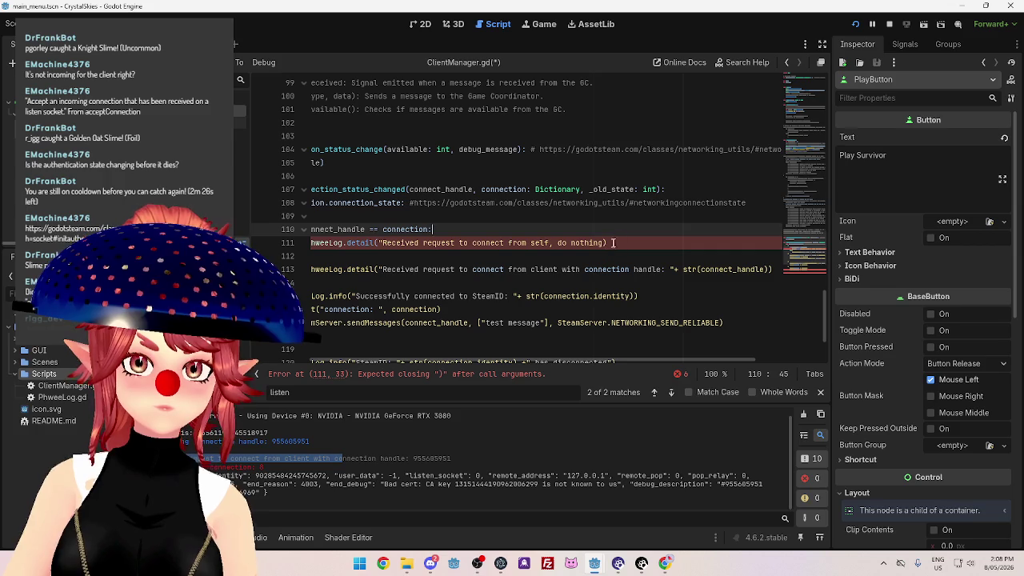
{"action": "left_click", "coordinate": [634, 246]}
{"action": "type", "text": "\""}
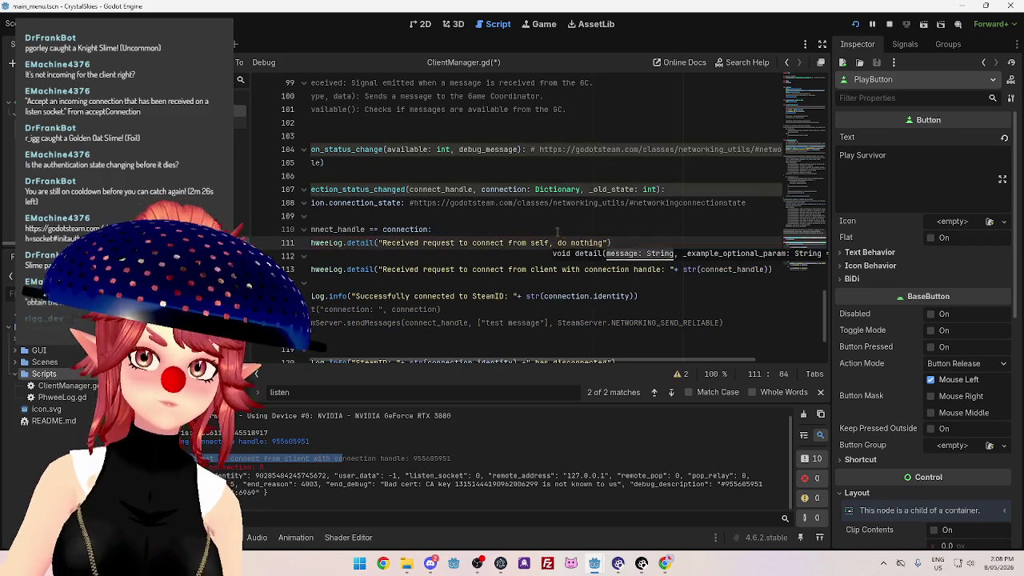
{"action": "left_click", "coordinate": [557, 232]}
{"action": "key", "text": "ctrl+s"}
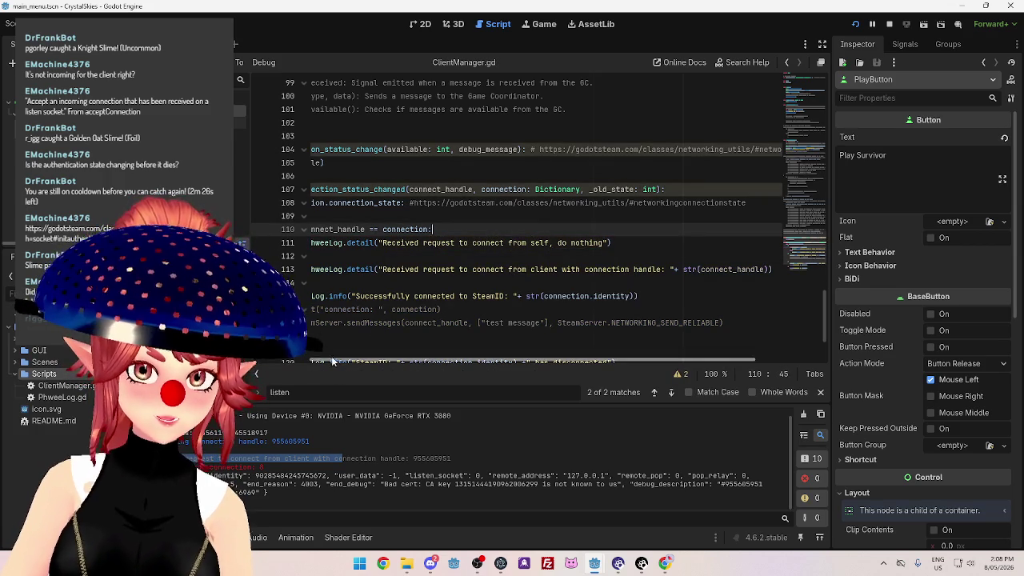
{"action": "left_click", "coordinate": [240, 460]}
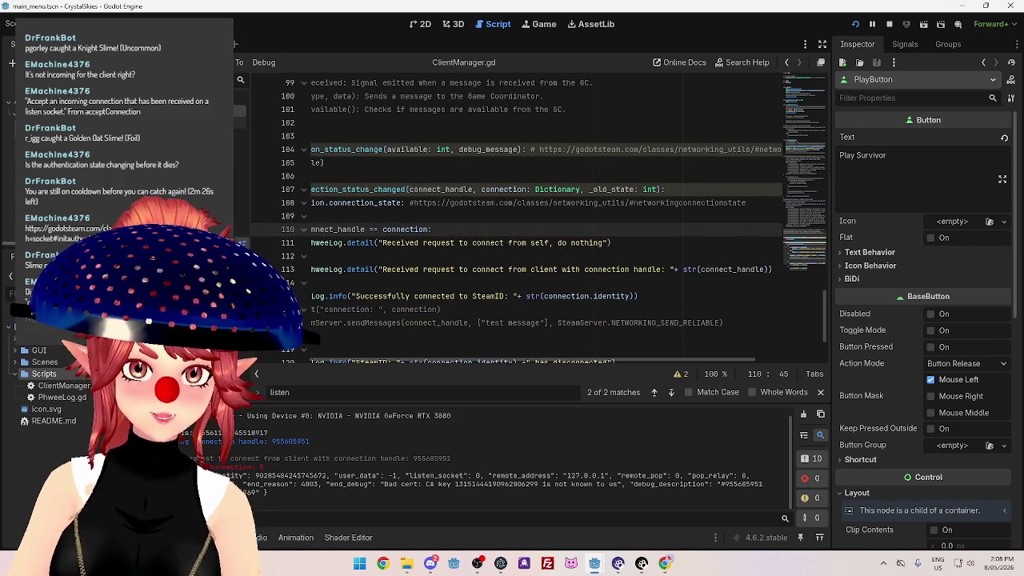
Select part of the connection details in the output log and bring the server project's Godot window forward.
{"action": "left_click_drag", "start_coordinate": [209, 475], "coordinate": [254, 475]}
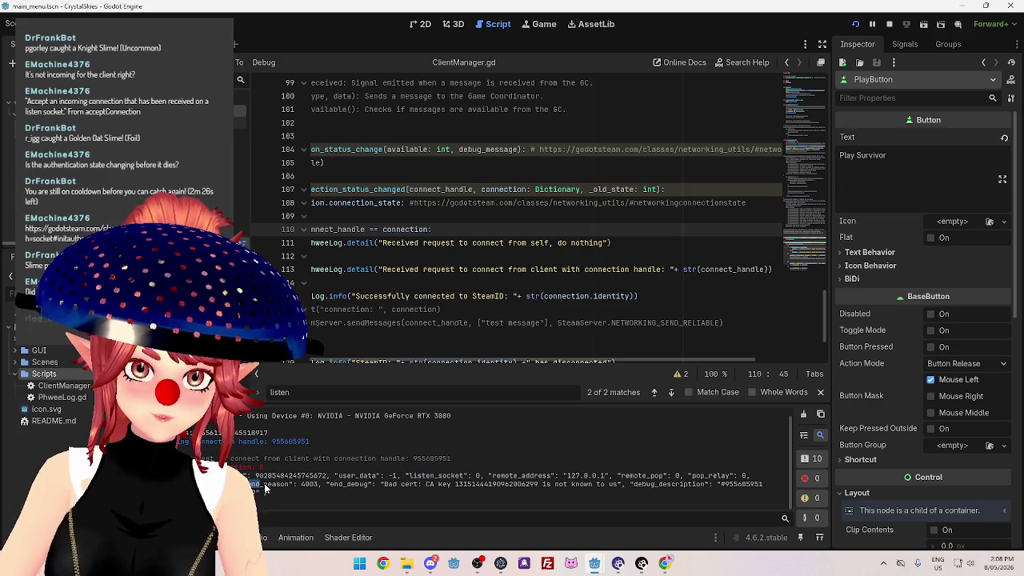
{"action": "left_click", "coordinate": [669, 565]}
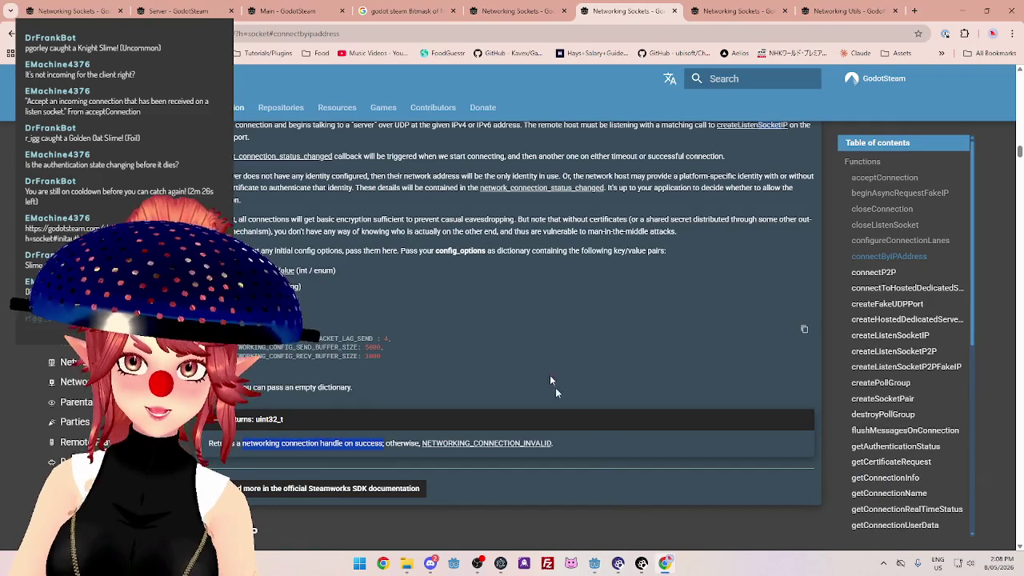
{"action": "mouse_move", "coordinate": [592, 564]}
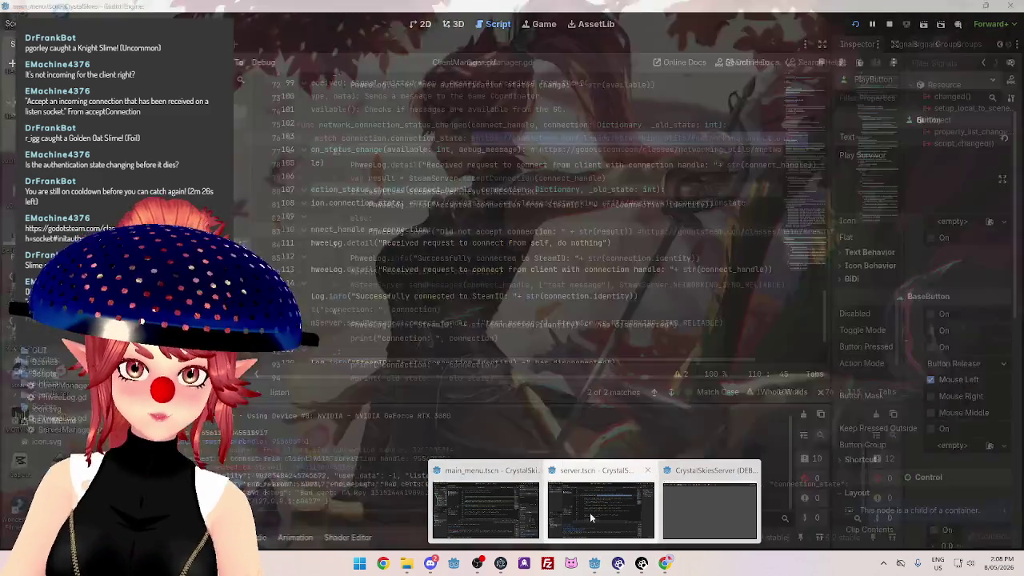
{"action": "left_click", "coordinate": [590, 512]}
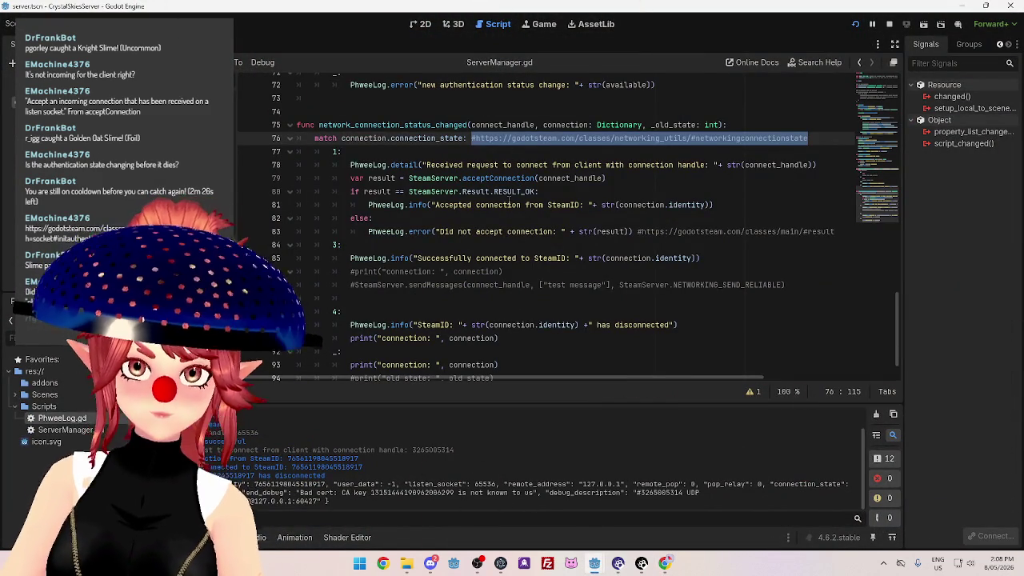
Select the connection-state docs URL on line 76 of ServerManager.gd and return to the Chrome docs.
{"action": "mouse_move", "coordinate": [602, 566]}
{"action": "scroll", "coordinate": [521, 351], "scroll_direction": "up", "scroll_amount": 2}
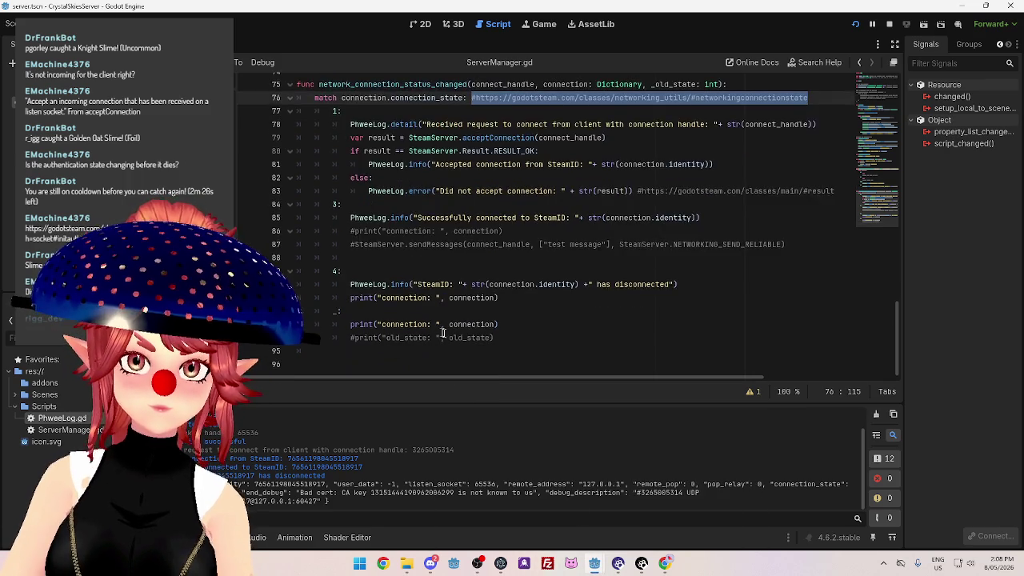
{"action": "scroll", "coordinate": [520, 351], "scroll_direction": "down", "scroll_amount": 2}
{"action": "scroll", "coordinate": [592, 350], "scroll_direction": "up", "scroll_amount": 2}
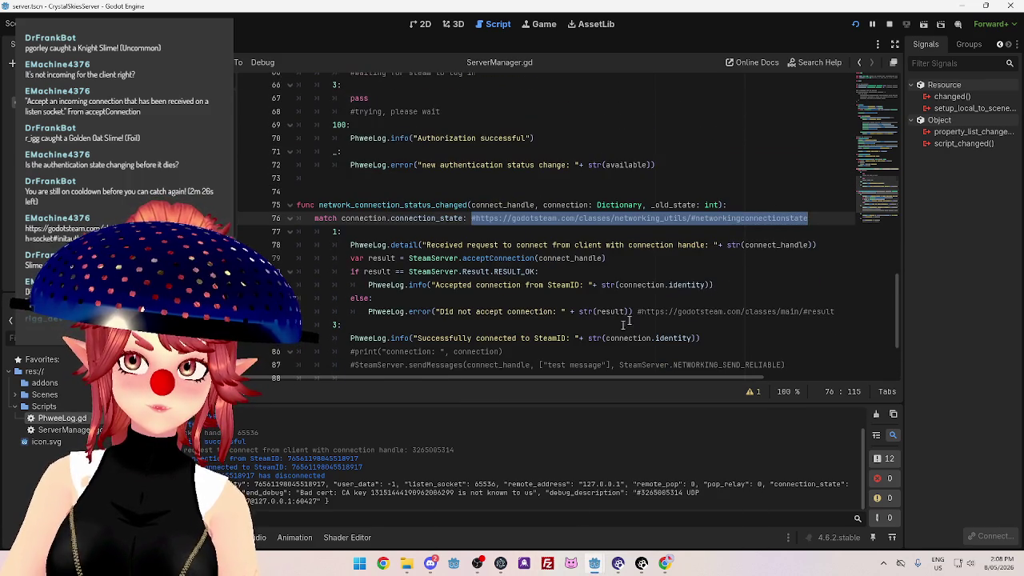
{"action": "left_click_drag", "start_coordinate": [808, 217], "coordinate": [470, 218]}
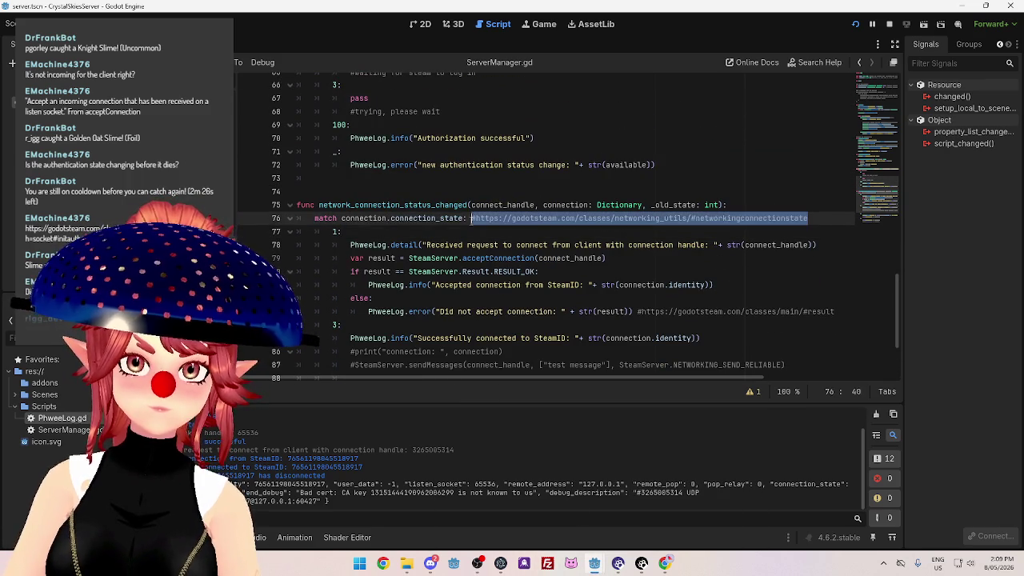
{"action": "left_click", "coordinate": [664, 563]}
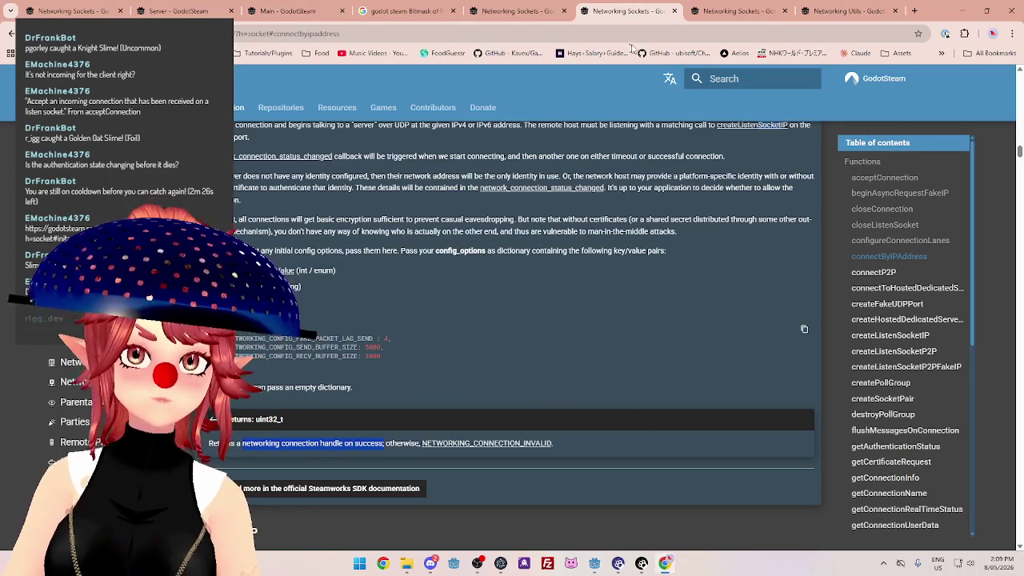
Load the copied networking_utils URL and scroll through the NetworkingConnectionState table's state descriptions.
{"action": "left_click", "coordinate": [726, 11]}
{"action": "key", "text": "ctrl+l"}
{"action": "key", "text": "ctrl+v"}
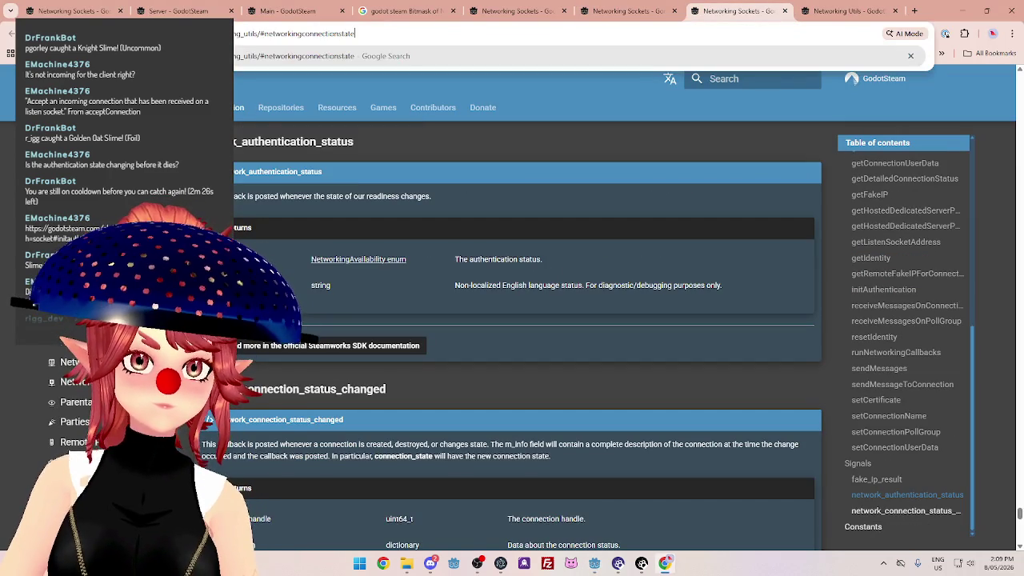
{"action": "key", "text": "Return"}
{"action": "scroll", "coordinate": [626, 316], "scroll_direction": "down", "scroll_amount": 5}
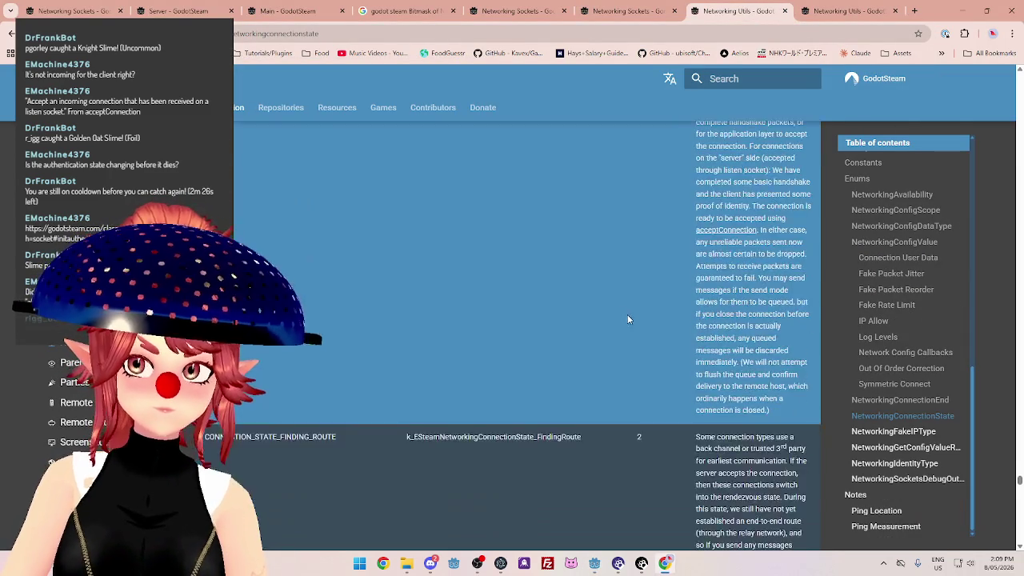
{"action": "scroll", "coordinate": [627, 320], "scroll_direction": "down", "scroll_amount": 3}
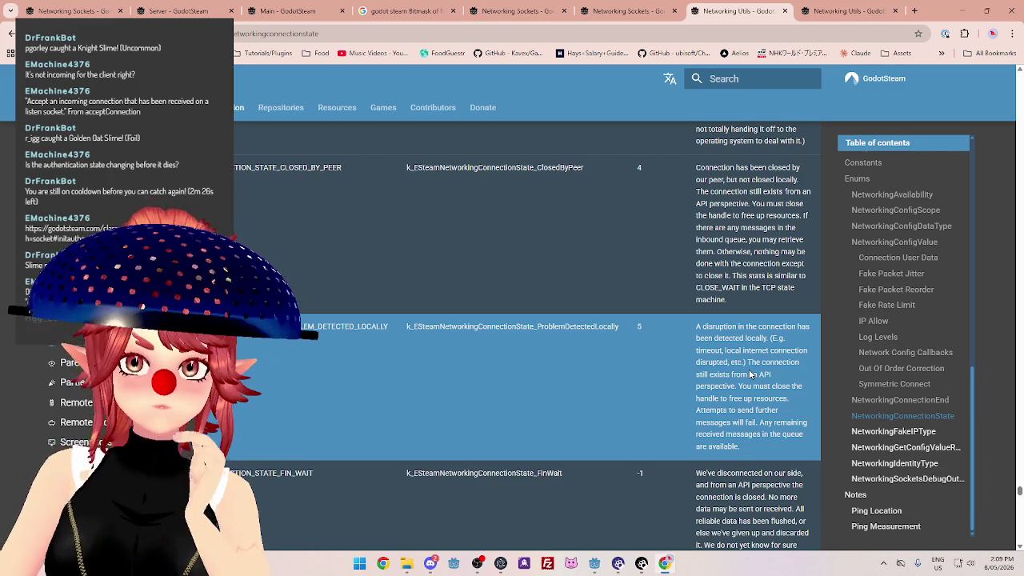
In the client's ClientManager.gd, insert a new '5:' match case after the state 4 case.
{"action": "mouse_move", "coordinate": [594, 563]}
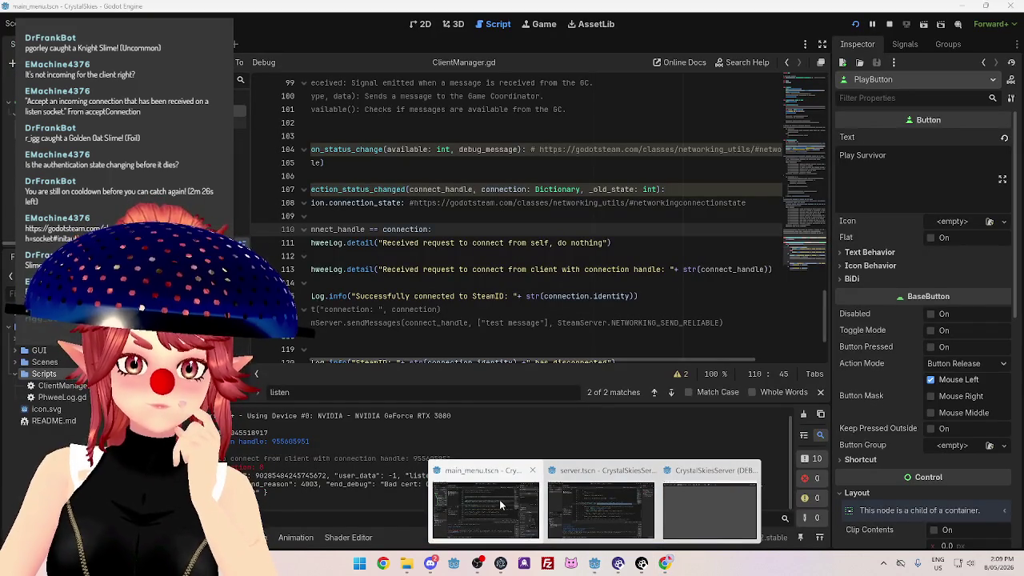
{"action": "left_click", "coordinate": [499, 499]}
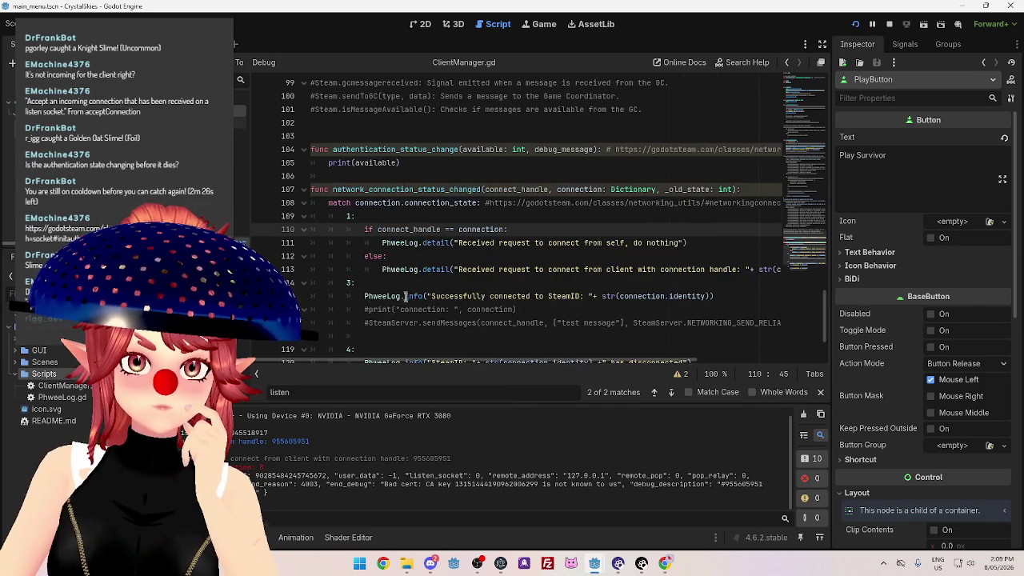
{"action": "scroll", "coordinate": [406, 296], "scroll_direction": "down", "scroll_amount": 2}
{"action": "left_click", "coordinate": [516, 324]}
{"action": "key", "text": "Return"}
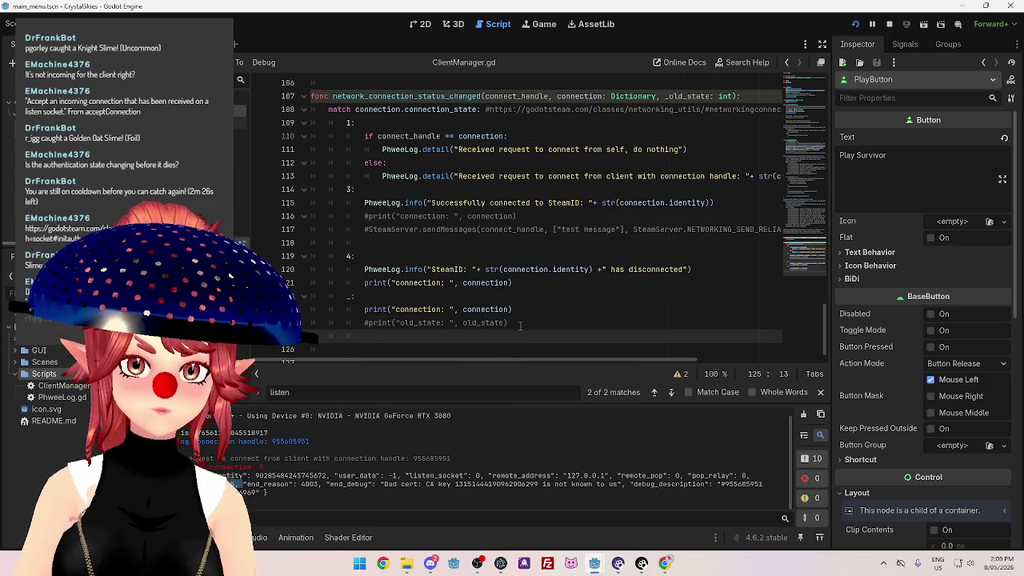
{"action": "left_click", "coordinate": [348, 295]}
{"action": "key", "text": "Return"}
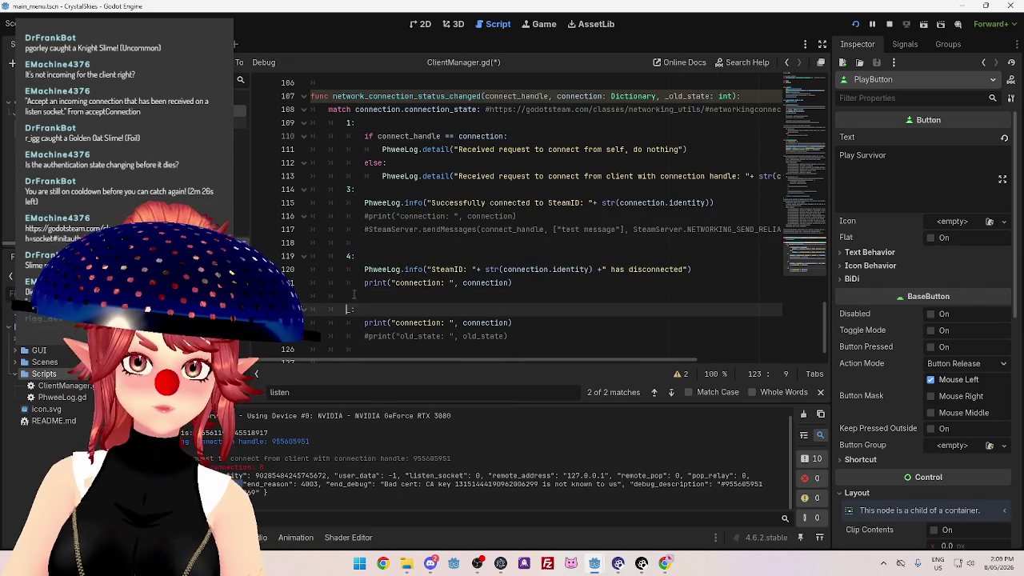
{"action": "key", "text": "Up"}
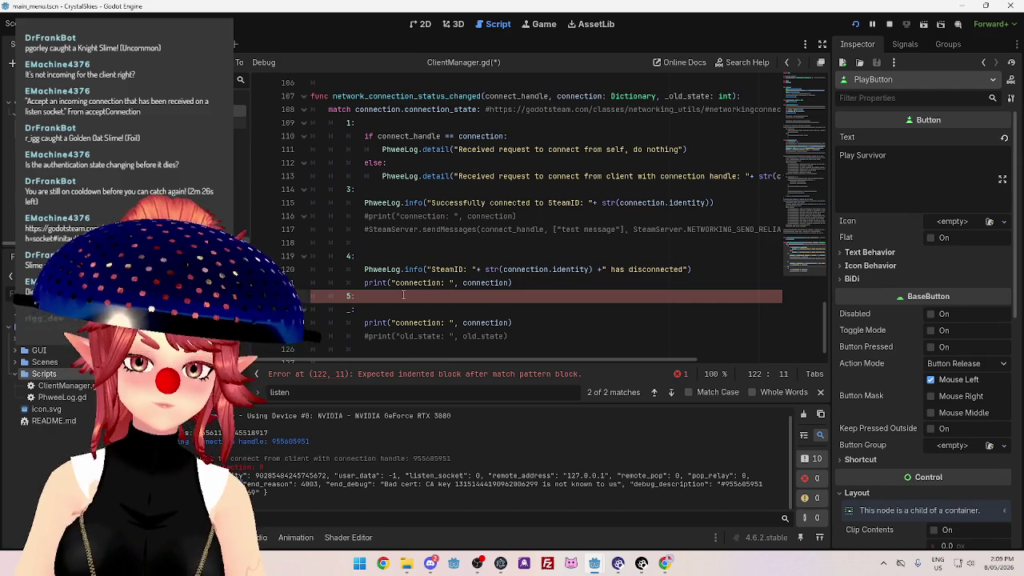
{"action": "key", "text": "Return"}
Paste the state 4 PhweeLog line under state 5 and change its message to 'Disconnected locally'.
{"action": "left_click_drag", "start_coordinate": [365, 269], "coordinate": [703, 270]}
{"action": "key", "text": "ctrl+c"}
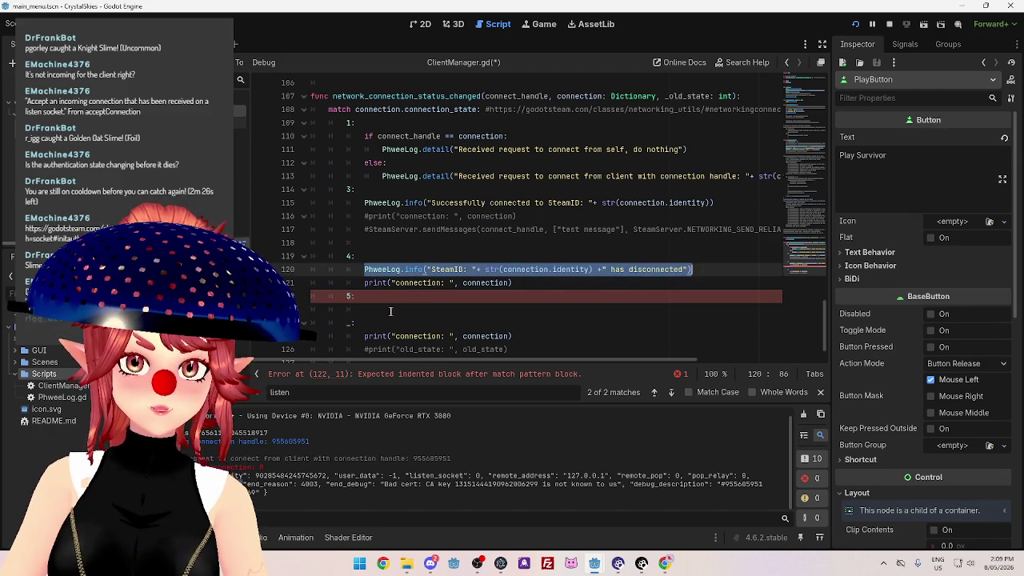
{"action": "left_click", "coordinate": [394, 312]}
{"action": "key", "text": "ctrl+v"}
{"action": "left_click_drag", "start_coordinate": [432, 309], "coordinate": [685, 308]}
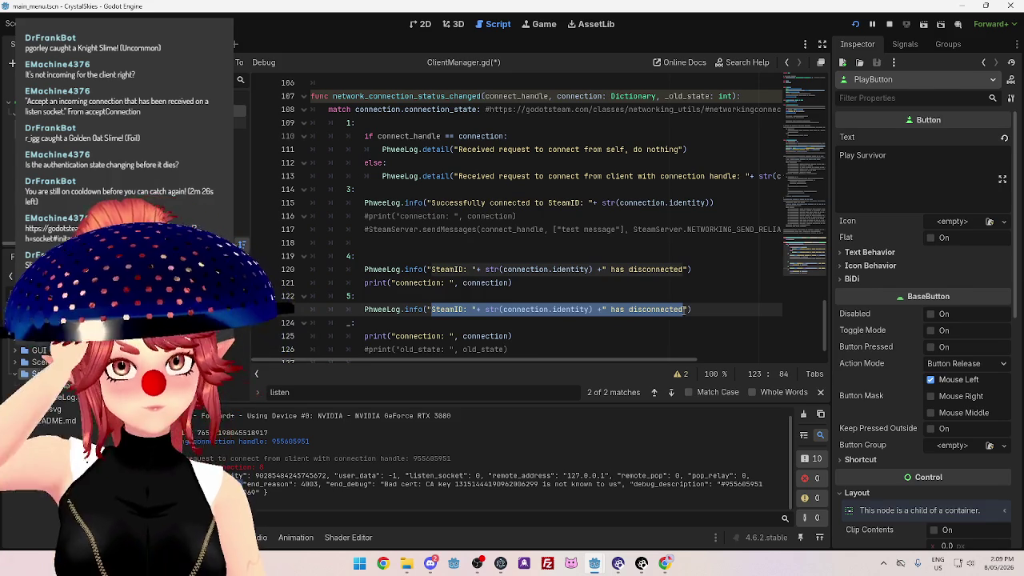
{"action": "type", "text": "Disconnected Loo"}
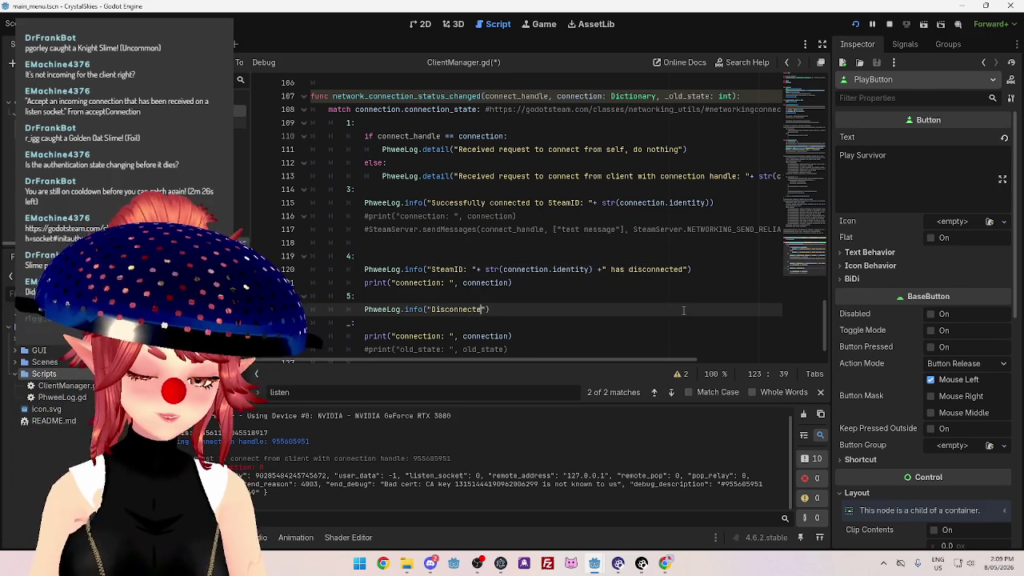
{"action": "type", "text": "ally"}
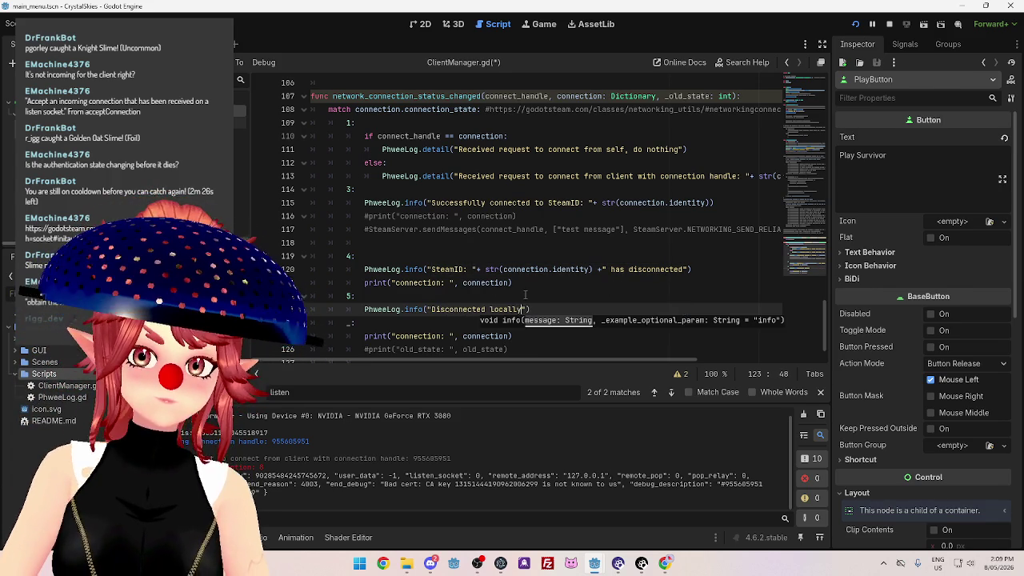
{"action": "left_click", "coordinate": [460, 296]}
{"action": "scroll", "coordinate": [460, 272], "scroll_direction": "down", "scroll_amount": 1}
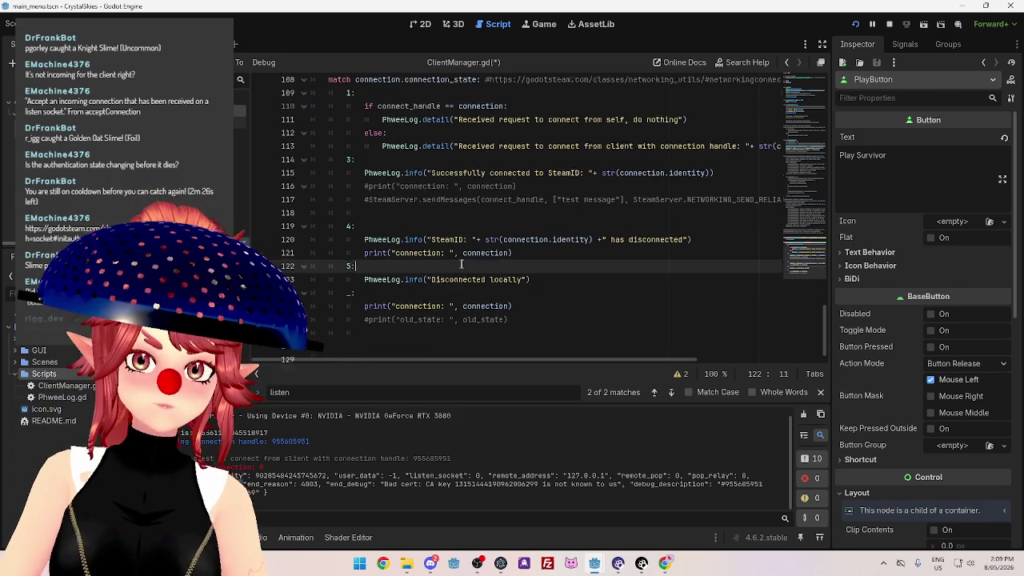
{"action": "left_click", "coordinate": [528, 244]}
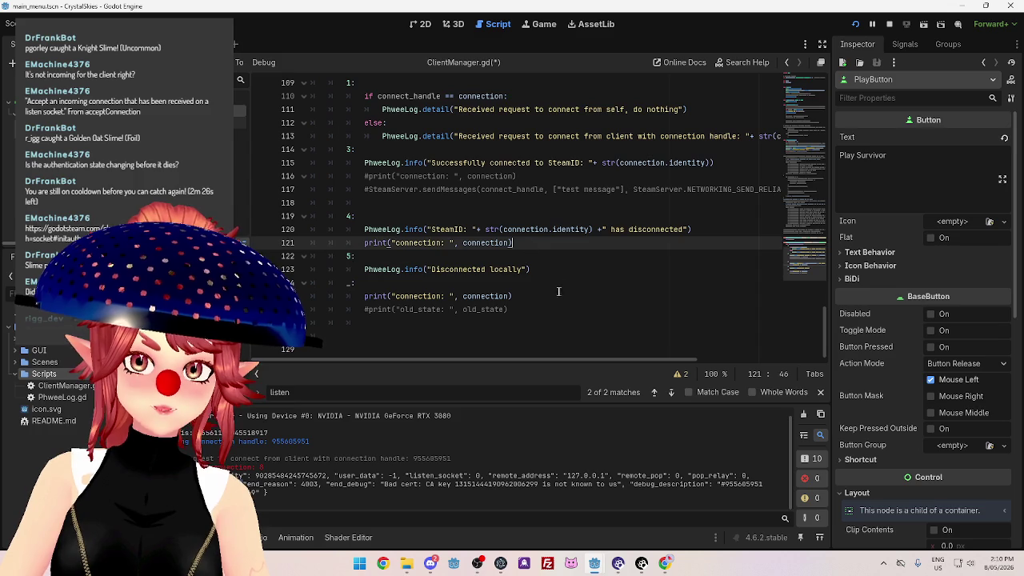
{"action": "left_click", "coordinate": [549, 269]}
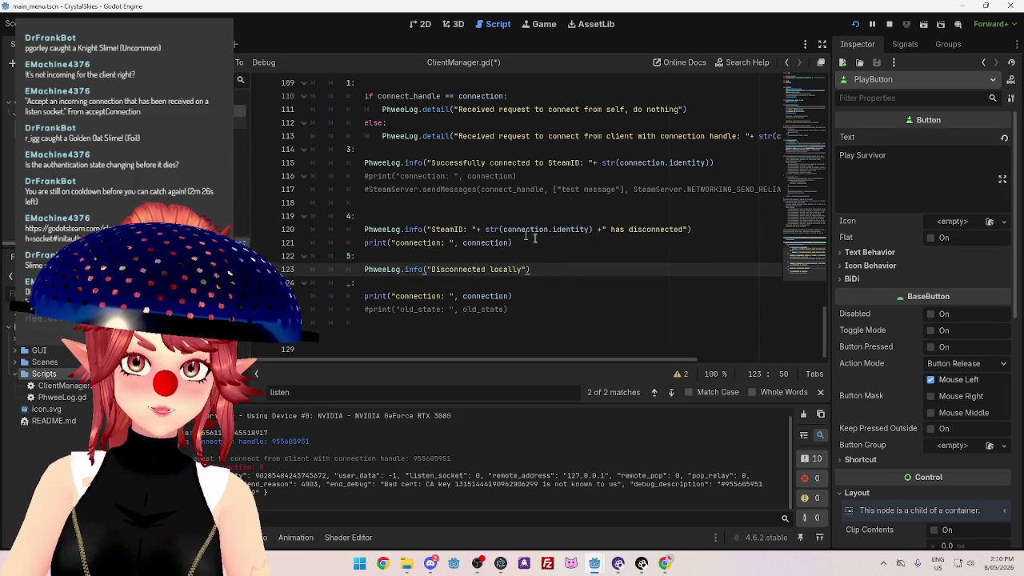
{"action": "left_click", "coordinate": [542, 243]}
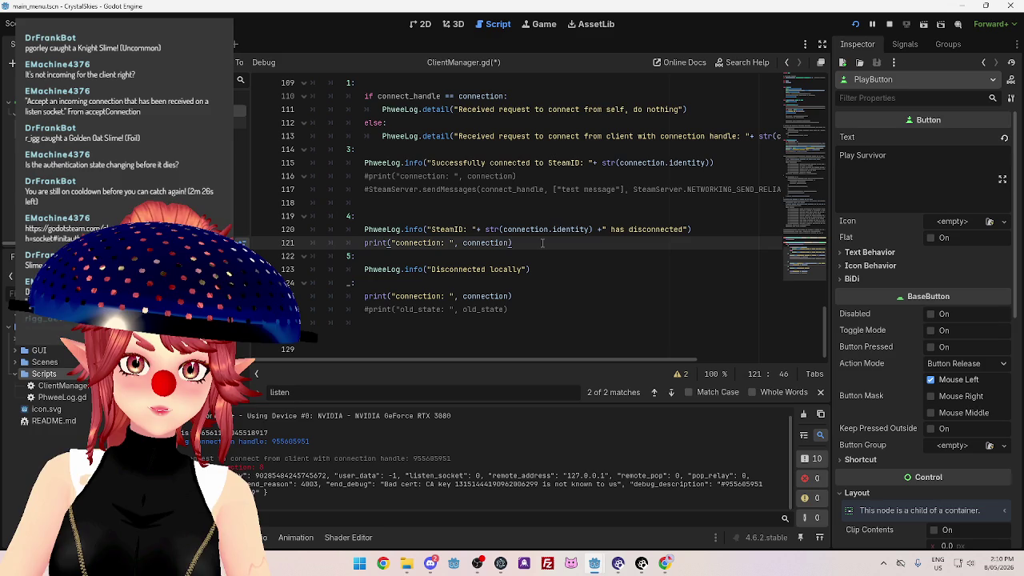
{"action": "key", "text": "Home"}
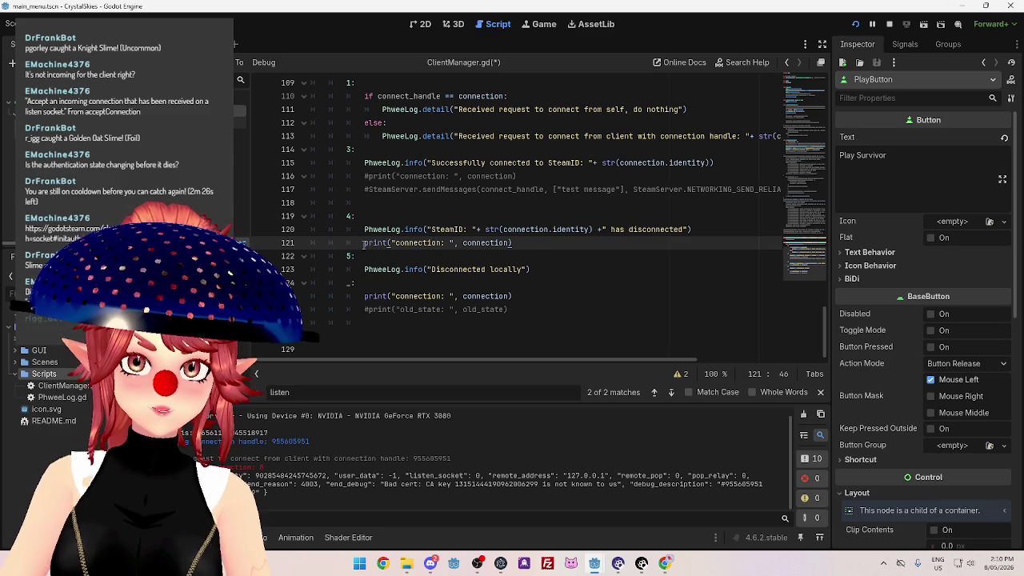
{"action": "left_click", "coordinate": [522, 244]}
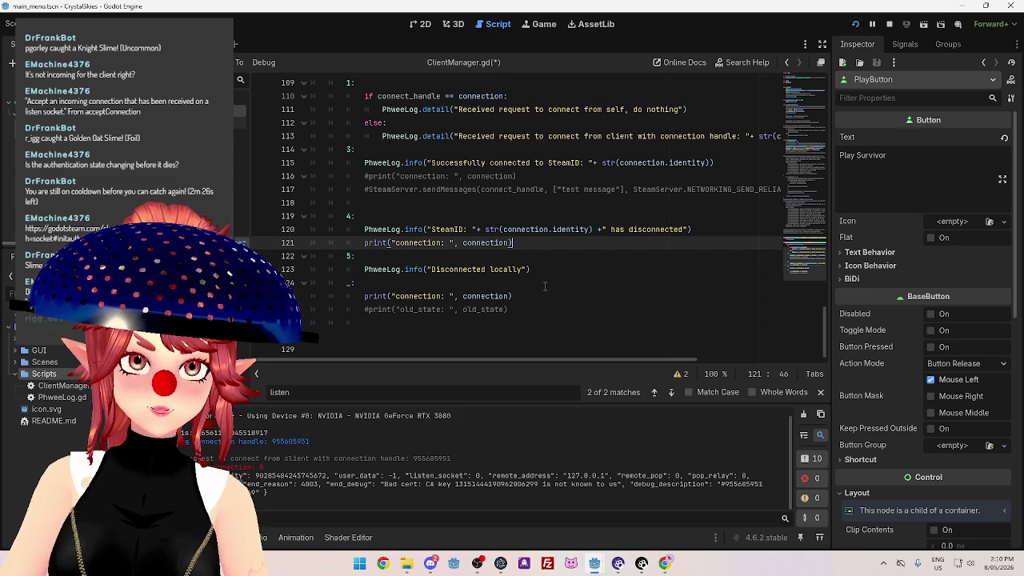
{"action": "left_click", "coordinate": [551, 271]}
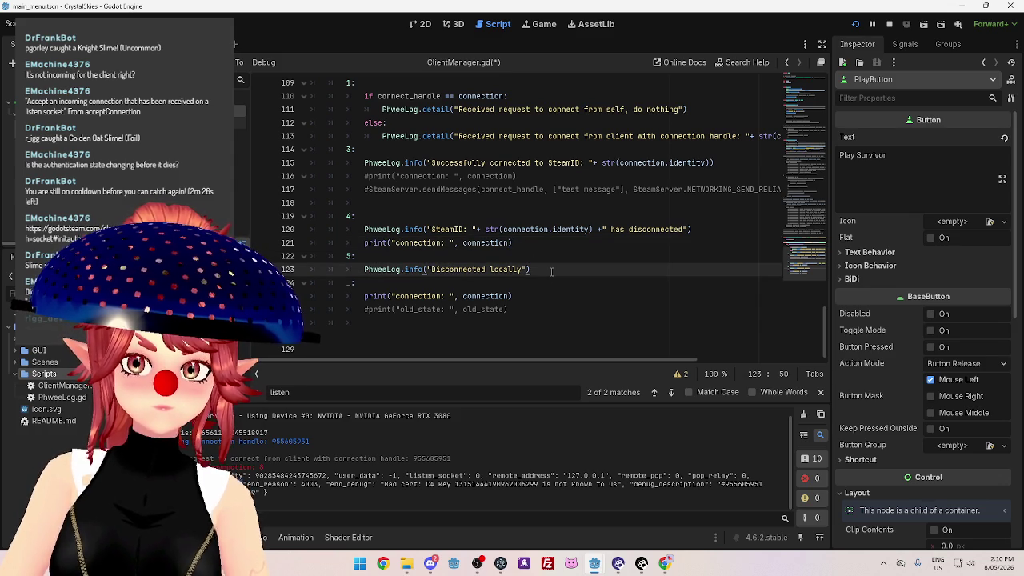
Make the state 4 disconnect log an error instead of info, save ClientManager.gd and stop the game.
{"action": "double_click", "coordinate": [414, 229]}
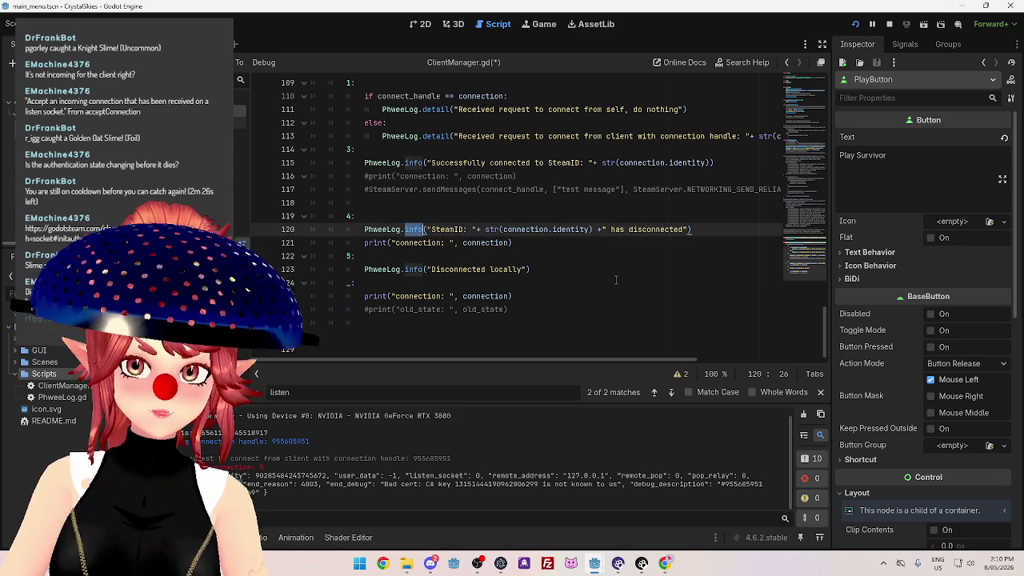
{"action": "type", "text": "error"}
{"action": "key", "text": "Escape"}
{"action": "left_click", "coordinate": [516, 286]}
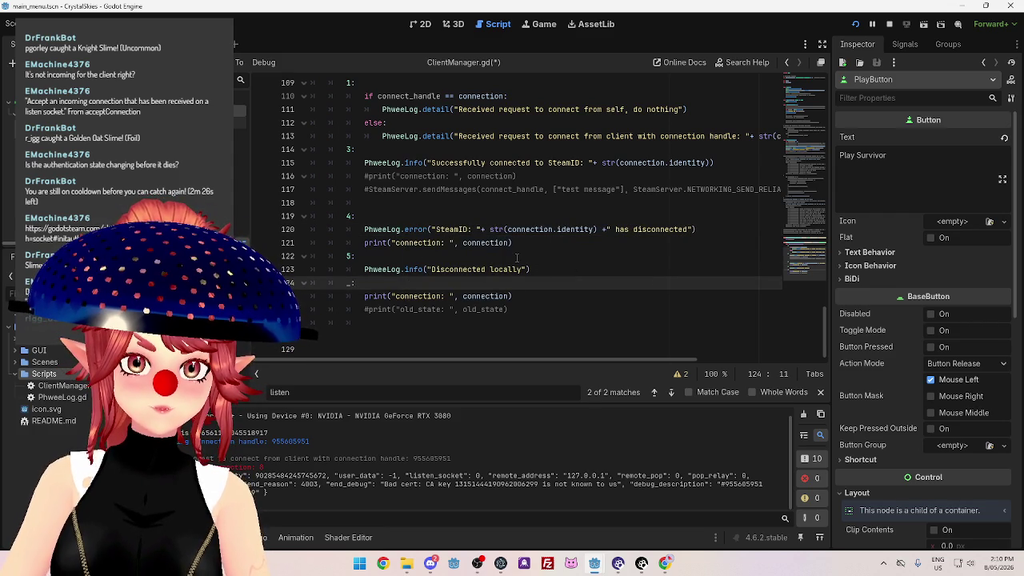
{"action": "scroll", "coordinate": [523, 255], "scroll_direction": "up", "scroll_amount": 1}
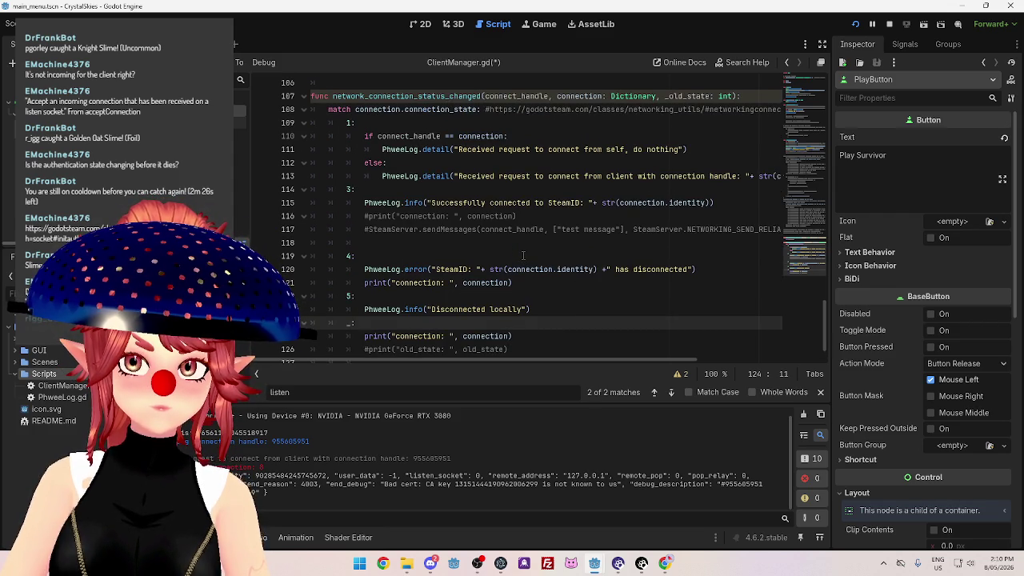
{"action": "left_click", "coordinate": [578, 254]}
{"action": "key", "text": "ctrl+s"}
{"action": "key", "text": "F8"}
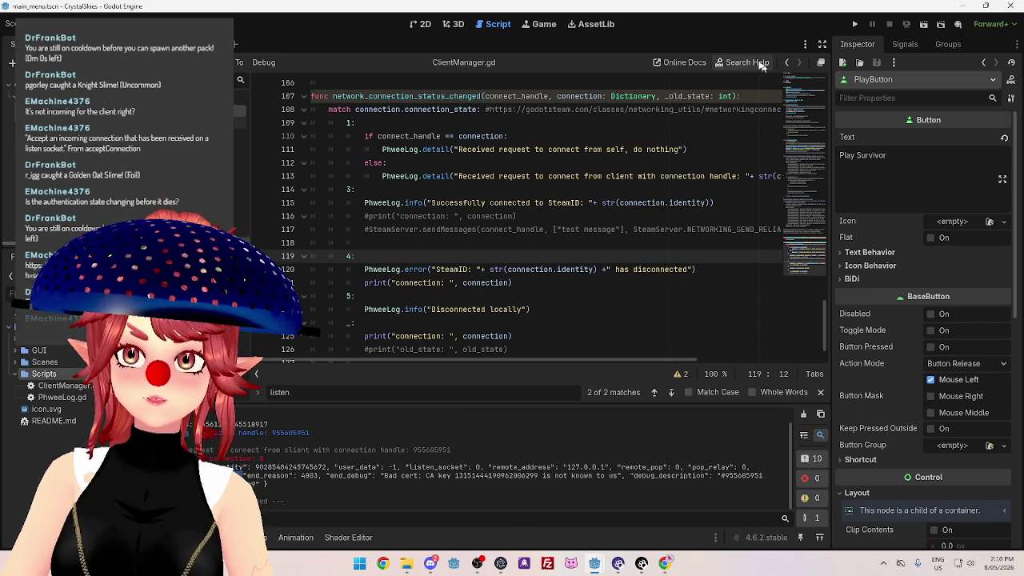
Run the server project from its Godot editor window.
{"action": "mouse_move", "coordinate": [596, 564]}
{"action": "left_click", "coordinate": [620, 543]}
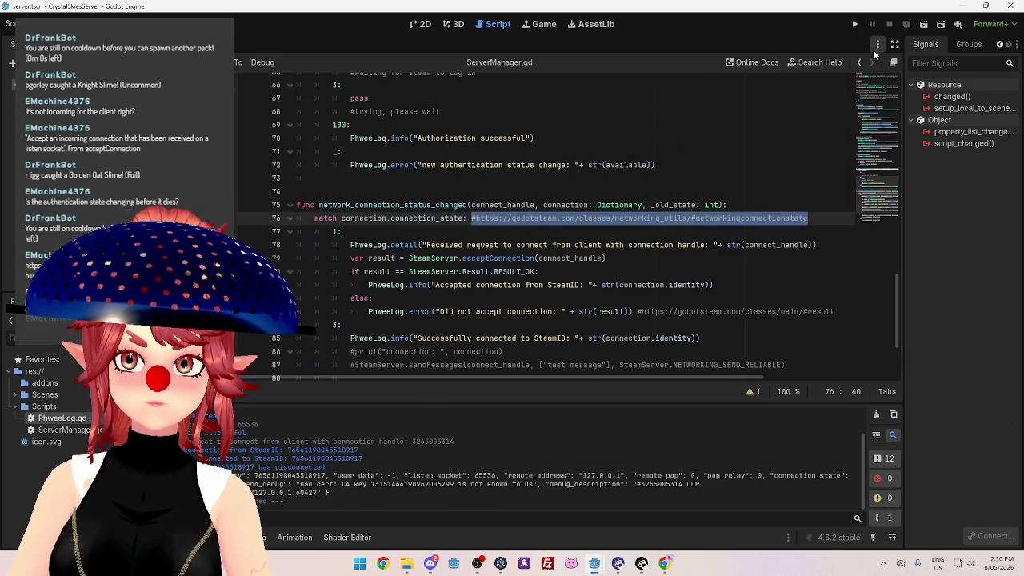
{"action": "left_click", "coordinate": [854, 24]}
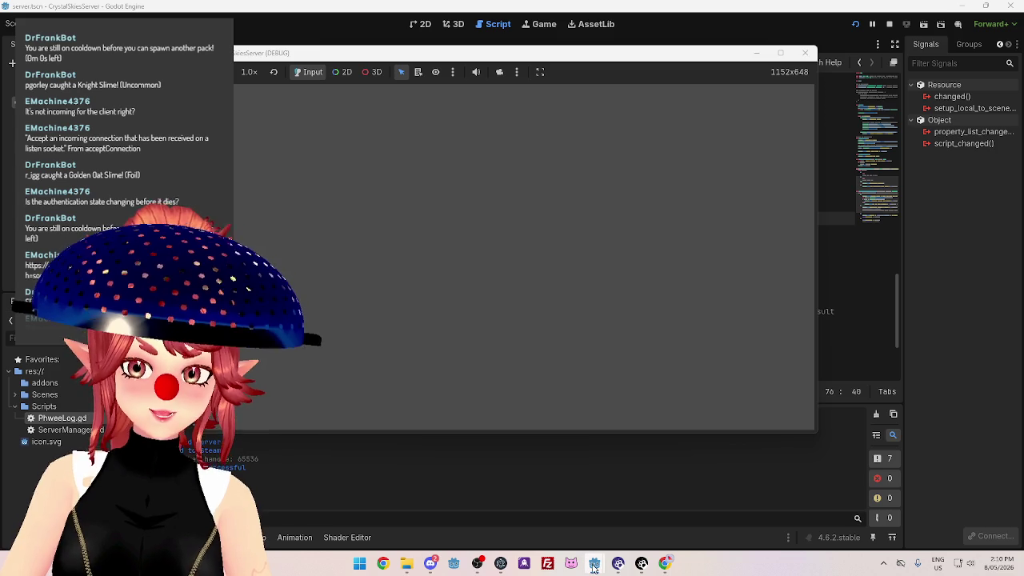
Run the main menu client game from its editor window.
{"action": "mouse_move", "coordinate": [594, 566]}
{"action": "left_click", "coordinate": [503, 518]}
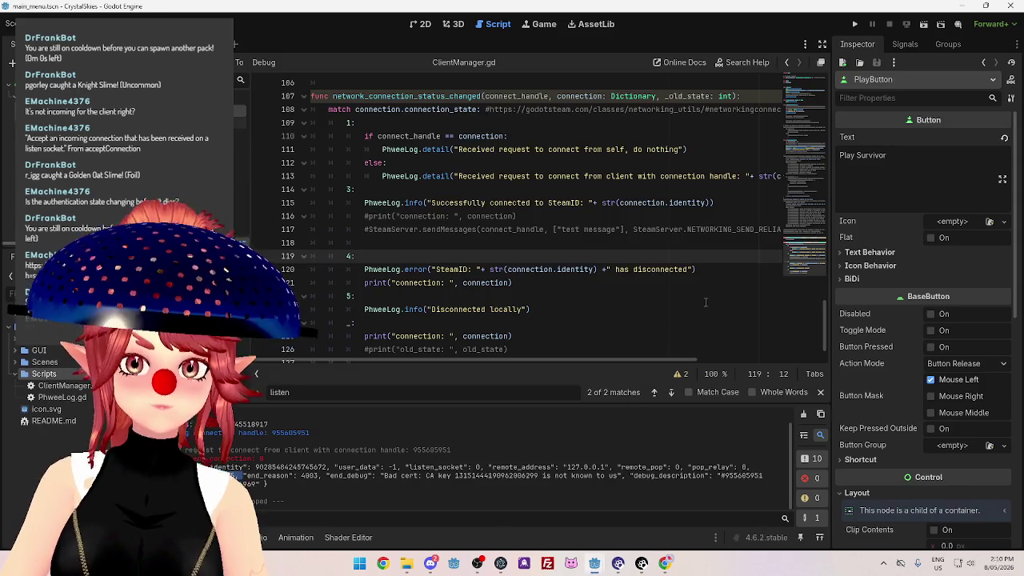
{"action": "left_click", "coordinate": [852, 25]}
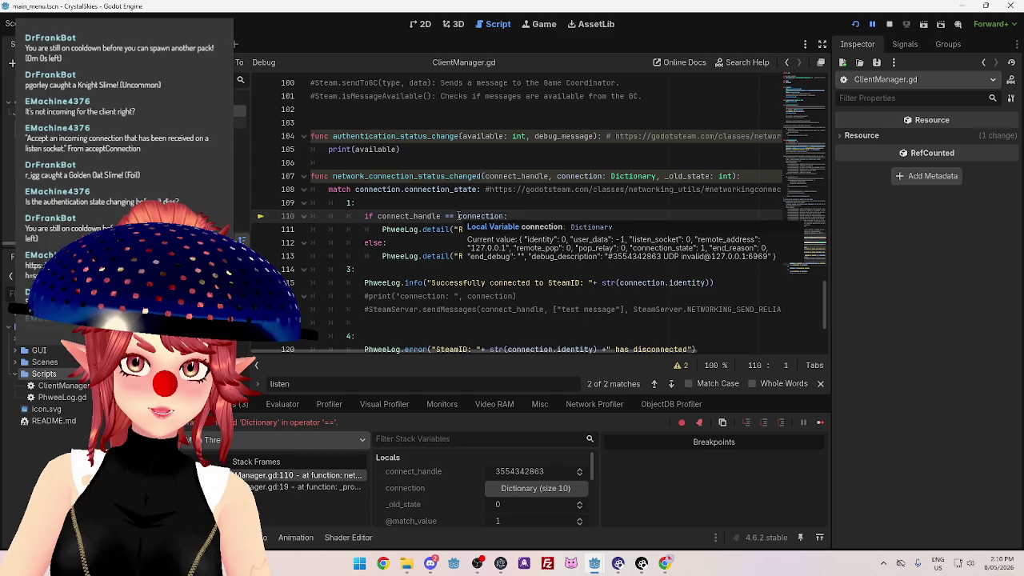
{"action": "mouse_move", "coordinate": [483, 216]}
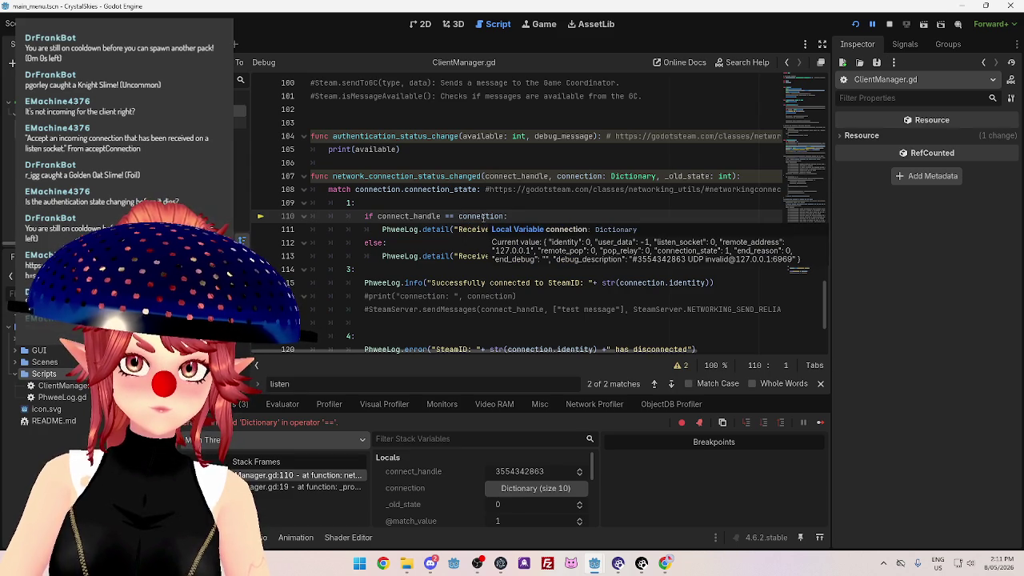
{"action": "scroll", "coordinate": [480, 240], "scroll_direction": "up", "scroll_amount": 20}
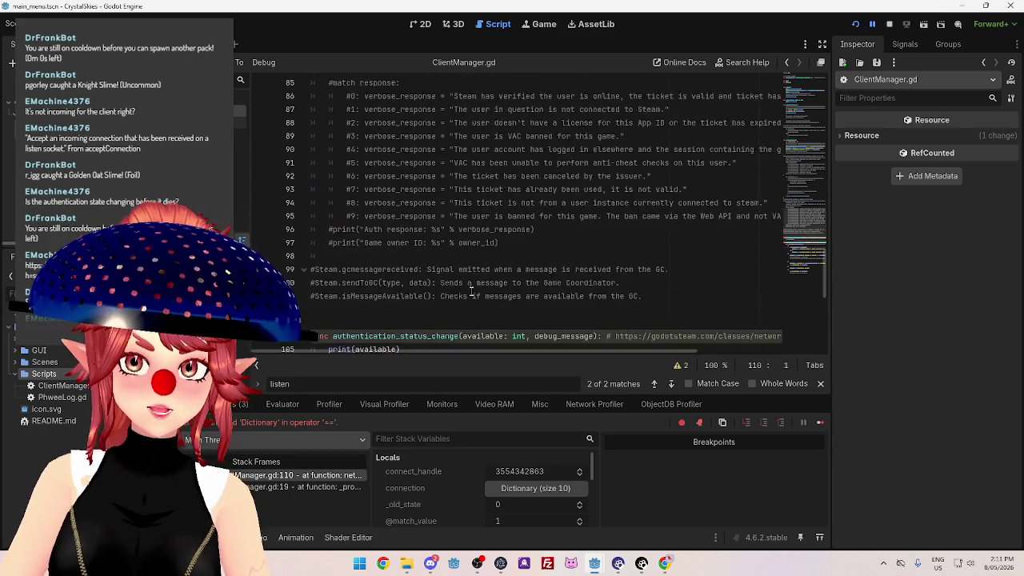
{"action": "scroll", "coordinate": [432, 256], "scroll_direction": "up", "scroll_amount": 1}
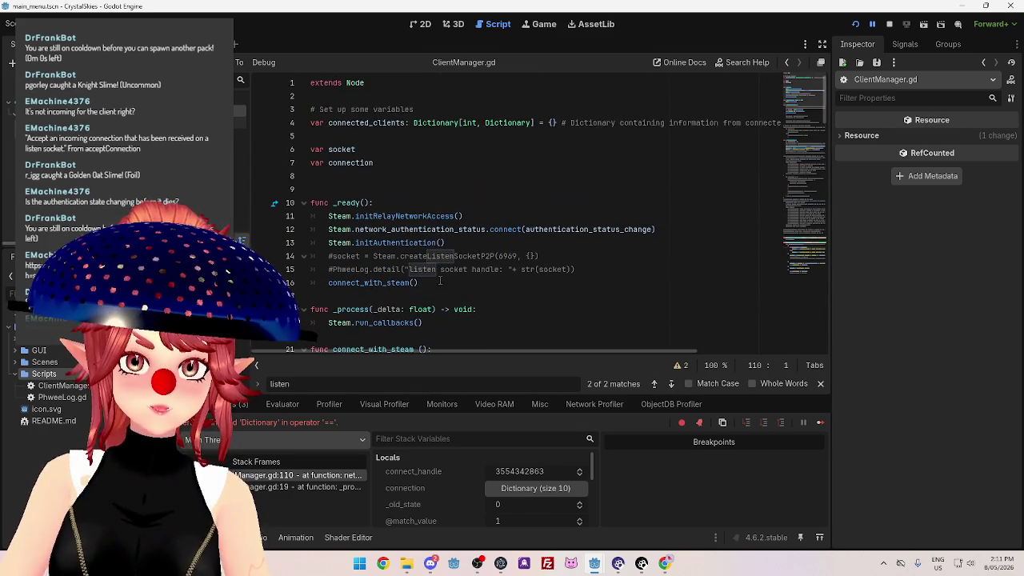
{"action": "left_click_drag", "start_coordinate": [329, 162], "coordinate": [374, 169]}
{"action": "scroll", "coordinate": [534, 244], "scroll_direction": "down", "scroll_amount": 13}
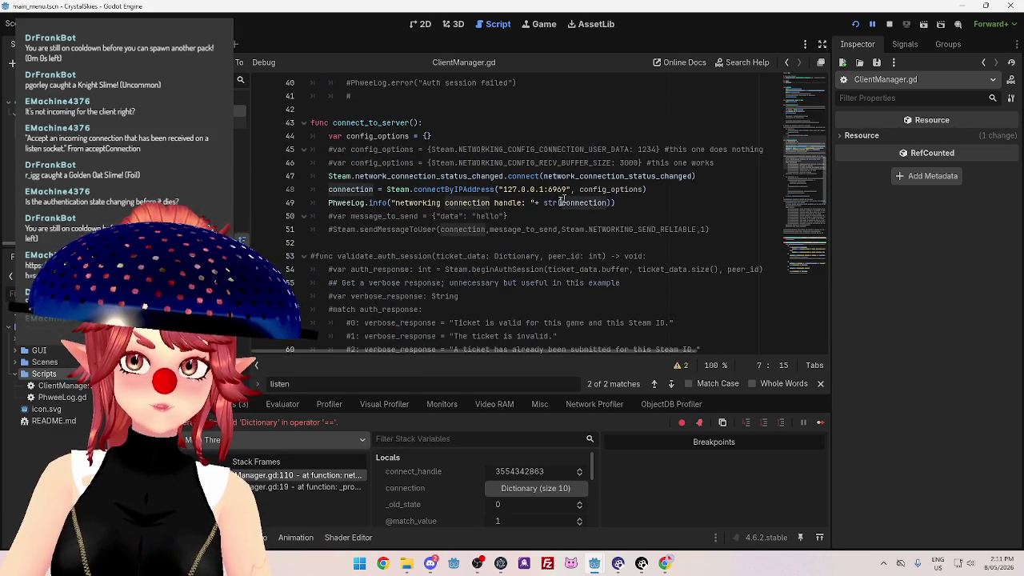
{"action": "scroll", "coordinate": [571, 210], "scroll_direction": "up", "scroll_amount": 12}
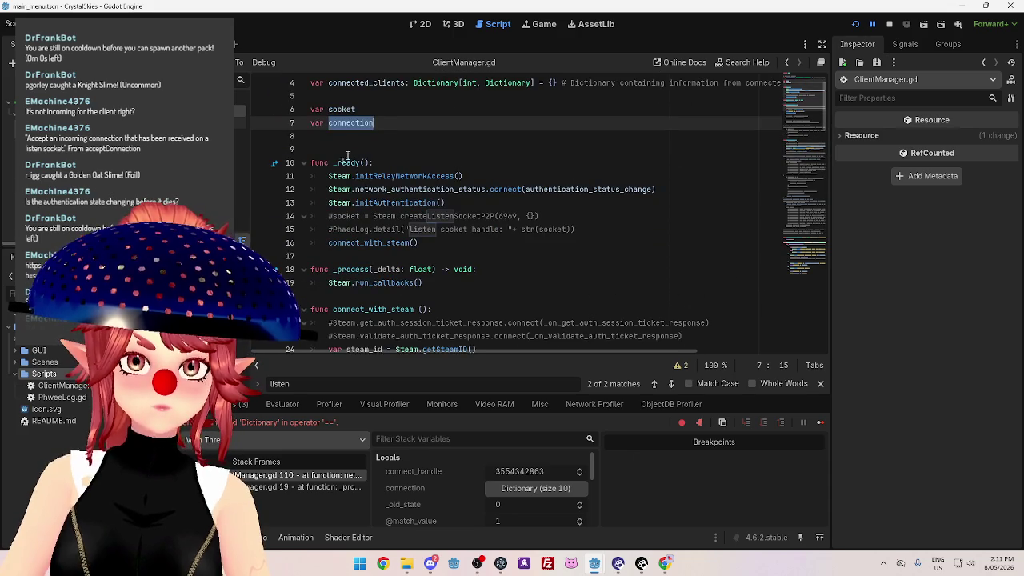
{"action": "scroll", "coordinate": [386, 250], "scroll_direction": "down", "scroll_amount": 20}
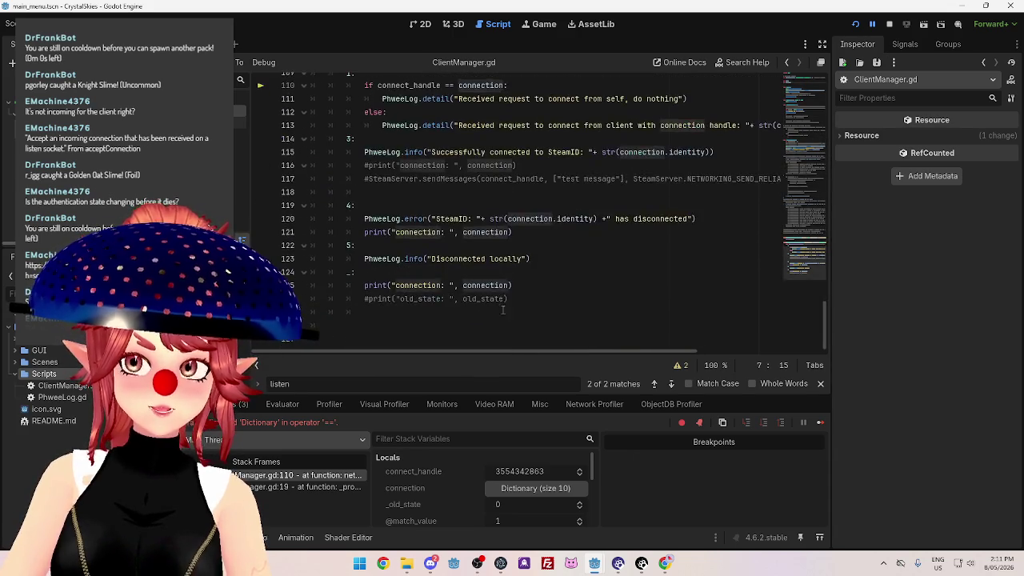
{"action": "scroll", "coordinate": [485, 291], "scroll_direction": "up", "scroll_amount": 5}
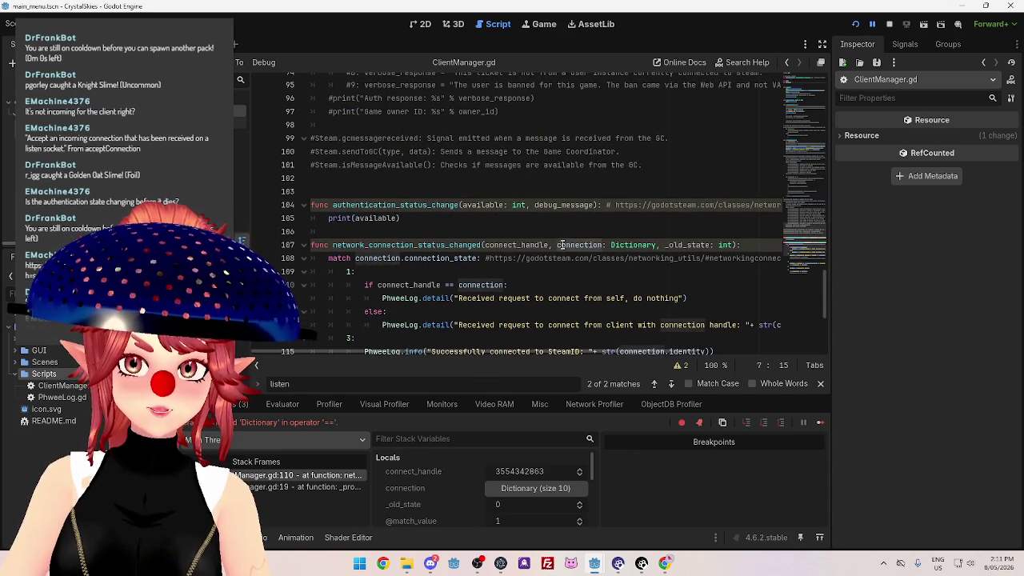
{"action": "mouse_move", "coordinate": [486, 244]}
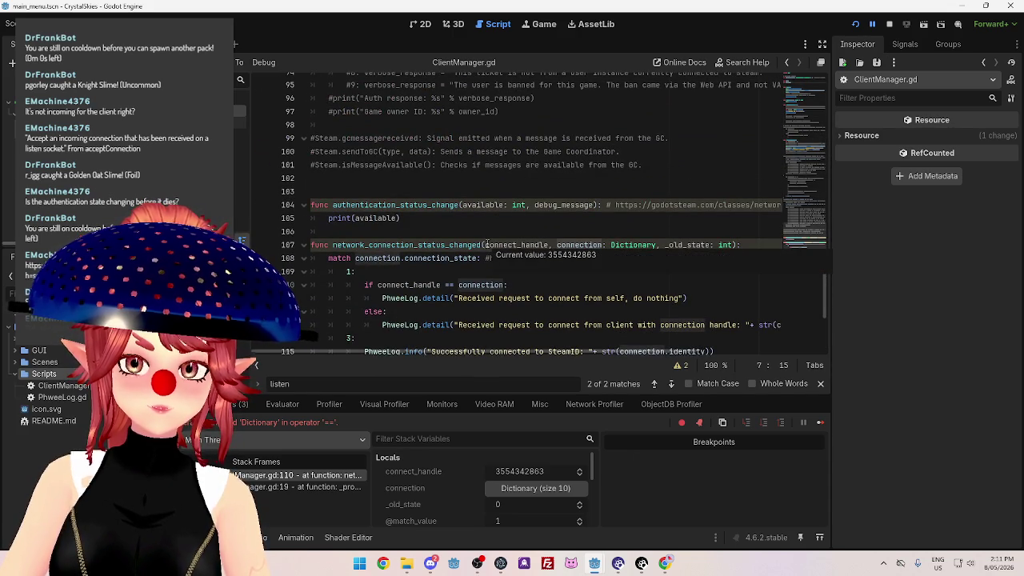
{"action": "left_click", "coordinate": [487, 244]}
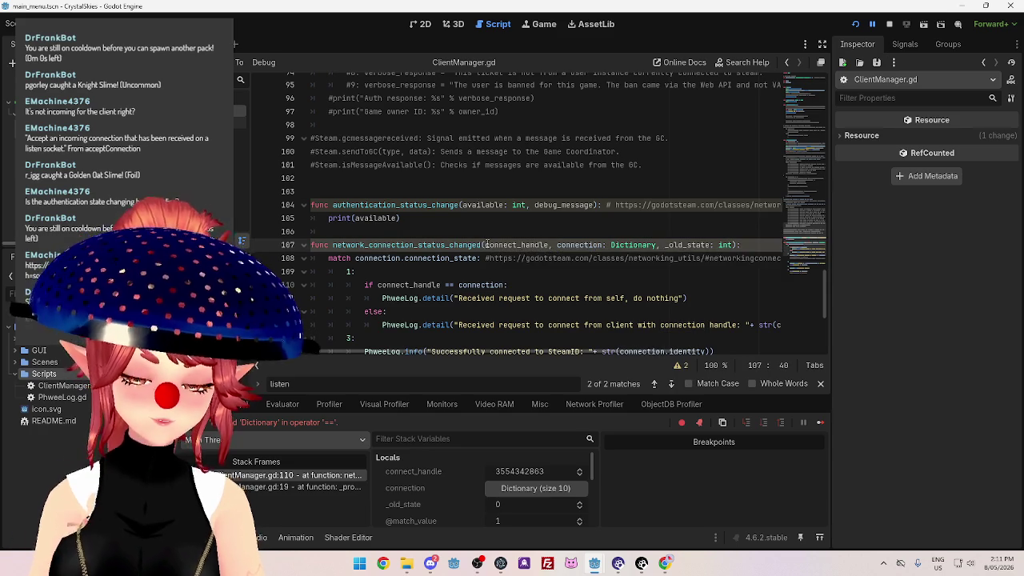
Rename the handle parameter to _connect_handle, including its uses on lines 110 and 113.
{"action": "type", "text": "_"}
{"action": "scroll", "coordinate": [547, 233], "scroll_direction": "down", "scroll_amount": 2}
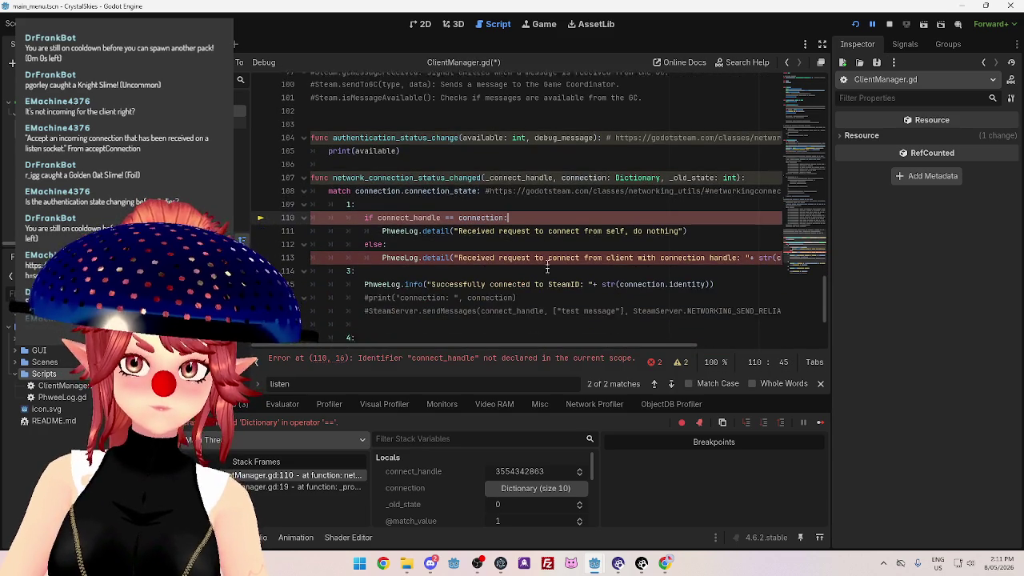
{"action": "left_click_drag", "start_coordinate": [490, 176], "coordinate": [554, 176]}
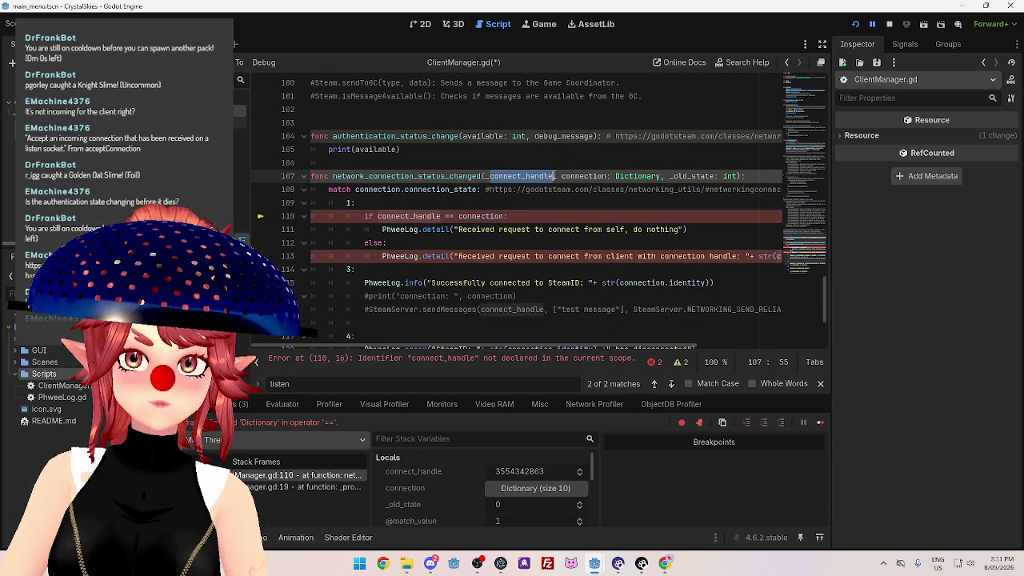
{"action": "left_click", "coordinate": [377, 216]}
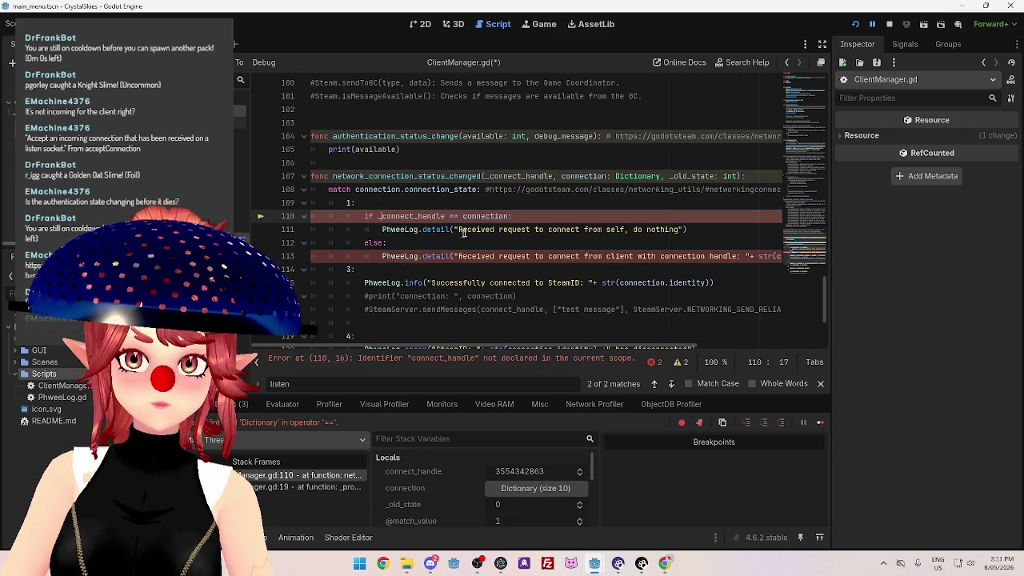
{"action": "type", "text": "_"}
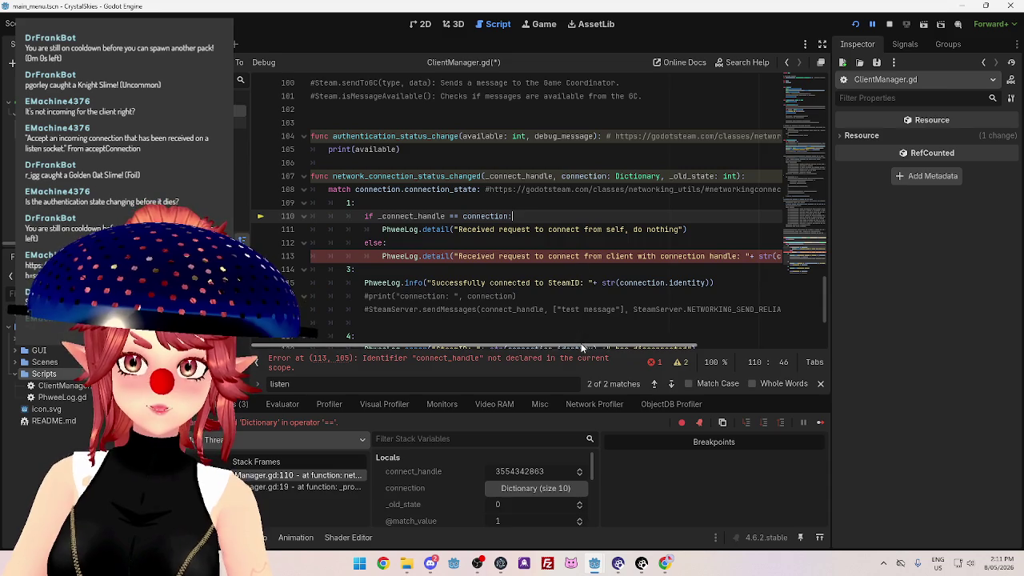
{"action": "scroll", "coordinate": [582, 344], "scroll_direction": "right", "scroll_amount": 5}
{"action": "left_click", "coordinate": [615, 258]}
{"action": "type", "text": "_"}
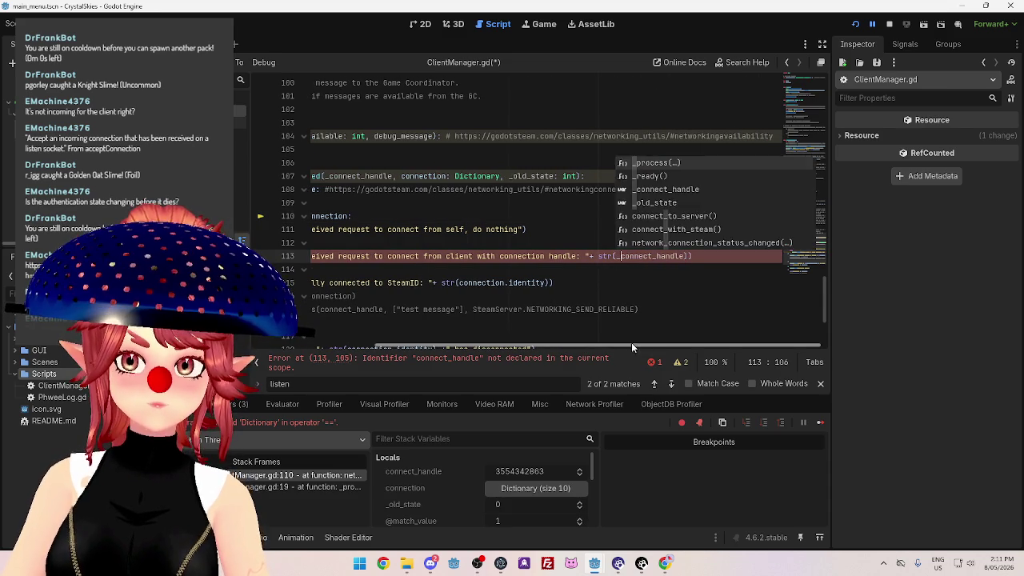
{"action": "key", "text": "Down"}
{"action": "key", "text": "Down"}
{"action": "key", "text": "Down"}
Rename the connection variable to connect_handle on lines 7, 48 and 49.
{"action": "left_click_drag", "start_coordinate": [594, 352], "coordinate": [470, 353]}
{"action": "scroll", "coordinate": [824, 307], "scroll_direction": "down", "scroll_amount": 2}
{"action": "scroll", "coordinate": [824, 307], "scroll_direction": "up", "scroll_amount": 3}
{"action": "scroll", "coordinate": [825, 307], "scroll_direction": "up", "scroll_amount": 20}
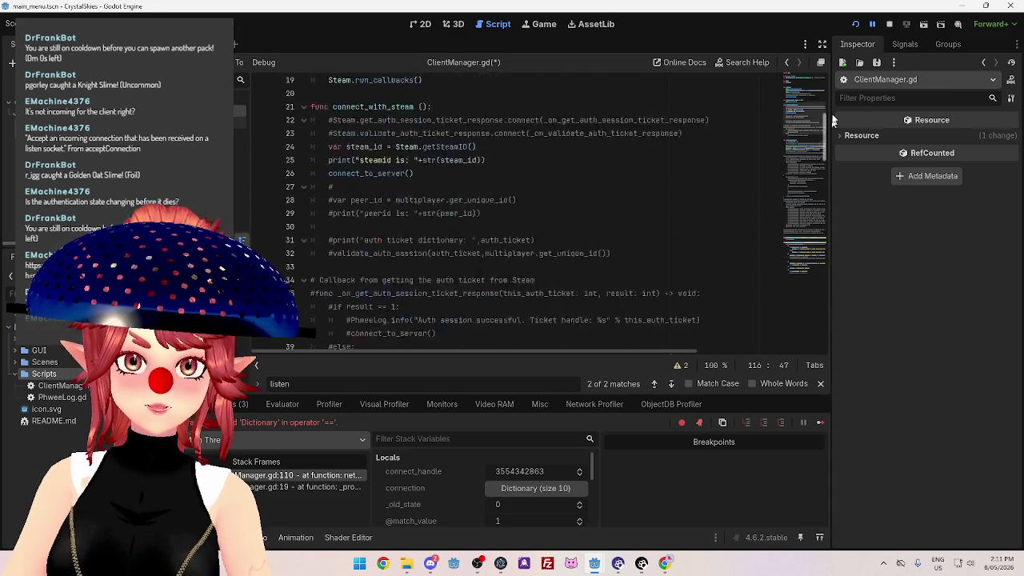
{"action": "left_click_drag", "start_coordinate": [373, 162], "coordinate": [359, 162]}
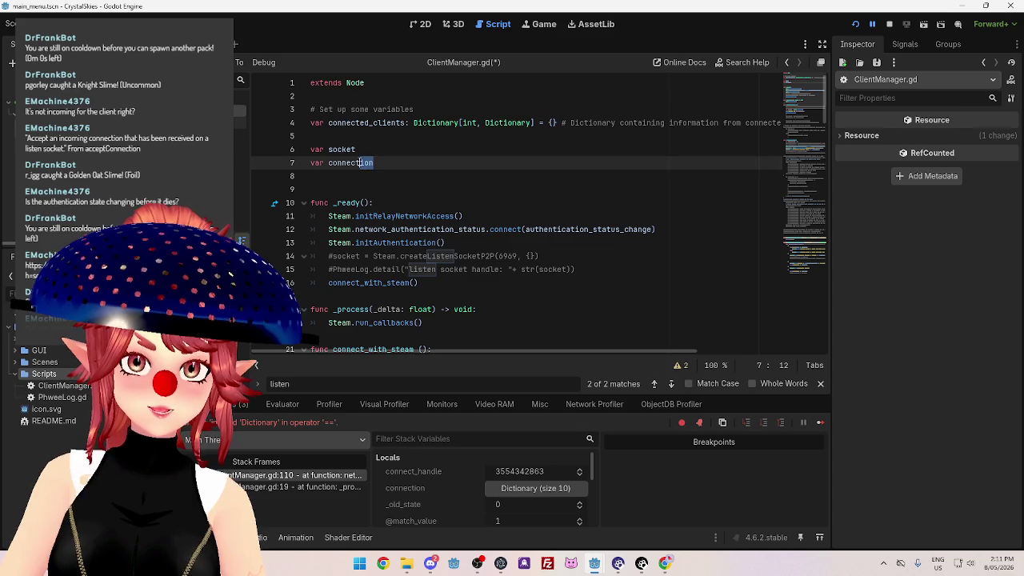
{"action": "type", "text": "_handle"}
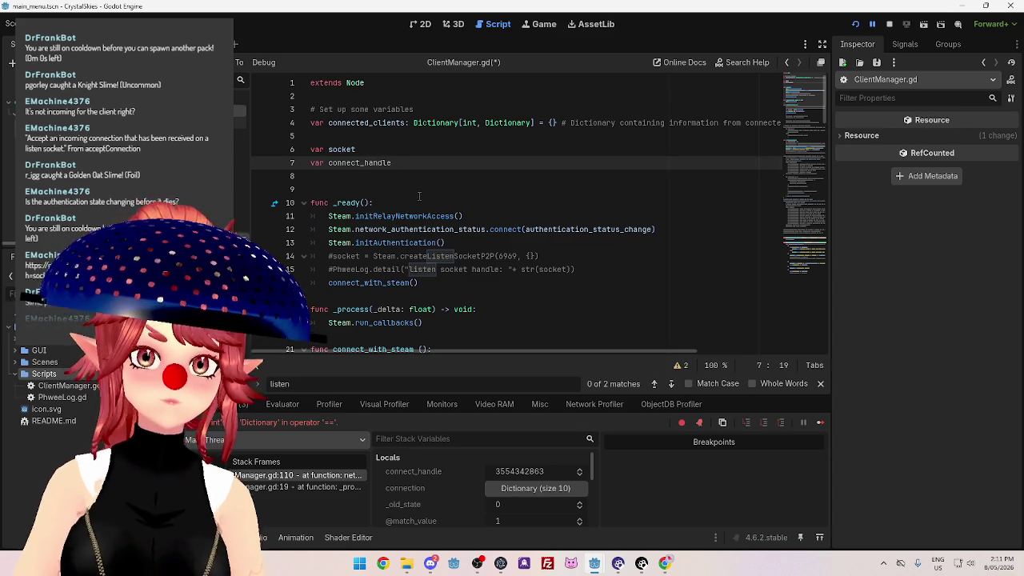
{"action": "scroll", "coordinate": [429, 264], "scroll_direction": "down", "scroll_amount": 3}
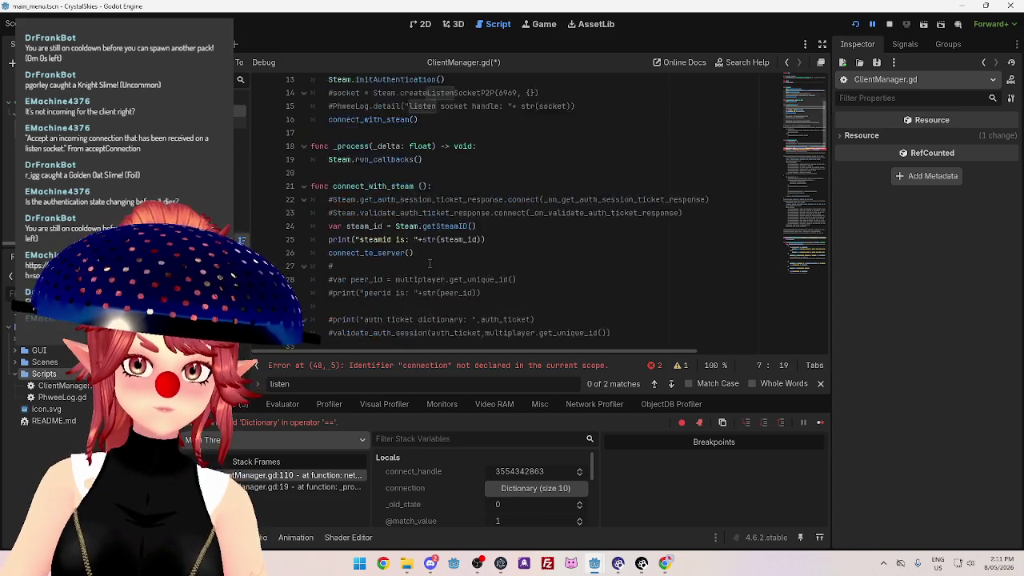
{"action": "scroll", "coordinate": [429, 265], "scroll_direction": "down", "scroll_amount": 9}
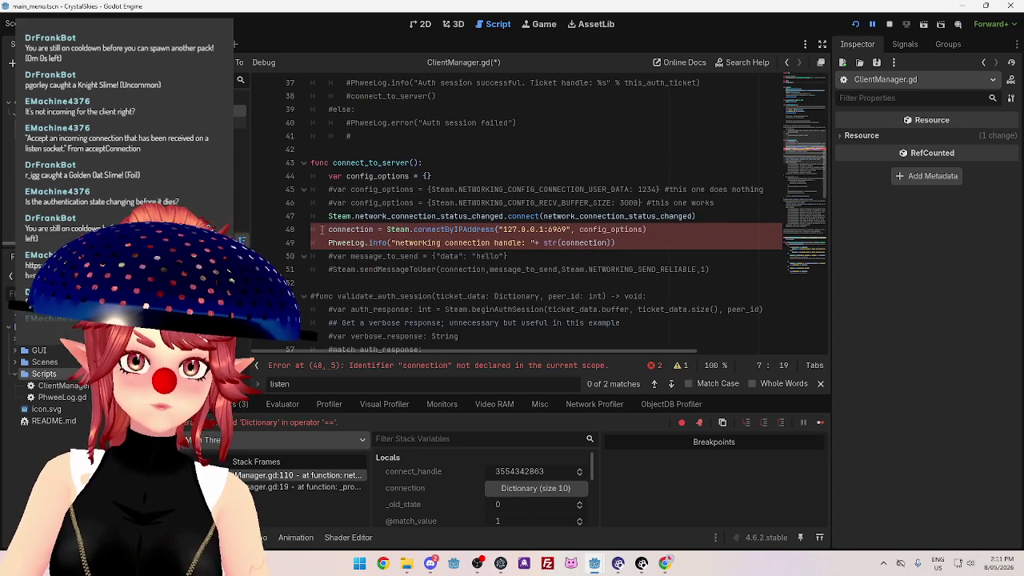
{"action": "left_click_drag", "start_coordinate": [329, 229], "coordinate": [375, 229]}
{"action": "type", "text": "connect_handle"}
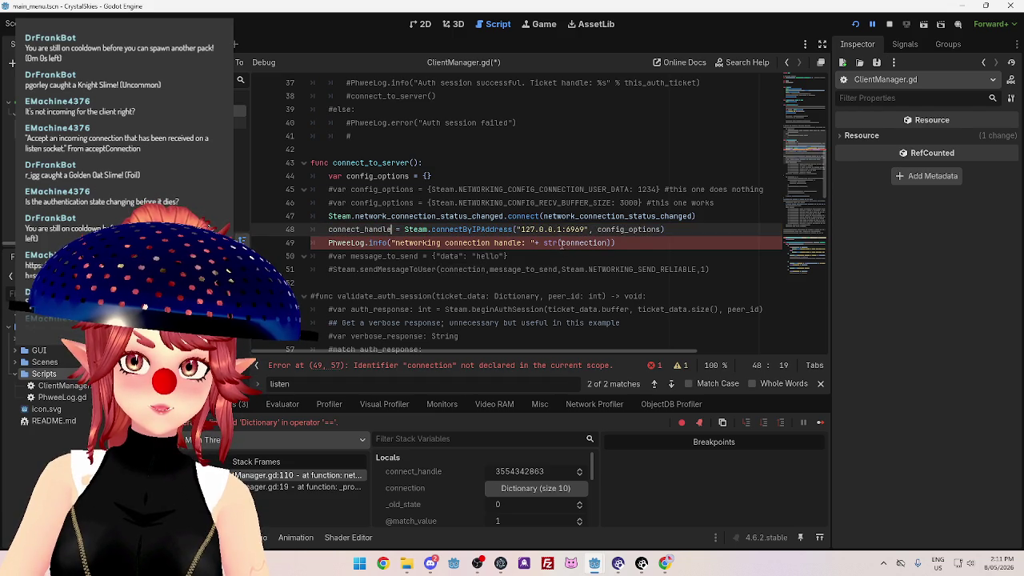
{"action": "double_click", "coordinate": [563, 242]}
{"action": "type", "text": "connect_handle"}
{"action": "left_click", "coordinate": [510, 256]}
Make line 110 compare _connect_handle == connect_handle and save the script.
{"action": "scroll", "coordinate": [514, 289], "scroll_direction": "down", "scroll_amount": 1}
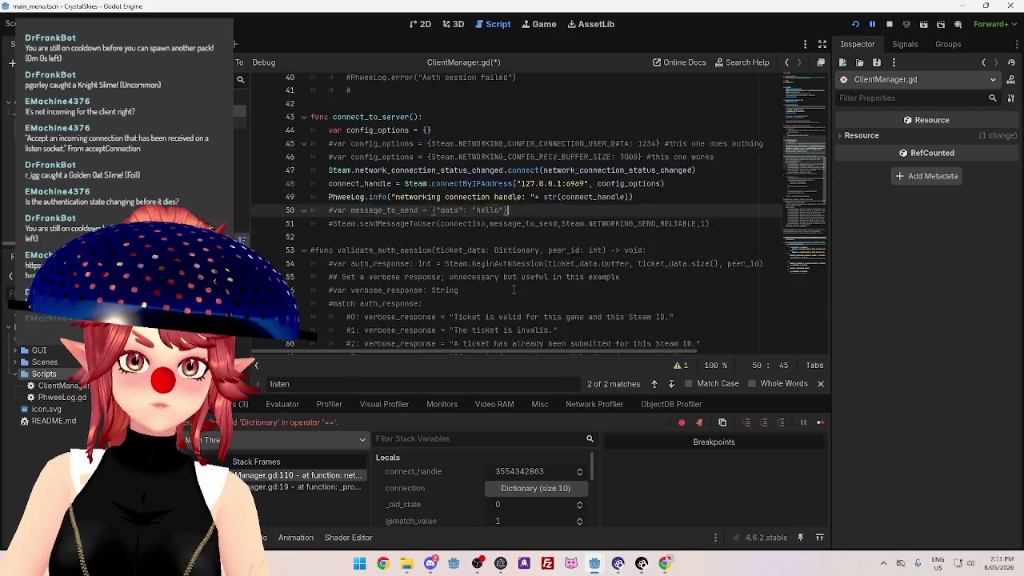
{"action": "scroll", "coordinate": [514, 290], "scroll_direction": "down", "scroll_amount": 20}
{"action": "scroll", "coordinate": [520, 293], "scroll_direction": "down", "scroll_amount": 1}
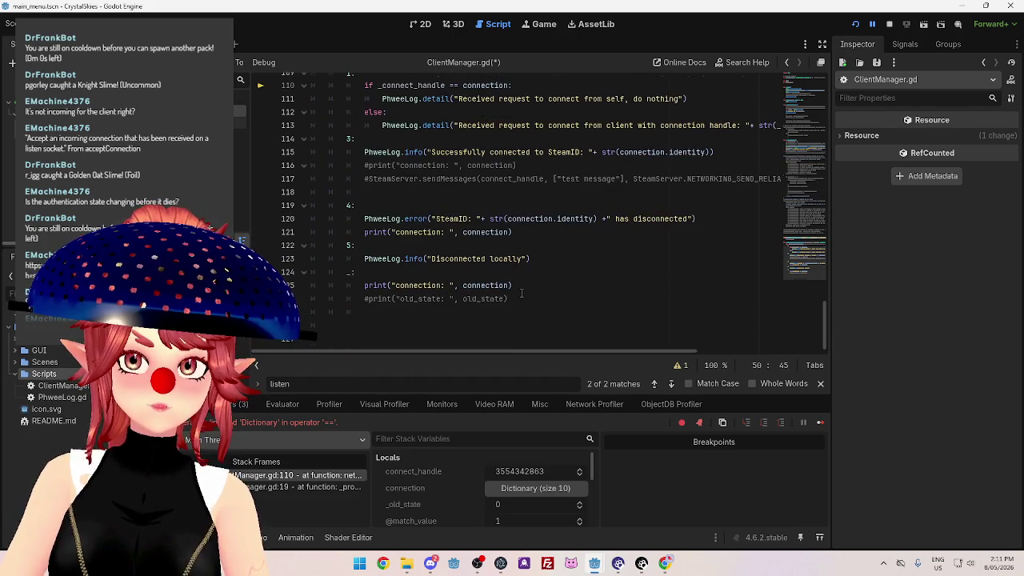
{"action": "scroll", "coordinate": [483, 276], "scroll_direction": "up", "scroll_amount": 2}
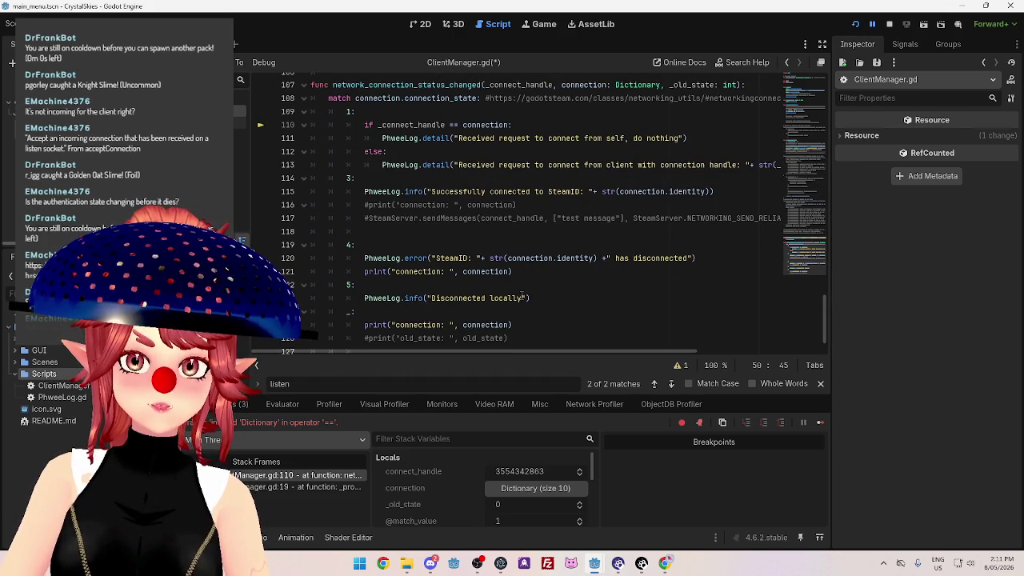
{"action": "scroll", "coordinate": [520, 296], "scroll_direction": "up", "scroll_amount": 1}
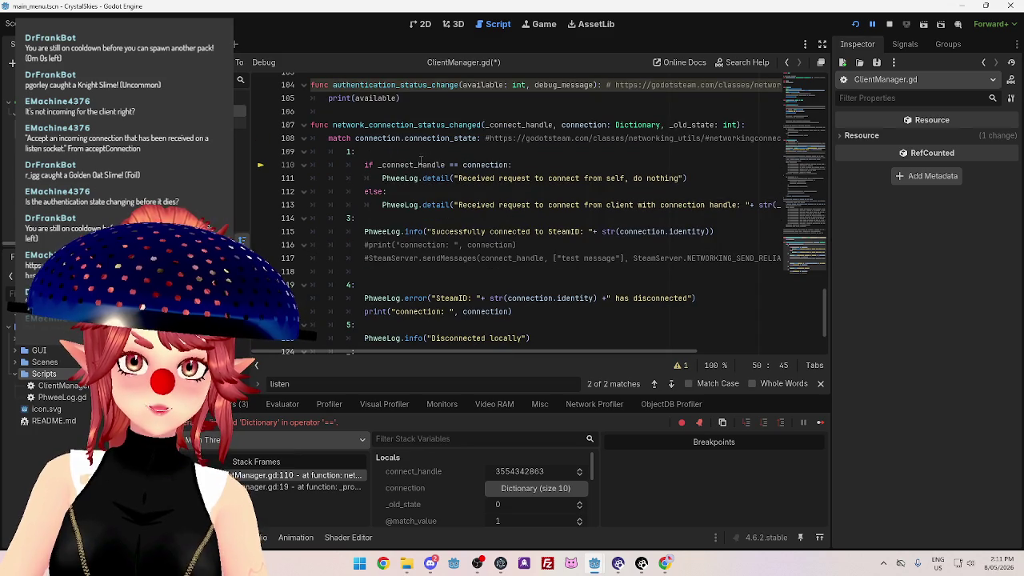
{"action": "double_click", "coordinate": [464, 165]}
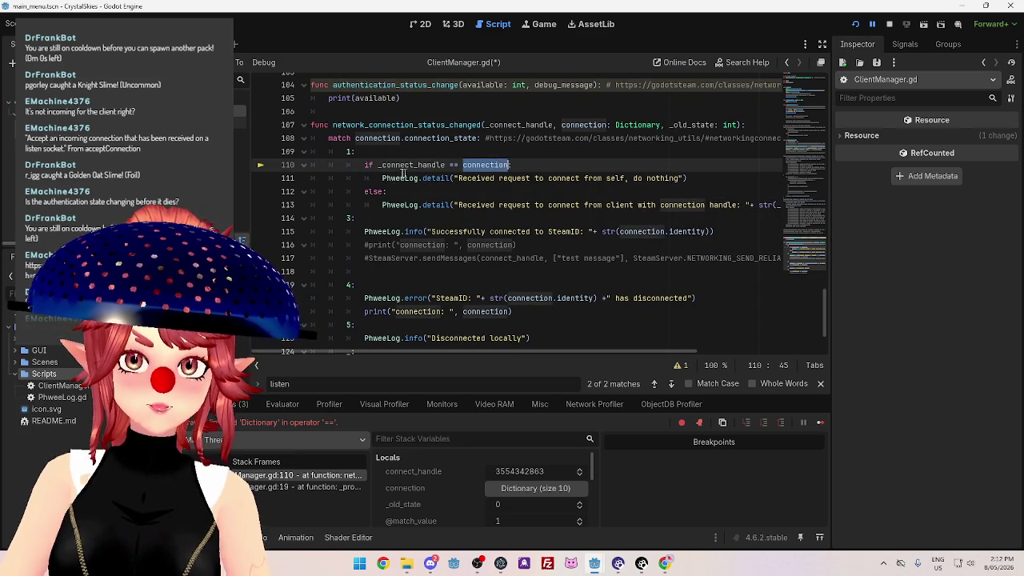
{"action": "double_click", "coordinate": [379, 164]}
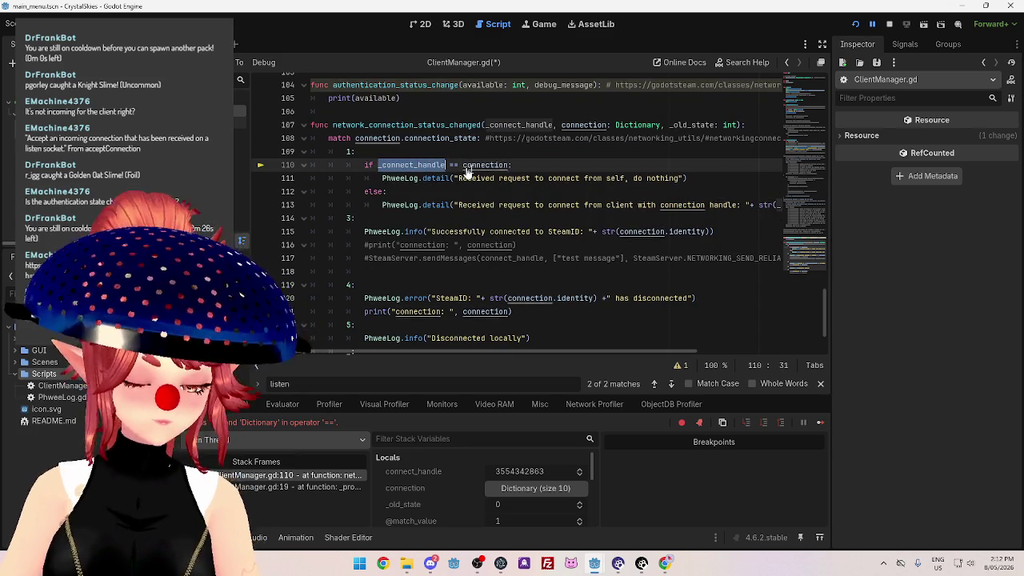
{"action": "double_click", "coordinate": [464, 165]}
{"action": "type", "text": "connect_handle"}
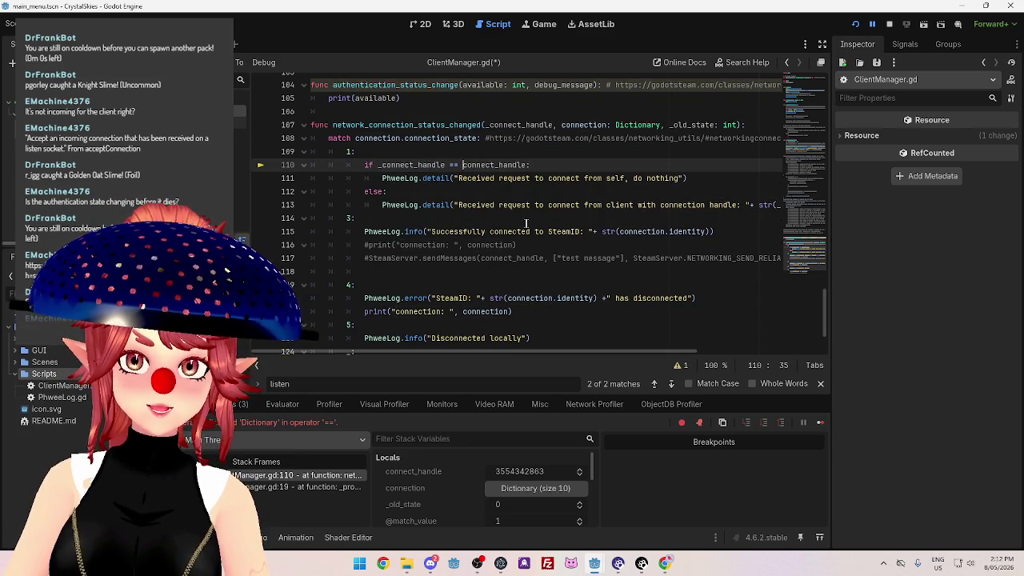
{"action": "left_click", "coordinate": [558, 194]}
{"action": "key", "text": "ctrl+s"}
{"action": "mouse_move", "coordinate": [604, 352]}
{"action": "left_mouse_down"}
{"action": "mouse_move", "coordinate": [692, 353]}
{"action": "mouse_move", "coordinate": [600, 353]}
{"action": "left_mouse_up"}
{"action": "left_click", "coordinate": [509, 222]}
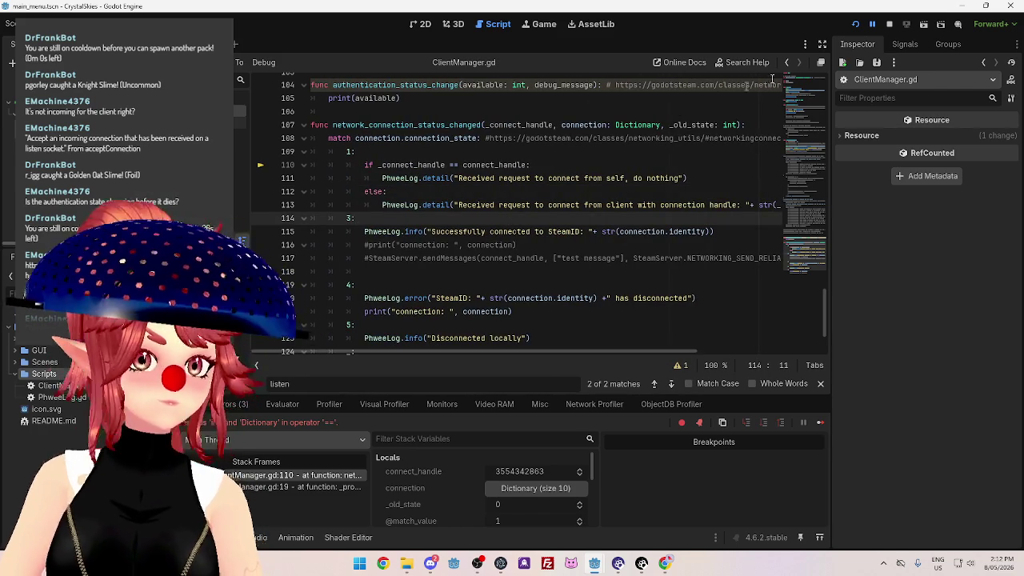
Stop the paused client game and relaunch the main_menu project with F5.
{"action": "left_click", "coordinate": [888, 24]}
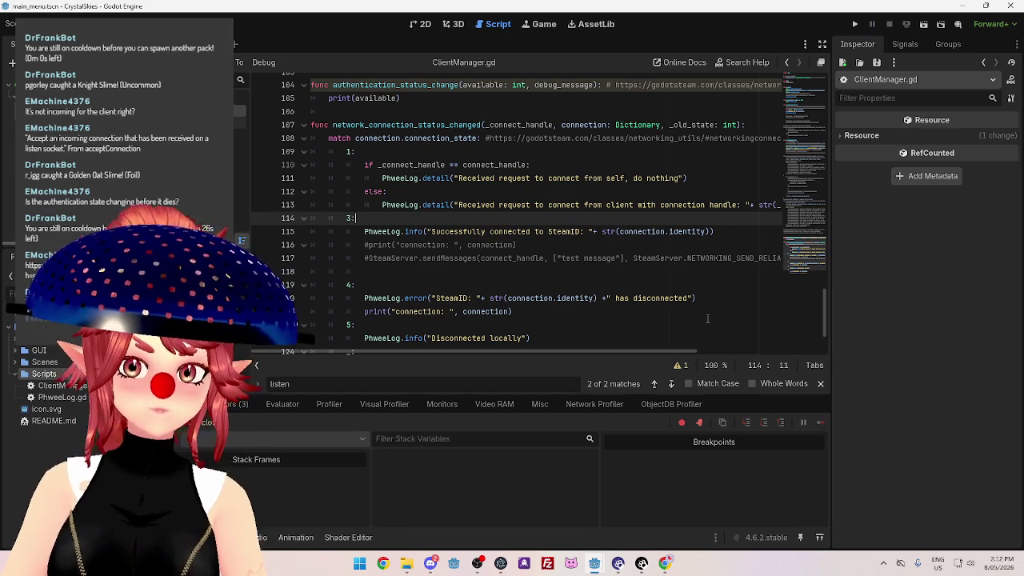
{"action": "mouse_move", "coordinate": [597, 568]}
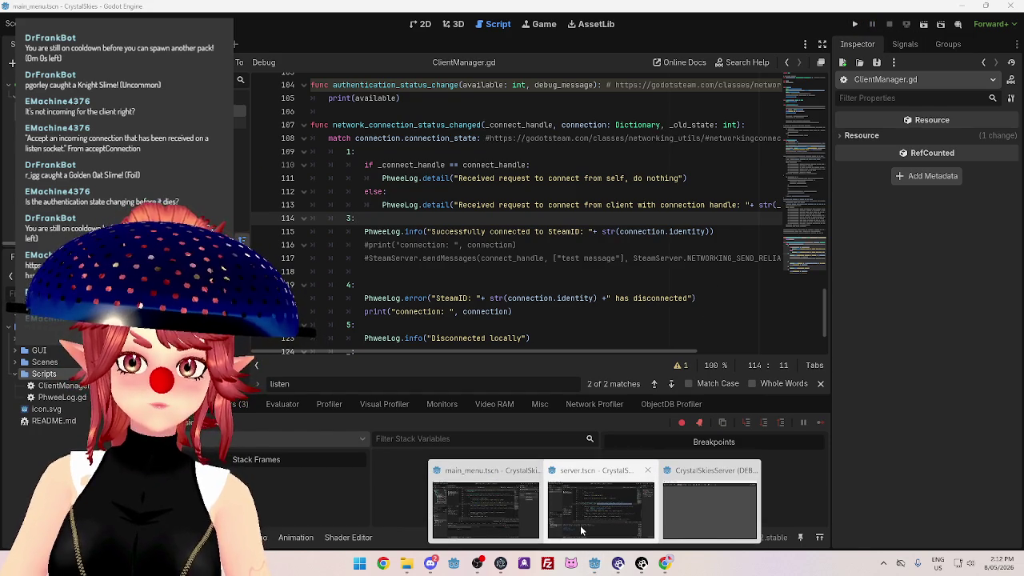
{"action": "left_click", "coordinate": [572, 521]}
{"action": "left_click", "coordinate": [485, 508]}
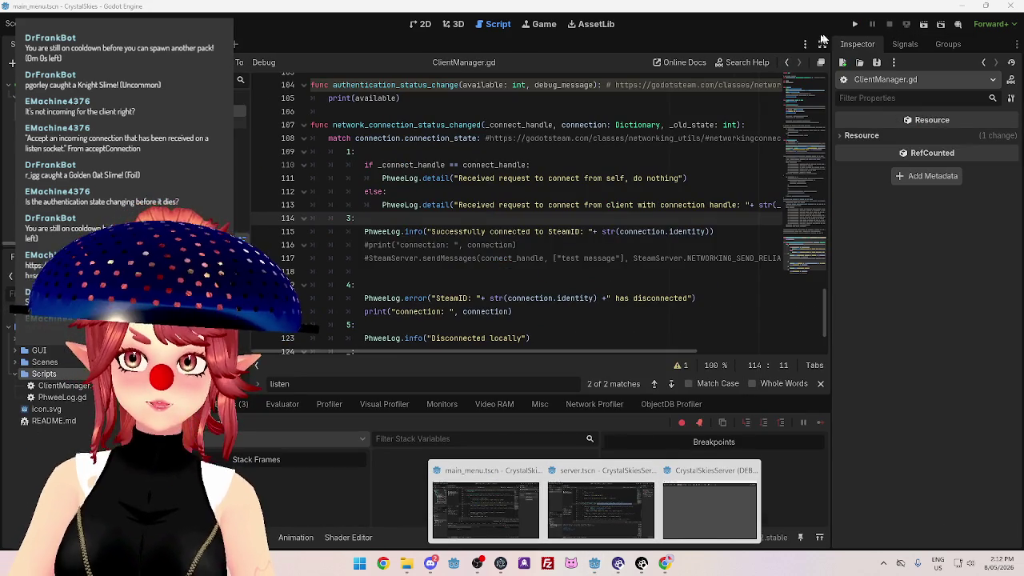
{"action": "key", "text": "F5"}
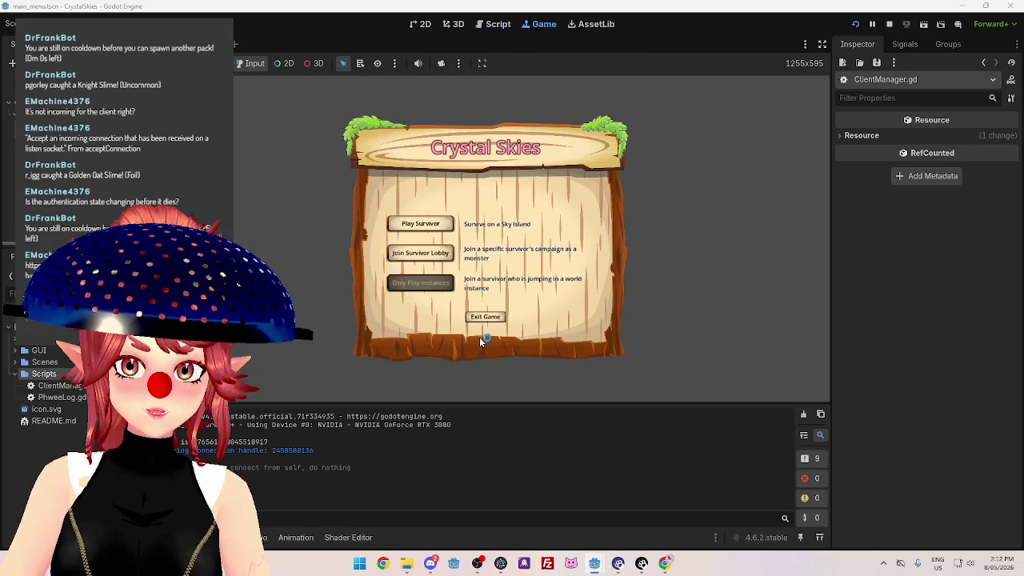
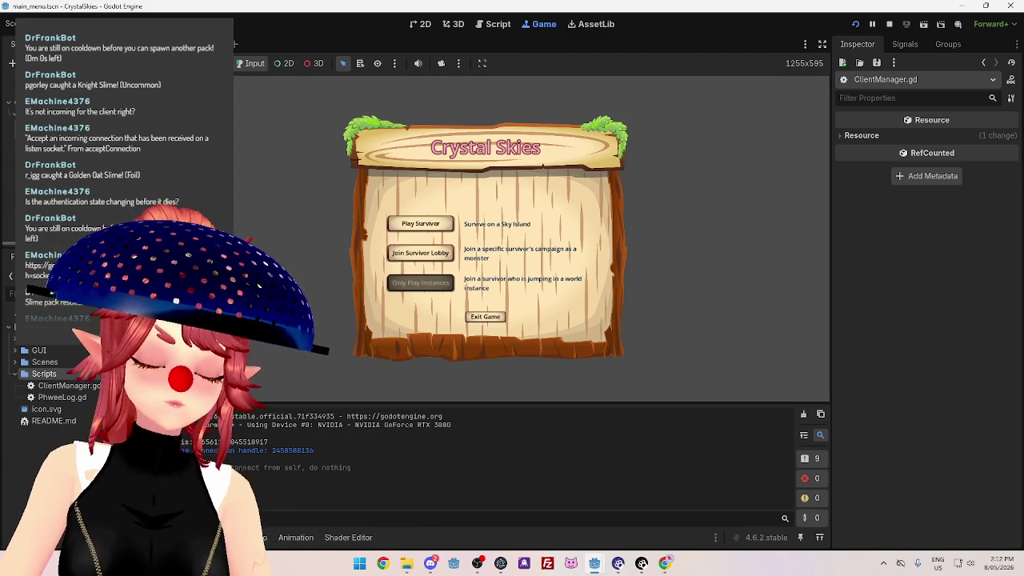
Stop the running Crystal Skies game to return to the ClientManager.gd script.
{"action": "left_click", "coordinate": [891, 29]}
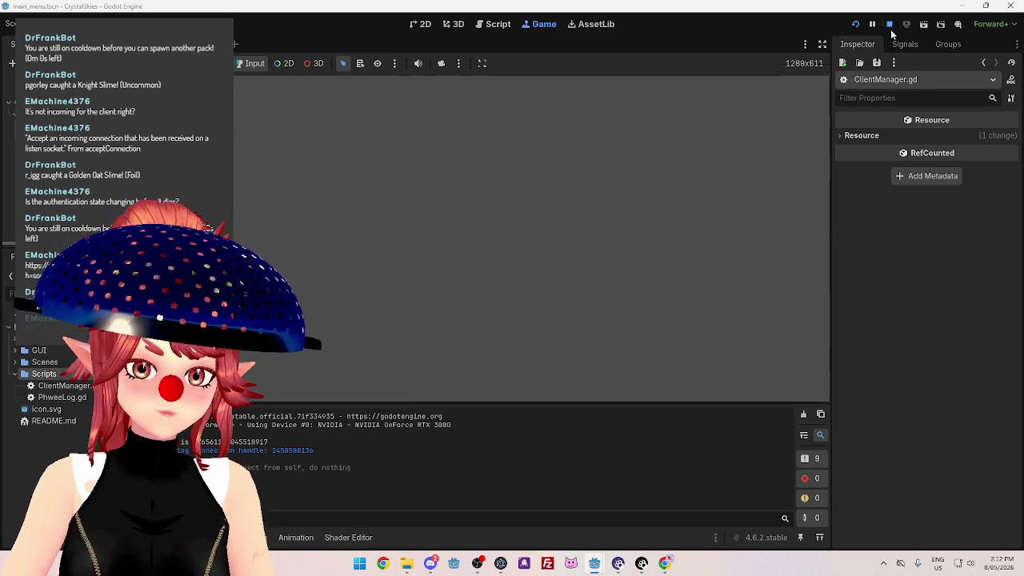
Cut the two Steam authentication lines out of _ready and remove the leftover empty line.
{"action": "scroll", "coordinate": [604, 247], "scroll_direction": "up", "scroll_amount": 20}
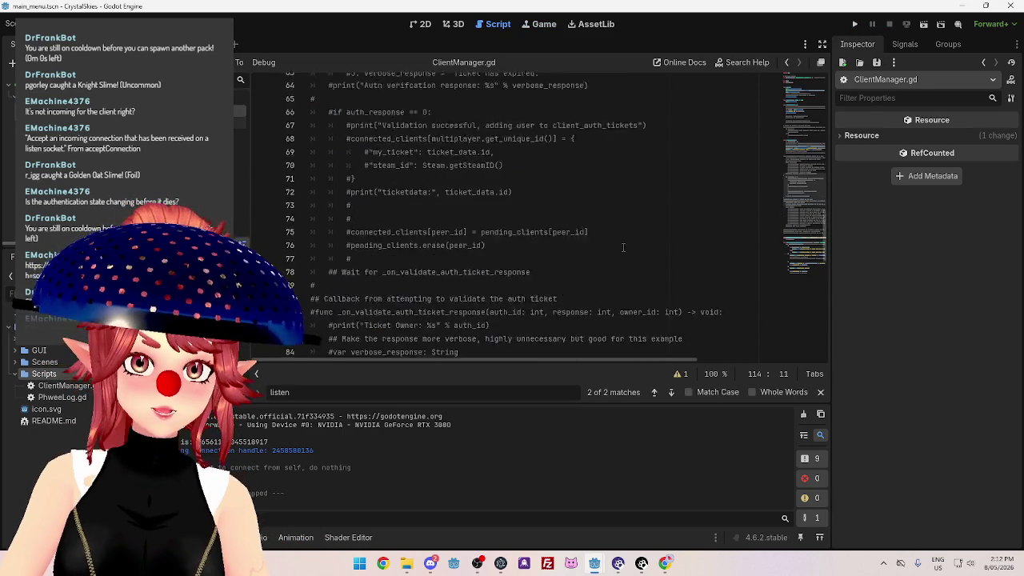
{"action": "scroll", "coordinate": [605, 248], "scroll_direction": "down", "scroll_amount": 6}
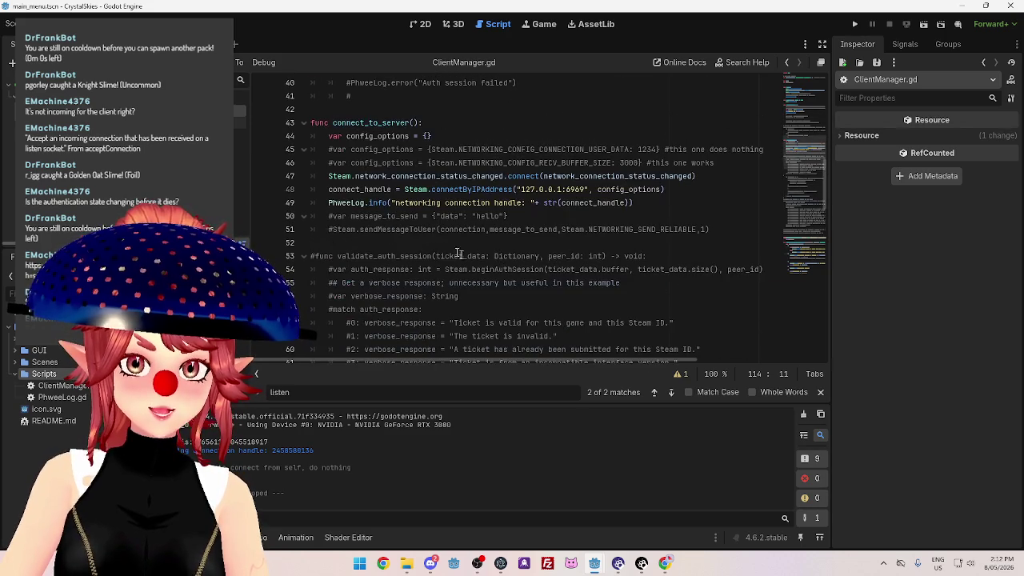
{"action": "scroll", "coordinate": [581, 193], "scroll_direction": "up", "scroll_amount": 10}
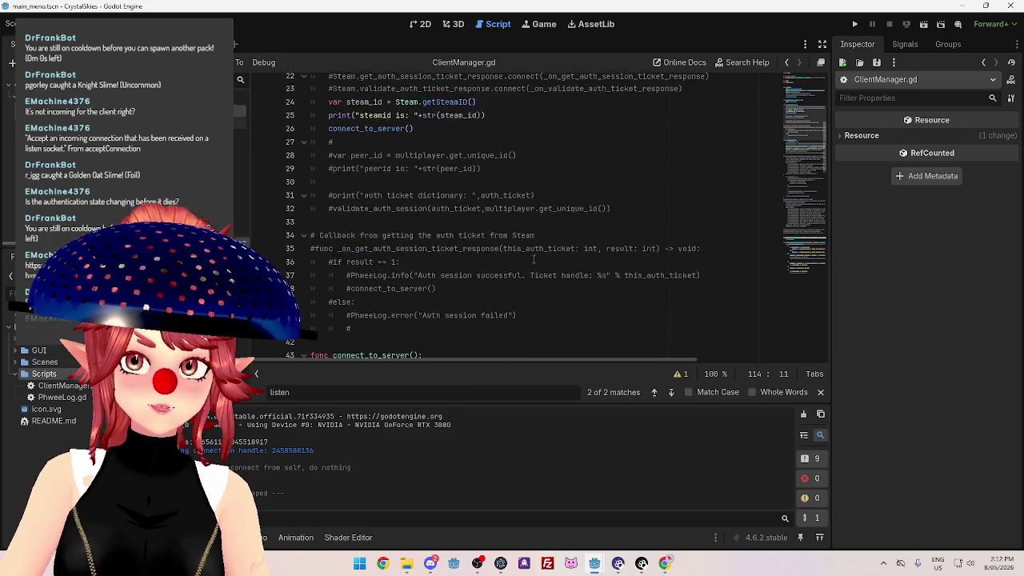
{"action": "scroll", "coordinate": [441, 216], "scroll_direction": "up", "scroll_amount": 1}
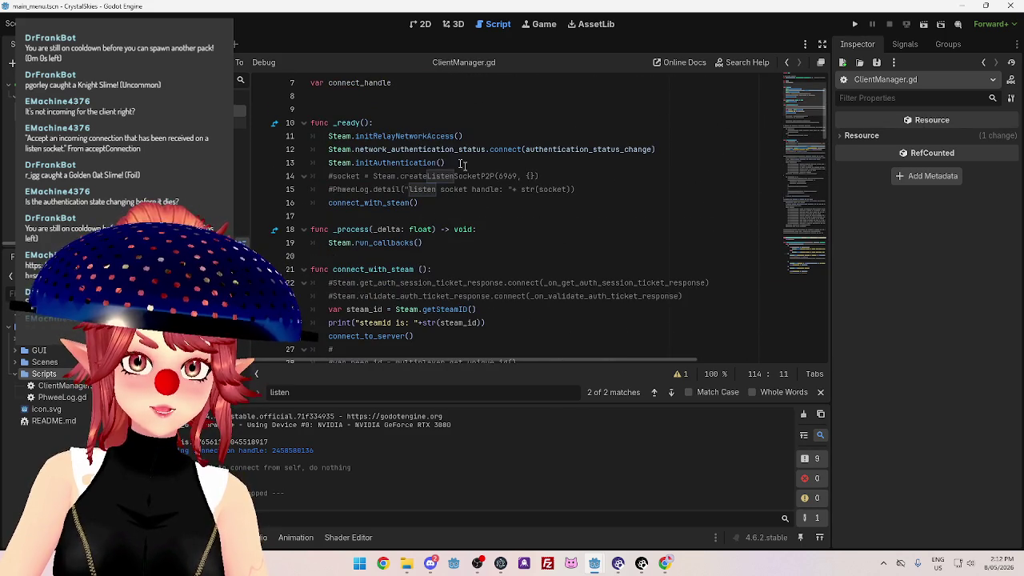
{"action": "left_click", "coordinate": [522, 163]}
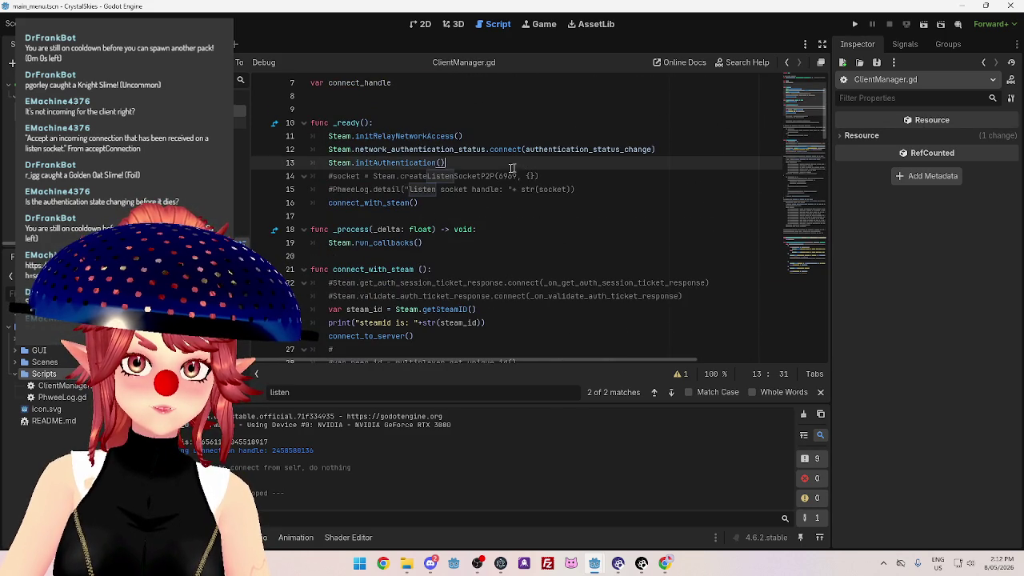
{"action": "left_click_drag", "start_coordinate": [327, 149], "coordinate": [455, 160]}
{"action": "key", "text": "ctrl+c"}
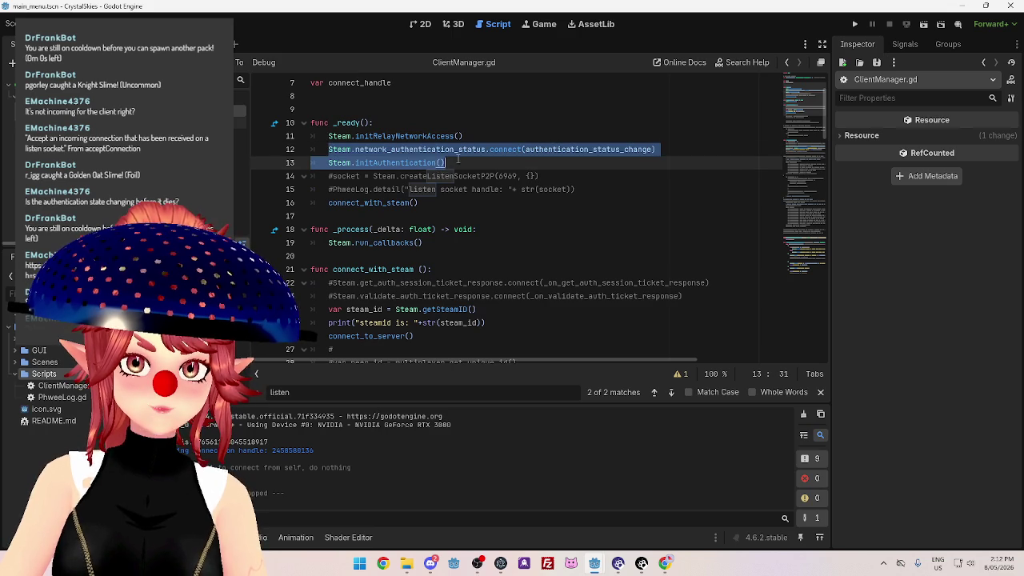
{"action": "scroll", "coordinate": [480, 200], "scroll_direction": "down", "scroll_amount": 2}
{"action": "scroll", "coordinate": [490, 215], "scroll_direction": "up", "scroll_amount": 1}
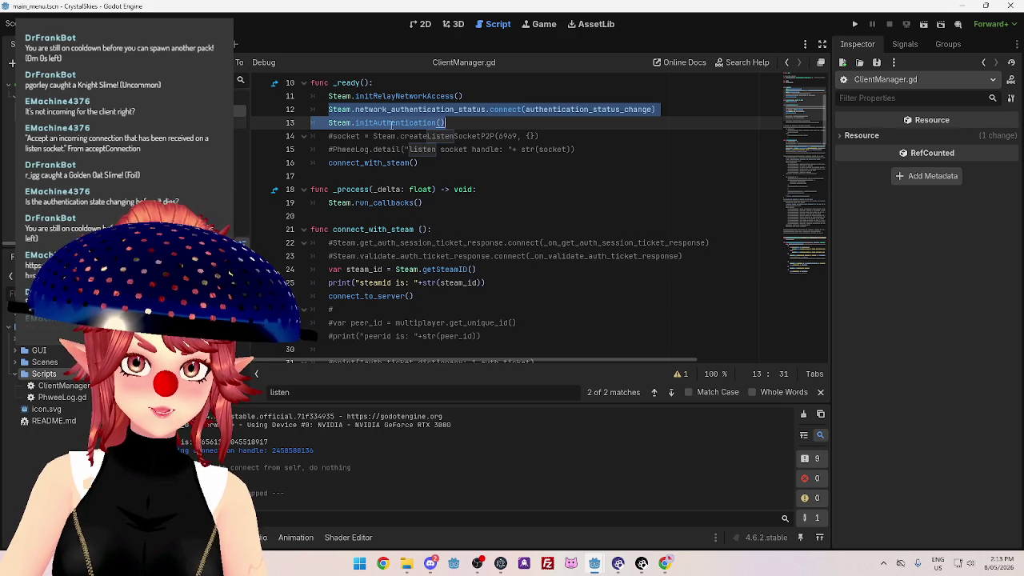
{"action": "mouse_move", "coordinate": [392, 129]}
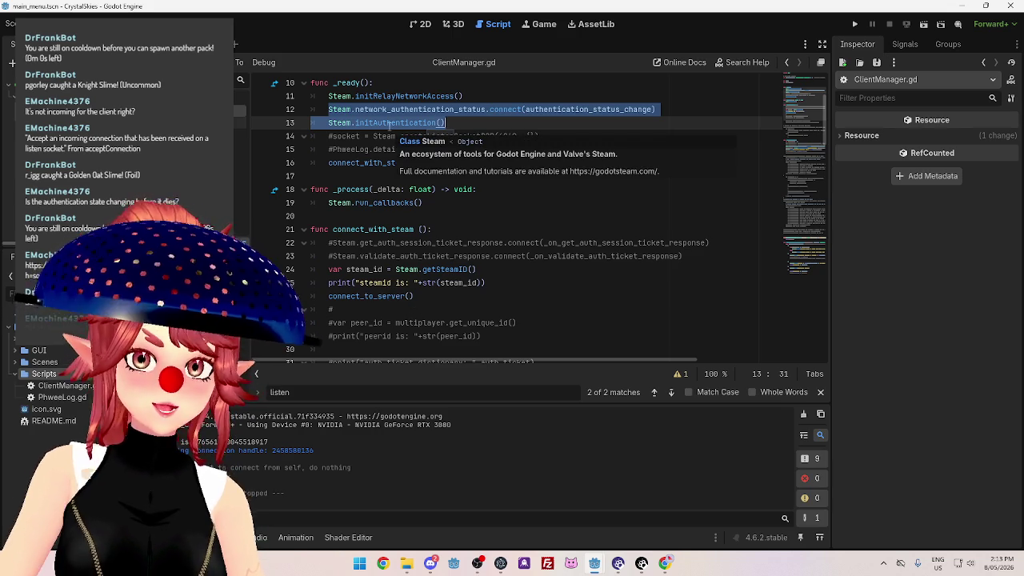
{"action": "key", "text": "BackSpace"}
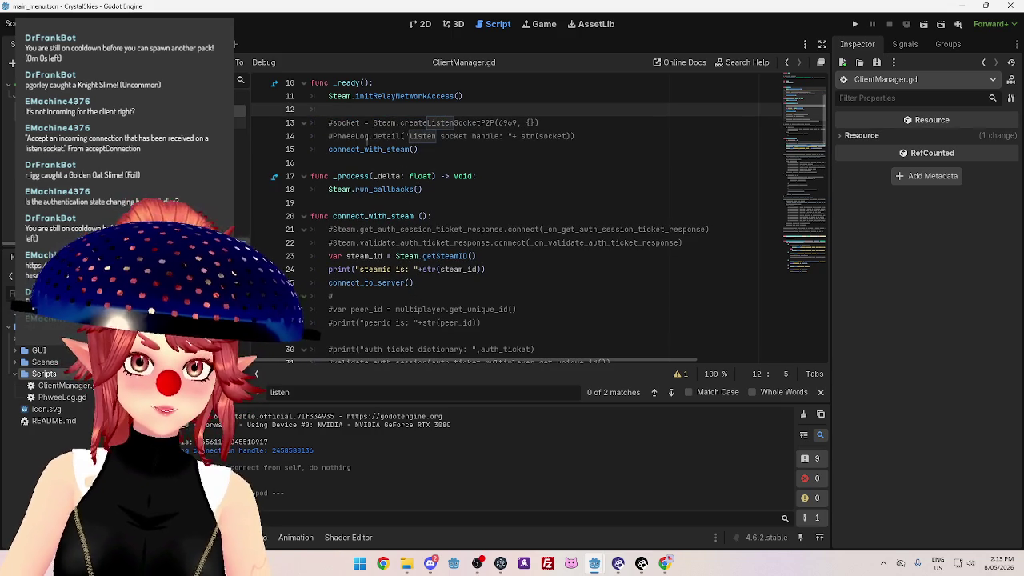
{"action": "key", "text": "BackSpace"}
Paste the authentication lines into connect_to_server, separated from the connection code.
{"action": "scroll", "coordinate": [397, 215], "scroll_direction": "down", "scroll_amount": 3}
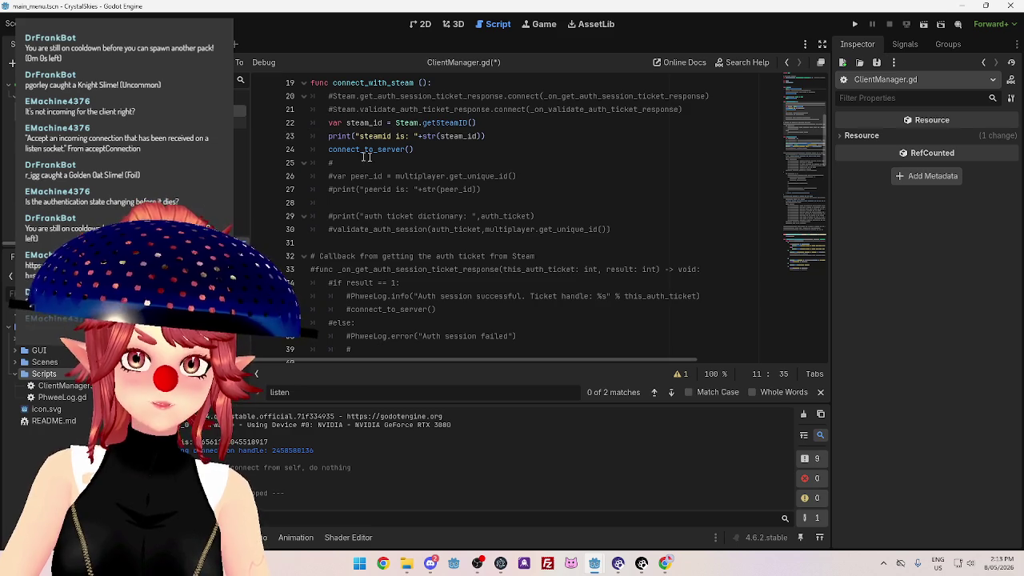
{"action": "scroll", "coordinate": [375, 157], "scroll_direction": "down", "scroll_amount": 4}
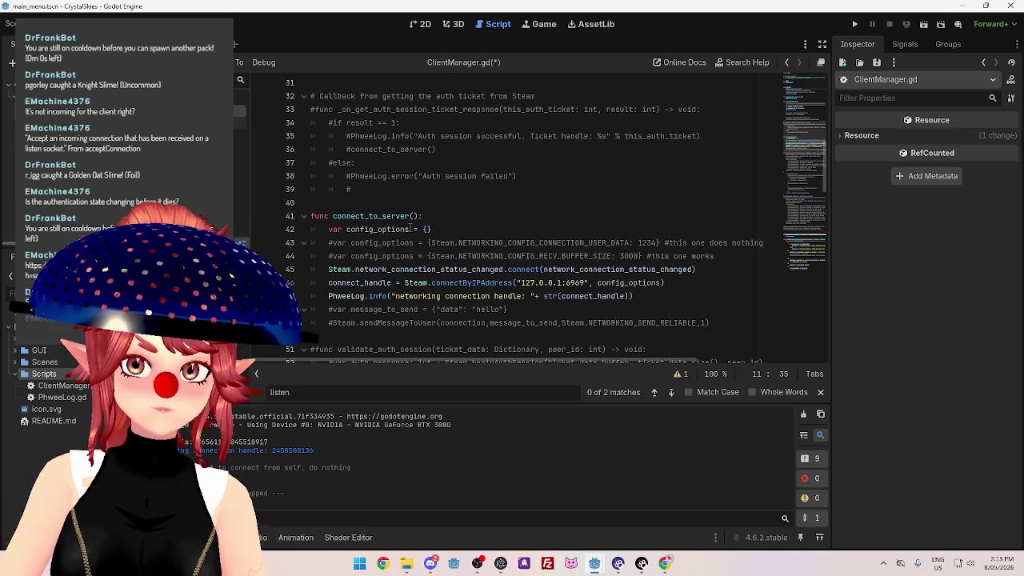
{"action": "scroll", "coordinate": [398, 214], "scroll_direction": "up", "scroll_amount": 4}
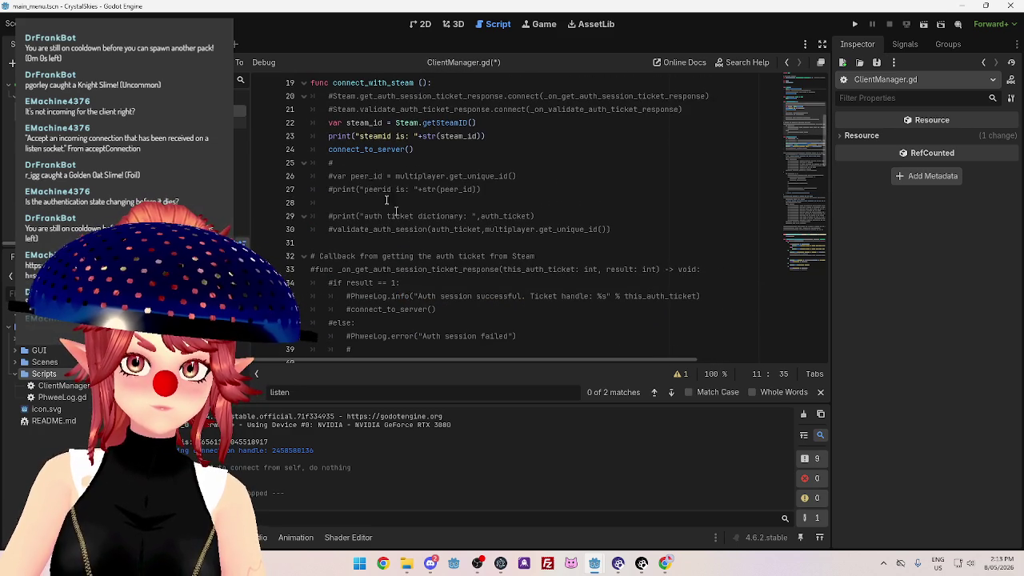
{"action": "left_click", "coordinate": [499, 136]}
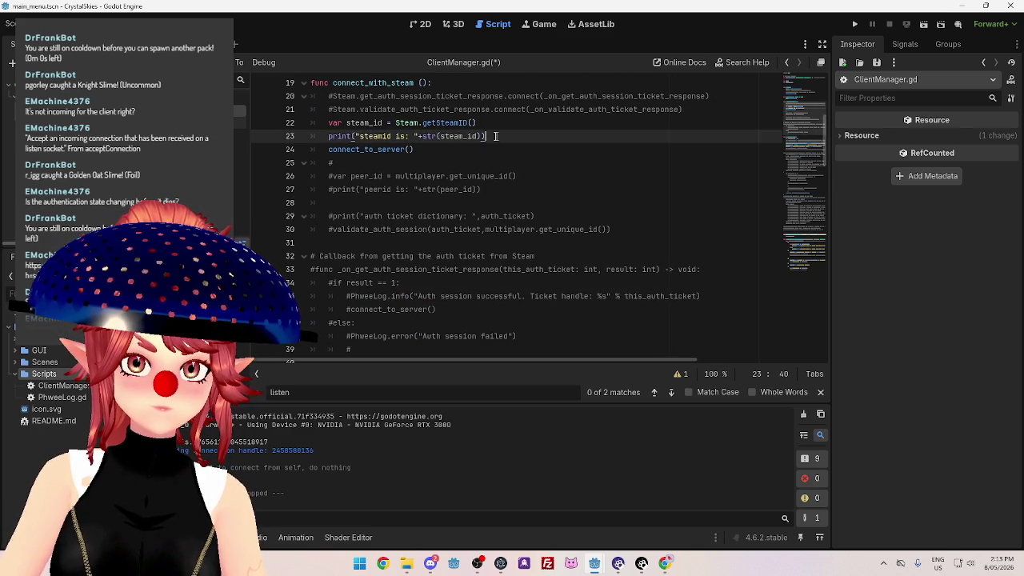
{"action": "scroll", "coordinate": [447, 167], "scroll_direction": "up", "scroll_amount": 1}
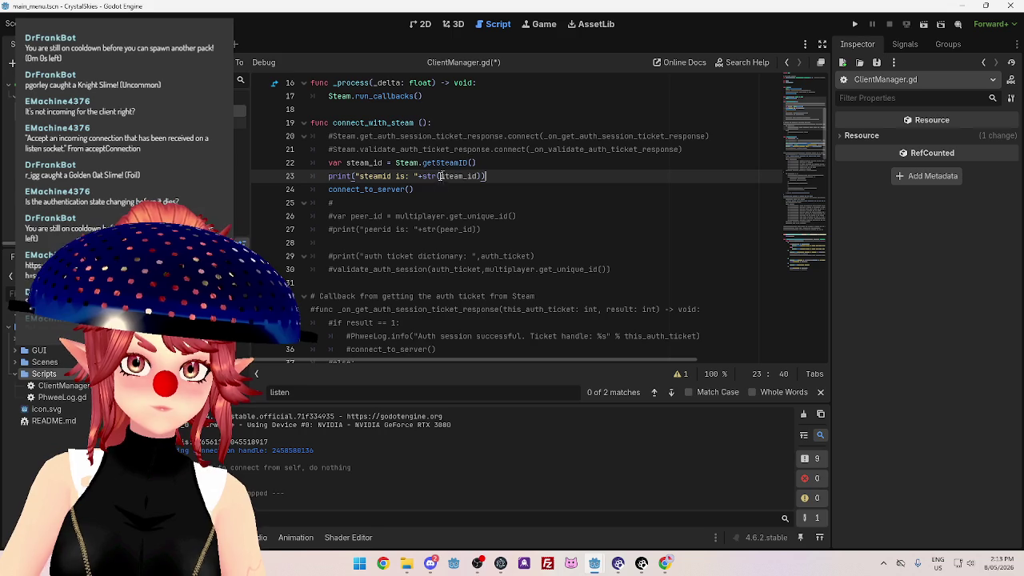
{"action": "scroll", "coordinate": [386, 200], "scroll_direction": "down", "scroll_amount": 6}
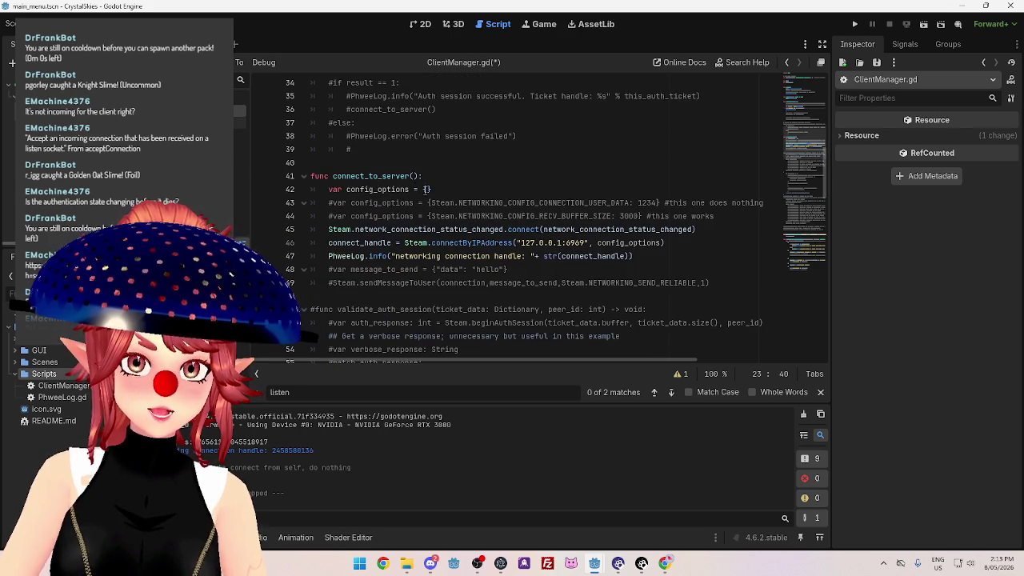
{"action": "left_click", "coordinate": [328, 230]}
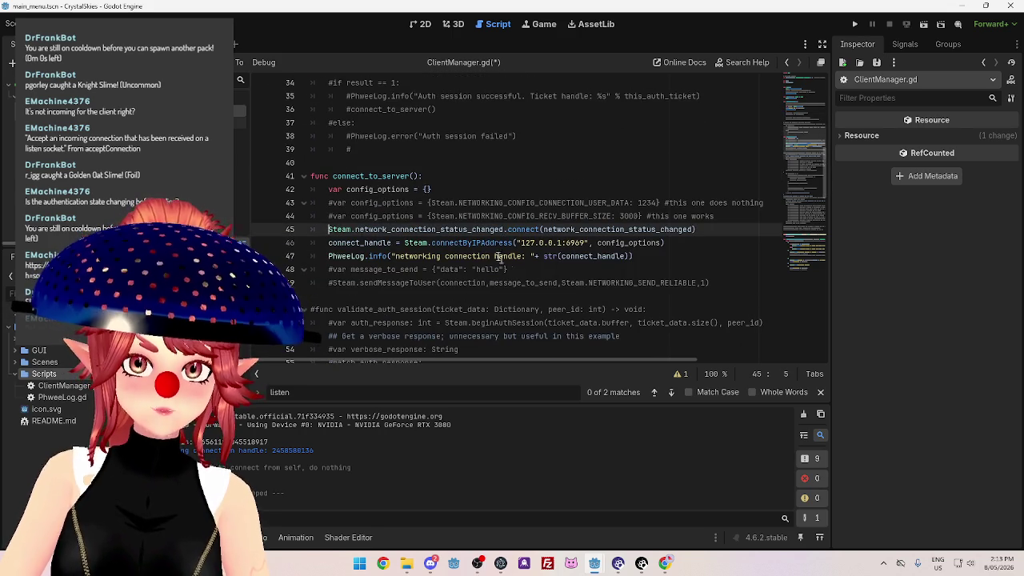
{"action": "key", "text": "ctrl+v"}
{"action": "key", "text": "ctrl+v"}
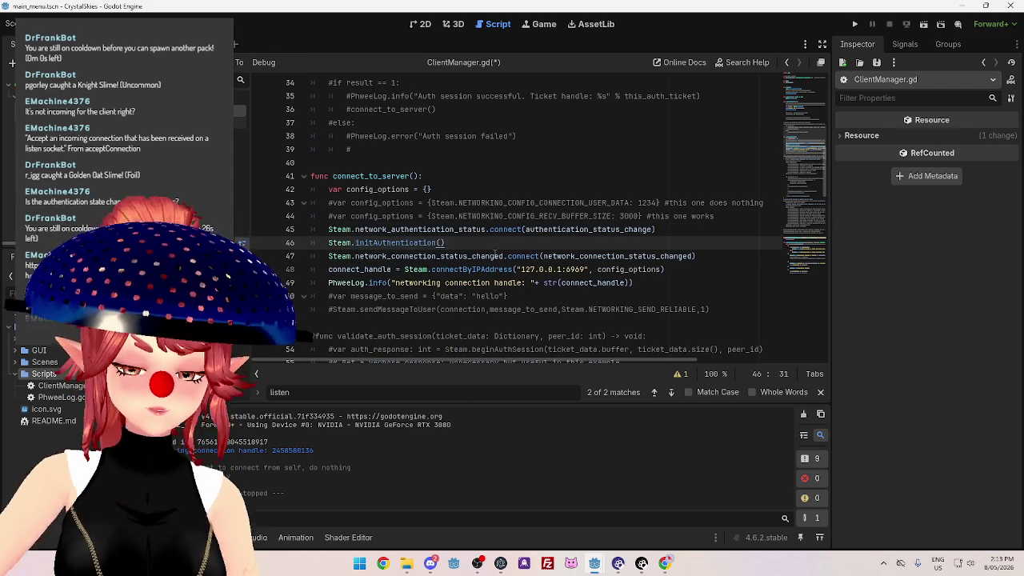
{"action": "key", "text": "Return"}
Insert a blank line above connect_to_server to make room for a new function.
{"action": "scroll", "coordinate": [496, 254], "scroll_direction": "down", "scroll_amount": 4}
{"action": "scroll", "coordinate": [474, 178], "scroll_direction": "up", "scroll_amount": 2}
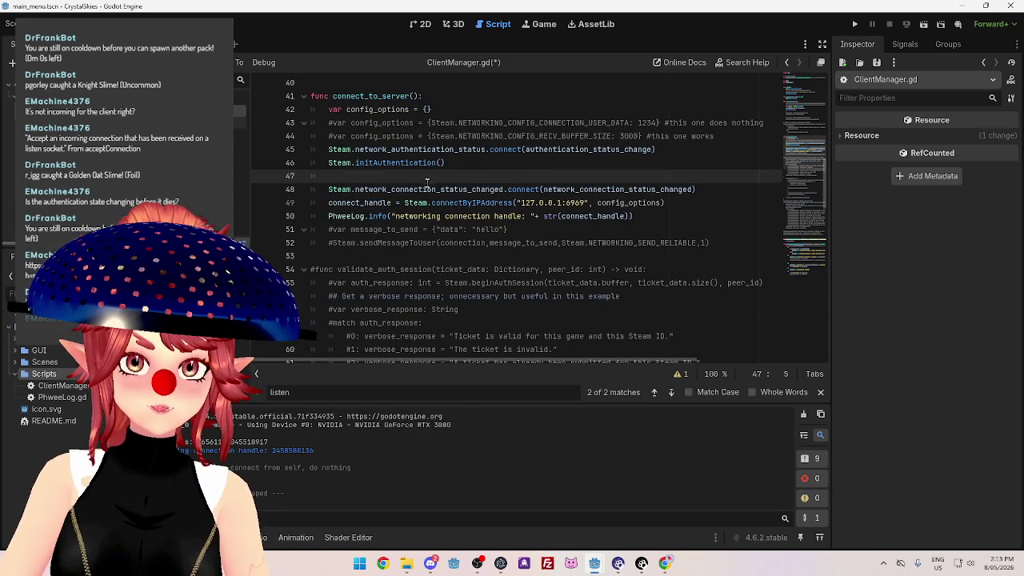
{"action": "mouse_move", "coordinate": [451, 164]}
{"action": "left_mouse_down"}
{"action": "mouse_move", "coordinate": [328, 159]}
{"action": "mouse_move", "coordinate": [328, 149]}
{"action": "left_mouse_up"}
{"action": "scroll", "coordinate": [344, 158], "scroll_direction": "up", "scroll_amount": 2}
{"action": "left_click", "coordinate": [371, 150]}
{"action": "key", "text": "Return"}
{"action": "key", "text": "Return"}
{"action": "type", "text": "func"}
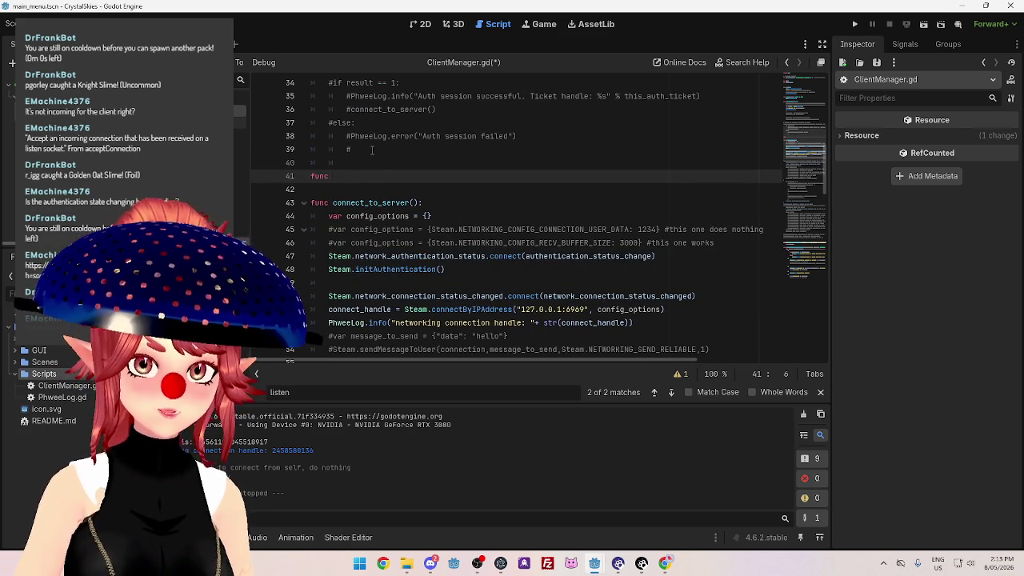
Create an authenticate() function and move the two authentication lines into its body.
{"action": "type", "text": "authenticate():"}
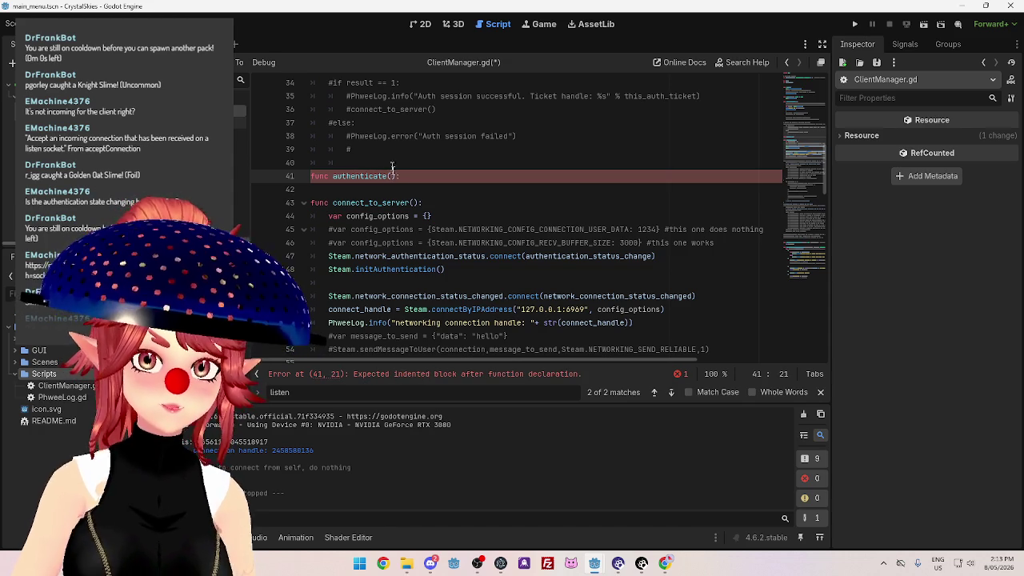
{"action": "mouse_move", "coordinate": [445, 269]}
{"action": "left_mouse_down"}
{"action": "mouse_move", "coordinate": [344, 270]}
{"action": "mouse_move", "coordinate": [331, 256]}
{"action": "left_mouse_up"}
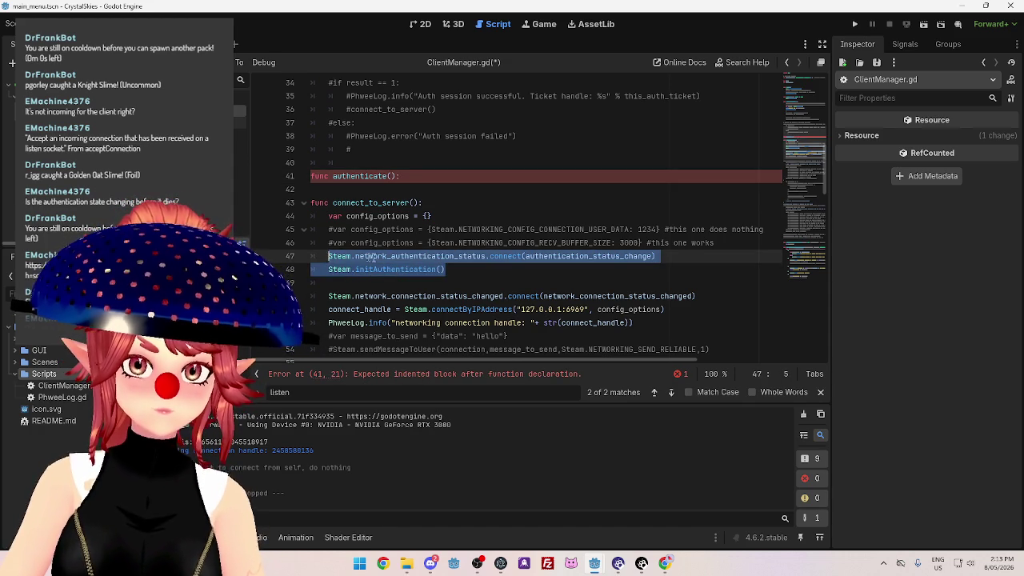
{"action": "key", "text": "ctrl+x"}
{"action": "left_click", "coordinate": [425, 176]}
{"action": "key", "text": "Return"}
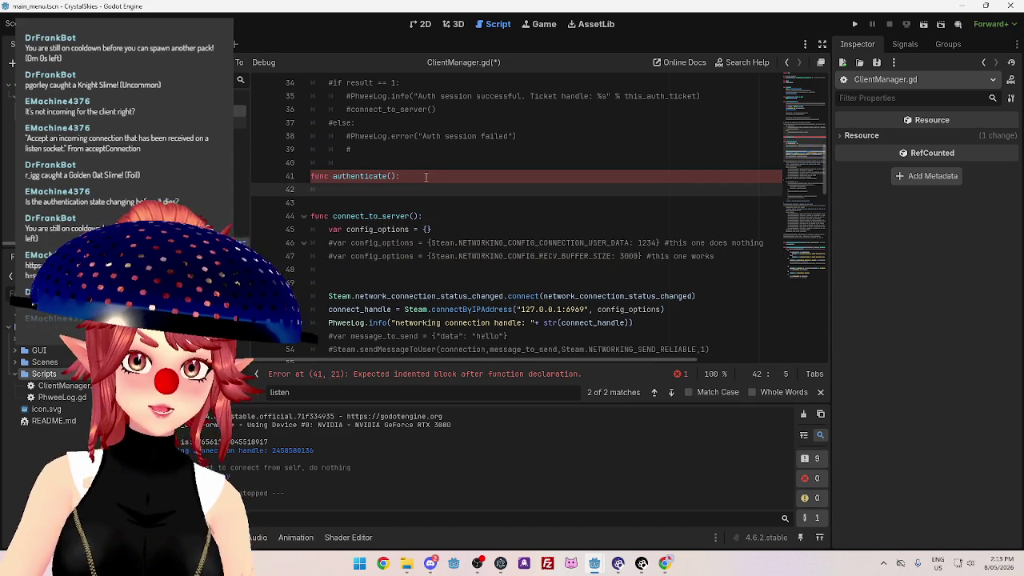
{"action": "key", "text": "ctrl+v"}
Replace the connect_to_server call in connect_with_steam with authenticate.
{"action": "scroll", "coordinate": [366, 216], "scroll_direction": "up", "scroll_amount": 6}
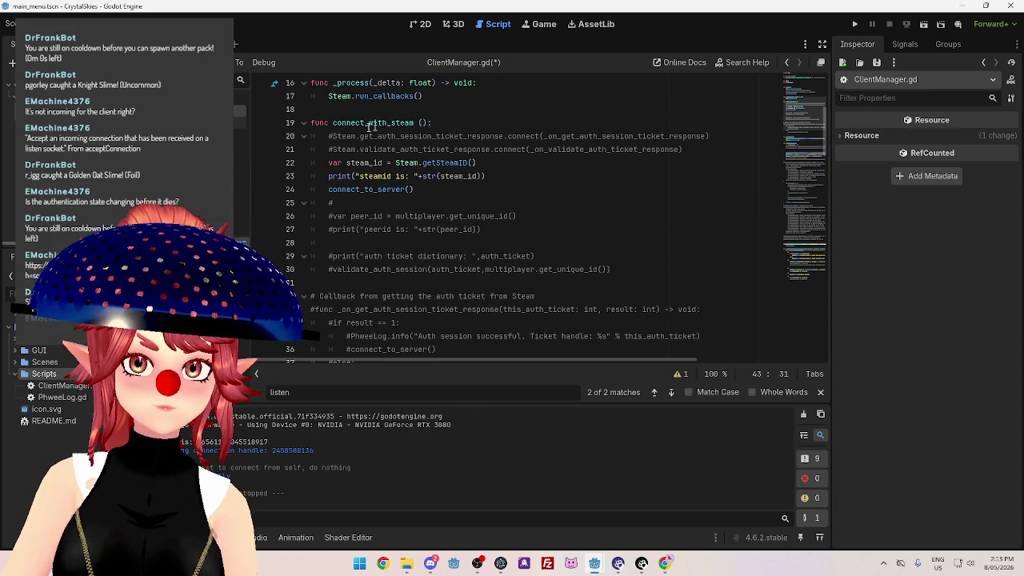
{"action": "scroll", "coordinate": [402, 155], "scroll_direction": "down", "scroll_amount": 6}
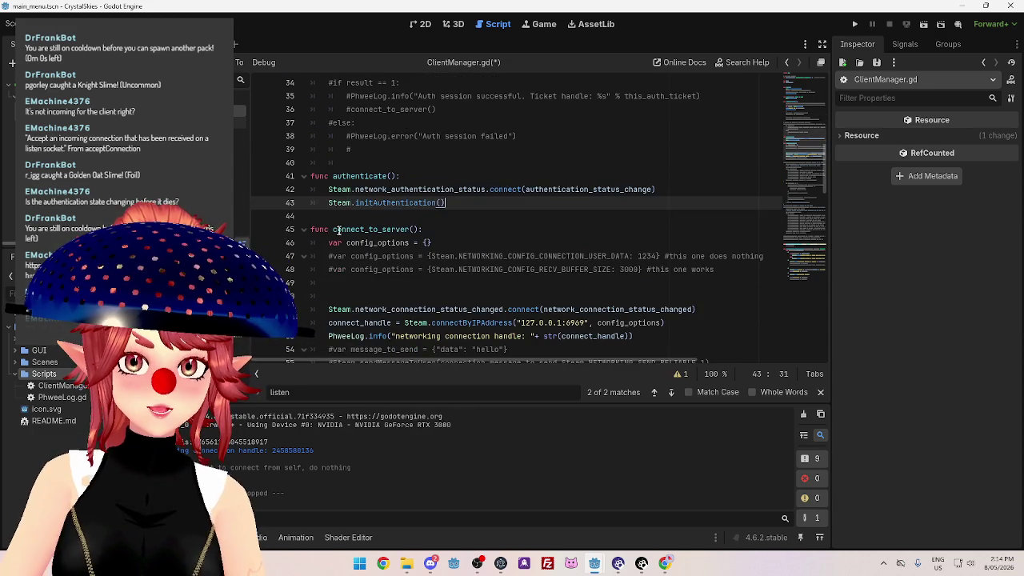
{"action": "double_click", "coordinate": [336, 175]}
{"action": "scroll", "coordinate": [372, 198], "scroll_direction": "up", "scroll_amount": 5}
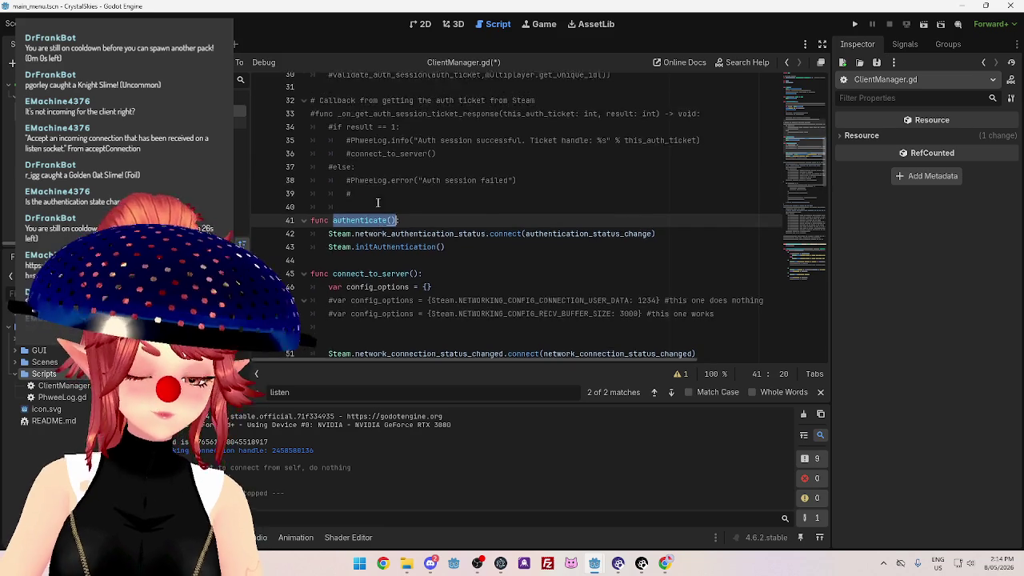
{"action": "scroll", "coordinate": [330, 189], "scroll_direction": "up", "scroll_amount": 2}
{"action": "double_click", "coordinate": [329, 189]}
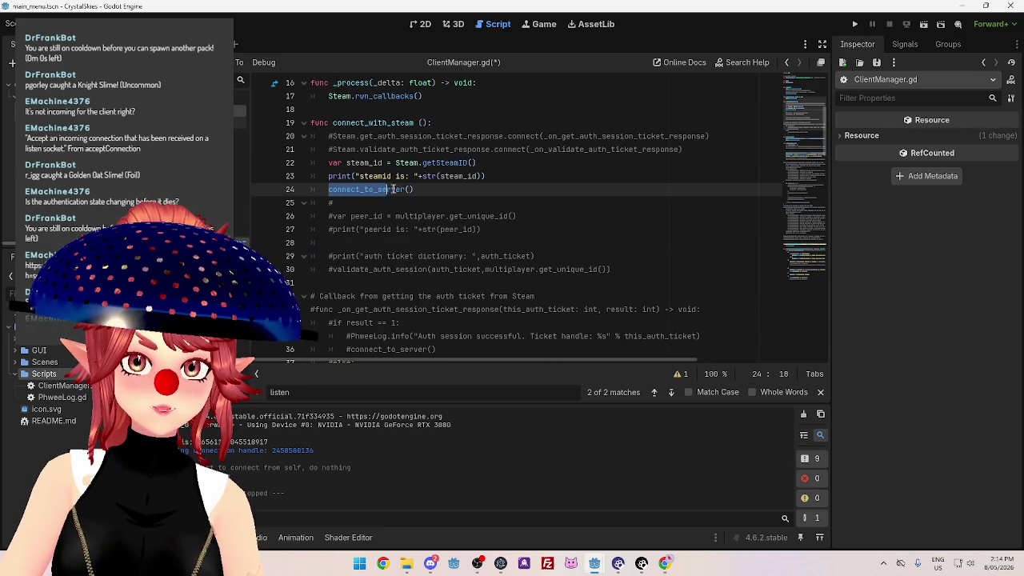
{"action": "key", "text": "ctrl+v"}
Open a new line under print(available) in authentication_status_change.
{"action": "left_click", "coordinate": [416, 243]}
{"action": "scroll", "coordinate": [416, 246], "scroll_direction": "down", "scroll_amount": 7}
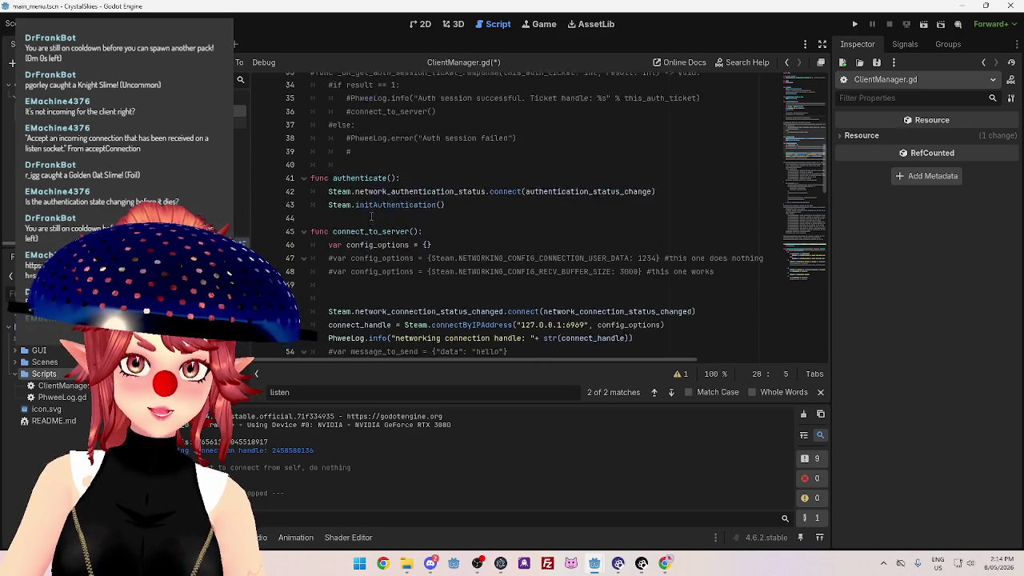
{"action": "left_click", "coordinate": [332, 189]}
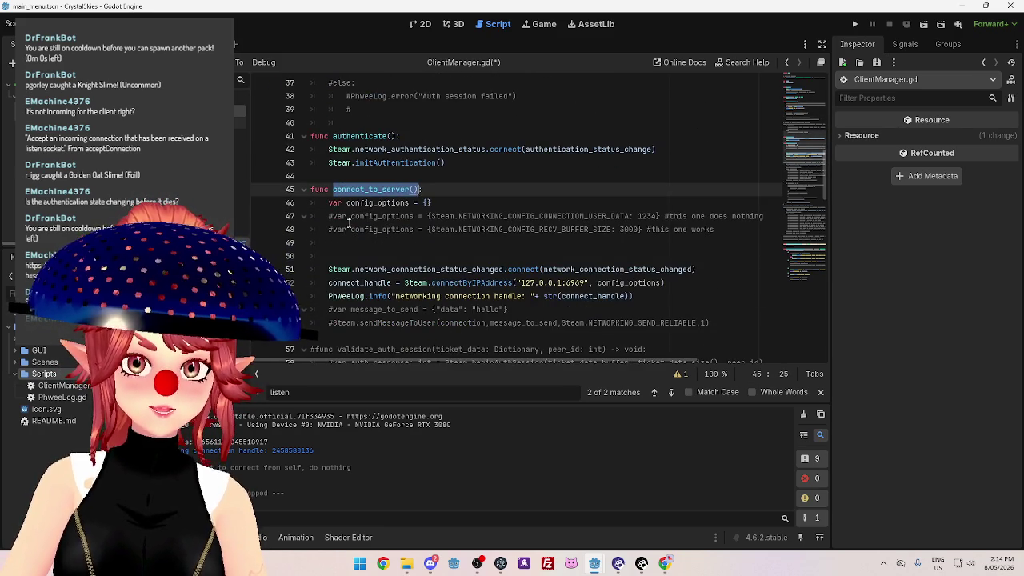
{"action": "scroll", "coordinate": [349, 225], "scroll_direction": "down", "scroll_amount": 20}
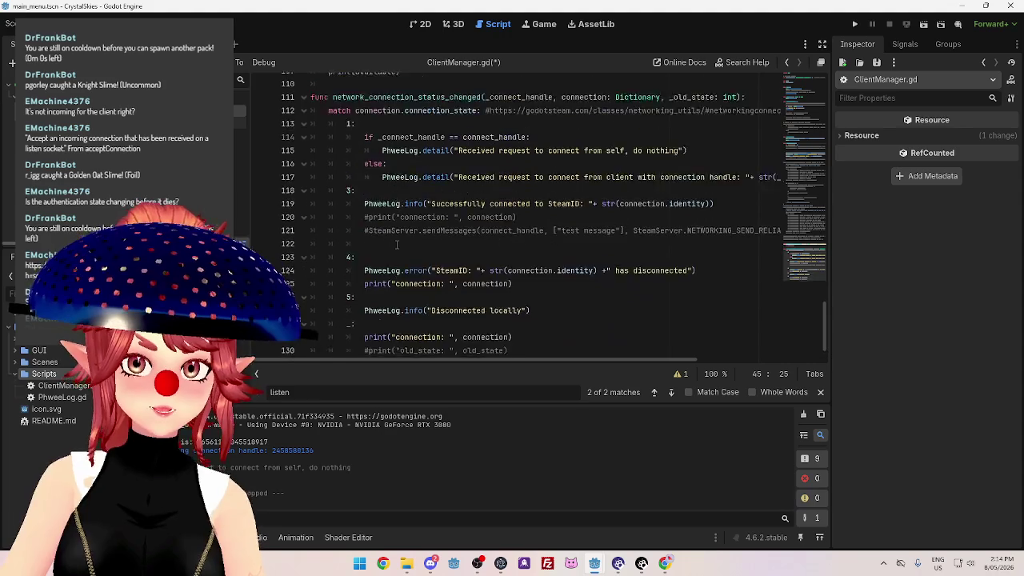
{"action": "scroll", "coordinate": [396, 244], "scroll_direction": "up", "scroll_amount": 2}
{"action": "scroll", "coordinate": [396, 247], "scroll_direction": "down", "scroll_amount": 2}
{"action": "scroll", "coordinate": [399, 240], "scroll_direction": "up", "scroll_amount": 3}
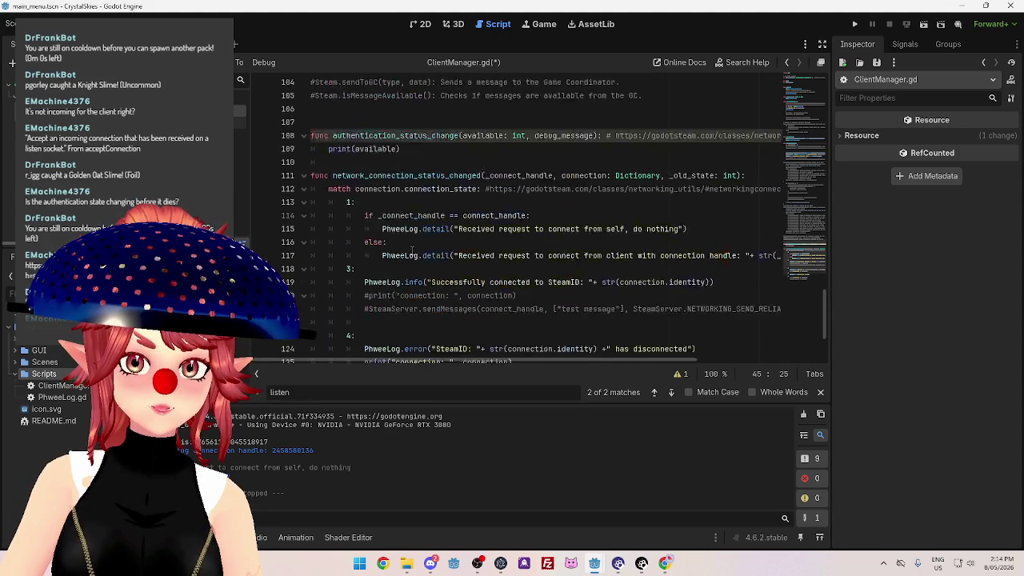
{"action": "left_click", "coordinate": [411, 228]}
{"action": "key", "text": "Return"}
Add connect_to_server() under print(available) and copy ServerManager.gd's match available block.
{"action": "type", "text": "connect_to_server()"}
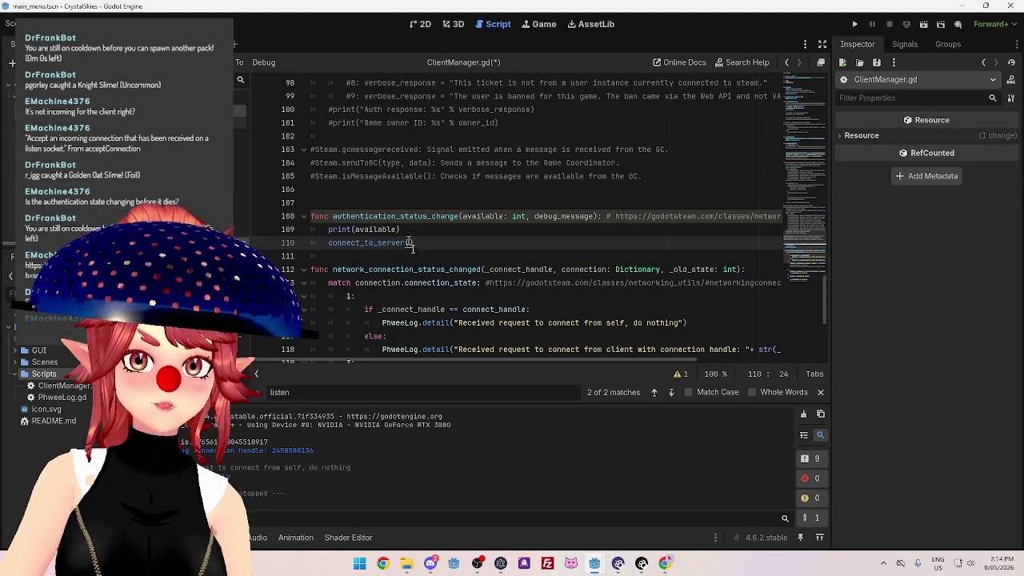
{"action": "mouse_move", "coordinate": [593, 569]}
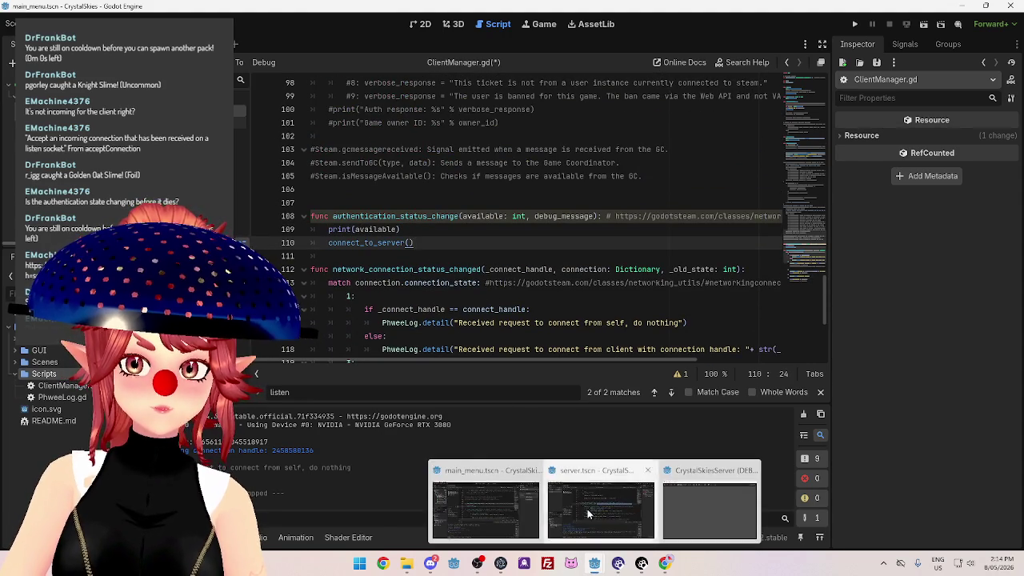
{"action": "left_click", "coordinate": [587, 508]}
{"action": "scroll", "coordinate": [431, 297], "scroll_direction": "up", "scroll_amount": 2}
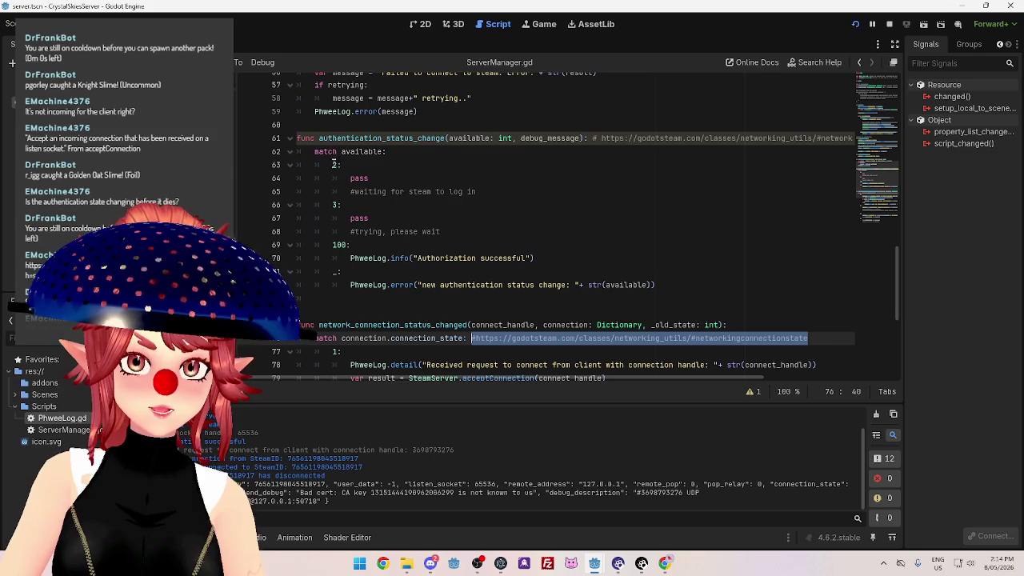
{"action": "left_click_drag", "start_coordinate": [313, 151], "coordinate": [672, 285]}
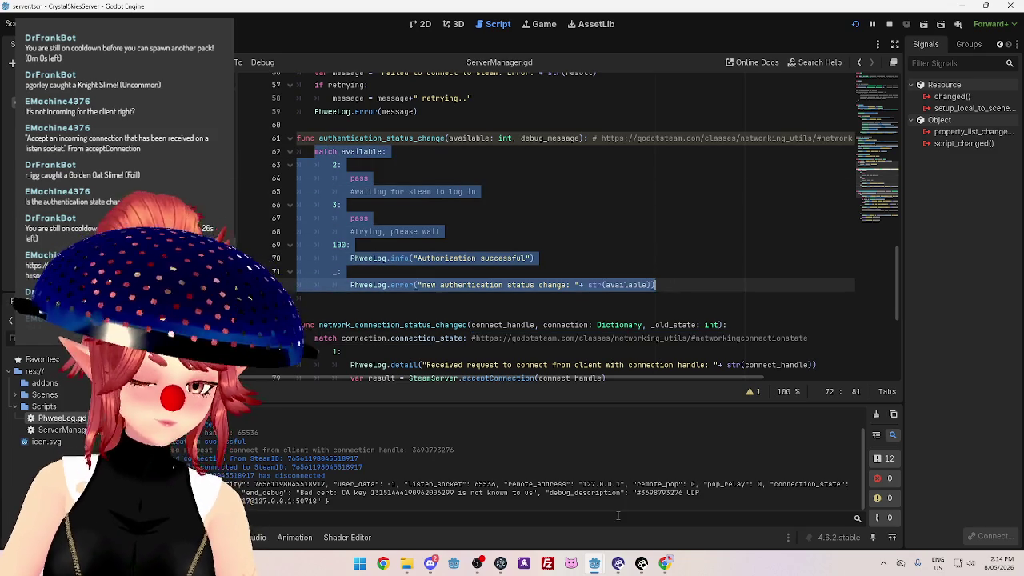
{"action": "mouse_move", "coordinate": [594, 563]}
{"action": "left_click", "coordinate": [483, 508]}
Paste the match block after print(available) in ClientManager.gd and remove the empty line above it.
{"action": "left_click", "coordinate": [411, 229]}
{"action": "key", "text": "Return"}
{"action": "key", "text": "ctrl+v"}
{"action": "scroll", "coordinate": [380, 254], "scroll_direction": "down", "scroll_amount": 2}
{"action": "scroll", "coordinate": [381, 251], "scroll_direction": "down", "scroll_amount": 3}
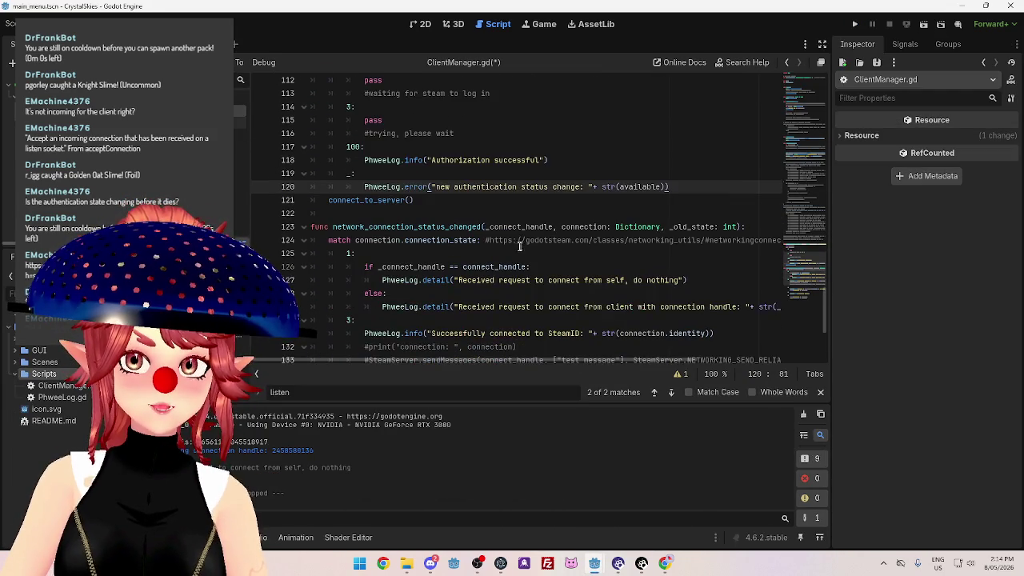
{"action": "scroll", "coordinate": [528, 240], "scroll_direction": "up", "scroll_amount": 2}
{"action": "left_click", "coordinate": [417, 81]}
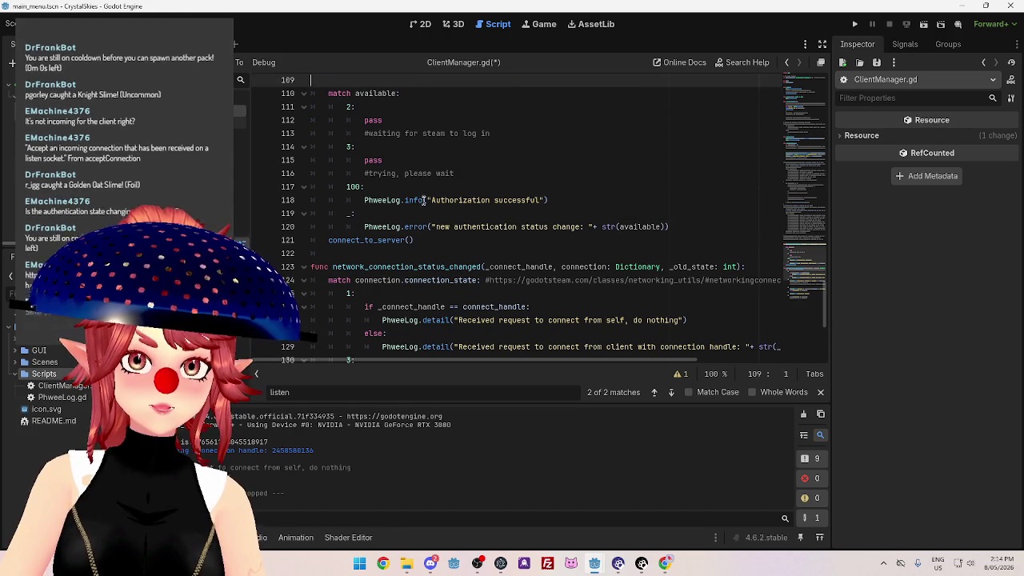
{"action": "key", "text": "BackSpace"}
Move connect_to_server() into the 100 case after the success log and save ClientManager.gd.
{"action": "scroll", "coordinate": [400, 224], "scroll_direction": "down", "scroll_amount": 2}
{"action": "left_click", "coordinate": [394, 227]}
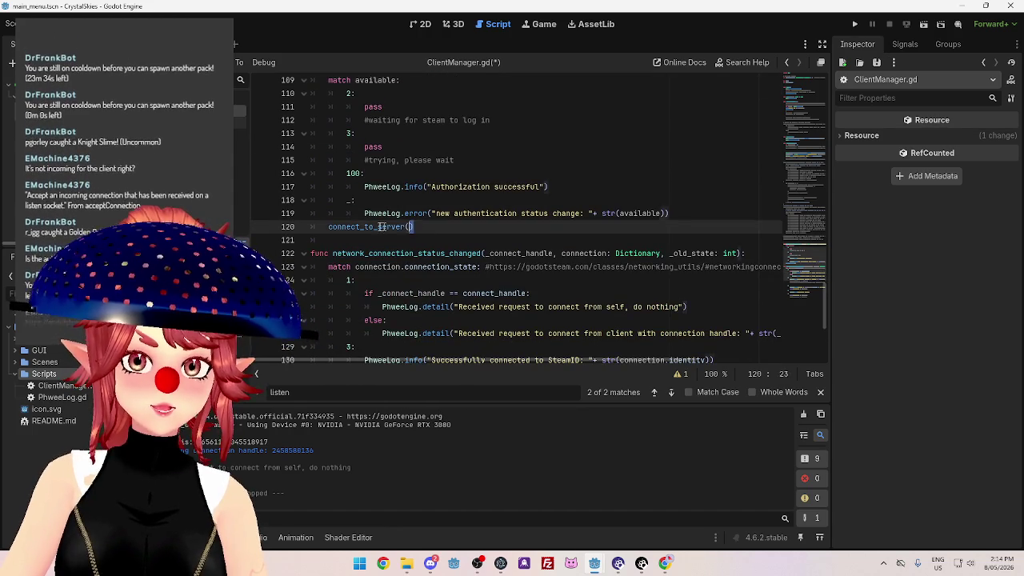
{"action": "key", "text": "shift+Home"}
{"action": "key", "text": "BackSpace"}
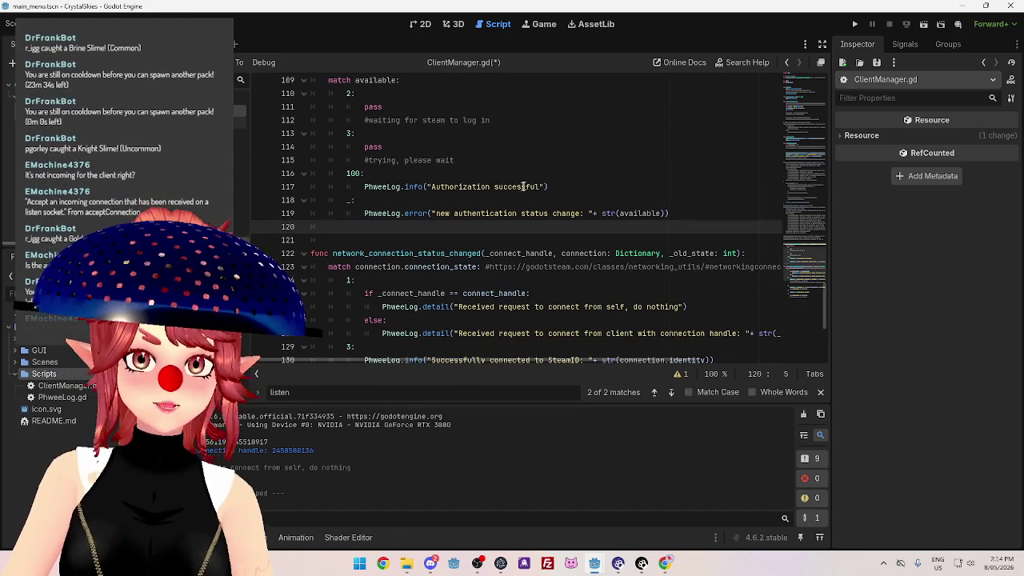
{"action": "left_click", "coordinate": [563, 186]}
{"action": "key", "text": "Return"}
{"action": "key", "text": "ctrl+v"}
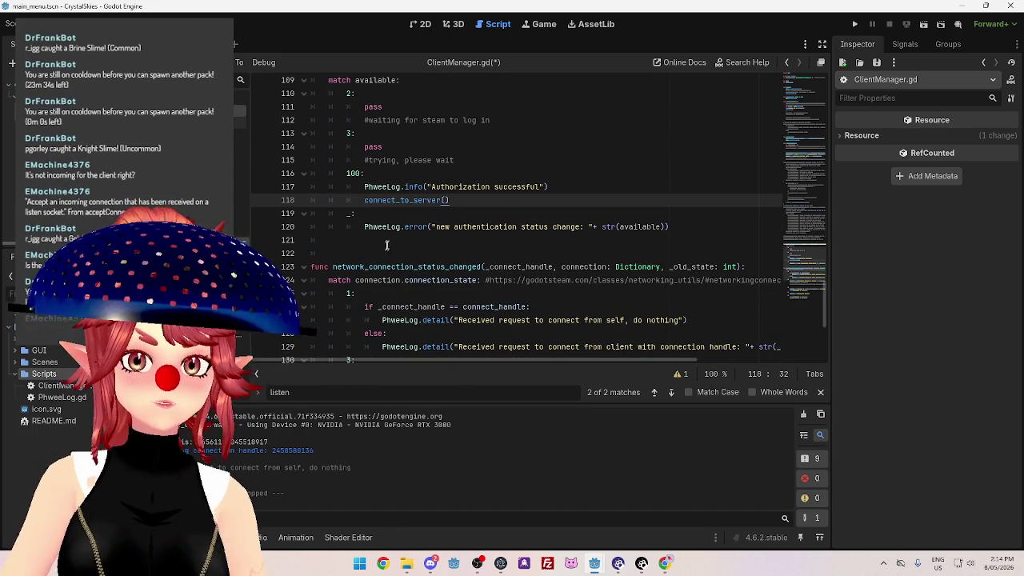
{"action": "left_click", "coordinate": [386, 240]}
{"action": "key", "text": "BackSpace"}
{"action": "left_click", "coordinate": [479, 189]}
{"action": "key", "text": "ctrl+s"}
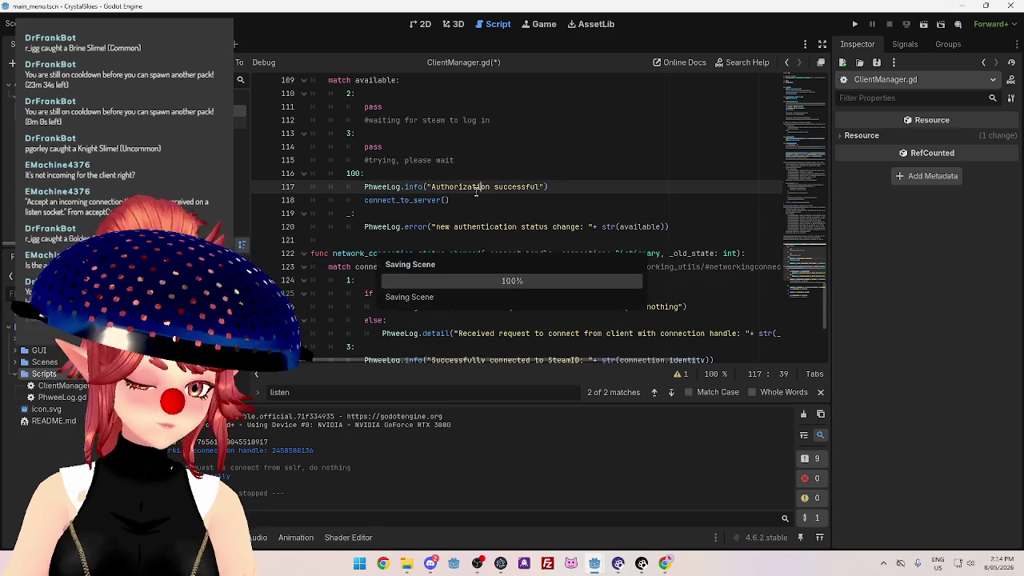
Stop and replay CrystalSkiesServer in the server editor, then nudge its debug window up.
{"action": "mouse_move", "coordinate": [594, 563]}
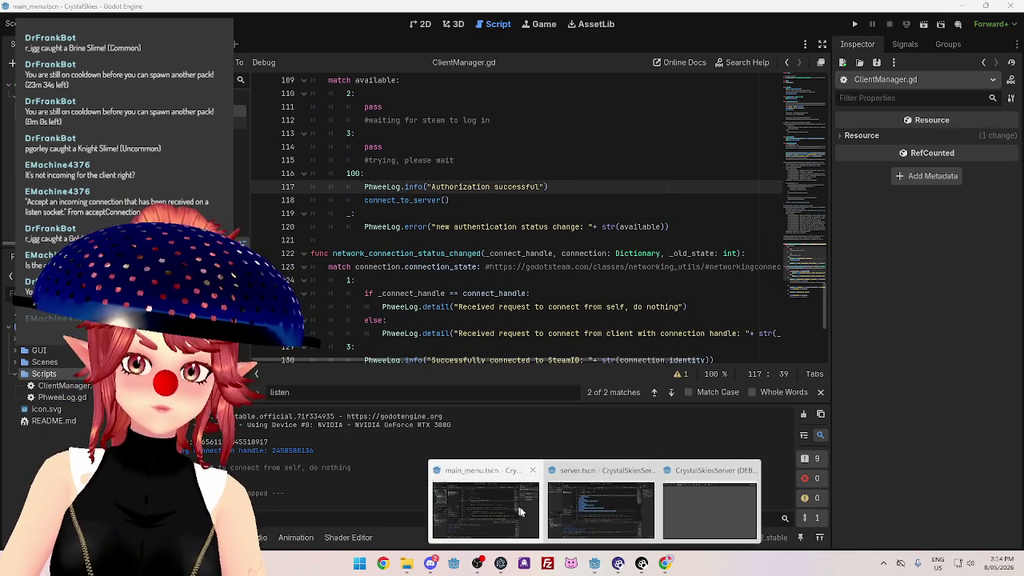
{"action": "left_click", "coordinate": [518, 505]}
{"action": "left_click", "coordinate": [889, 24]}
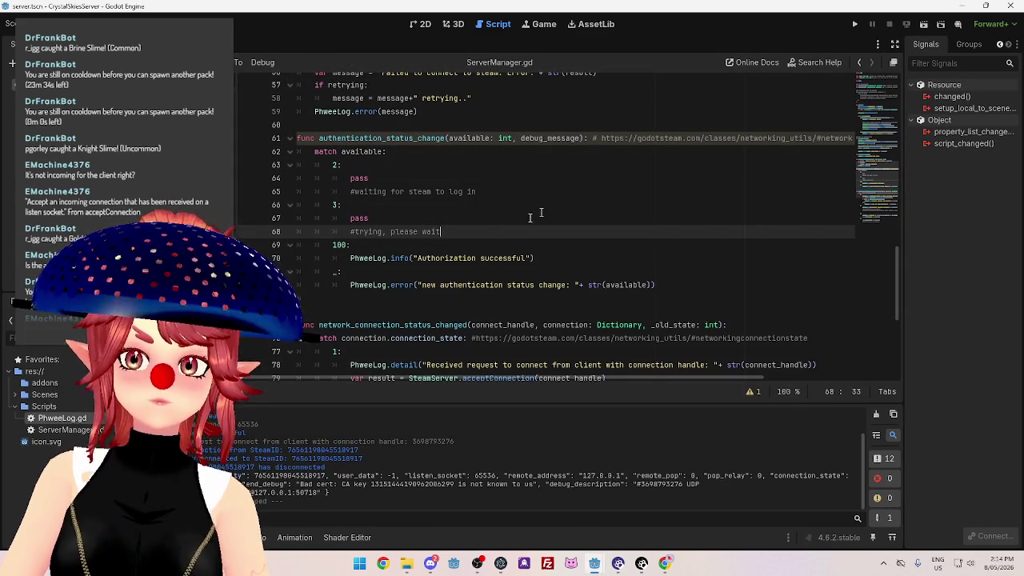
{"action": "left_click", "coordinate": [853, 25]}
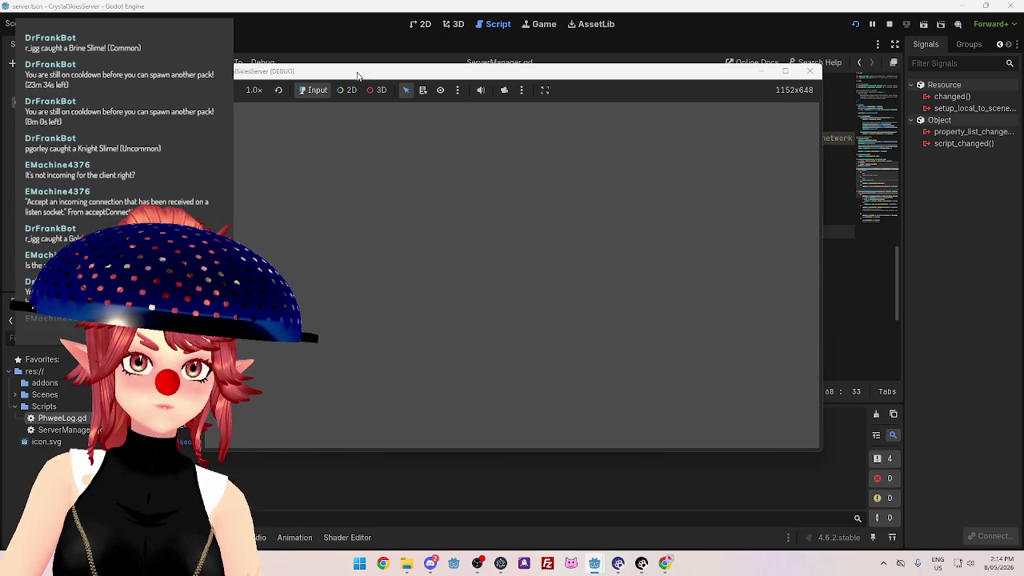
{"action": "left_click_drag", "start_coordinate": [357, 76], "coordinate": [359, 62]}
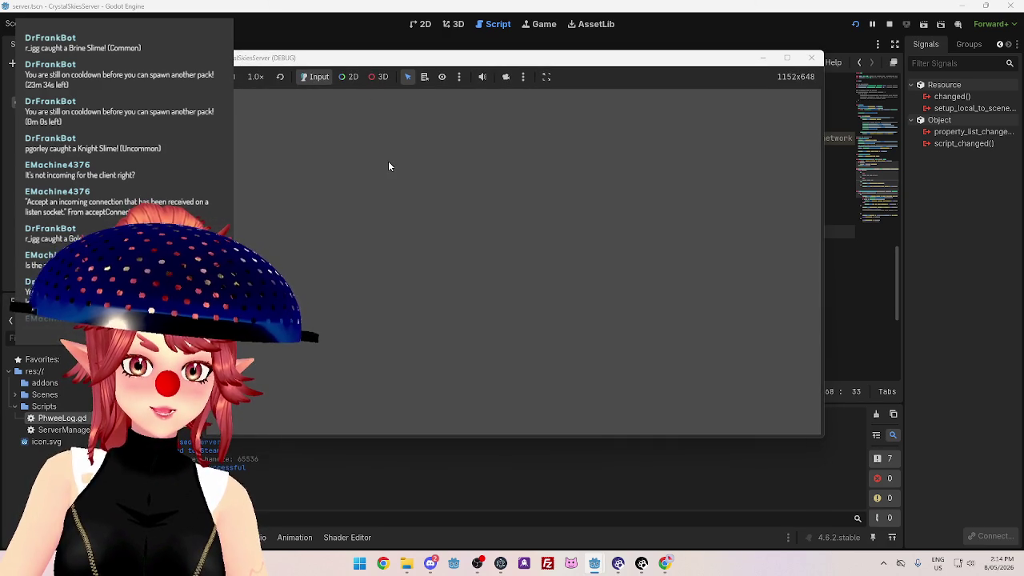
Run the Crystal Skies client from the client project's editor.
{"action": "mouse_move", "coordinate": [594, 563]}
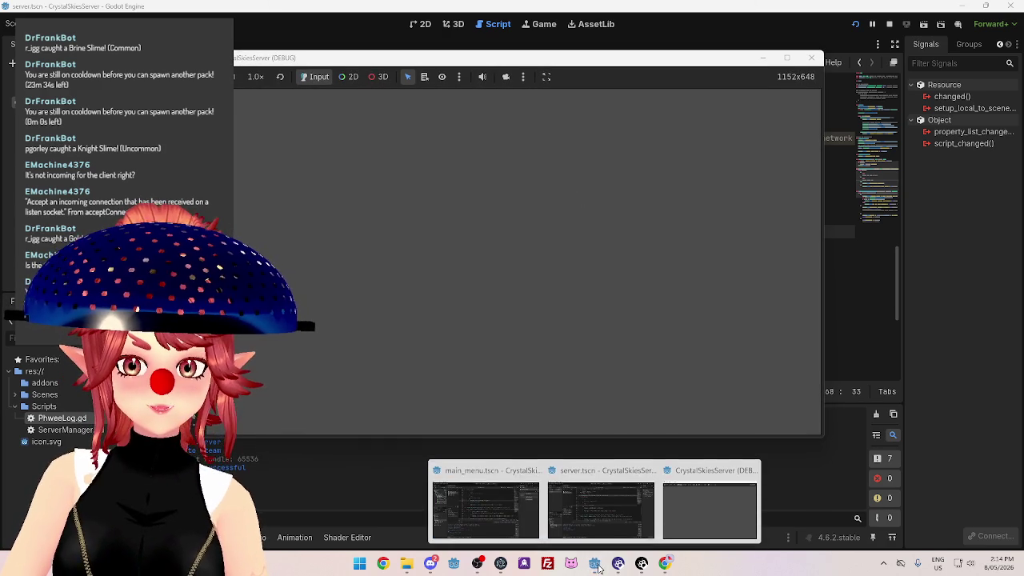
{"action": "left_click", "coordinate": [573, 515]}
{"action": "left_click", "coordinate": [854, 24]}
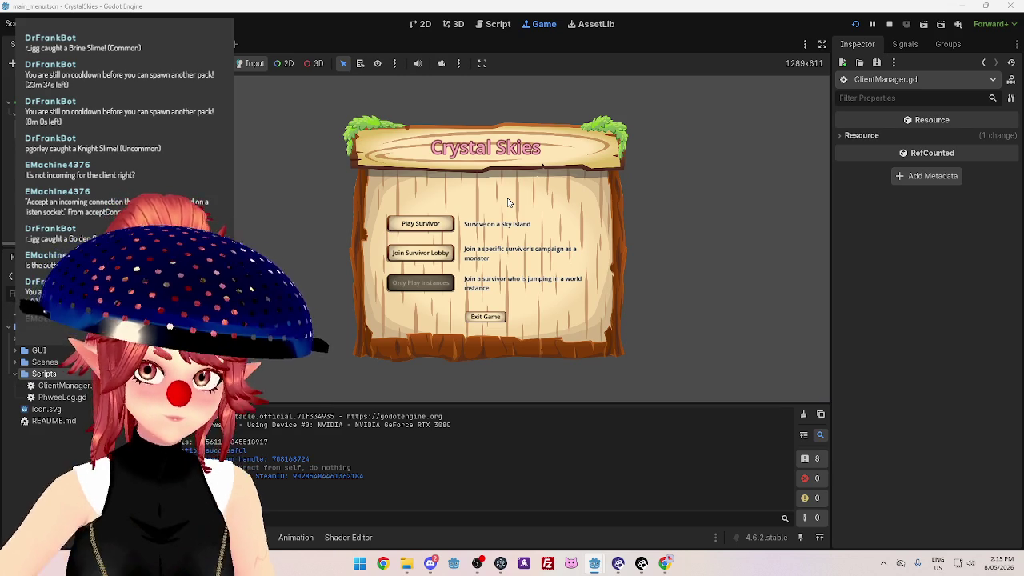
Check the server output for the client connection request, then bring the client game forward.
{"action": "mouse_move", "coordinate": [594, 563]}
{"action": "left_click", "coordinate": [593, 500]}
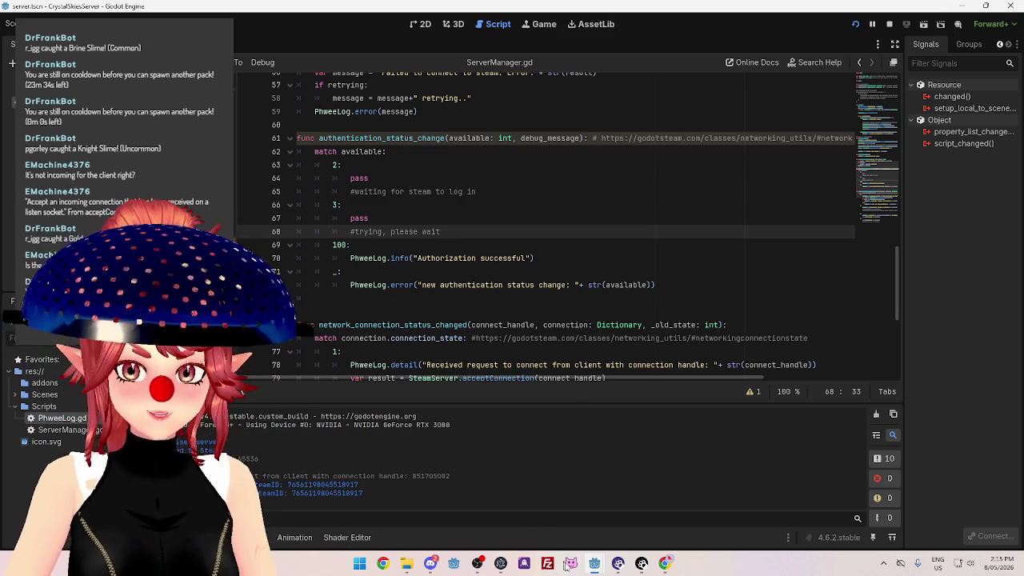
{"action": "mouse_move", "coordinate": [594, 563]}
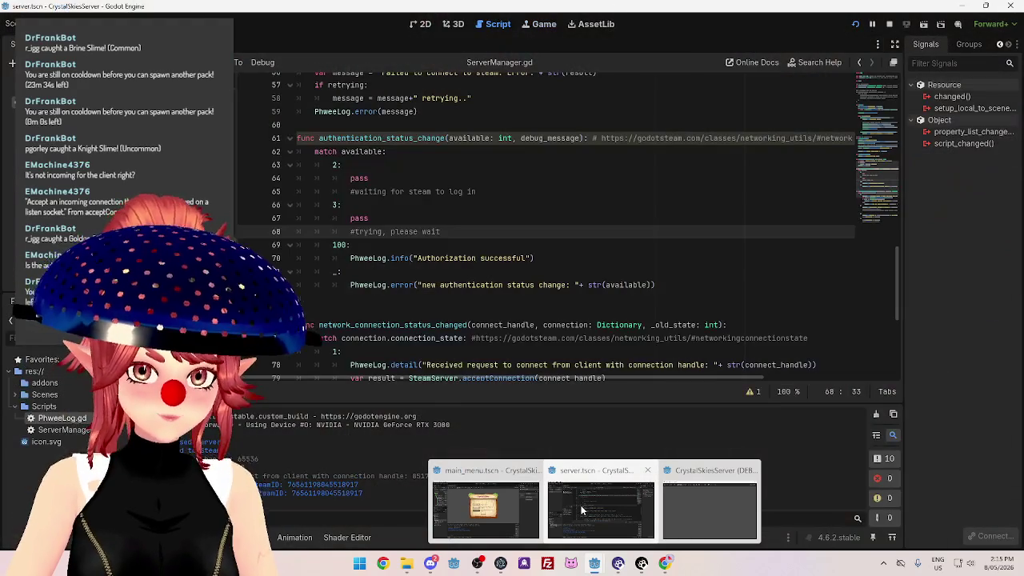
{"action": "left_click", "coordinate": [552, 258]}
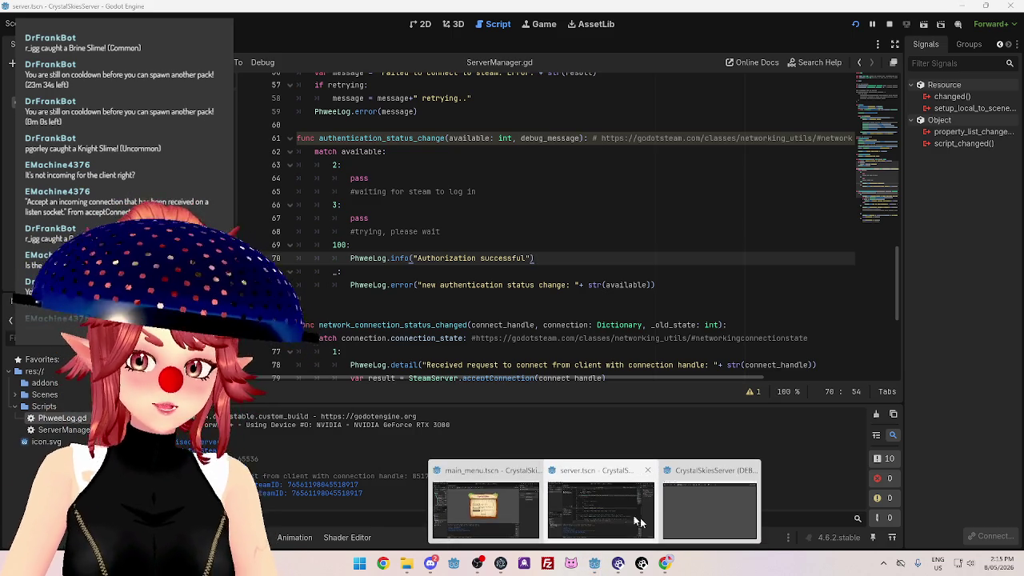
{"action": "mouse_move", "coordinate": [491, 520]}
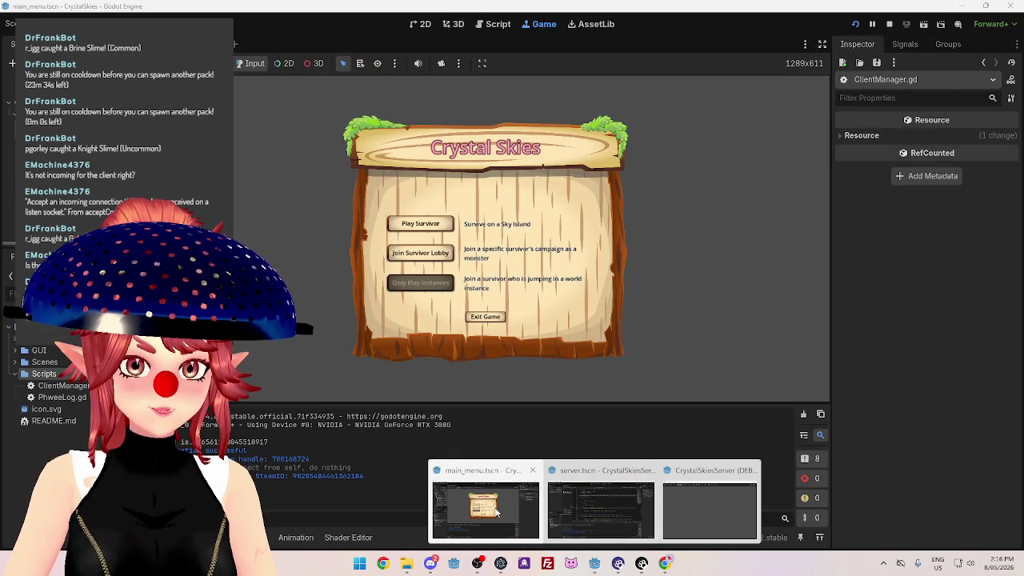
{"action": "left_click", "coordinate": [495, 511]}
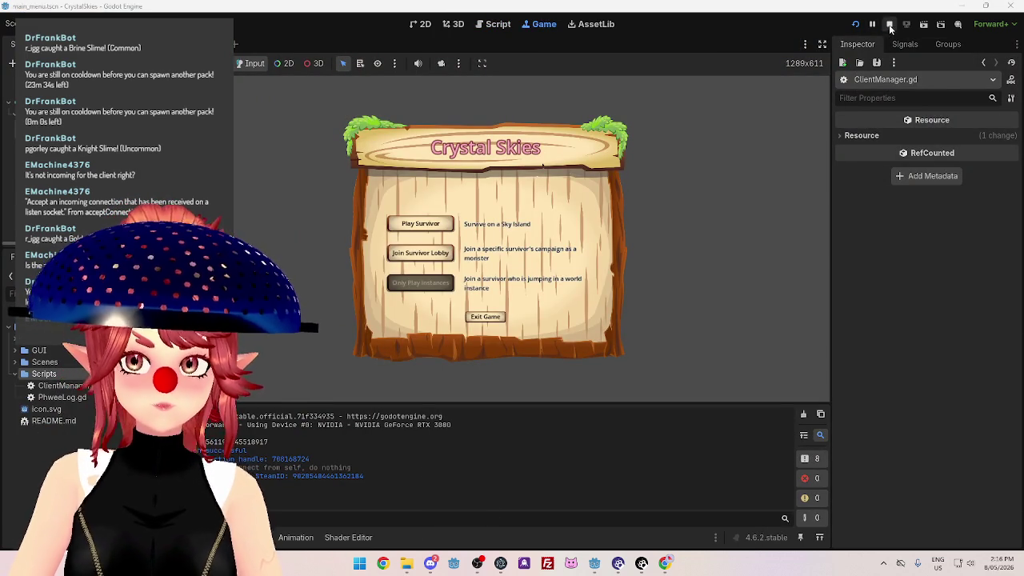
{"action": "left_click", "coordinate": [888, 24]}
{"action": "scroll", "coordinate": [534, 246], "scroll_direction": "up", "scroll_amount": 20}
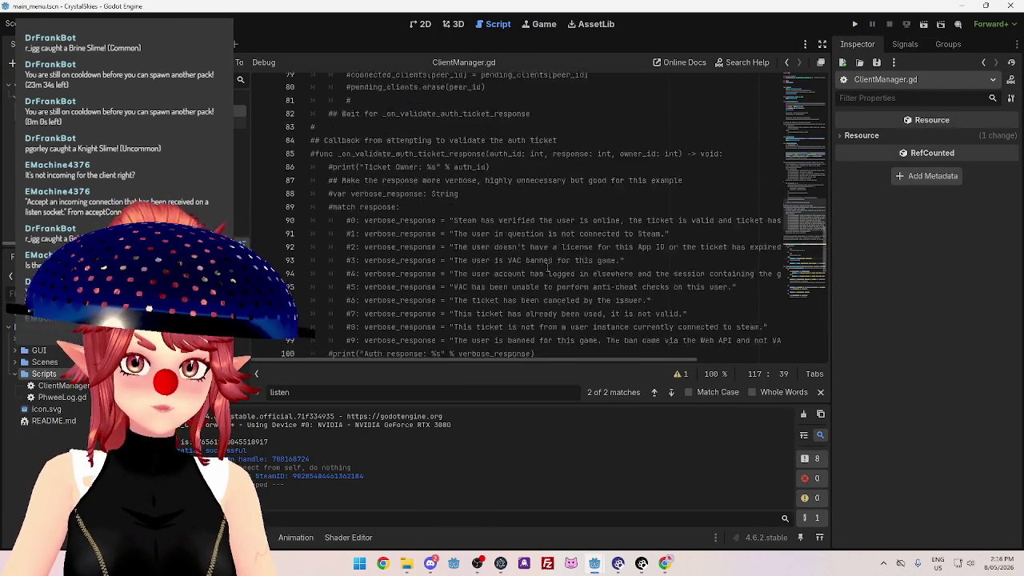
{"action": "scroll", "coordinate": [534, 261], "scroll_direction": "up", "scroll_amount": 7}
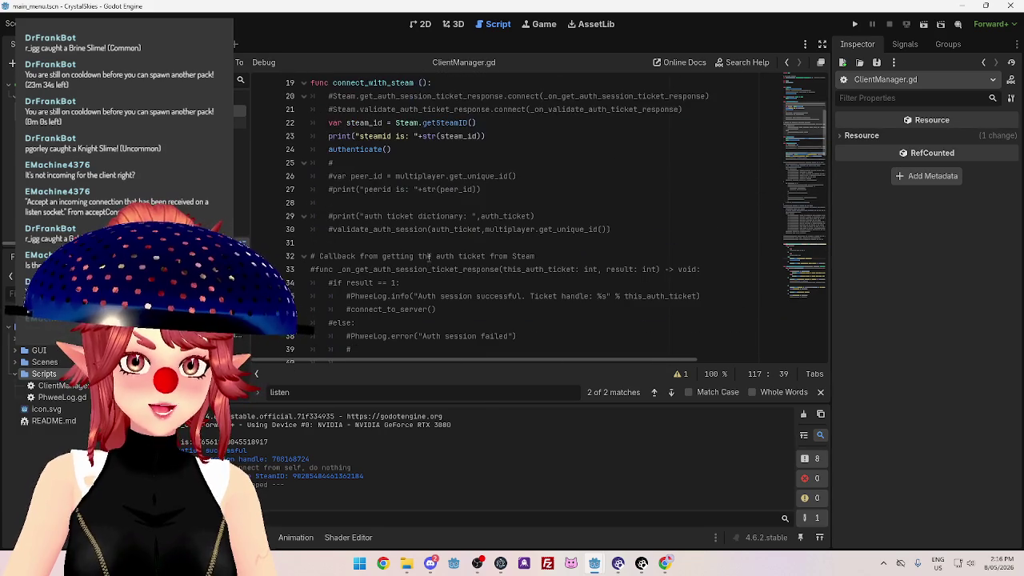
{"action": "scroll", "coordinate": [376, 160], "scroll_direction": "up", "scroll_amount": 1}
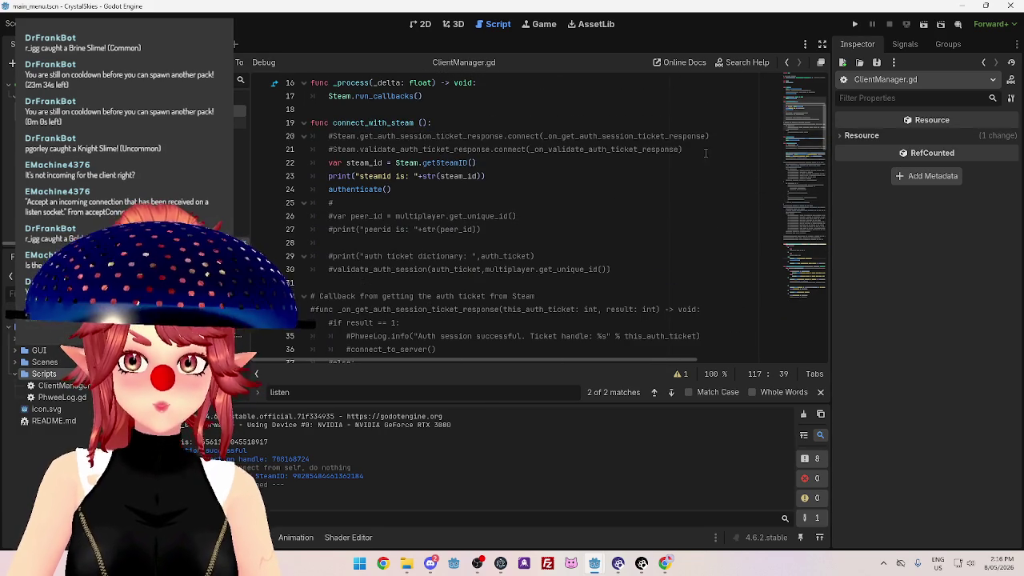
{"action": "left_click_drag", "start_coordinate": [706, 153], "coordinate": [310, 136]}
{"action": "key", "text": "Delete"}
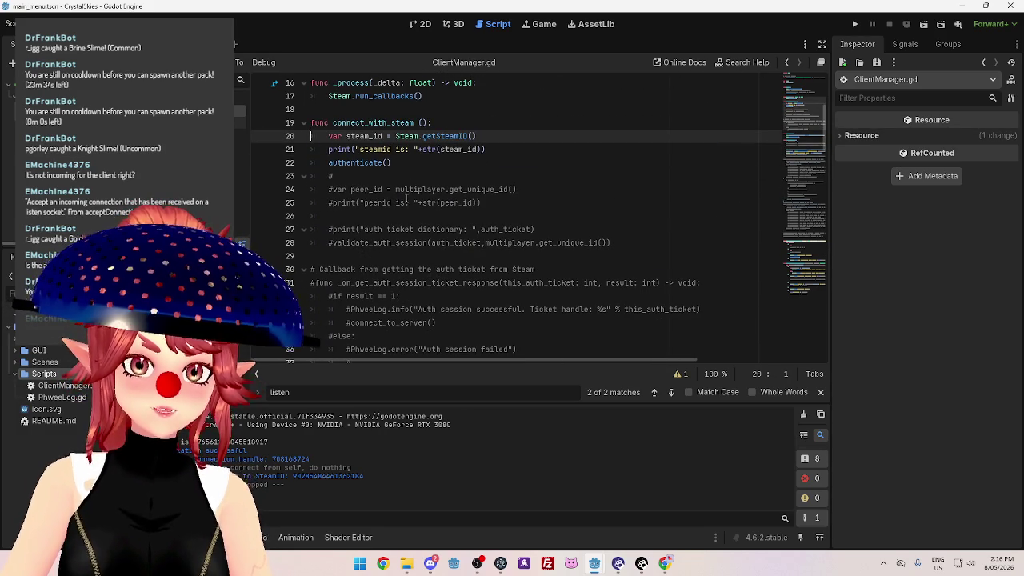
{"action": "mouse_move", "coordinate": [331, 176]}
{"action": "left_mouse_down"}
{"action": "mouse_move", "coordinate": [334, 197]}
{"action": "mouse_move", "coordinate": [480, 296]}
{"action": "left_mouse_up"}
{"action": "key", "text": "Delete"}
{"action": "key", "text": "BackSpace"}
{"action": "scroll", "coordinate": [460, 236], "scroll_direction": "down", "scroll_amount": 4}
{"action": "left_click_drag", "start_coordinate": [335, 233], "coordinate": [311, 202]}
{"action": "key", "text": "Delete"}
{"action": "scroll", "coordinate": [312, 152], "scroll_direction": "down", "scroll_amount": 3}
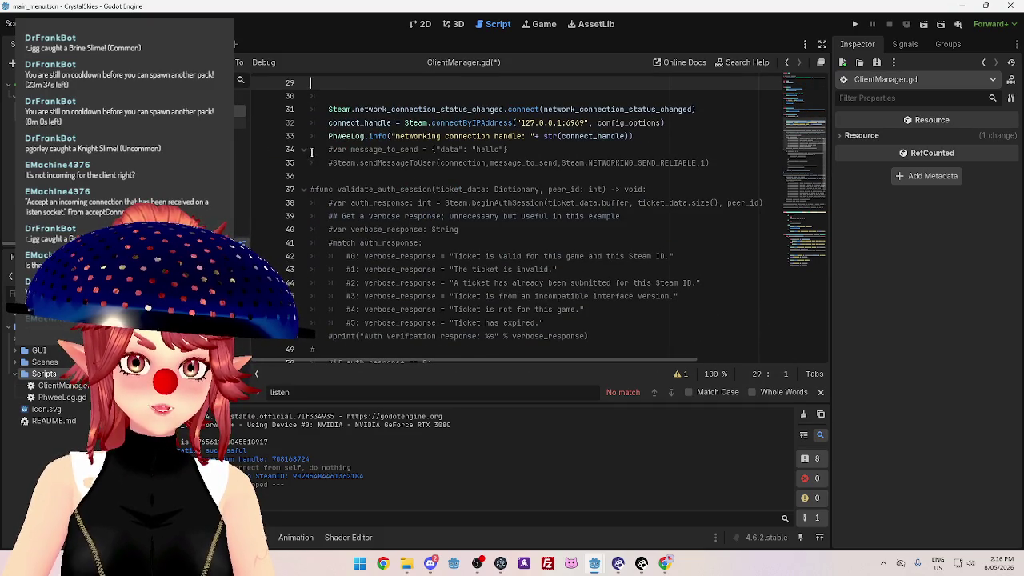
{"action": "mouse_move", "coordinate": [312, 152]}
{"action": "left_mouse_down"}
{"action": "mouse_move", "coordinate": [336, 200]}
{"action": "mouse_move", "coordinate": [352, 360]}
{"action": "mouse_move", "coordinate": [349, 195]}
{"action": "left_mouse_up"}
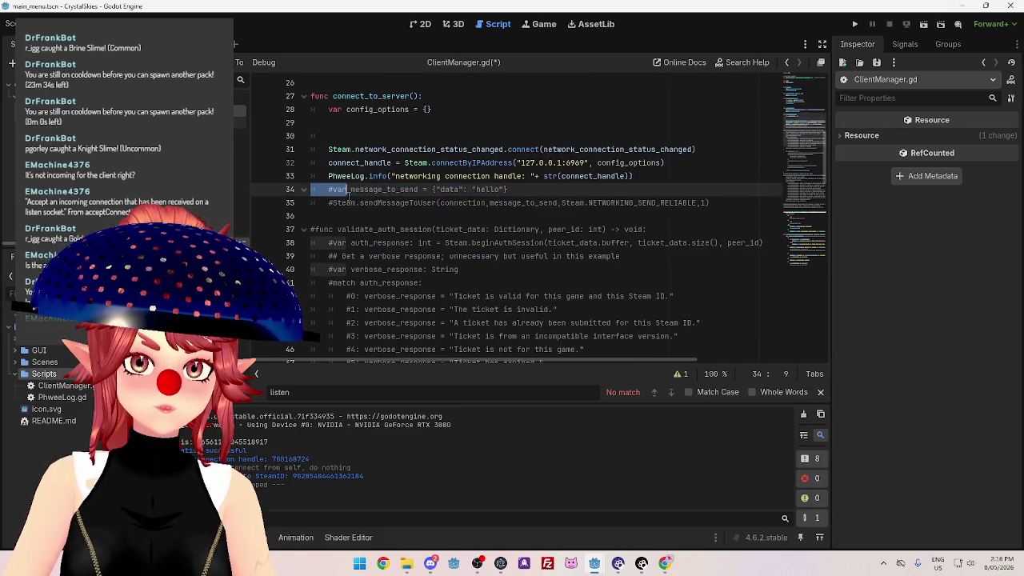
{"action": "left_click", "coordinate": [362, 212]}
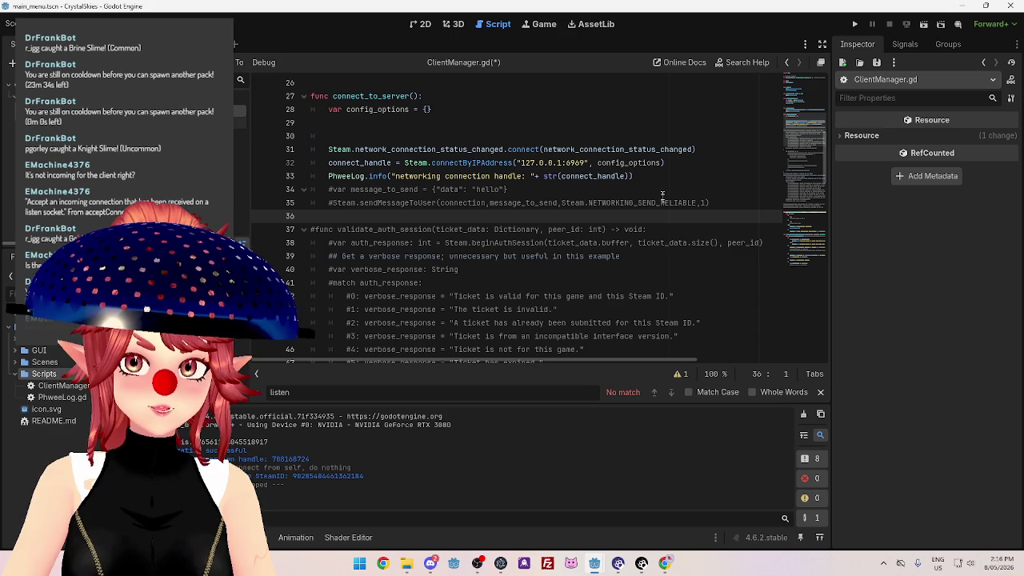
{"action": "scroll", "coordinate": [359, 164], "scroll_direction": "down", "scroll_amount": 2}
{"action": "mouse_move", "coordinate": [312, 136]}
{"action": "left_mouse_down"}
{"action": "mouse_move", "coordinate": [330, 149]}
{"action": "mouse_move", "coordinate": [344, 195]}
{"action": "mouse_move", "coordinate": [345, 142]}
{"action": "mouse_move", "coordinate": [352, 228]}
{"action": "mouse_move", "coordinate": [320, 232]}
{"action": "left_mouse_up"}
{"action": "key", "text": "Delete"}
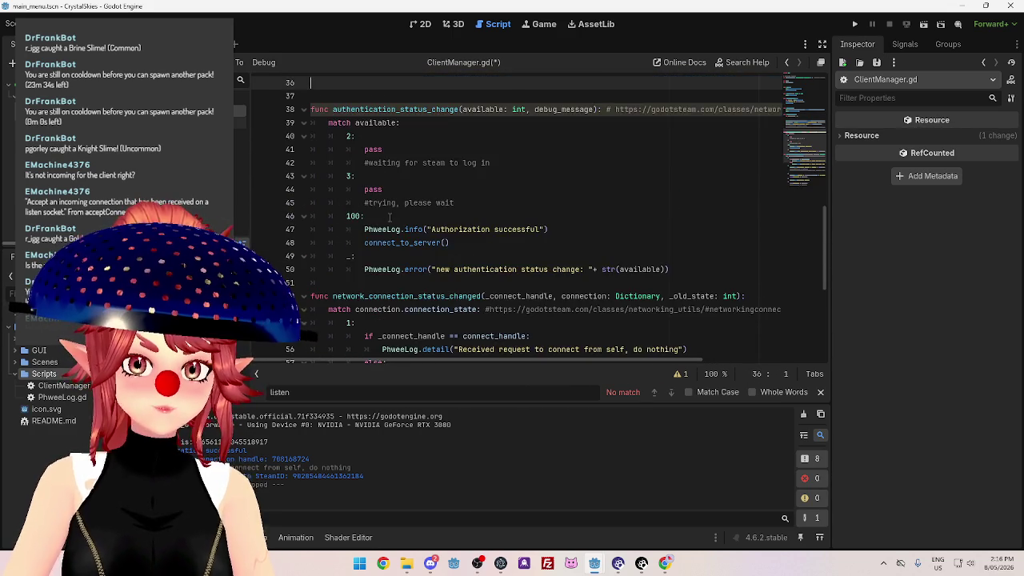
{"action": "scroll", "coordinate": [390, 217], "scroll_direction": "up", "scroll_amount": 6}
{"action": "scroll", "coordinate": [400, 240], "scroll_direction": "down", "scroll_amount": 11}
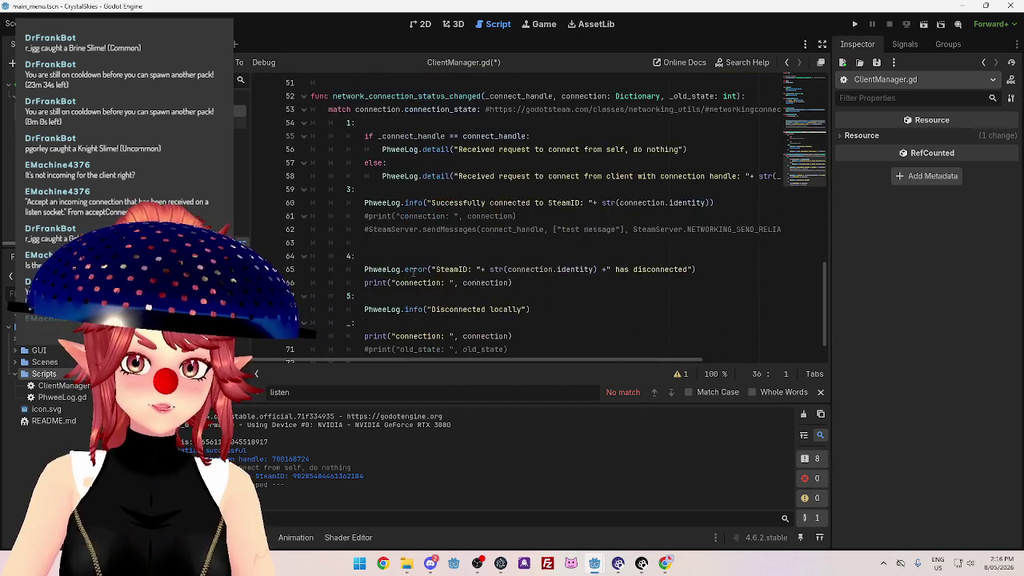
{"action": "scroll", "coordinate": [413, 270], "scroll_direction": "down", "scroll_amount": 1}
{"action": "left_click_drag", "start_coordinate": [365, 203], "coordinate": [249, 199]}
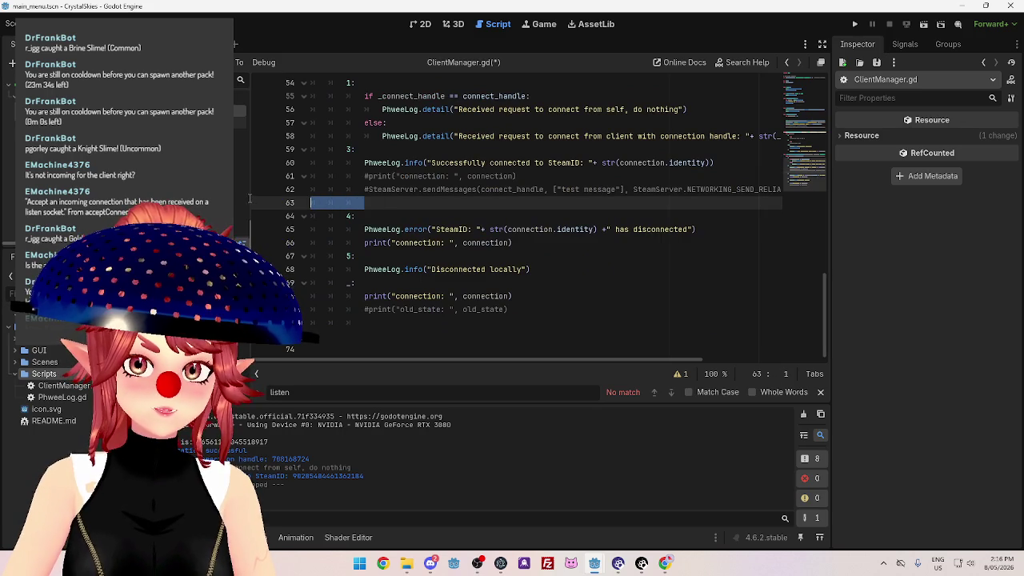
{"action": "left_click", "coordinate": [525, 205]}
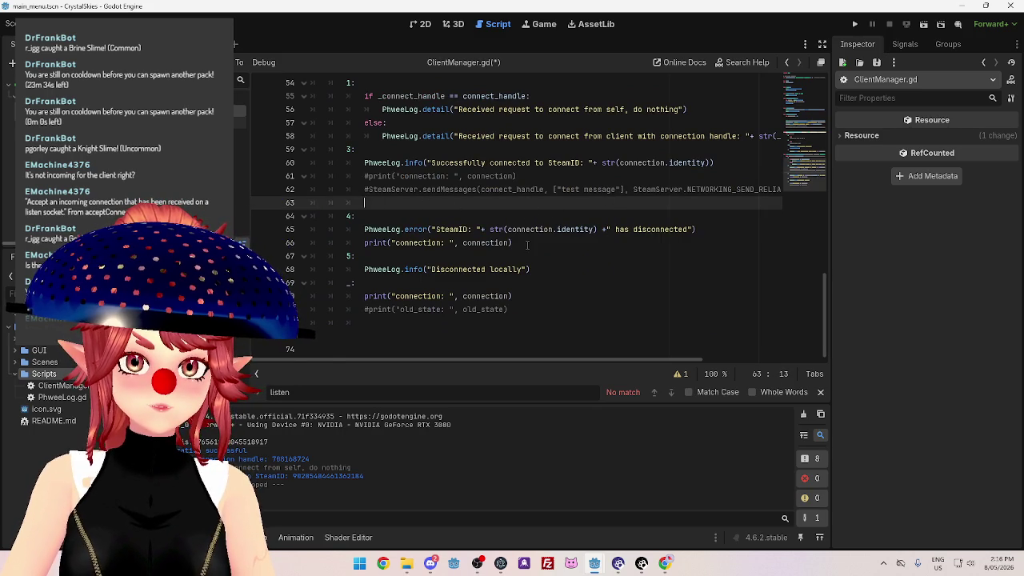
{"action": "scroll", "coordinate": [512, 232], "scroll_direction": "up", "scroll_amount": 2}
{"action": "scroll", "coordinate": [523, 240], "scroll_direction": "down", "scroll_amount": 2}
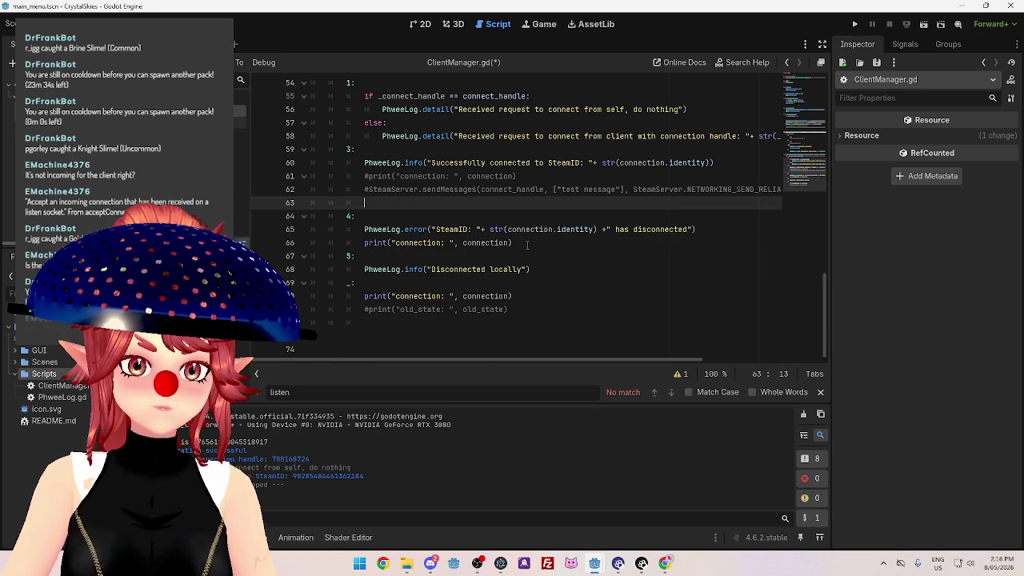
{"action": "scroll", "coordinate": [527, 244], "scroll_direction": "up", "scroll_amount": 1}
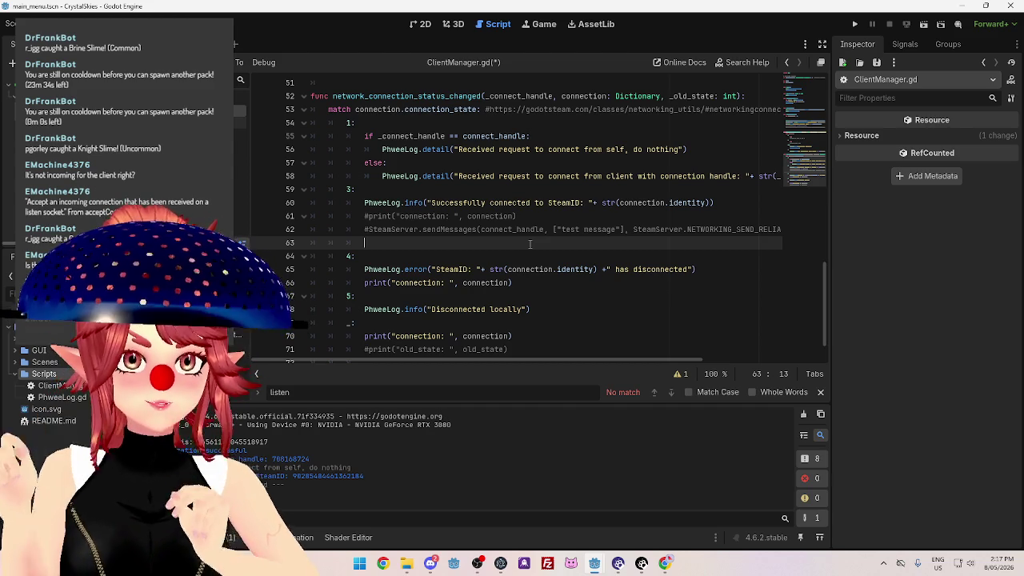
Cut the commented SteamServer.sendMessages line from the connected case.
{"action": "left_click_drag", "start_coordinate": [364, 242], "coordinate": [235, 221]}
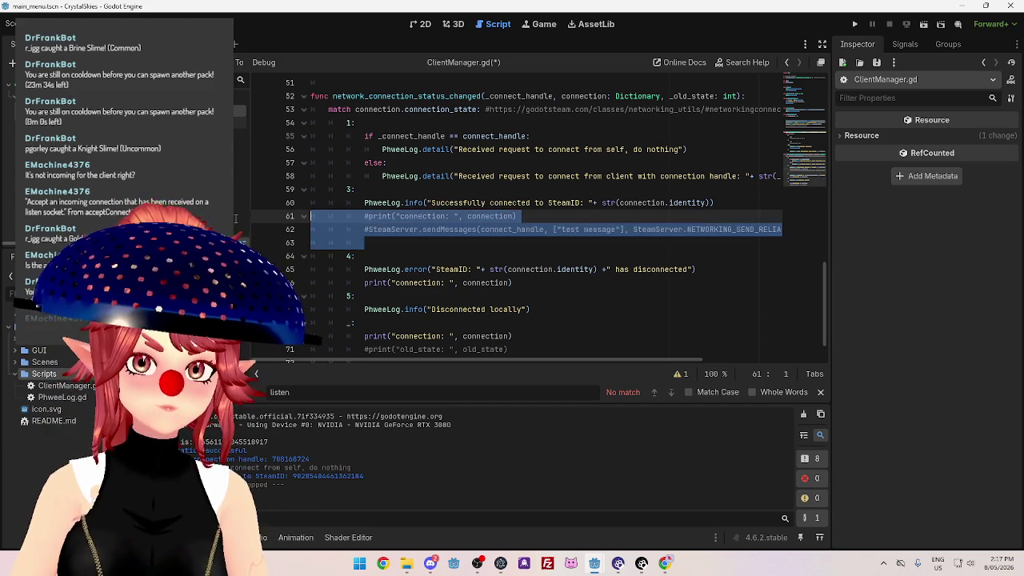
{"action": "key", "text": "Down"}
{"action": "key", "text": "ctrl+x"}
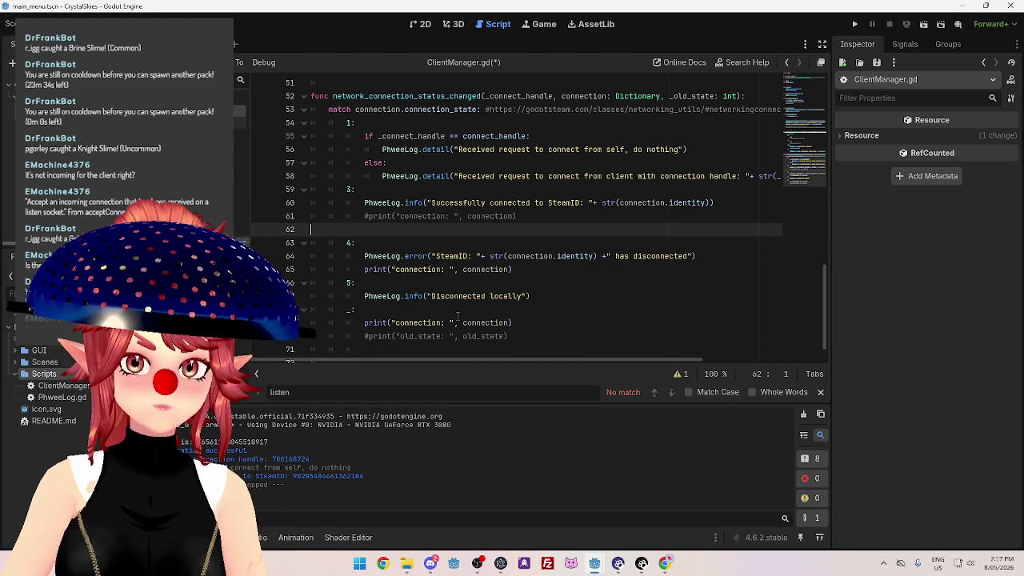
Delete the two commented message-sending lines in connect_to_server and show the Play button's signals.
{"action": "scroll", "coordinate": [457, 316], "scroll_direction": "up", "scroll_amount": 3}
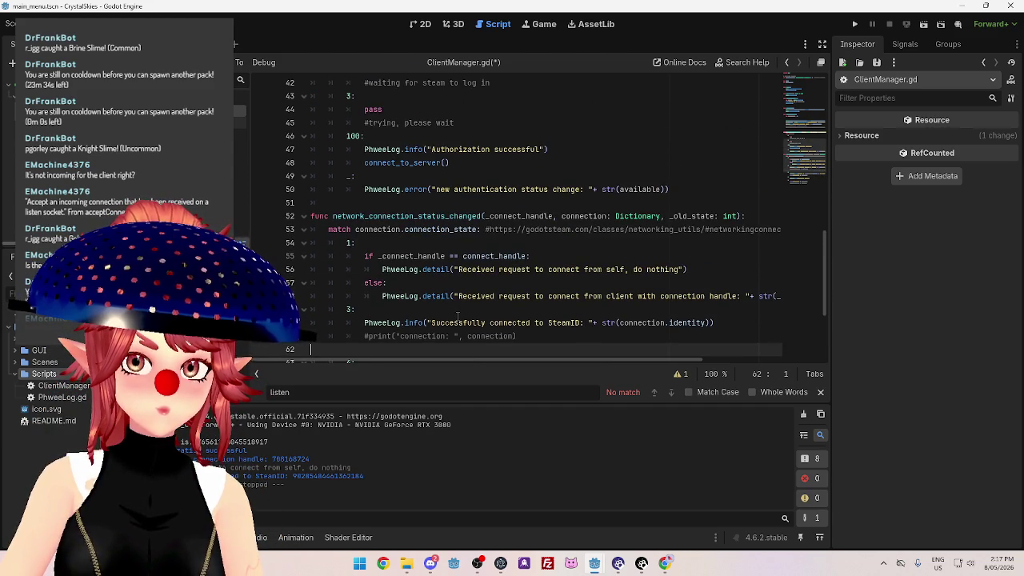
{"action": "scroll", "coordinate": [457, 316], "scroll_direction": "up", "scroll_amount": 7}
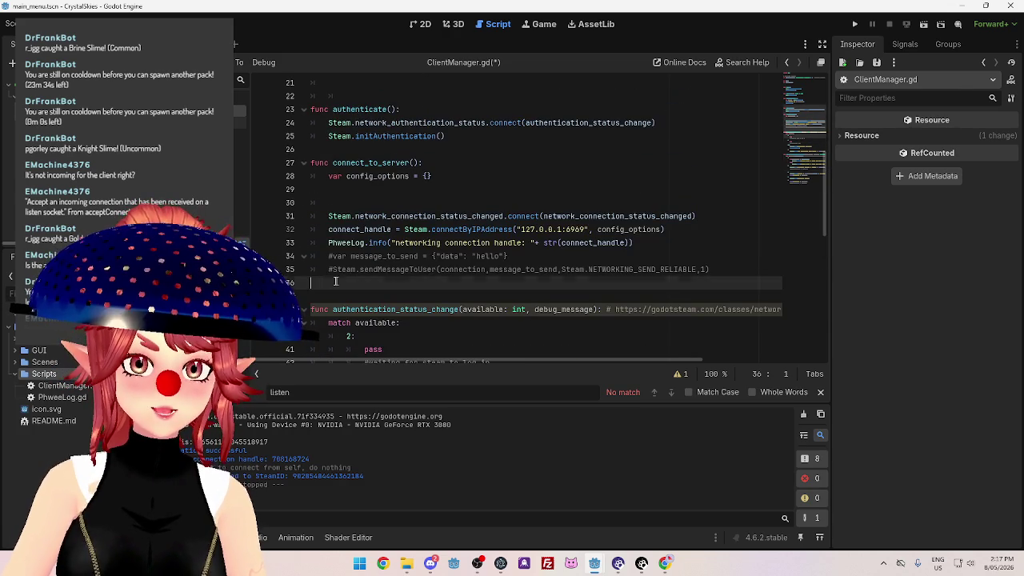
{"action": "left_click_drag", "start_coordinate": [714, 270], "coordinate": [272, 258]}
{"action": "key", "text": "BackSpace"}
{"action": "scroll", "coordinate": [502, 282], "scroll_direction": "up", "scroll_amount": 6}
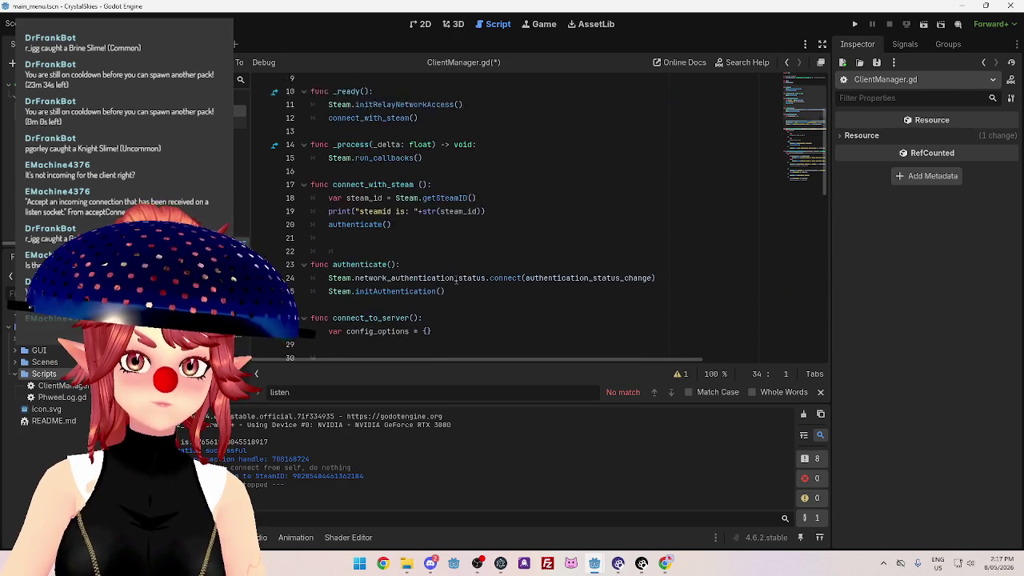
{"action": "scroll", "coordinate": [503, 295], "scroll_direction": "down", "scroll_amount": 10}
{"action": "scroll", "coordinate": [432, 256], "scroll_direction": "up", "scroll_amount": 4}
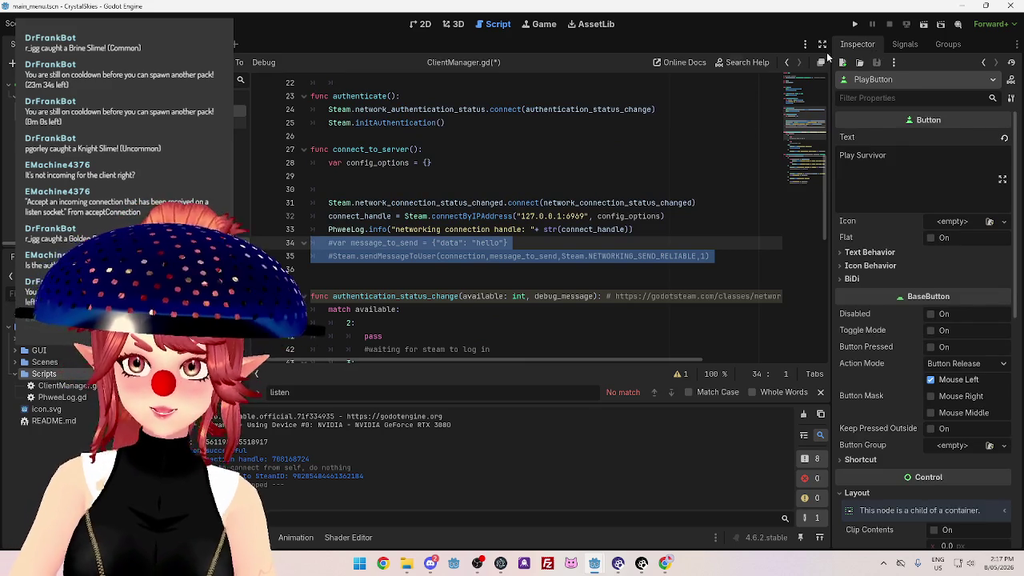
{"action": "left_click", "coordinate": [905, 44]}
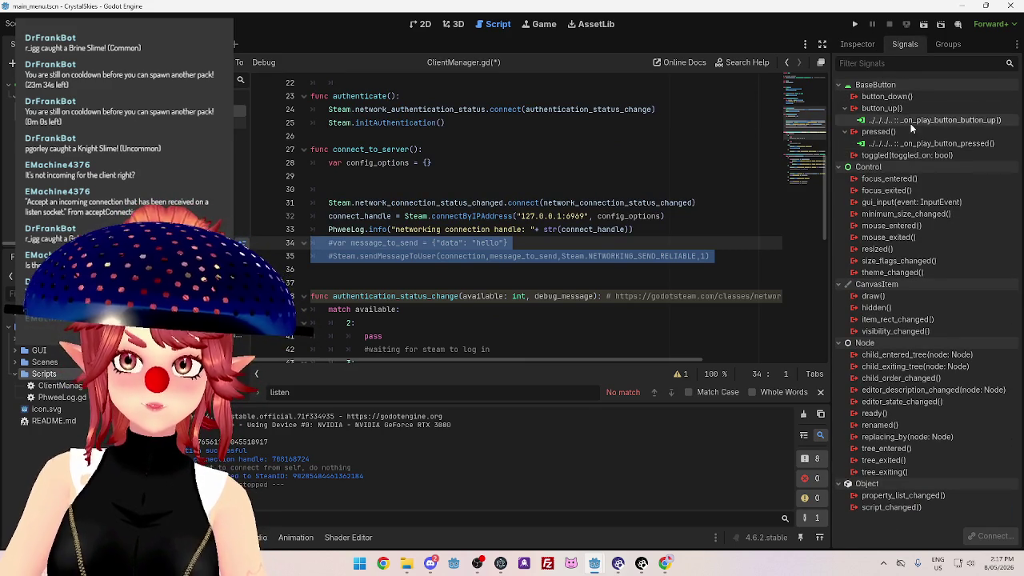
Disconnect the Play button's button_up signal, leaving only pressed connected.
{"action": "right_click", "coordinate": [910, 122]}
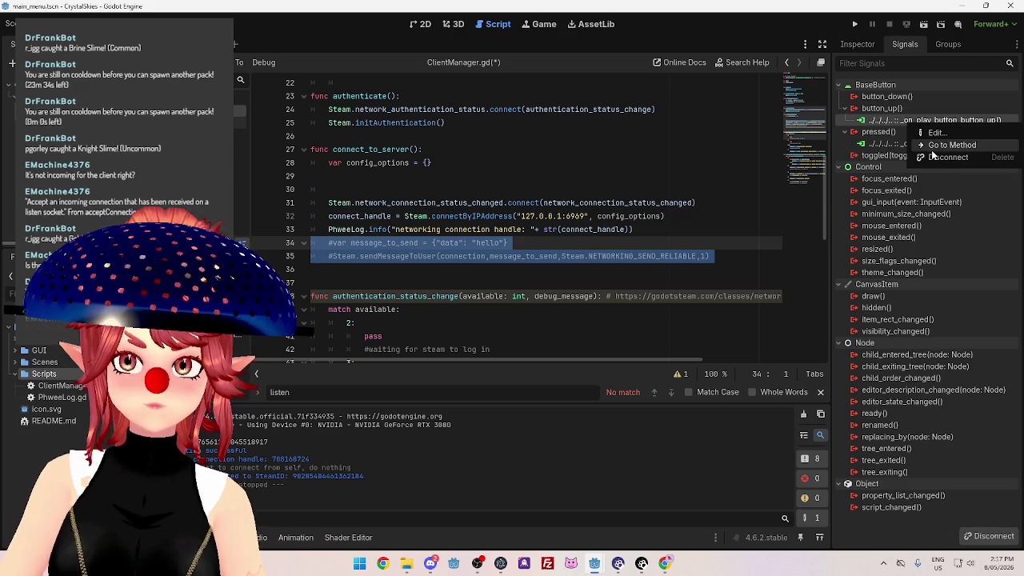
{"action": "left_click", "coordinate": [933, 157]}
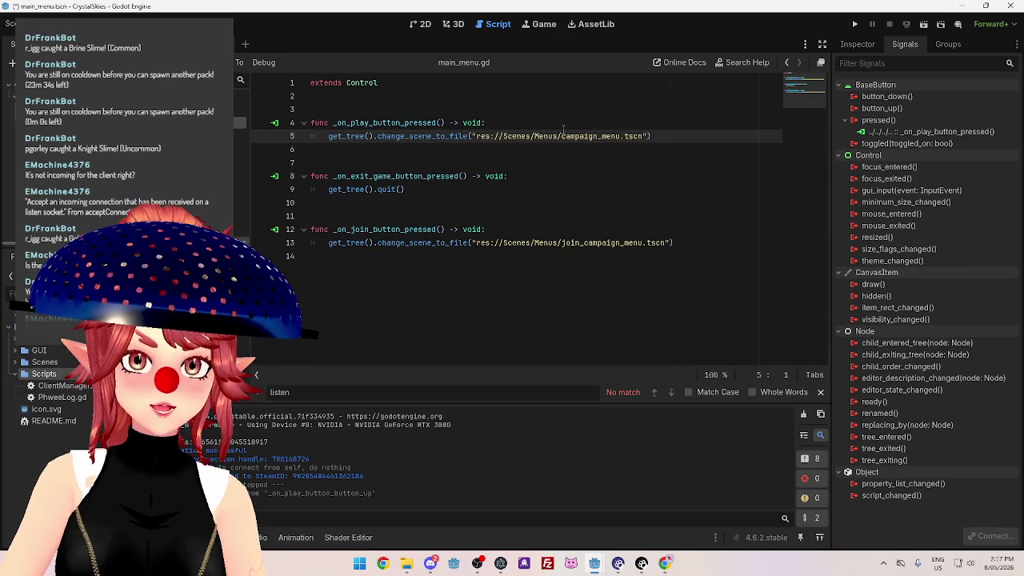
{"action": "left_click", "coordinate": [682, 142]}
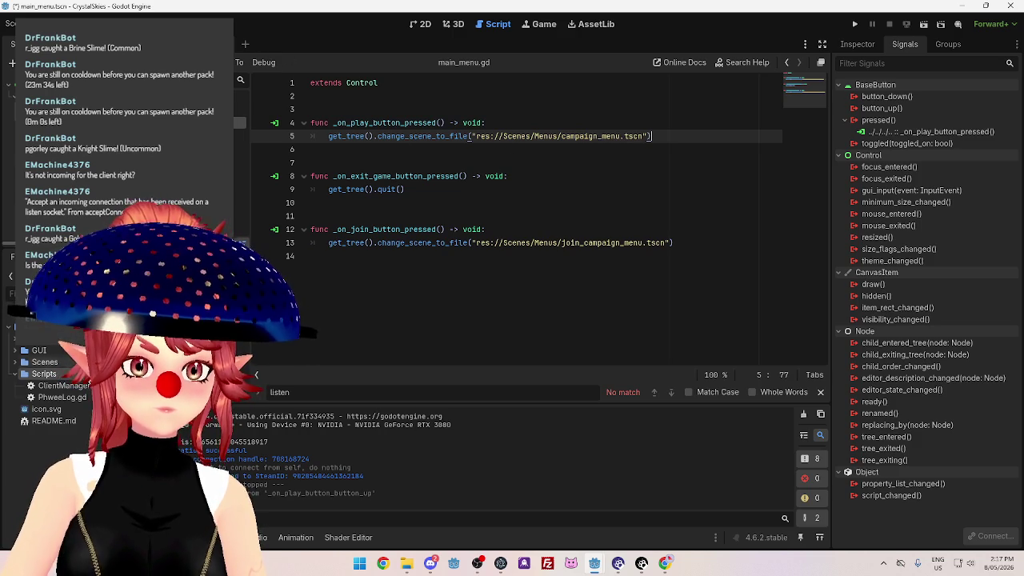
Return to ClientManager.gd and open the campaign_menu scene.
{"action": "left_click", "coordinate": [160, 111]}
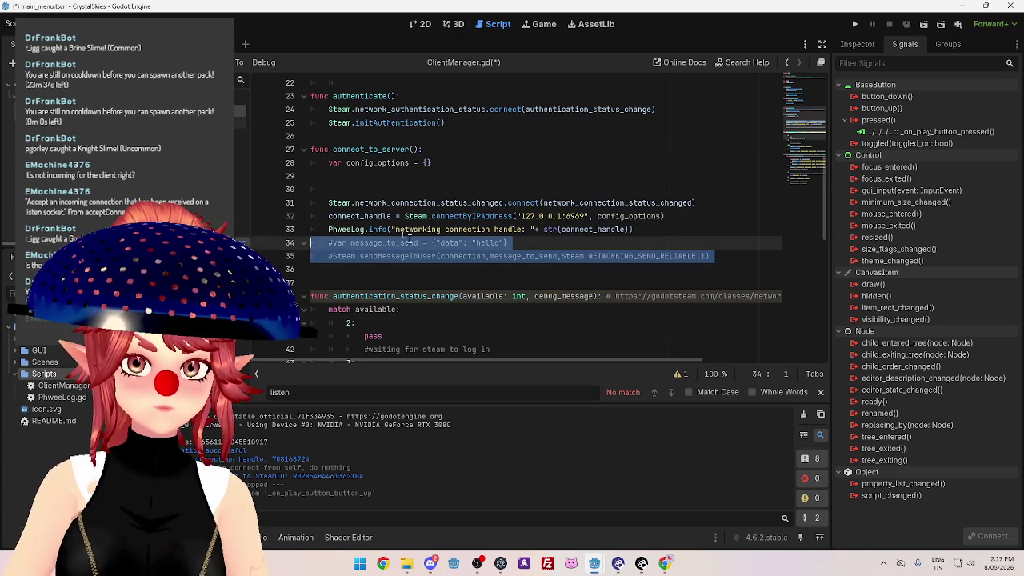
{"action": "scroll", "coordinate": [422, 247], "scroll_direction": "down", "scroll_amount": 4}
{"action": "scroll", "coordinate": [420, 248], "scroll_direction": "up", "scroll_amount": 3}
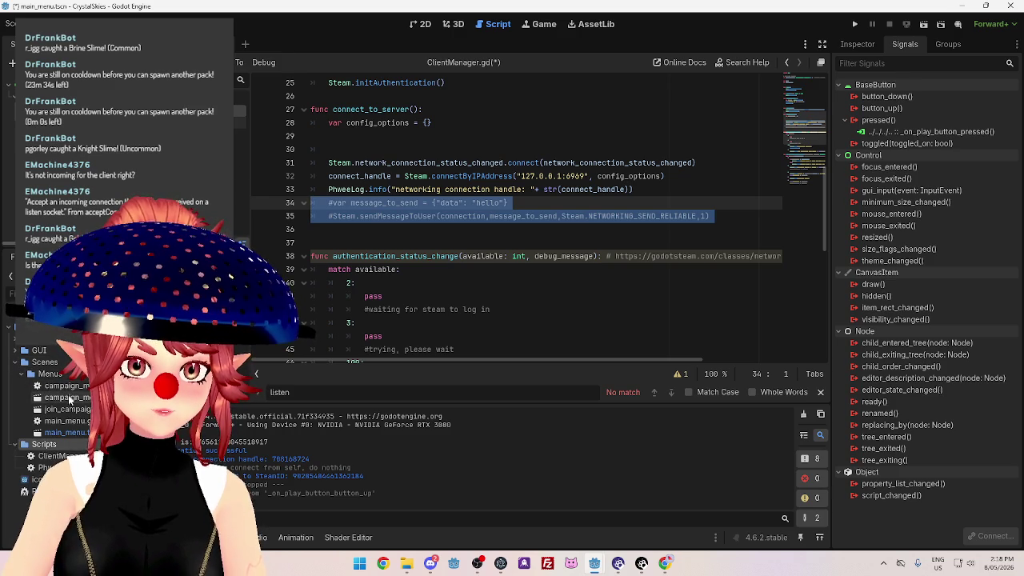
{"action": "double_click", "coordinate": [69, 398]}
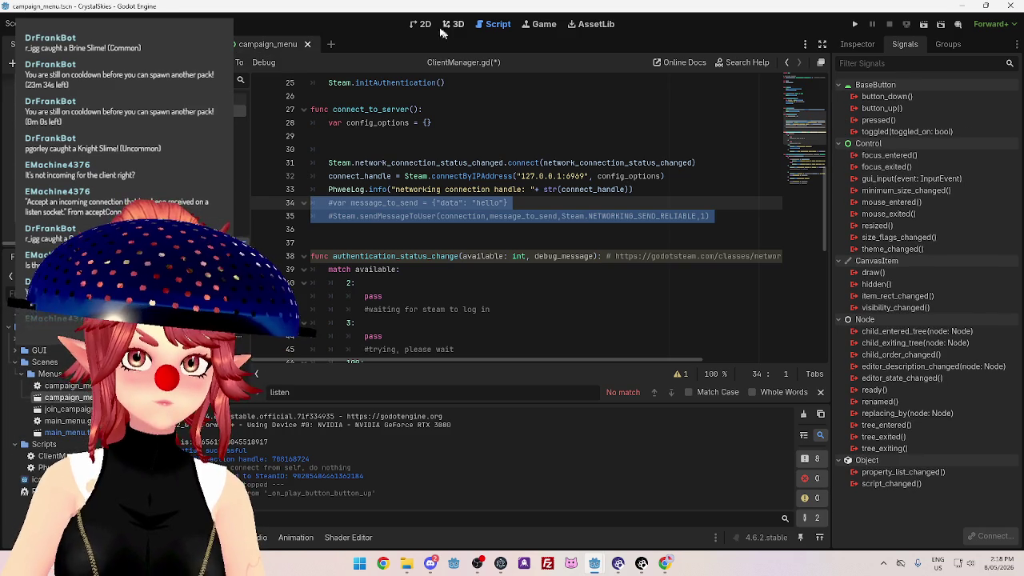
Switch to the 2D view and select the Start / Continue Campaign button.
{"action": "left_click", "coordinate": [428, 25]}
{"action": "scroll", "coordinate": [516, 266], "scroll_direction": "up", "scroll_amount": 3}
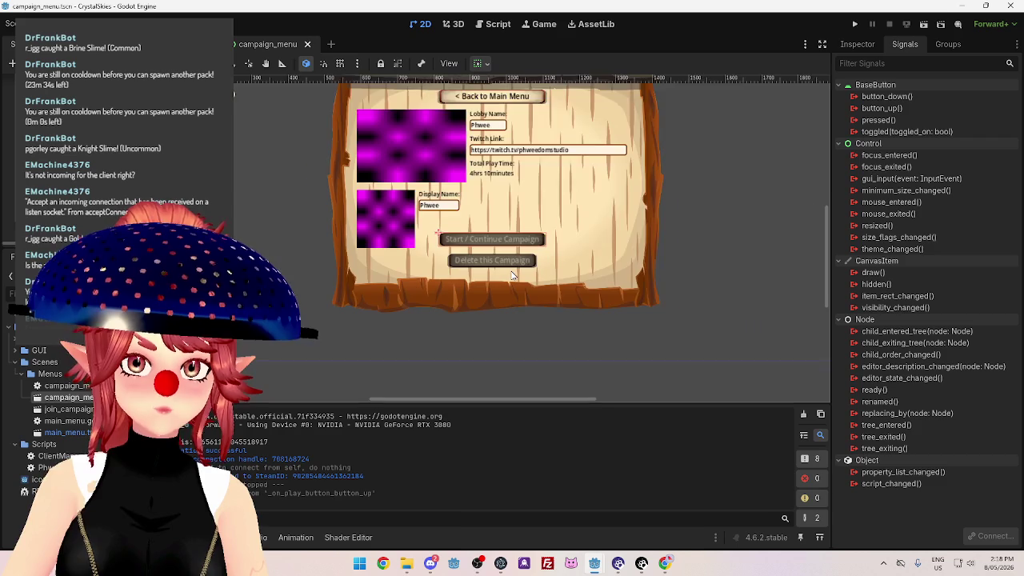
{"action": "left_click", "coordinate": [453, 290]}
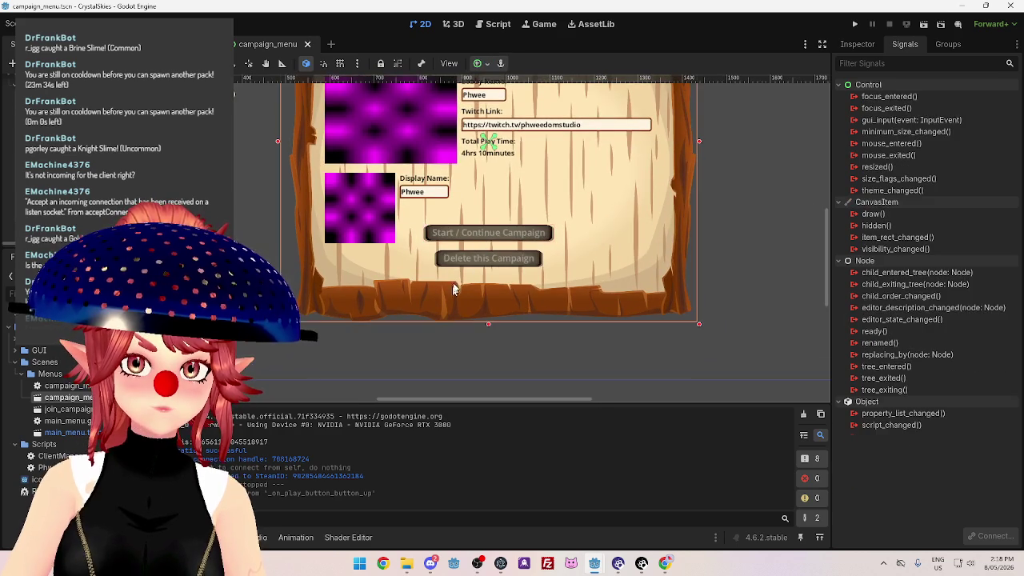
{"action": "left_click", "coordinate": [479, 235]}
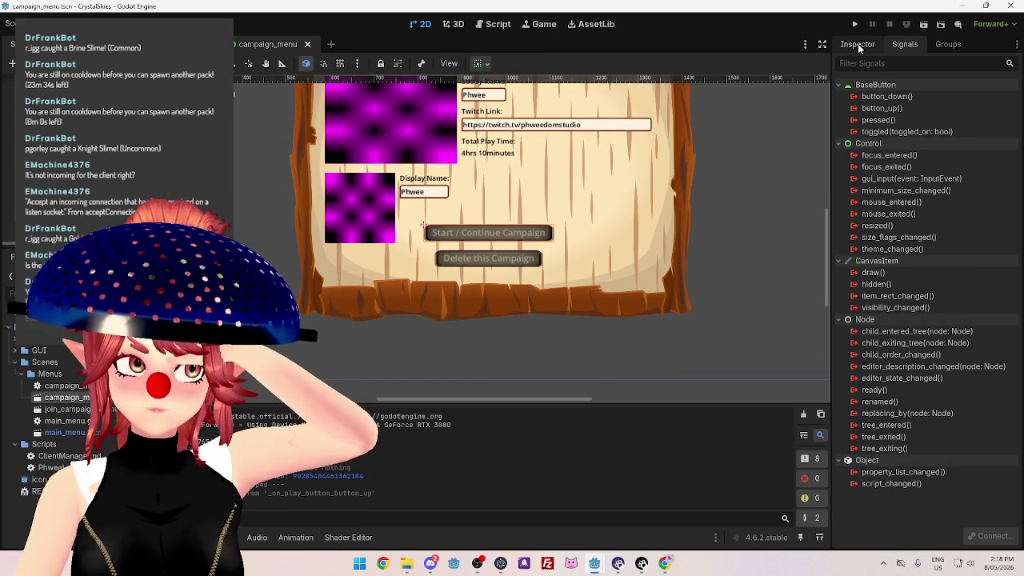
{"action": "scroll", "coordinate": [790, 116], "scroll_direction": "up", "scroll_amount": 1}
{"action": "scroll", "coordinate": [741, 147], "scroll_direction": "down", "scroll_amount": 2}
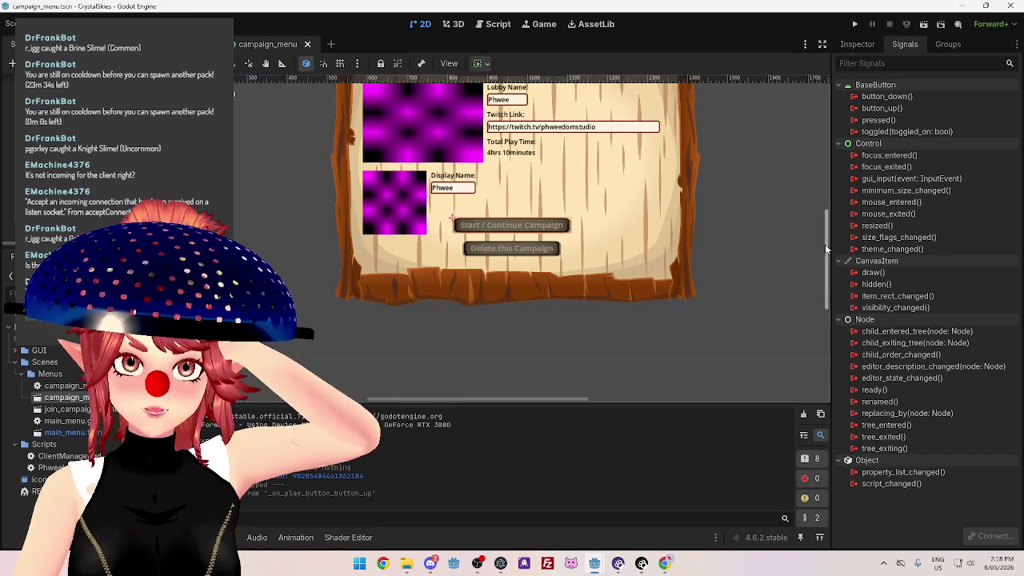
{"action": "scroll", "coordinate": [824, 244], "scroll_direction": "up", "scroll_amount": 2}
Uncheck Disabled for StartButton in the Inspector and bring up its pressed signal options.
{"action": "left_click", "coordinate": [857, 46]}
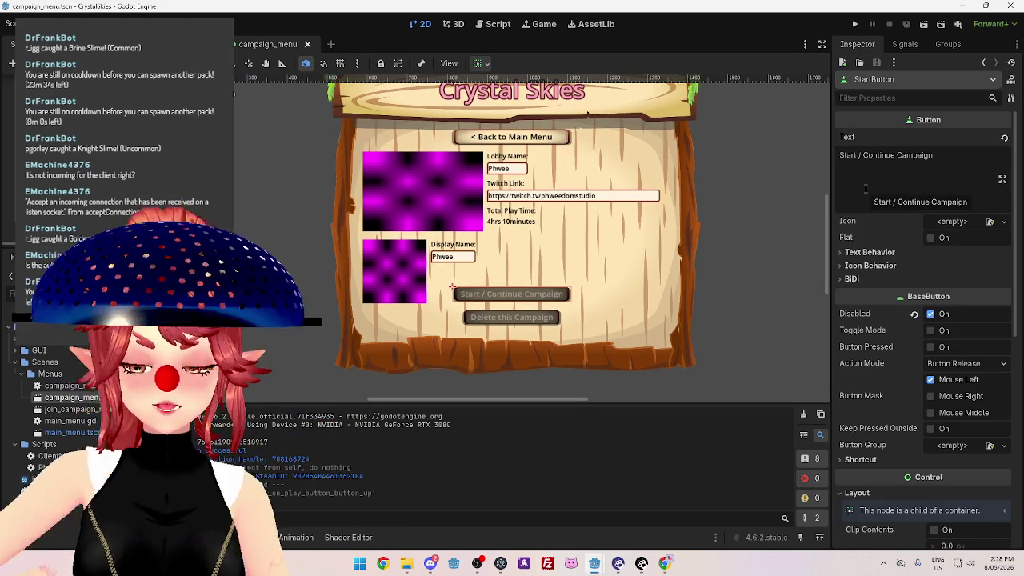
{"action": "left_click", "coordinate": [931, 316]}
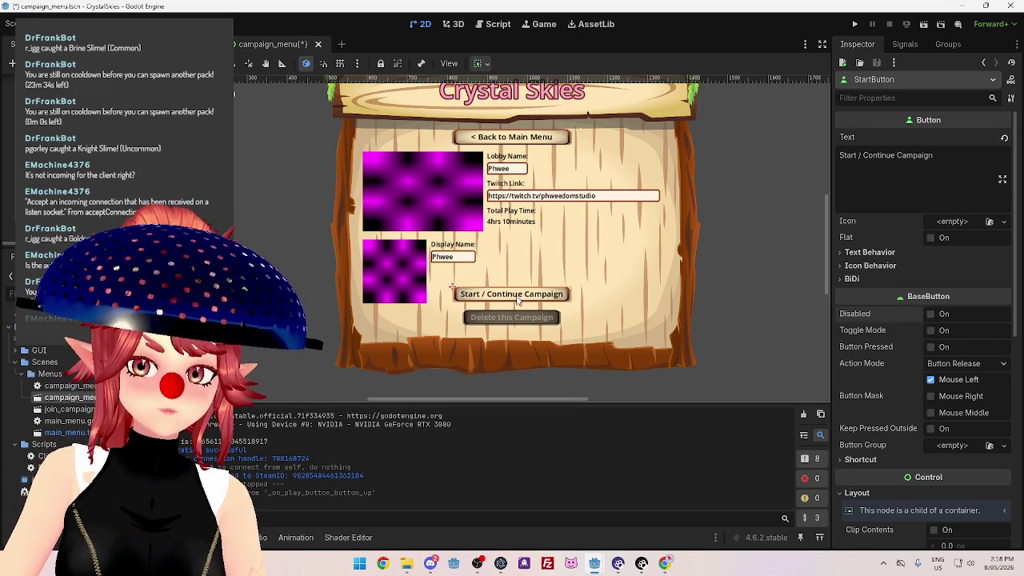
{"action": "left_click", "coordinate": [905, 44]}
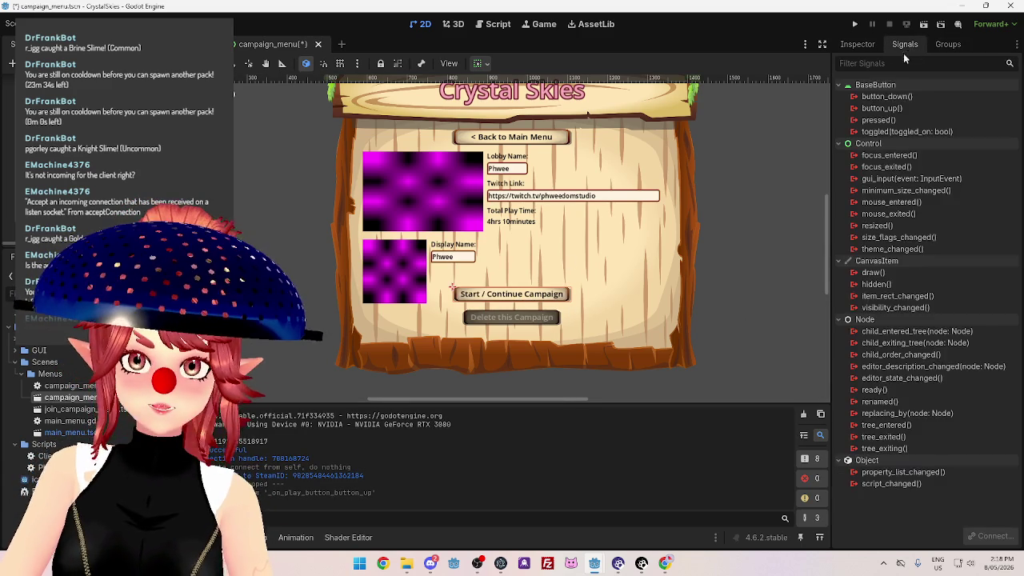
{"action": "right_click", "coordinate": [886, 121]}
Connect StartButton's pressed signal, creating _on_start_button_pressed in campaign_menu.gd.
{"action": "left_click", "coordinate": [920, 131]}
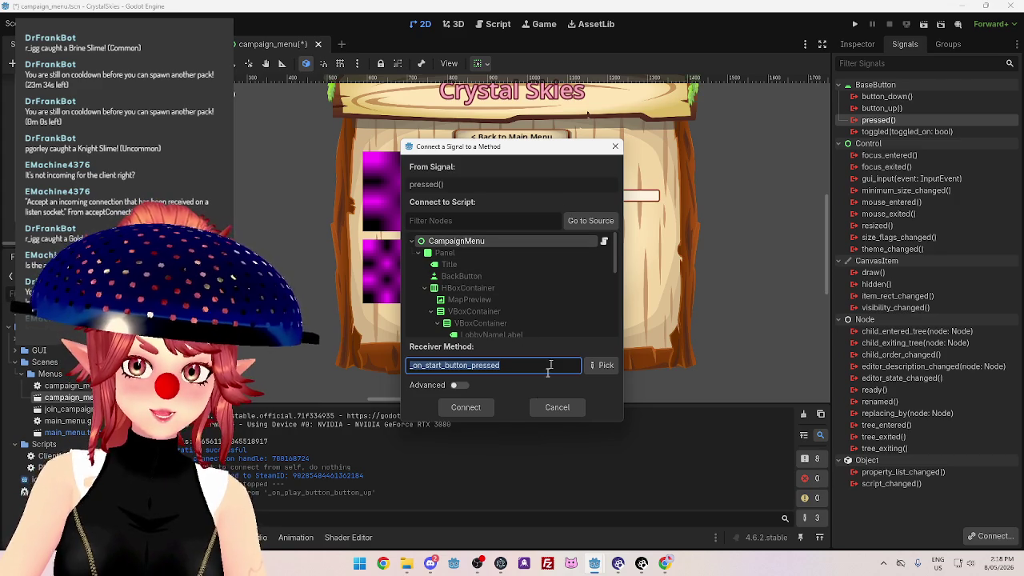
{"action": "left_click", "coordinate": [472, 411]}
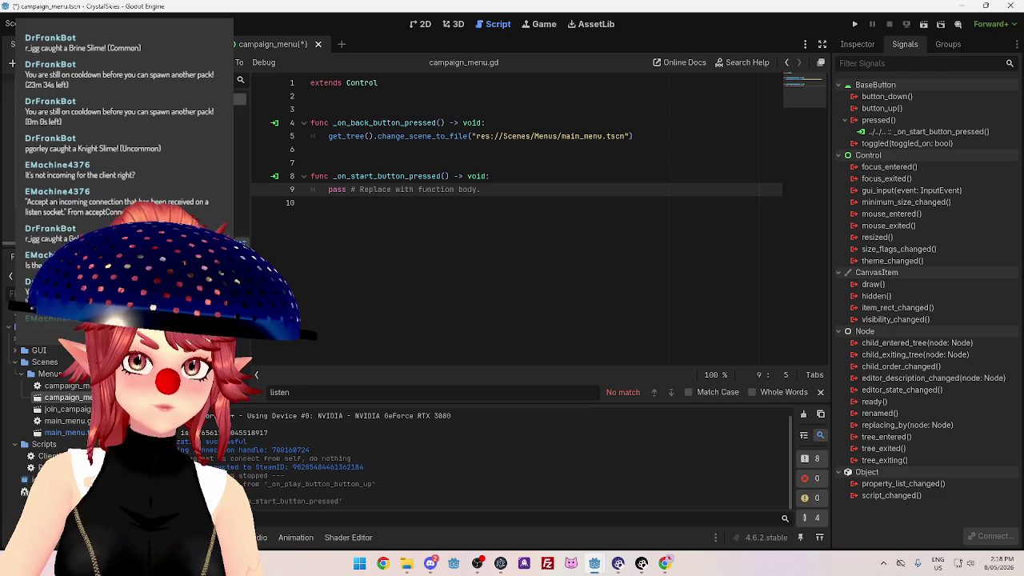
{"action": "left_click", "coordinate": [238, 111]}
Delete the two commented message lines in ClientManager.gd, then undo to restore them.
{"action": "key", "text": "Delete"}
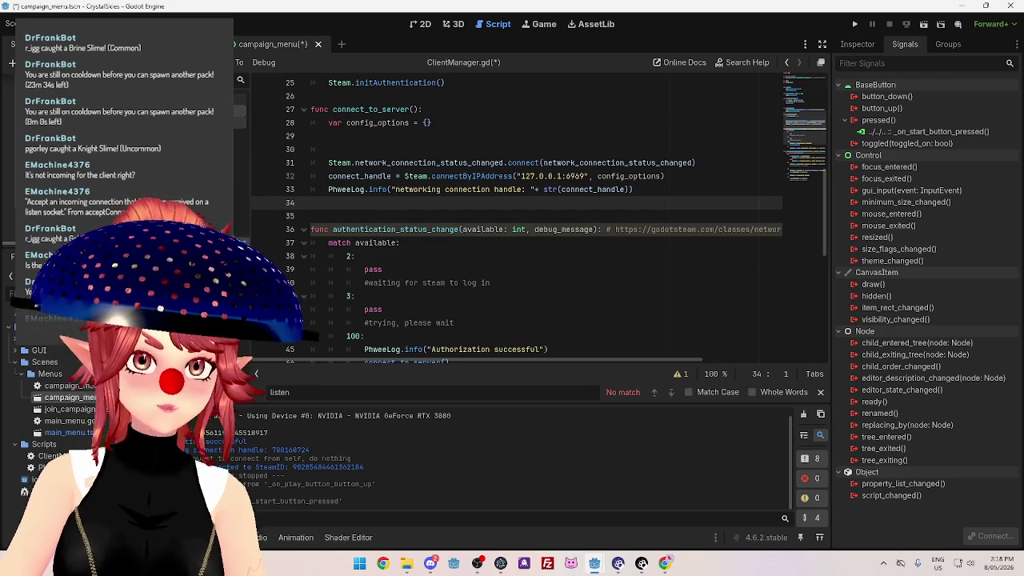
{"action": "left_click", "coordinate": [238, 100]}
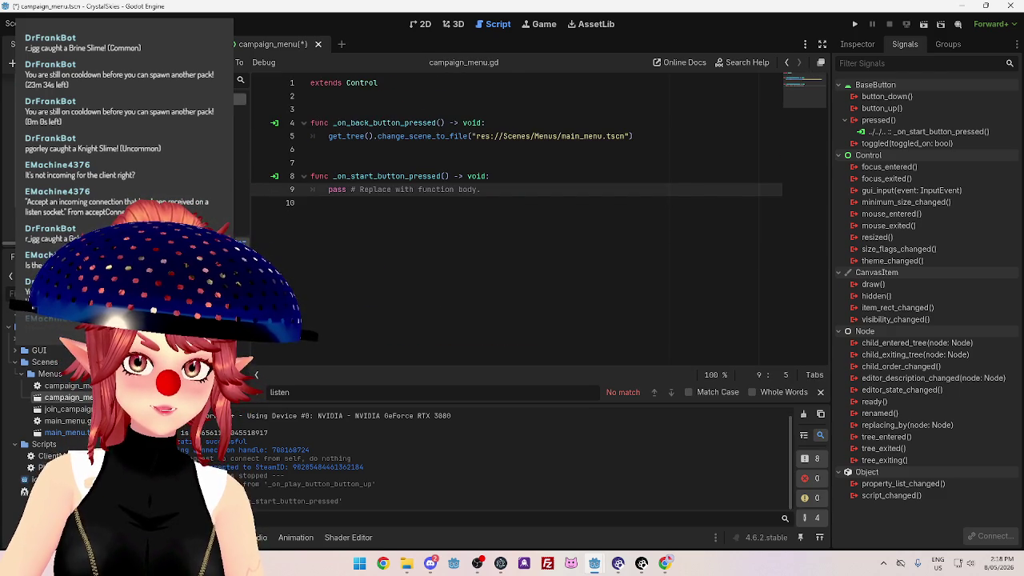
{"action": "left_click", "coordinate": [239, 111]}
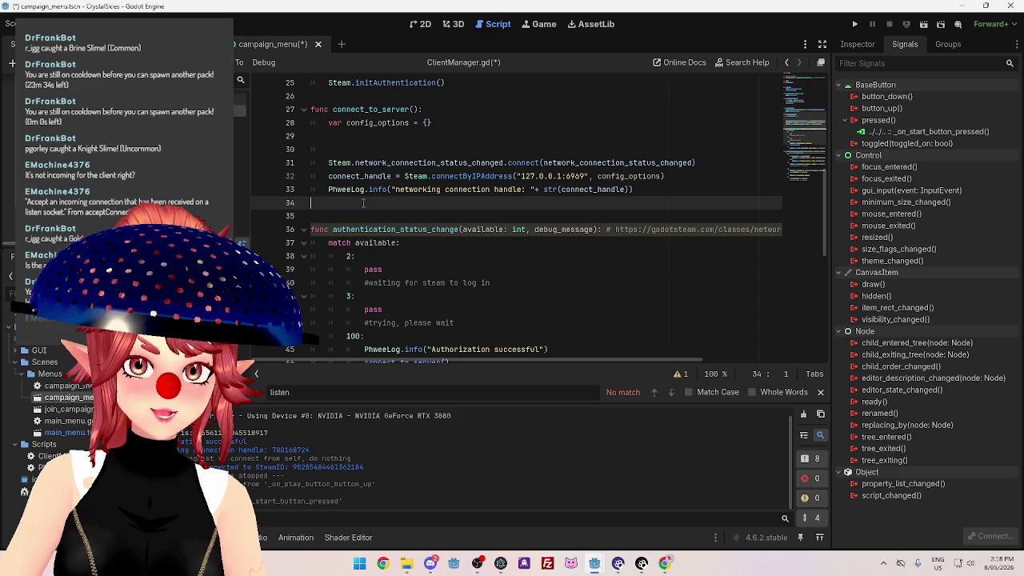
{"action": "key", "text": "ctrl+z"}
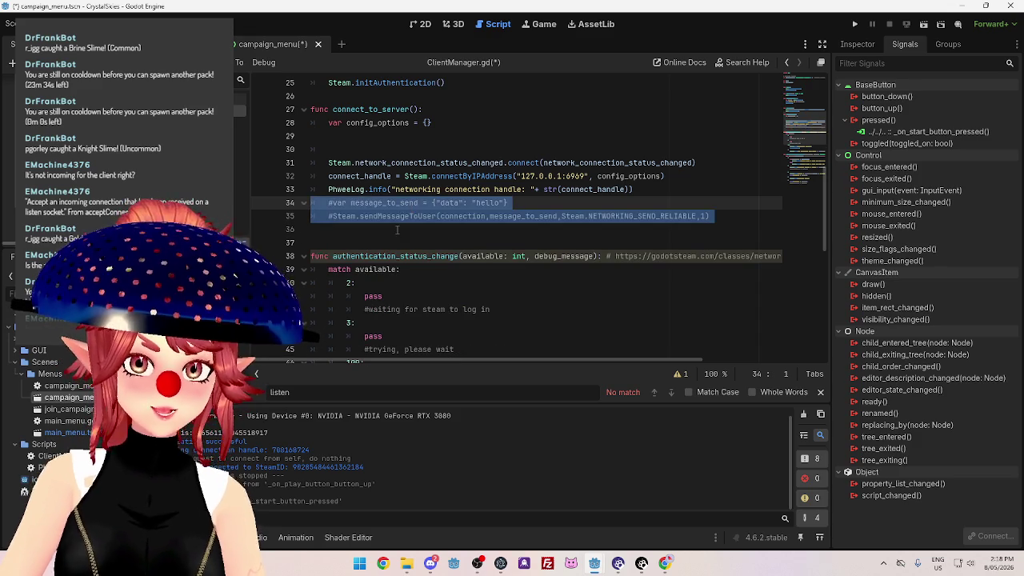
{"action": "scroll", "coordinate": [368, 206], "scroll_direction": "up", "scroll_amount": 3}
{"action": "scroll", "coordinate": [371, 209], "scroll_direction": "down", "scroll_amount": 4}
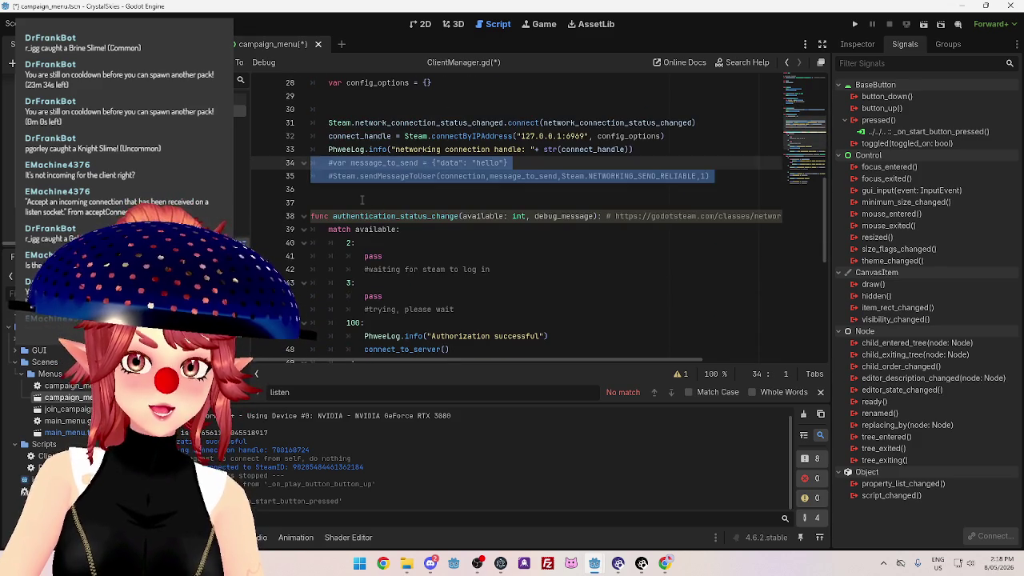
Select the two commented message-sending lines in ClientManager.gd and create PacketManager.gd in Scripts.
{"action": "left_click", "coordinate": [361, 200]}
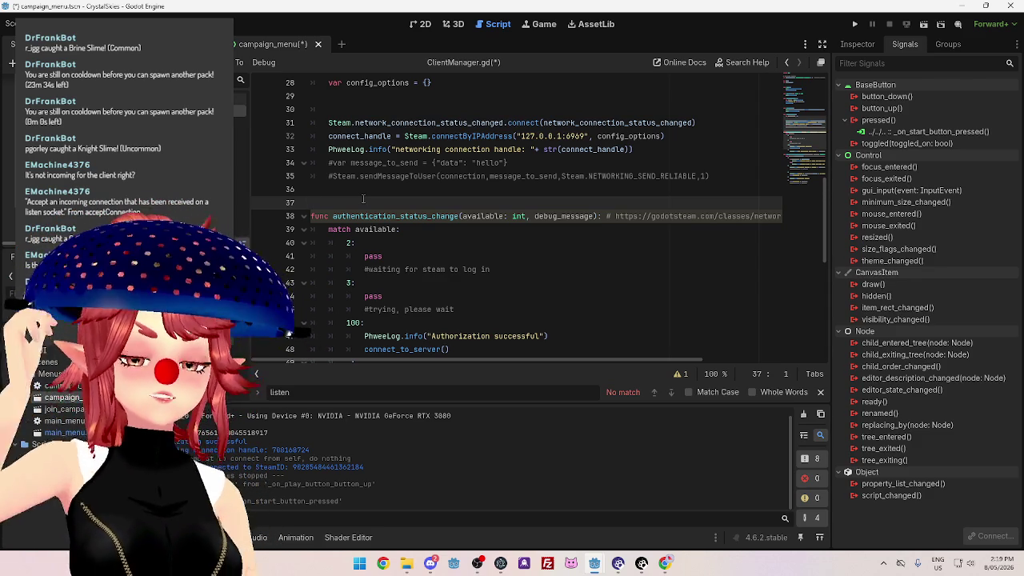
{"action": "left_click_drag", "start_coordinate": [362, 195], "coordinate": [323, 162]}
{"action": "key", "text": "ctrl+c"}
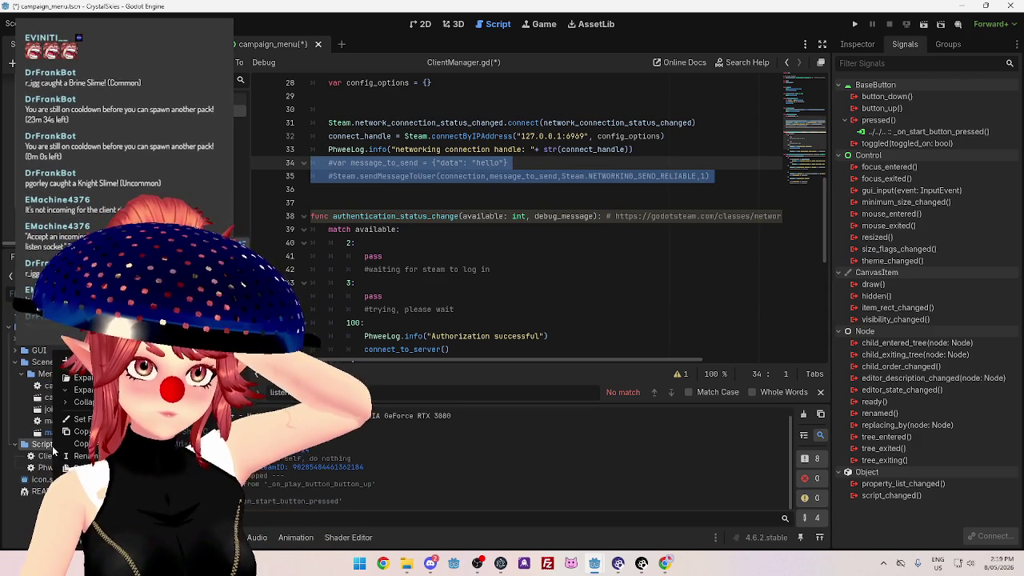
{"action": "right_click", "coordinate": [64, 447]}
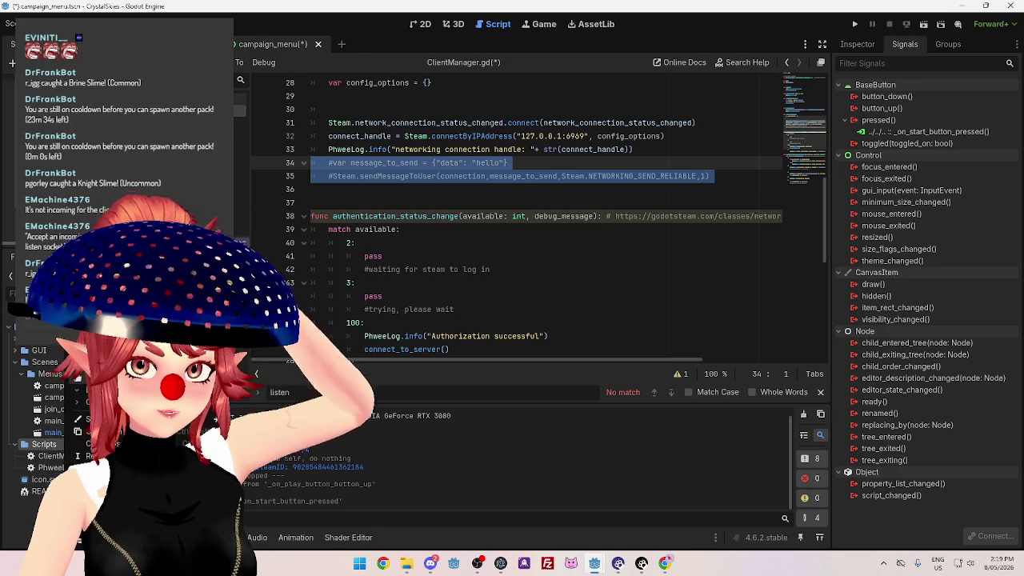
{"action": "mouse_move", "coordinate": [160, 419]}
{"action": "left_click", "coordinate": [271, 387]}
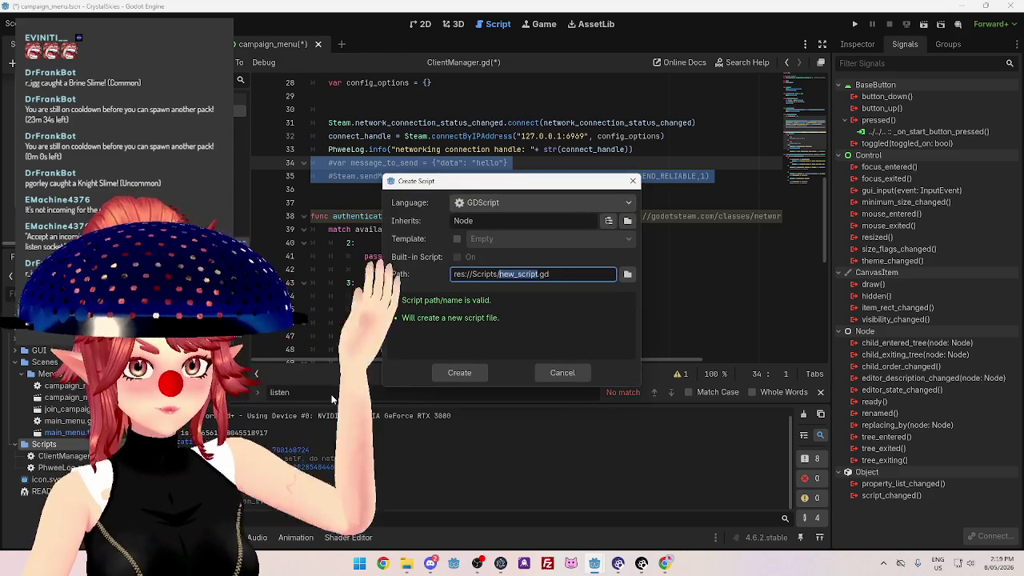
{"action": "type", "text": "Packet"}
{"action": "type", "text": "Manager"}
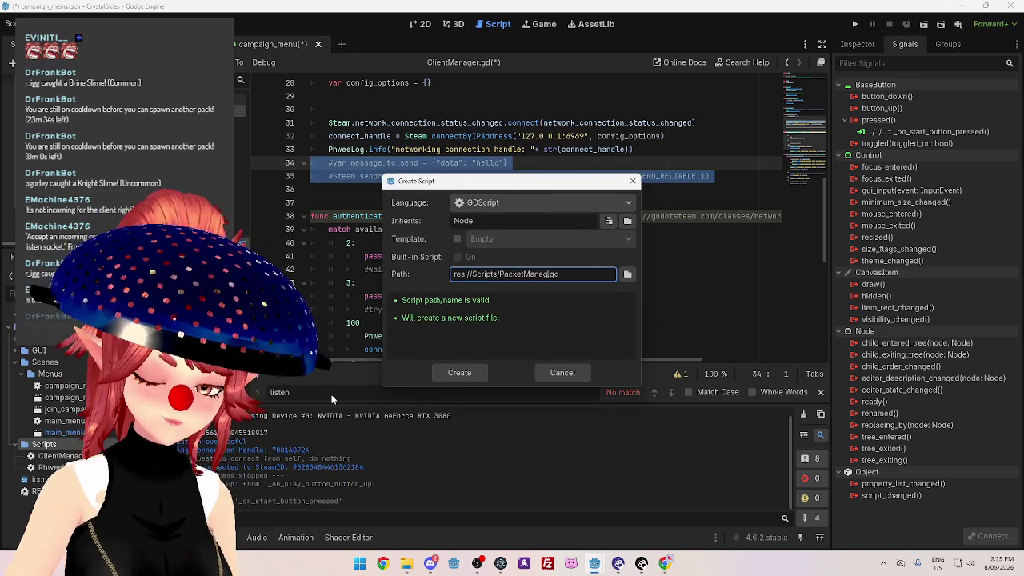
{"action": "key", "text": "Return"}
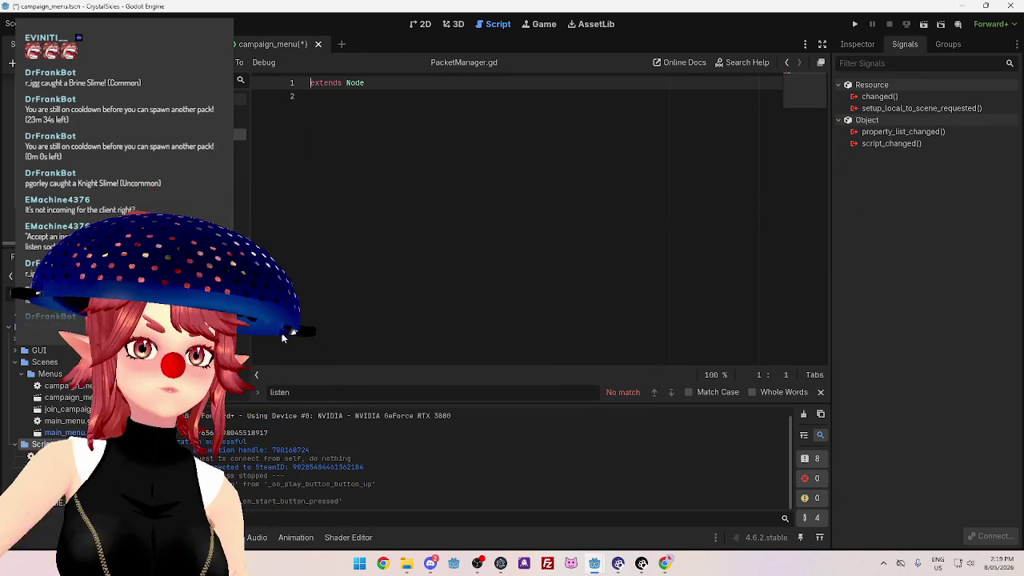
Move the commented lines from ClientManager.gd into PacketManager.gd below extends Node.
{"action": "left_click", "coordinate": [240, 110]}
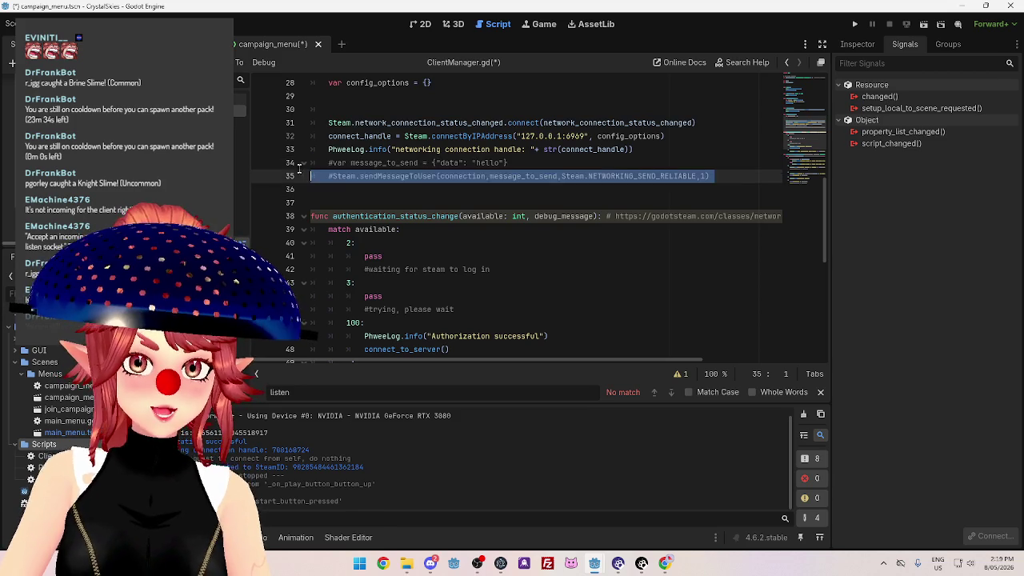
{"action": "key", "text": "BackSpace"}
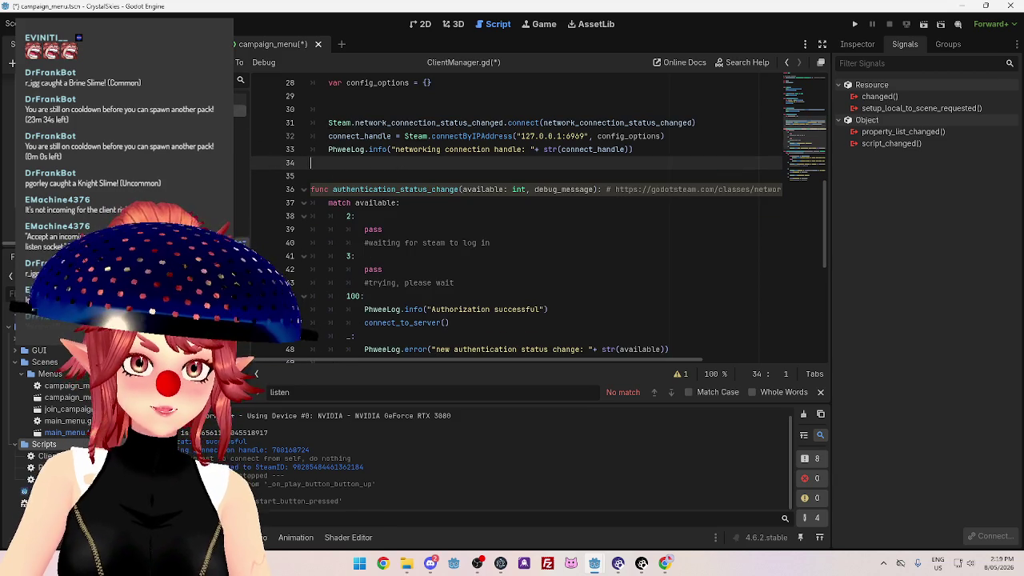
{"action": "left_click", "coordinate": [245, 135]}
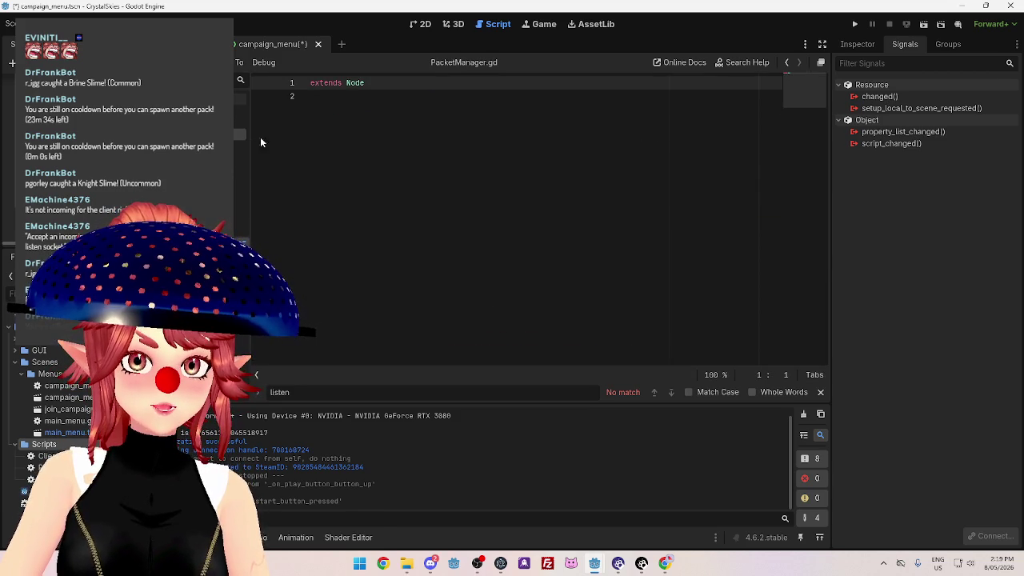
{"action": "left_click", "coordinate": [351, 97]}
{"action": "key", "text": "Return"}
{"action": "key", "text": "ctrl+v"}
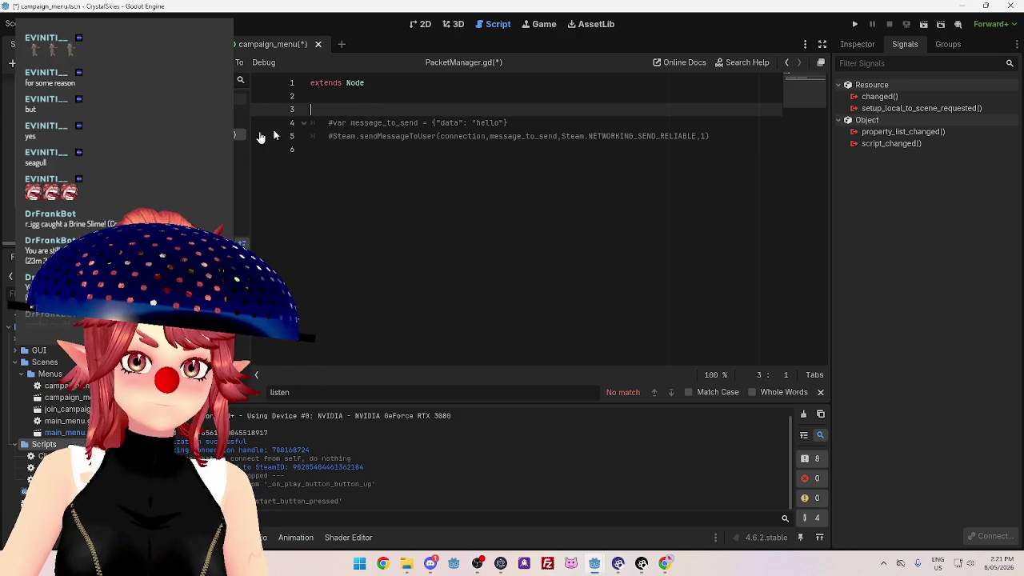
Save ClientManager.gd and delete the extra blank line after config_options.
{"action": "left_click", "coordinate": [239, 134]}
{"action": "left_click", "coordinate": [449, 207]}
{"action": "key", "text": "ctrl+s"}
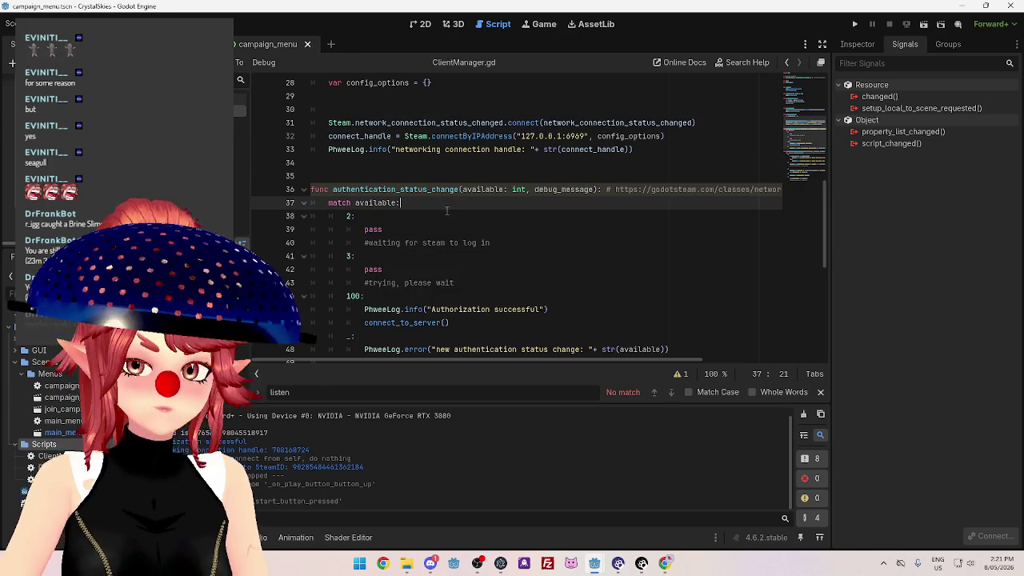
{"action": "scroll", "coordinate": [379, 220], "scroll_direction": "up", "scroll_amount": 3}
{"action": "left_click", "coordinate": [379, 220]}
{"action": "key", "text": "BackSpace"}
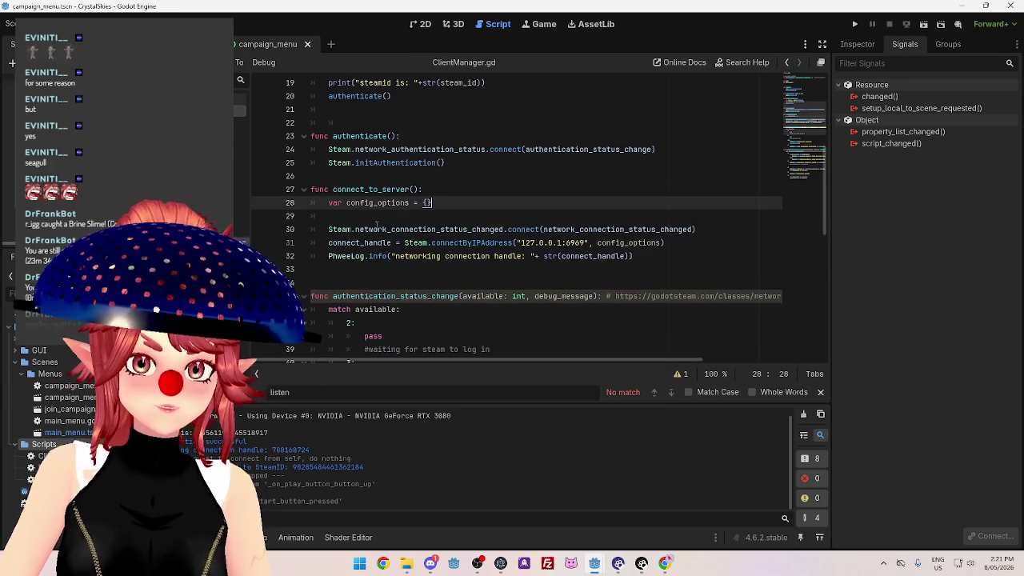
Save ClientManager.gd again and return to PacketManager.gd.
{"action": "scroll", "coordinate": [376, 266], "scroll_direction": "down", "scroll_amount": 1}
{"action": "scroll", "coordinate": [376, 266], "scroll_direction": "down", "scroll_amount": 10}
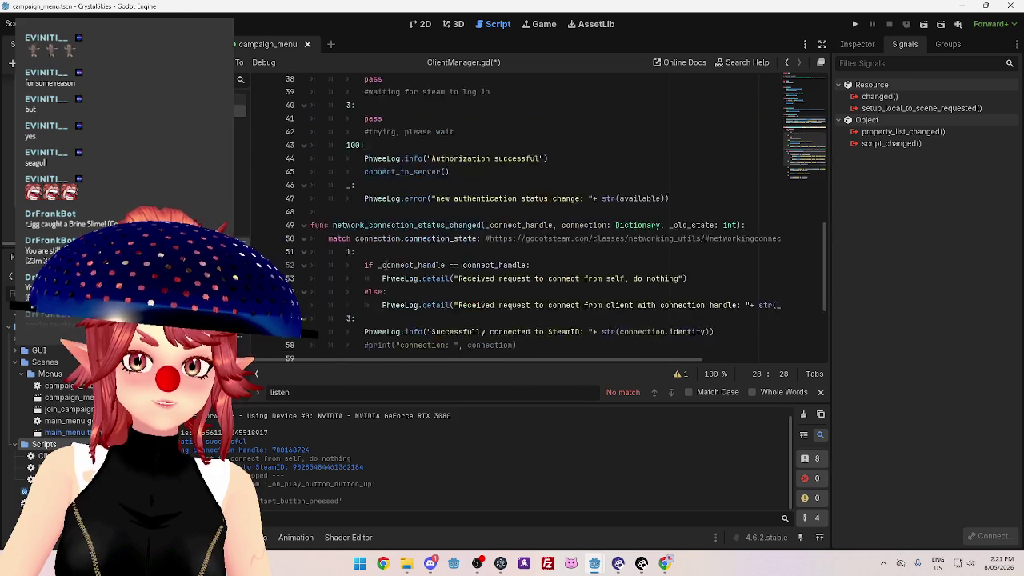
{"action": "scroll", "coordinate": [518, 220], "scroll_direction": "up", "scroll_amount": 1}
{"action": "scroll", "coordinate": [519, 220], "scroll_direction": "up", "scroll_amount": 10}
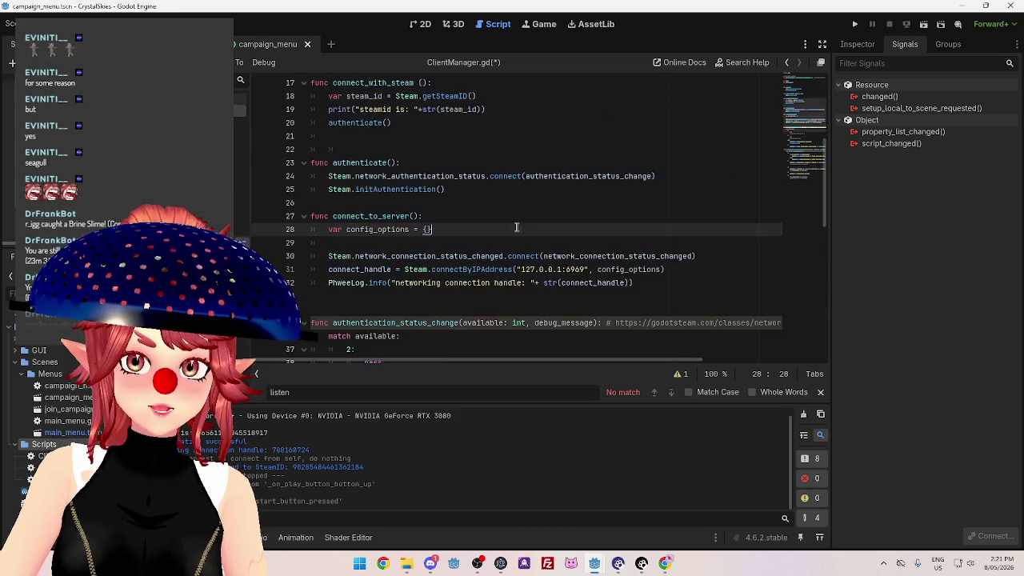
{"action": "scroll", "coordinate": [472, 159], "scroll_direction": "up", "scroll_amount": 5}
{"action": "left_click", "coordinate": [456, 173]}
{"action": "scroll", "coordinate": [480, 188], "scroll_direction": "down", "scroll_amount": 16}
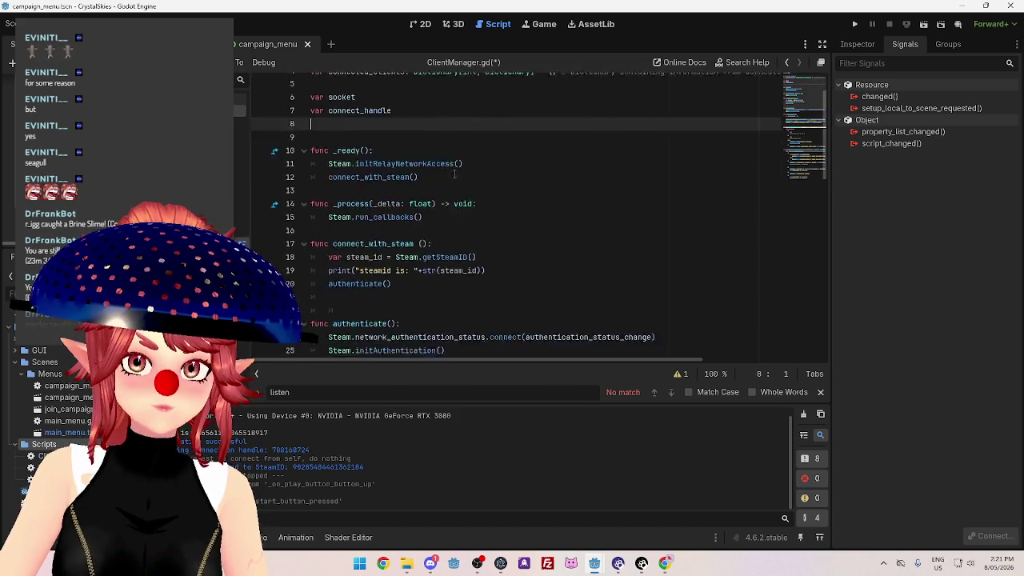
{"action": "key", "text": "ctrl+s"}
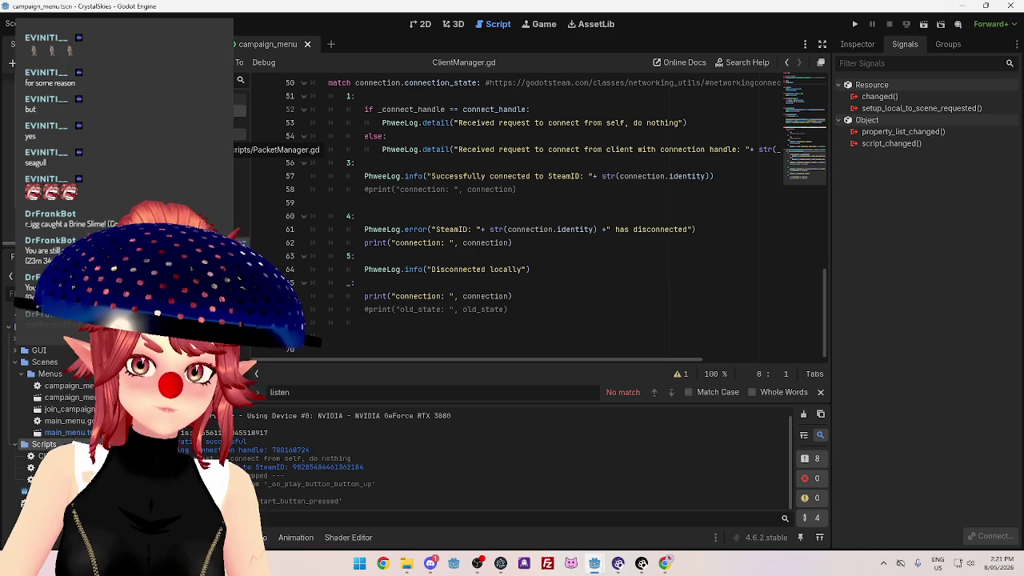
{"action": "left_click", "coordinate": [232, 142]}
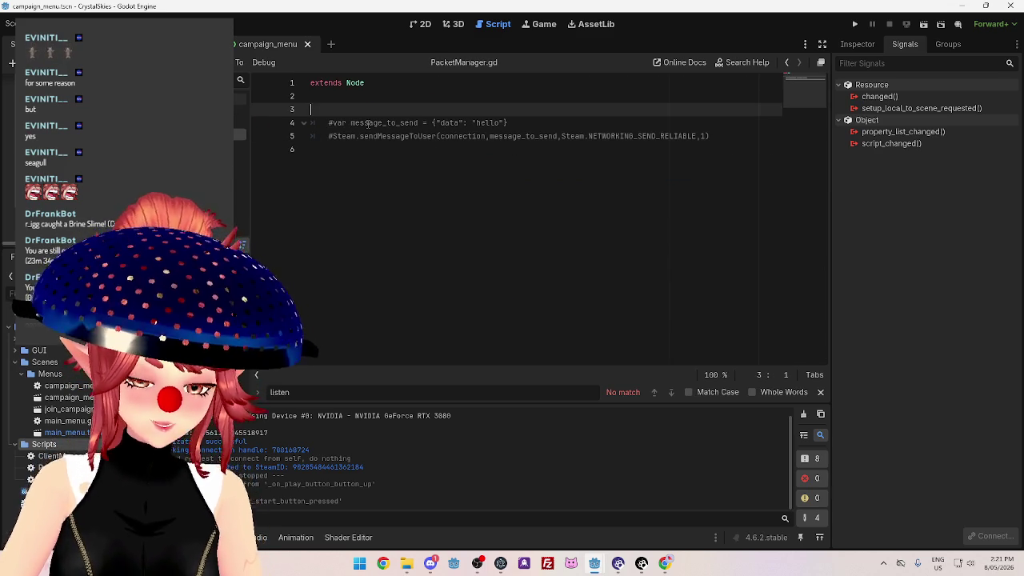
Add func SendPacket(): above the moved lines and uncomment the message_to_send and sendMessageToUser lines.
{"action": "type", "text": "func "}
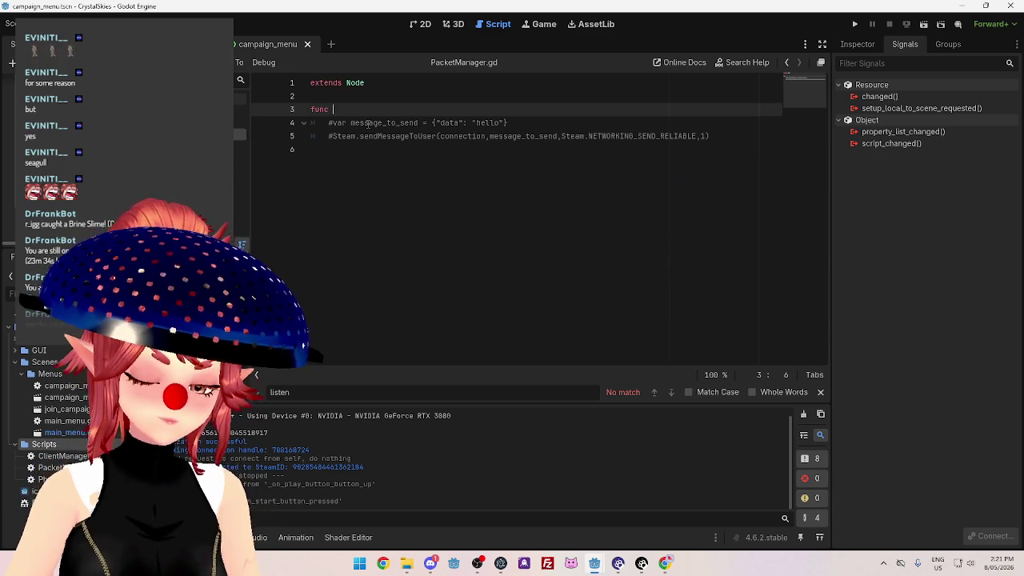
{"action": "type", "text": "Send"}
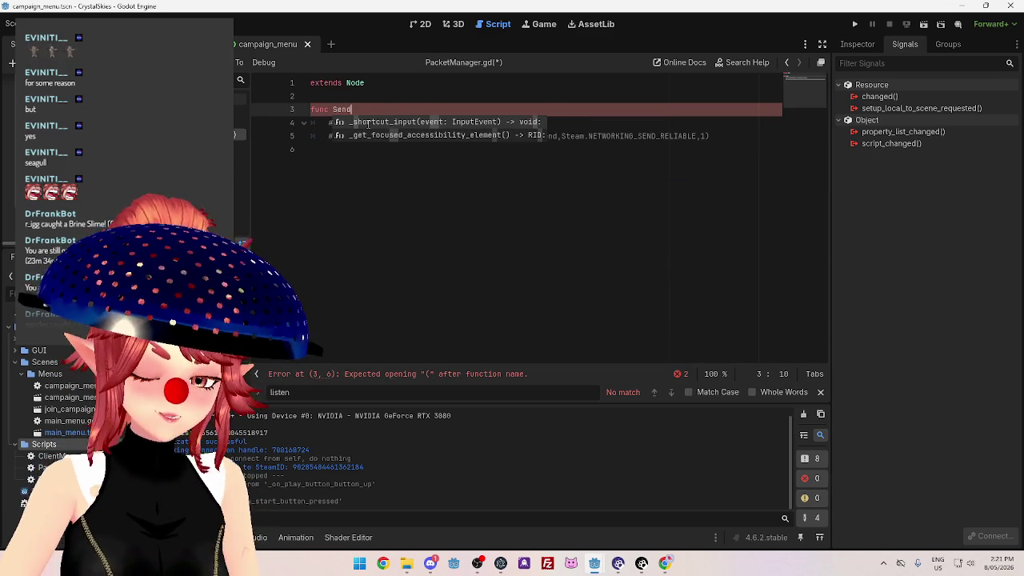
{"action": "type", "text": "Packet"}
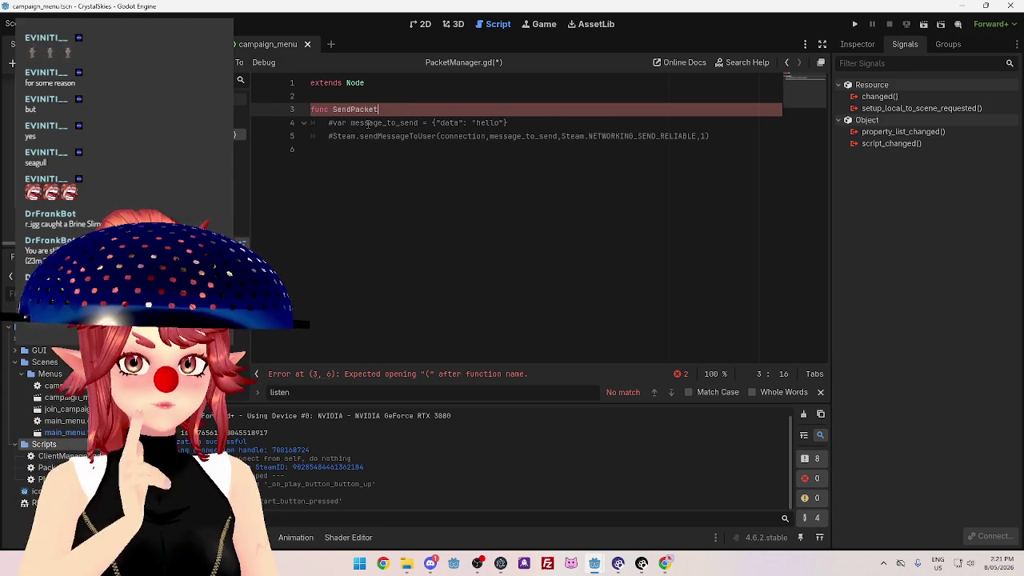
{"action": "type", "text": "():"}
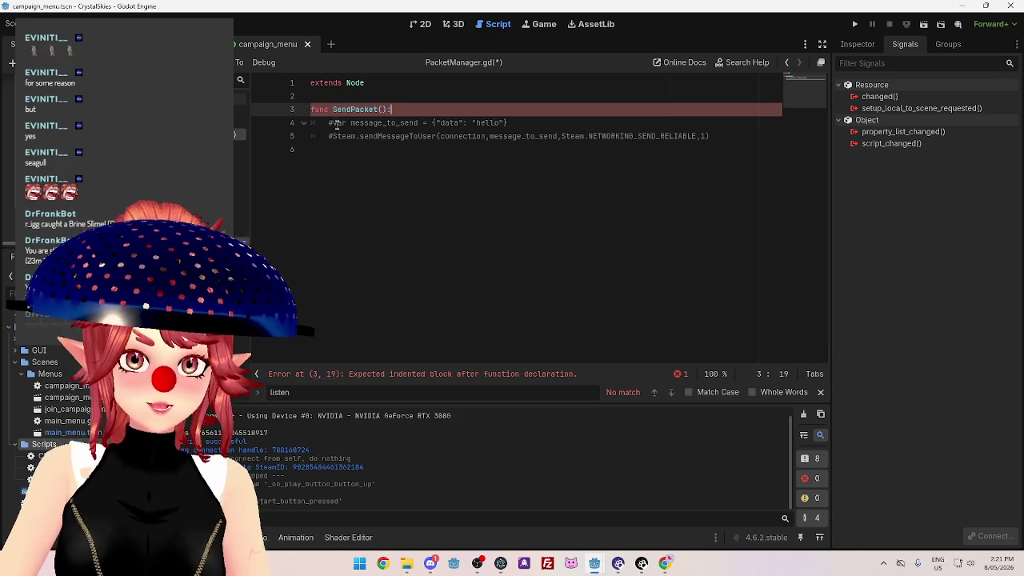
{"action": "left_click", "coordinate": [336, 124]}
{"action": "key", "text": "BackSpace"}
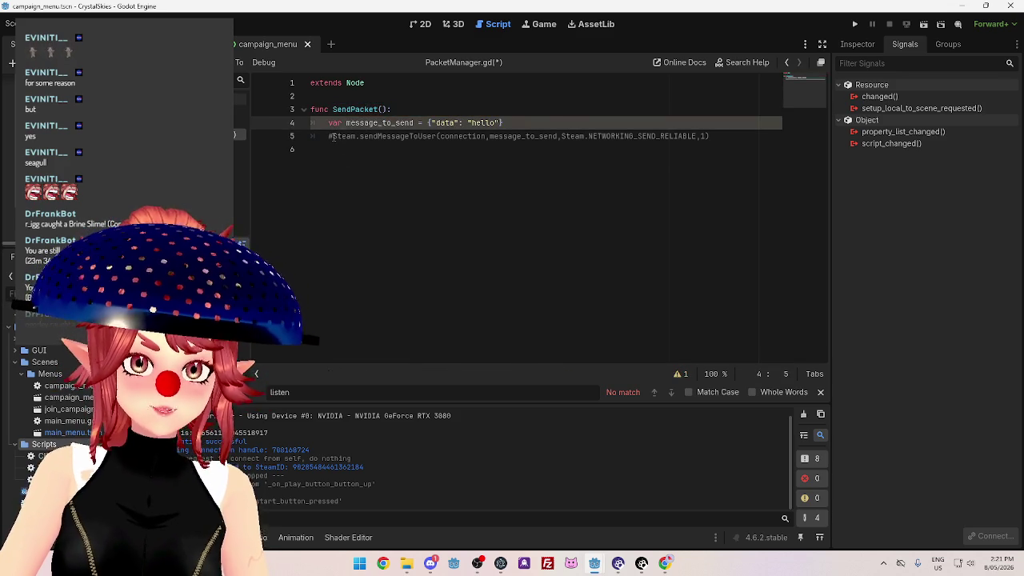
{"action": "left_click", "coordinate": [333, 136]}
{"action": "key", "text": "BackSpace"}
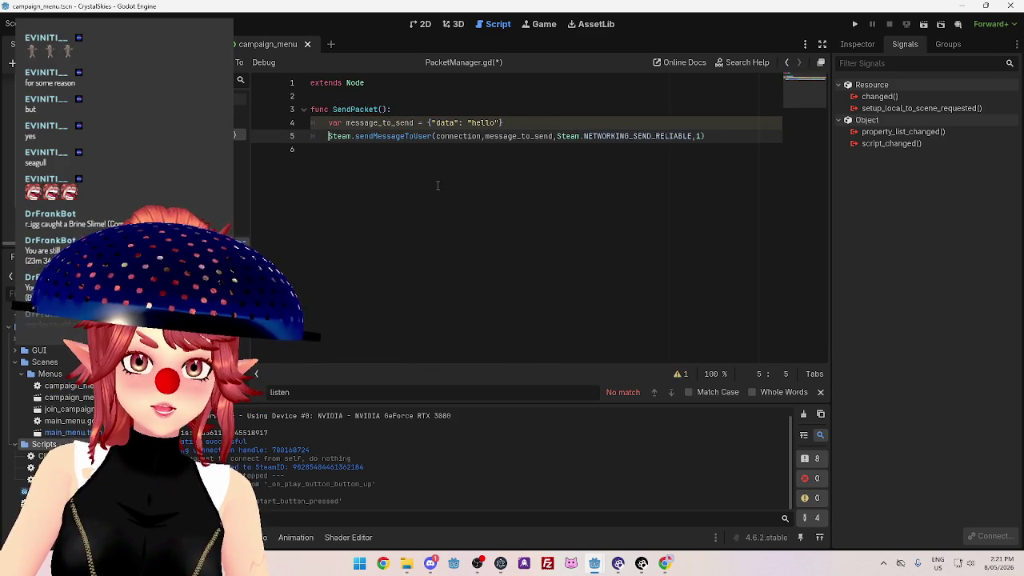
{"action": "left_click", "coordinate": [437, 185]}
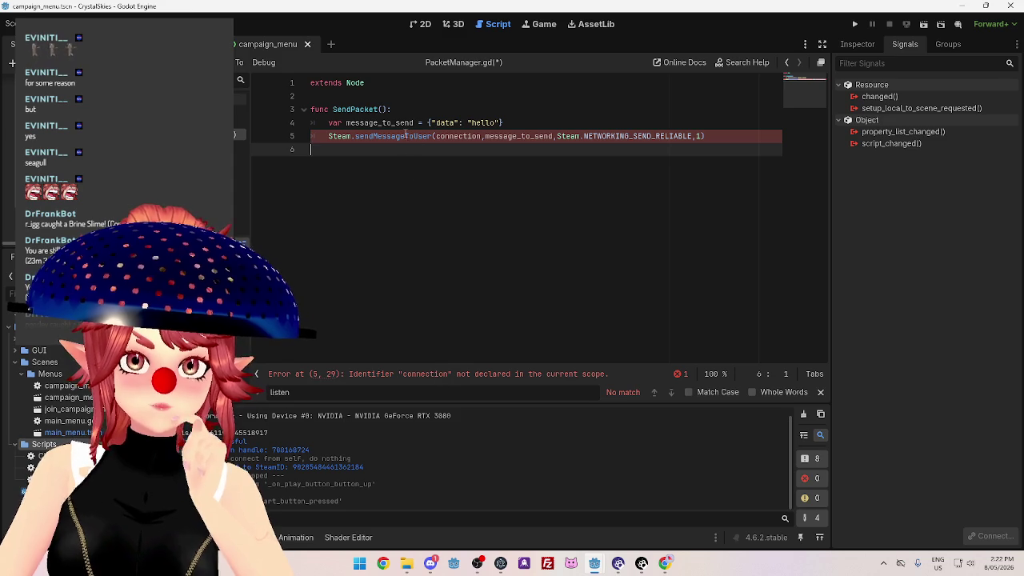
{"action": "mouse_move", "coordinate": [405, 136]}
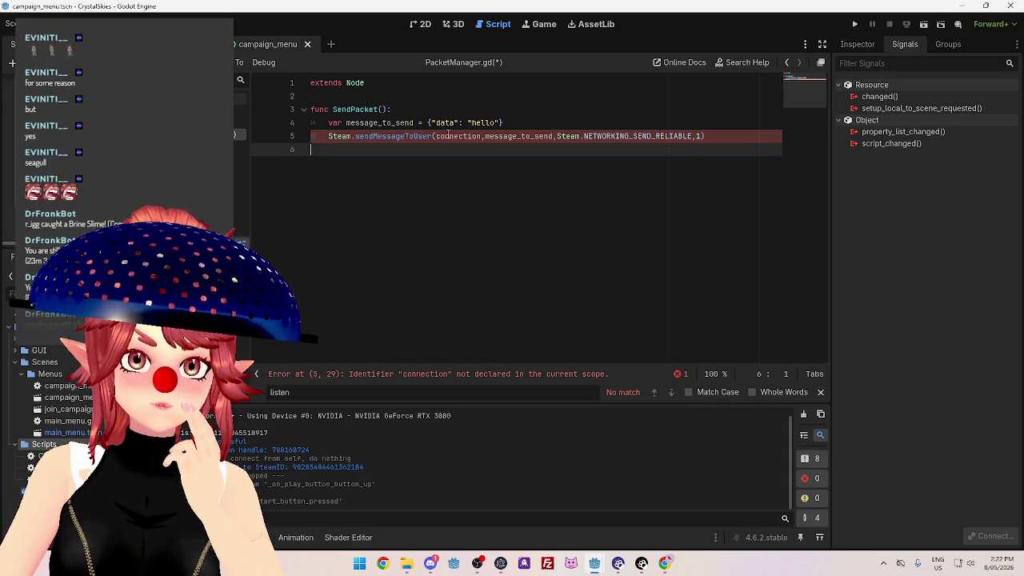
Change Steam to SteamServer in the sendMessageToUser call on line 5.
{"action": "left_click", "coordinate": [352, 136]}
{"action": "type", "text": "Server"}
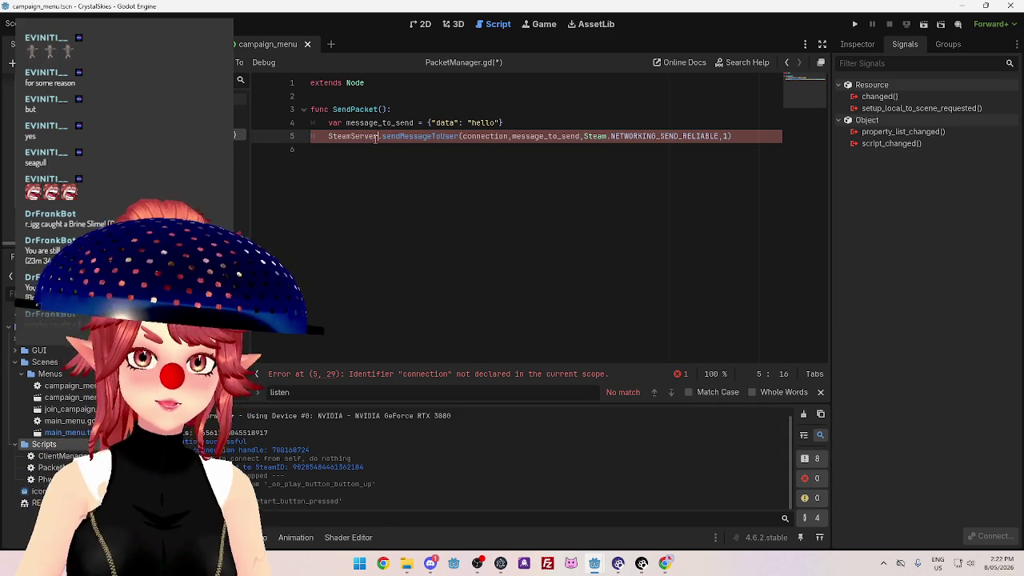
{"action": "key", "text": "Down"}
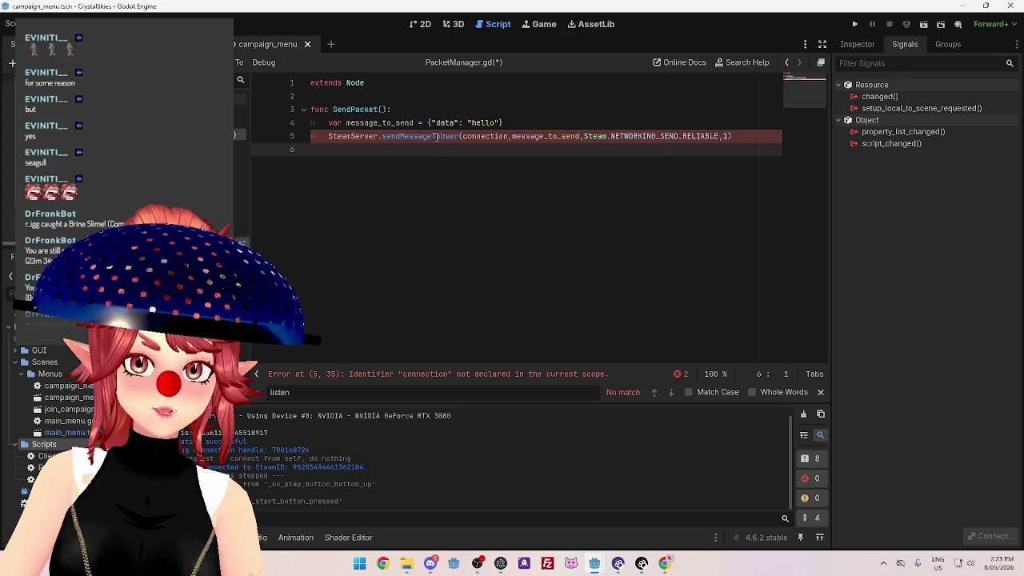
Check ServerManager.gd in the CrystalSkiesServer window, undoing and redoing the print(available) removal.
{"action": "mouse_move", "coordinate": [594, 570]}
{"action": "left_click", "coordinate": [597, 507]}
{"action": "key", "text": "ctrl+z"}
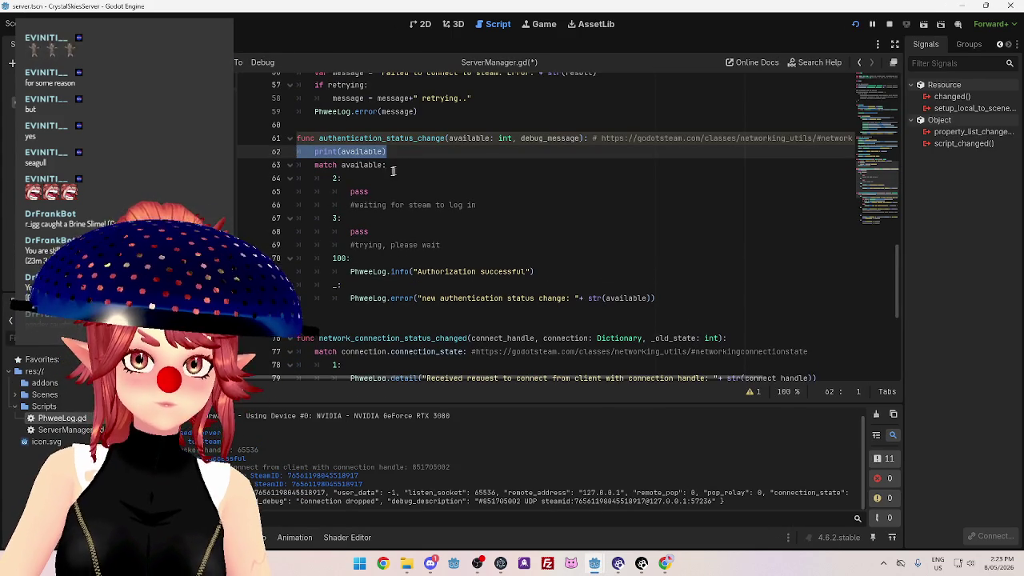
{"action": "key", "text": "ctrl+y"}
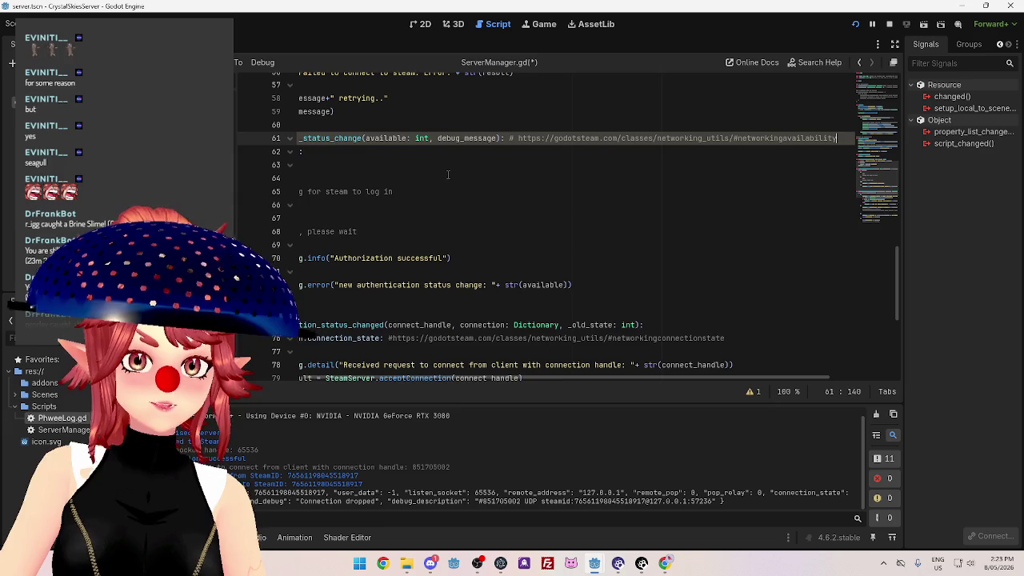
{"action": "scroll", "coordinate": [543, 352], "scroll_direction": "left", "scroll_amount": 3}
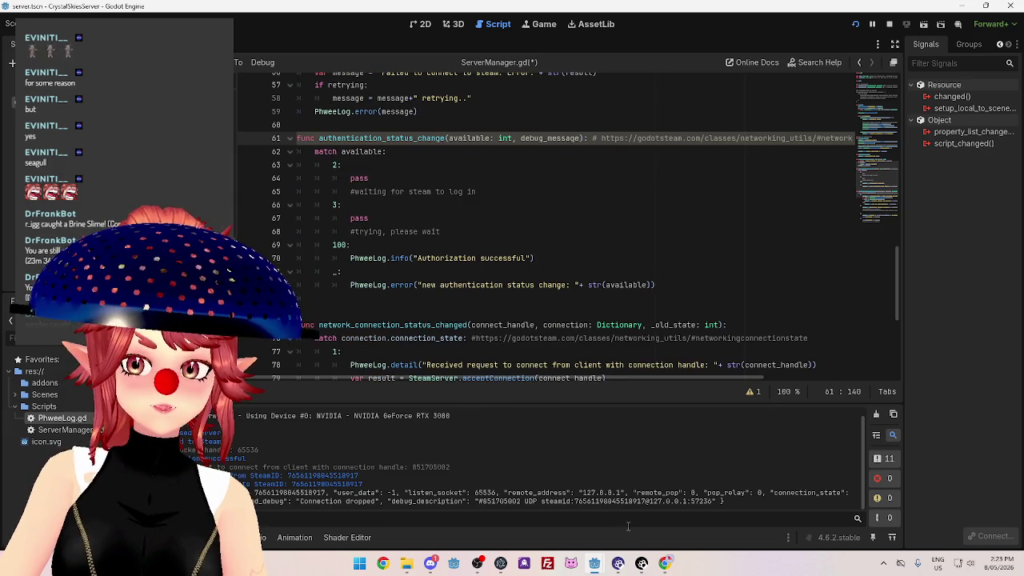
{"action": "mouse_move", "coordinate": [600, 569]}
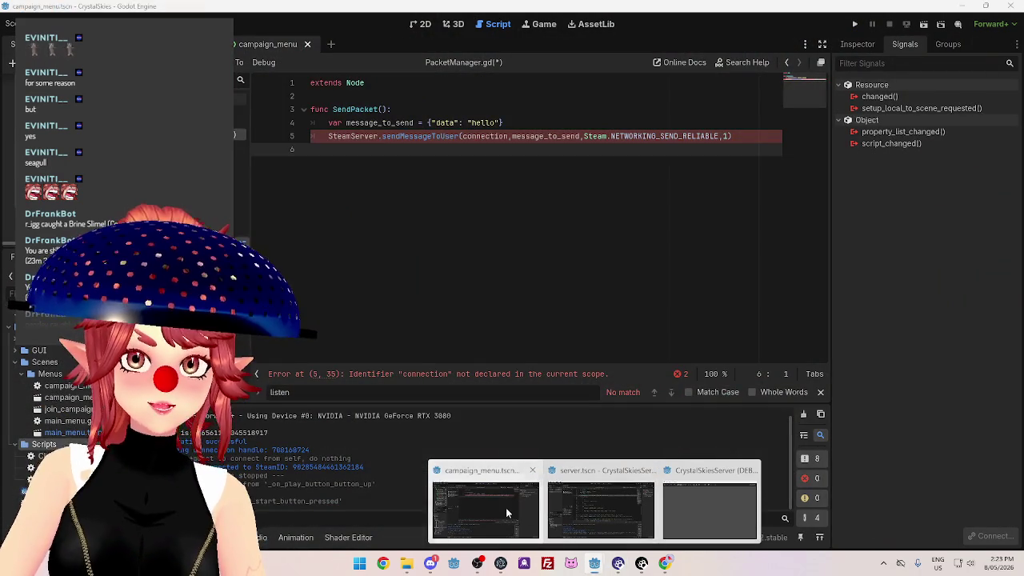
Delete Server from SteamServer so line 5 calls Steam.sendMessageToUser again.
{"action": "left_click", "coordinate": [506, 507]}
{"action": "left_click_drag", "start_coordinate": [350, 136], "coordinate": [376, 136]}
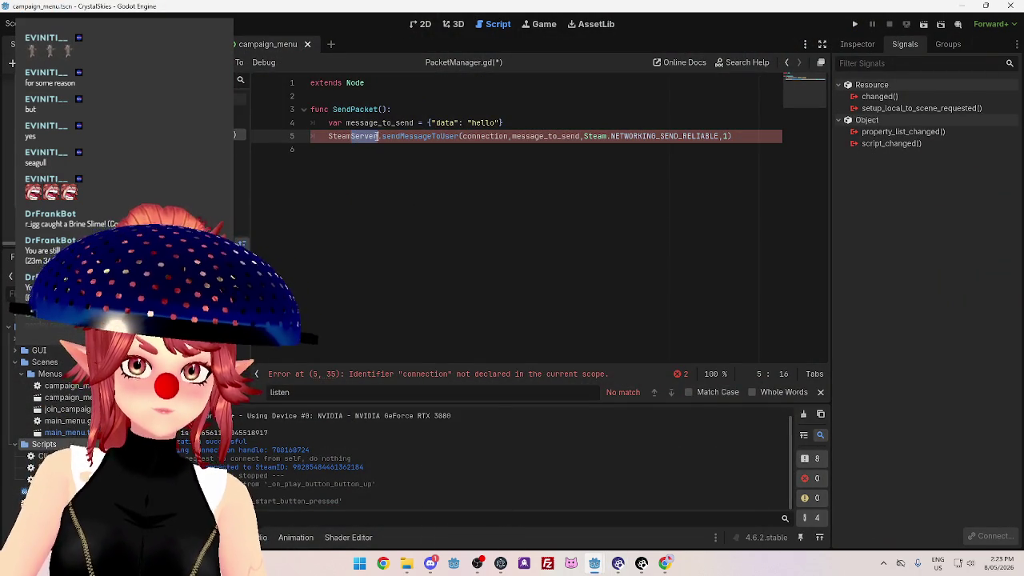
{"action": "key", "text": "BackSpace"}
{"action": "left_click", "coordinate": [411, 176]}
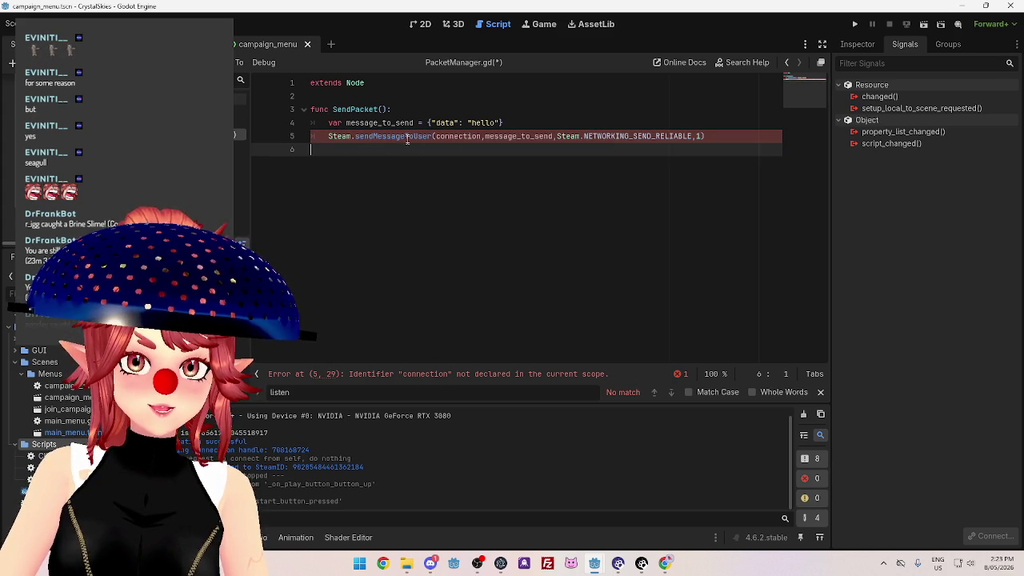
{"action": "mouse_move", "coordinate": [407, 139]}
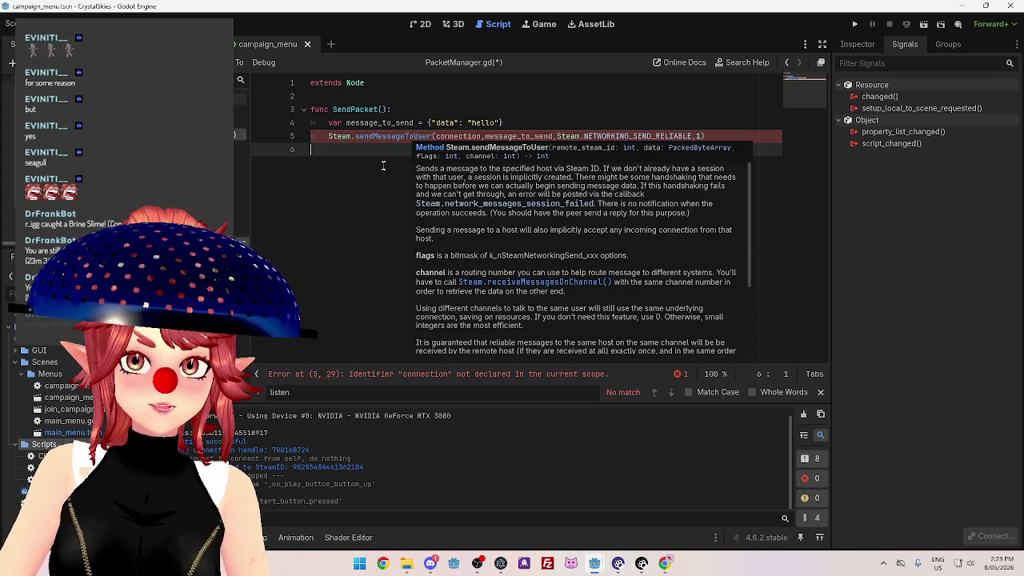
Inspect the connection argument on line 5 and the SteamID in the output log.
{"action": "double_click", "coordinate": [459, 136]}
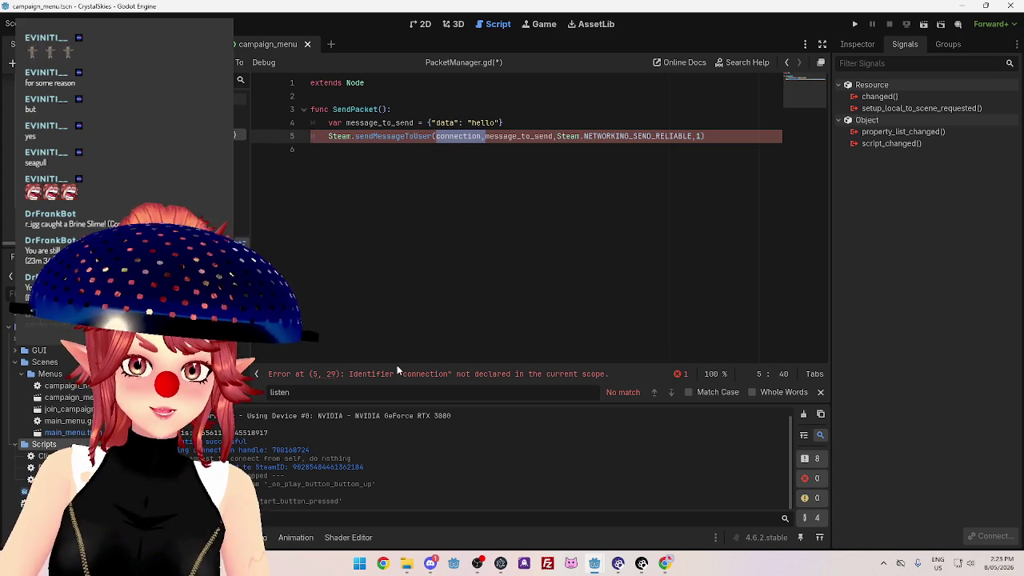
{"action": "left_click_drag", "start_coordinate": [204, 432], "coordinate": [298, 437]}
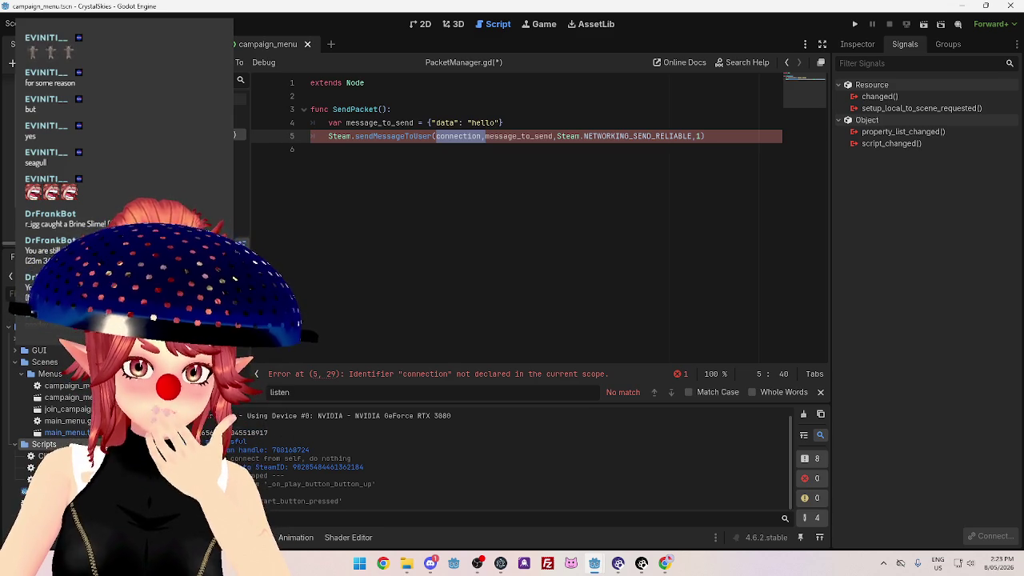
{"action": "left_click_drag", "start_coordinate": [294, 468], "coordinate": [369, 471]}
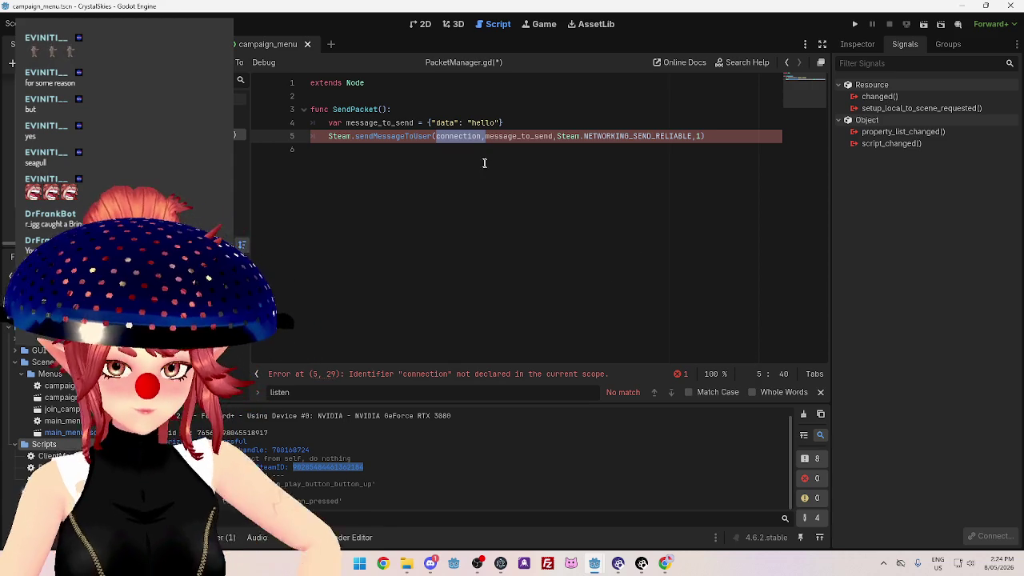
{"action": "key", "text": "Down"}
{"action": "left_click_drag", "start_coordinate": [435, 136], "coordinate": [482, 136]}
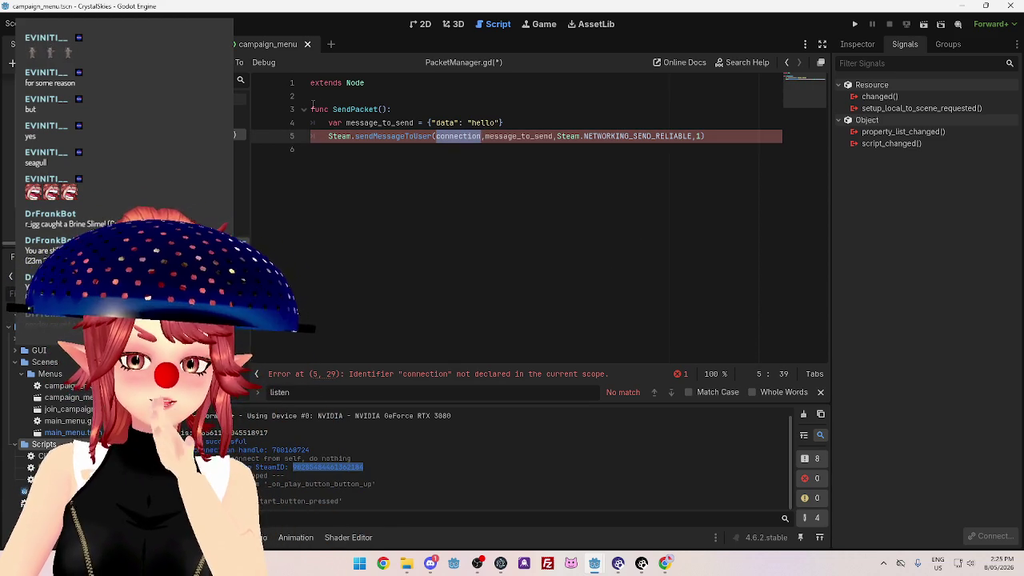
{"action": "left_click", "coordinate": [200, 110]}
Review the connected_clients and connect_handle declarations in ClientManager.gd.
{"action": "scroll", "coordinate": [415, 216], "scroll_direction": "up", "scroll_amount": 15}
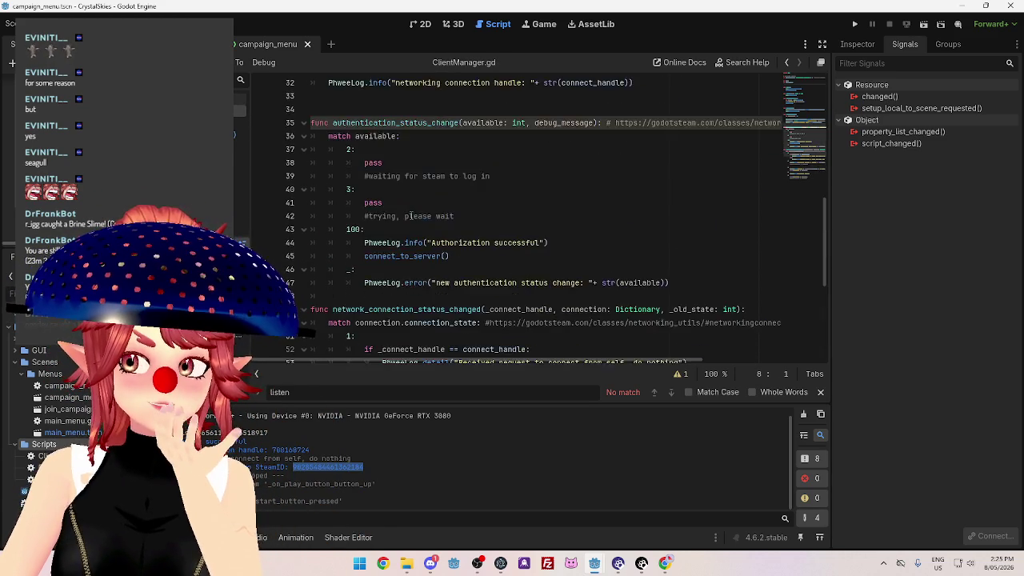
{"action": "mouse_move", "coordinate": [414, 216]}
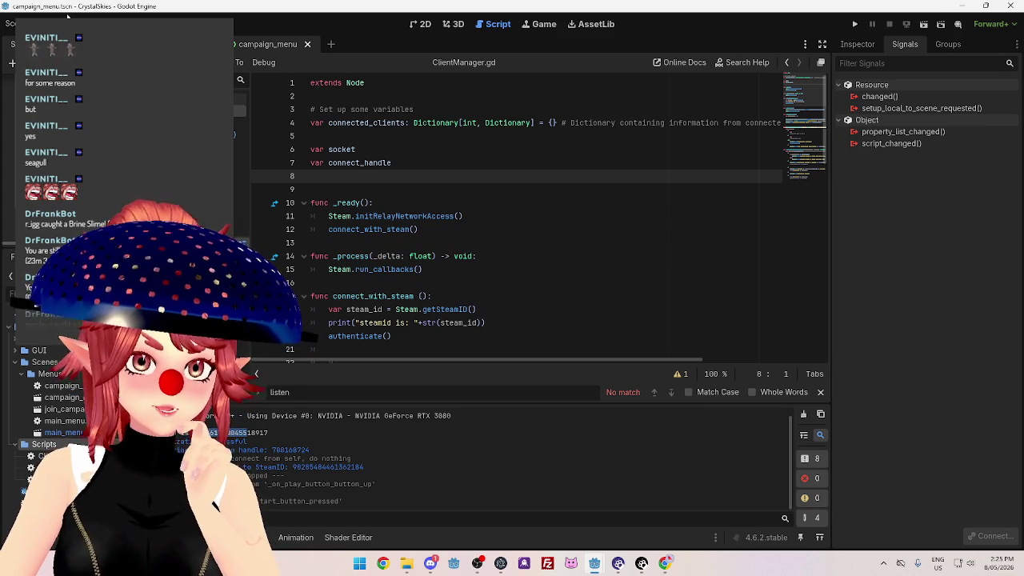
{"action": "left_click", "coordinate": [410, 163]}
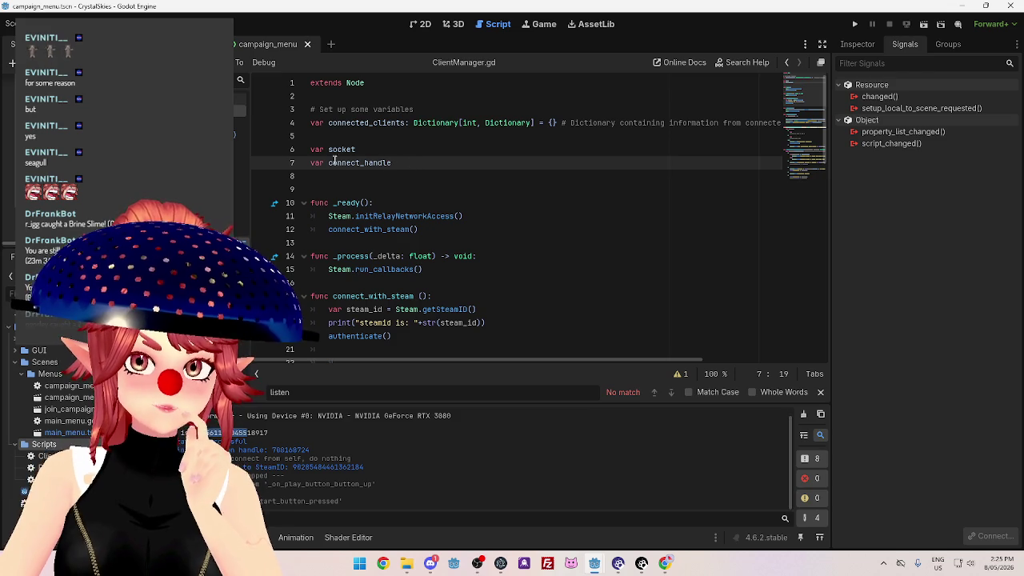
{"action": "left_click", "coordinate": [329, 122]}
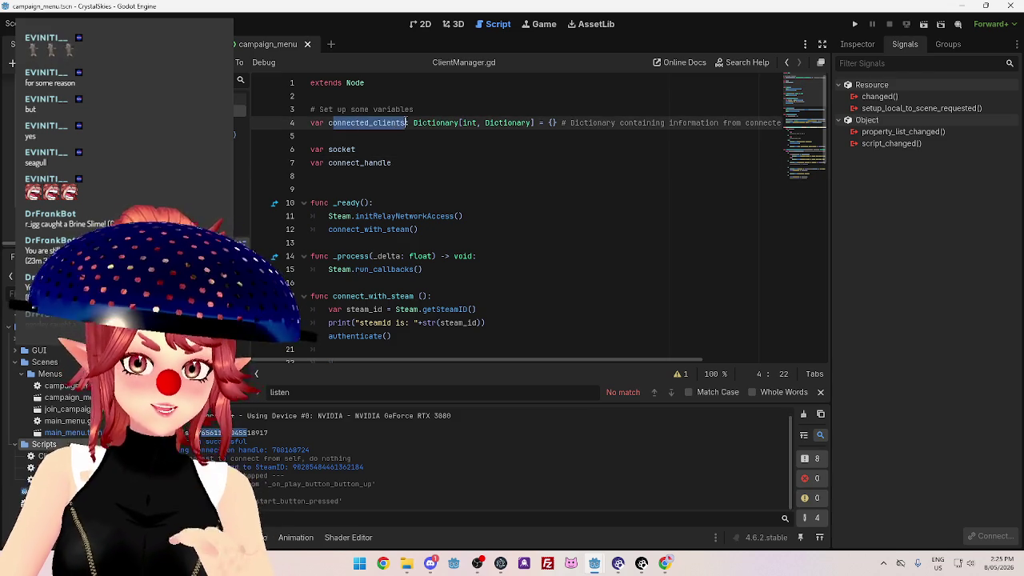
{"action": "left_click", "coordinate": [442, 161]}
{"action": "scroll", "coordinate": [458, 230], "scroll_direction": "down", "scroll_amount": 15}
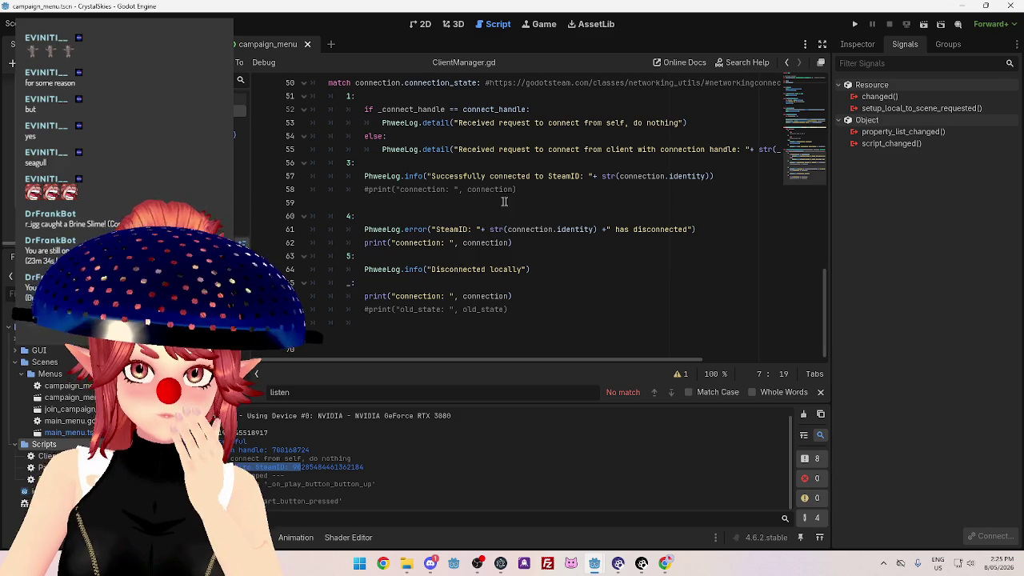
{"action": "left_click", "coordinate": [559, 193]}
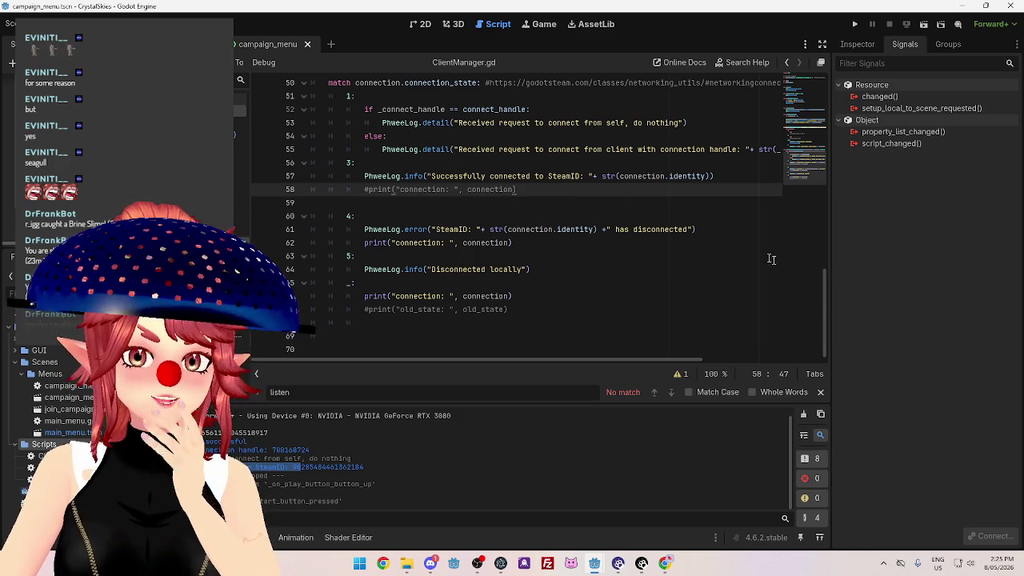
{"action": "left_click", "coordinate": [803, 104]}
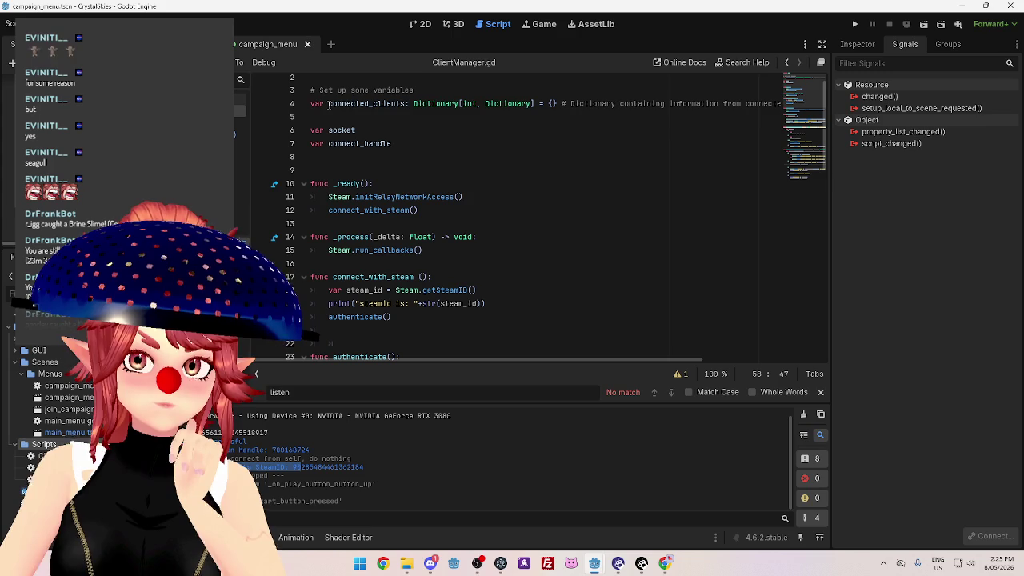
Bring the CrystalSkiesServer project's ServerManager.gd to the front.
{"action": "mouse_move", "coordinate": [596, 563]}
{"action": "left_click", "coordinate": [593, 510]}
{"action": "scroll", "coordinate": [412, 255], "scroll_direction": "up", "scroll_amount": 10}
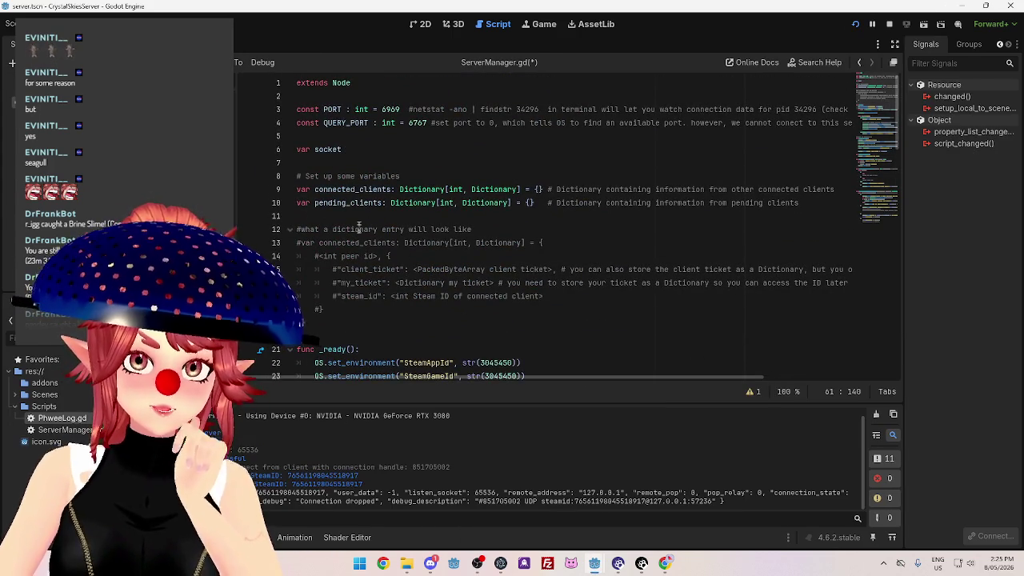
Delete the var pending_clients line and examine the commented example entry's client_ticket field.
{"action": "left_click_drag", "start_coordinate": [299, 203], "coordinate": [828, 211]}
{"action": "key", "text": "BackSpace"}
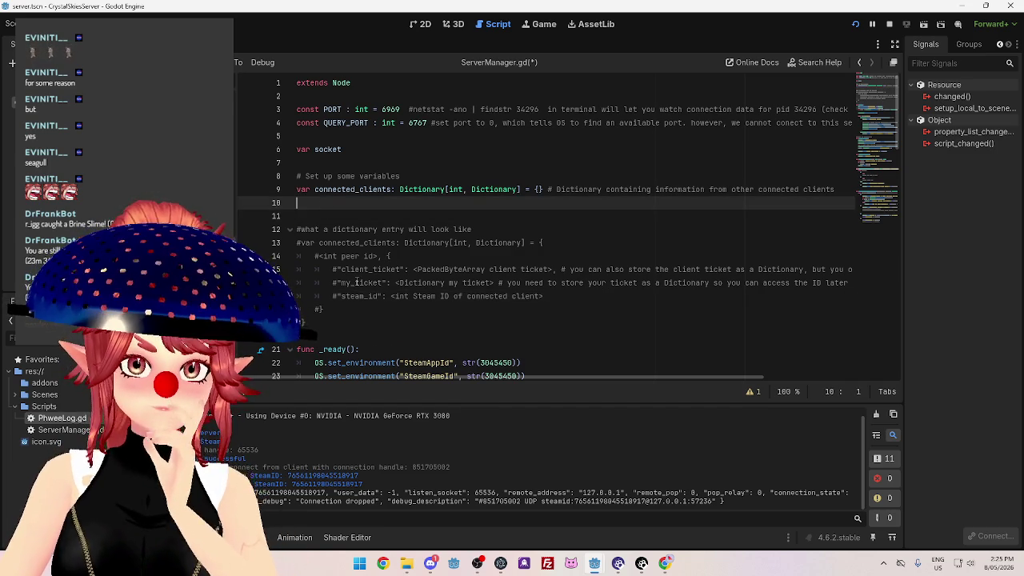
{"action": "scroll", "coordinate": [364, 292], "scroll_direction": "down", "scroll_amount": 1}
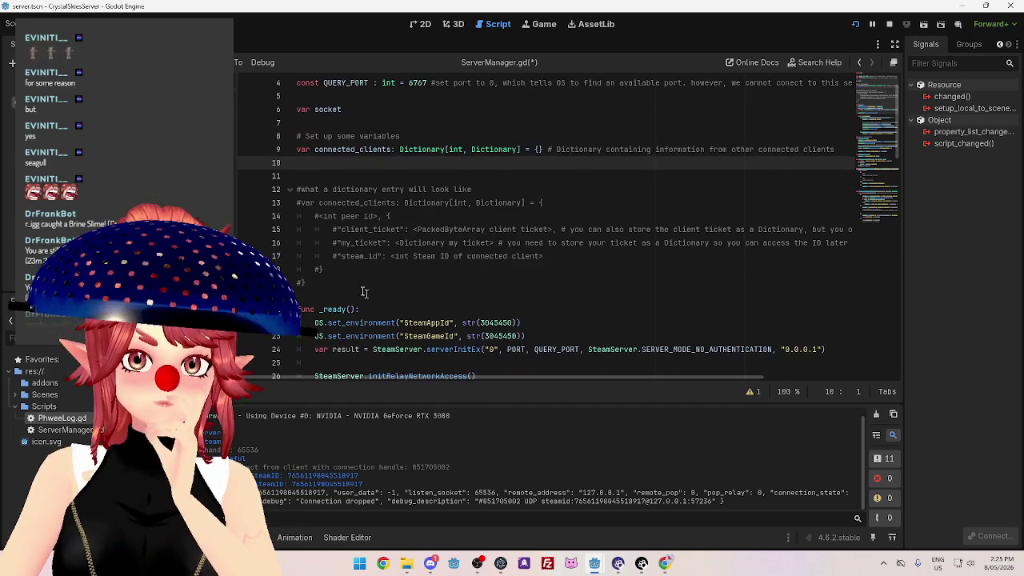
{"action": "left_click", "coordinate": [302, 202]}
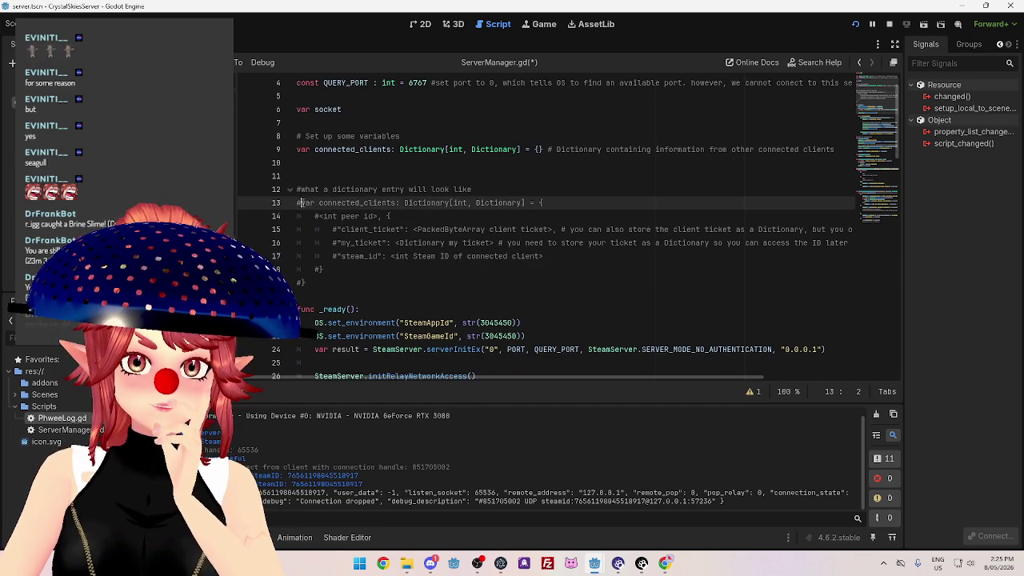
{"action": "left_click", "coordinate": [406, 269]}
{"action": "mouse_move", "coordinate": [342, 229]}
{"action": "left_mouse_down"}
{"action": "mouse_move", "coordinate": [402, 230]}
{"action": "mouse_move", "coordinate": [383, 242]}
{"action": "mouse_move", "coordinate": [336, 242]}
{"action": "mouse_move", "coordinate": [400, 229]}
{"action": "left_mouse_up"}
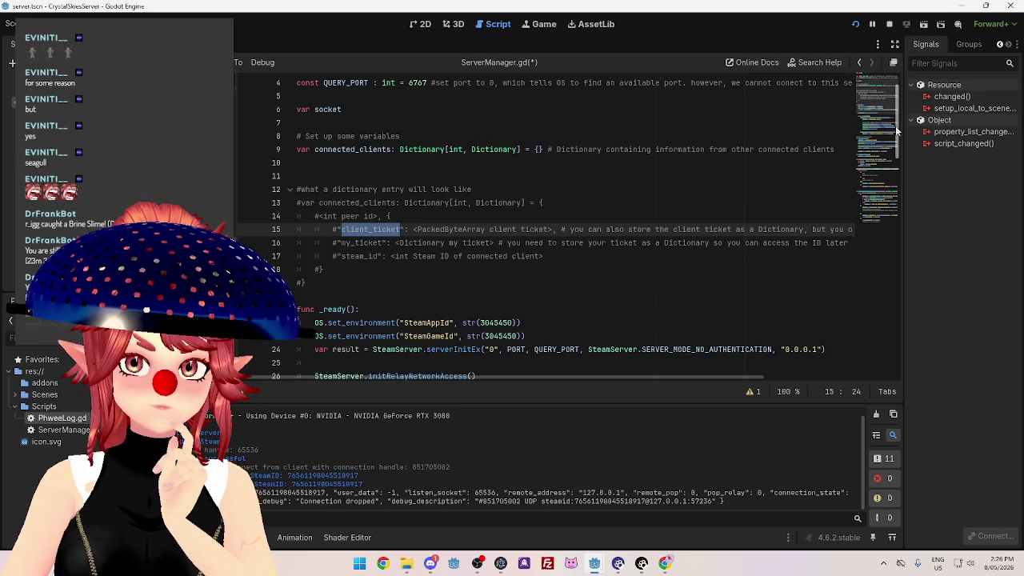
{"action": "left_click_drag", "start_coordinate": [896, 128], "coordinate": [872, 339]}
Replace the two commented lines in the state 3 branch with connected_clients[].
{"action": "mouse_move", "coordinate": [790, 276]}
{"action": "left_mouse_down"}
{"action": "mouse_move", "coordinate": [360, 277]}
{"action": "mouse_move", "coordinate": [504, 263]}
{"action": "mouse_move", "coordinate": [351, 263]}
{"action": "left_mouse_up"}
{"action": "key", "text": "BackSpace"}
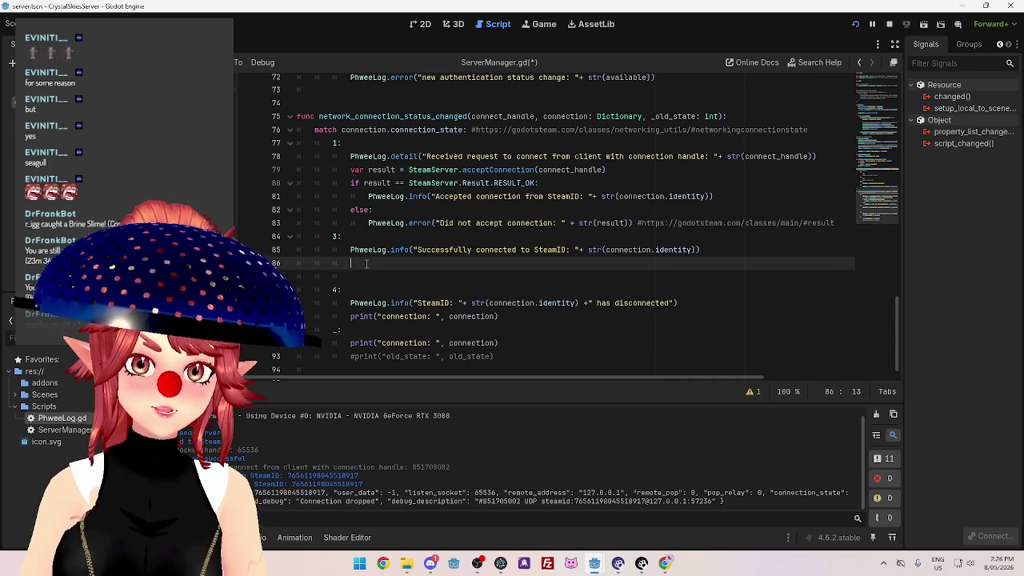
{"action": "type", "text": "conn"}
{"action": "key", "text": "Return"}
{"action": "type", "text": "push"}
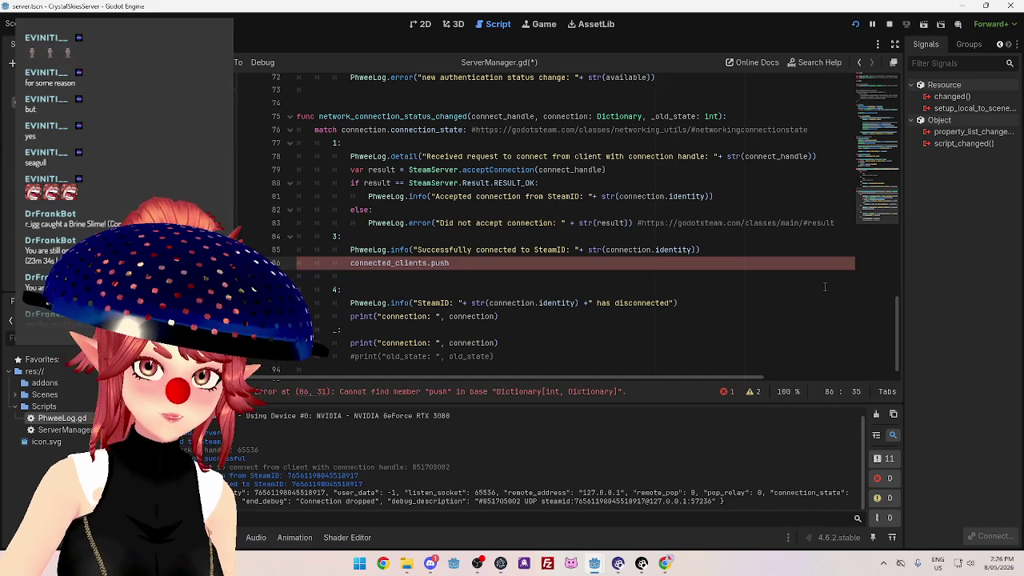
{"action": "type", "text": "()"}
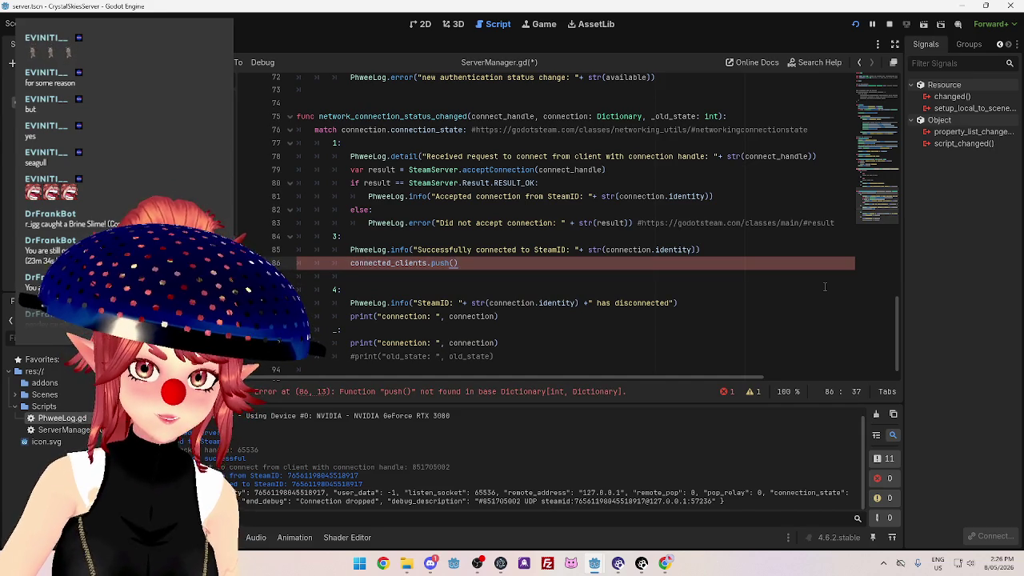
{"action": "key", "text": "BackSpace"}
{"action": "key", "text": "BackSpace"}
{"action": "key", "text": "BackSpace"}
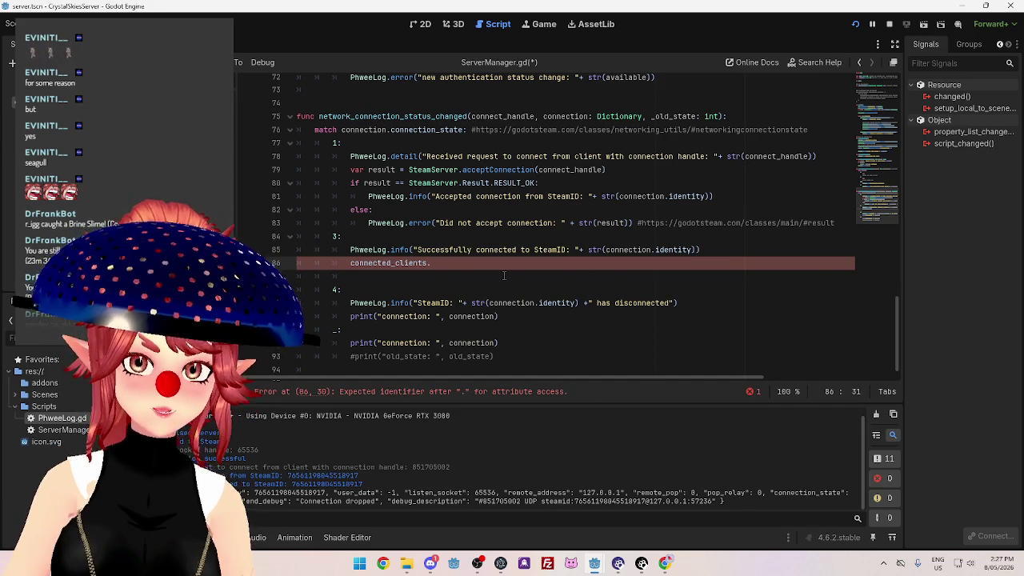
{"action": "type", "text": "[]"}
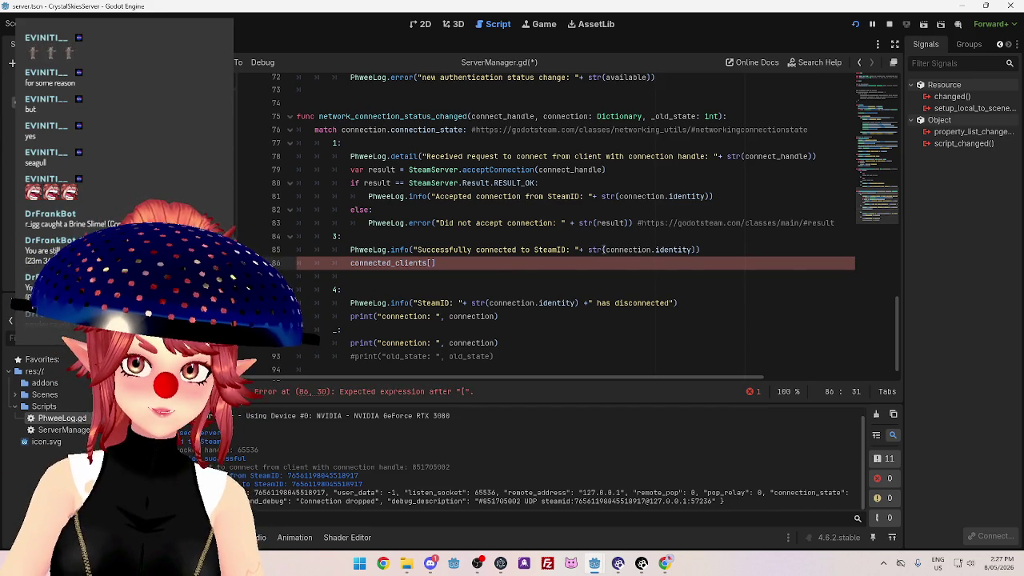
Use the copied connection.identity as the key and assign it {"player"}.
{"action": "mouse_move", "coordinate": [605, 249]}
{"action": "left_click_drag", "start_coordinate": [605, 249], "coordinate": [691, 249]}
{"action": "key", "text": "ctrl+c"}
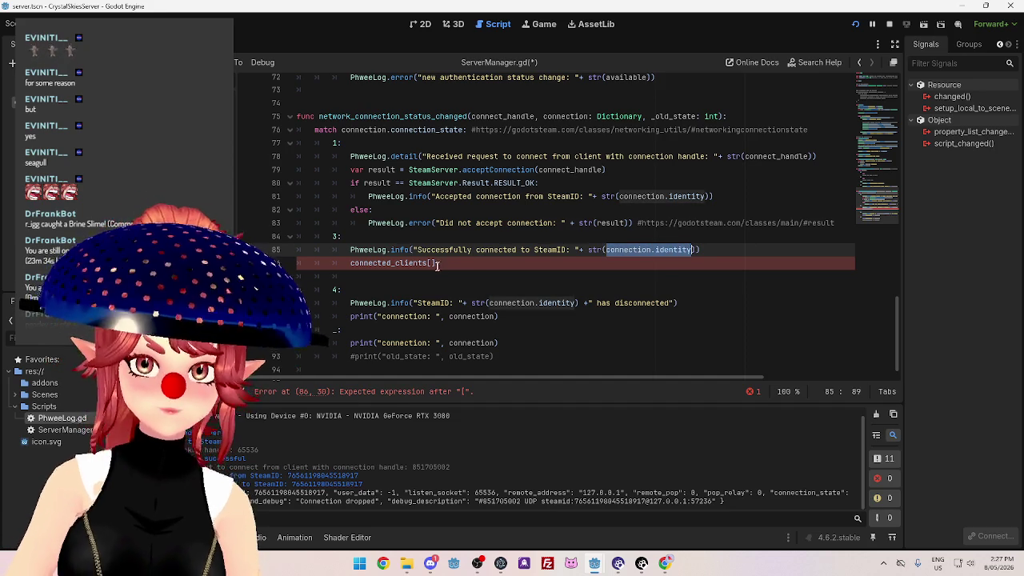
{"action": "left_click", "coordinate": [432, 264]}
{"action": "key", "text": "ctrl+v"}
{"action": "key", "text": "End"}
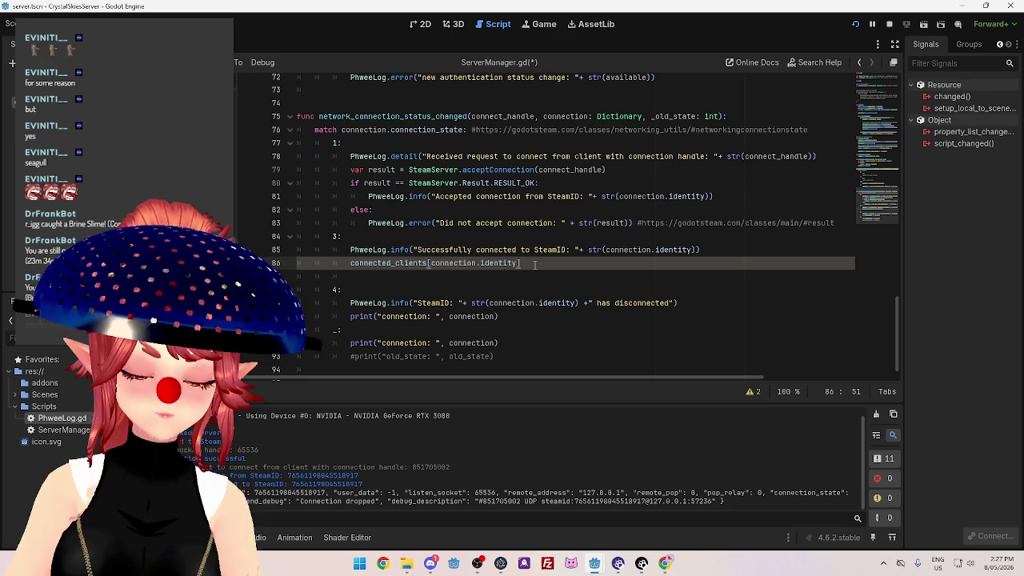
{"action": "type", "text": "."}
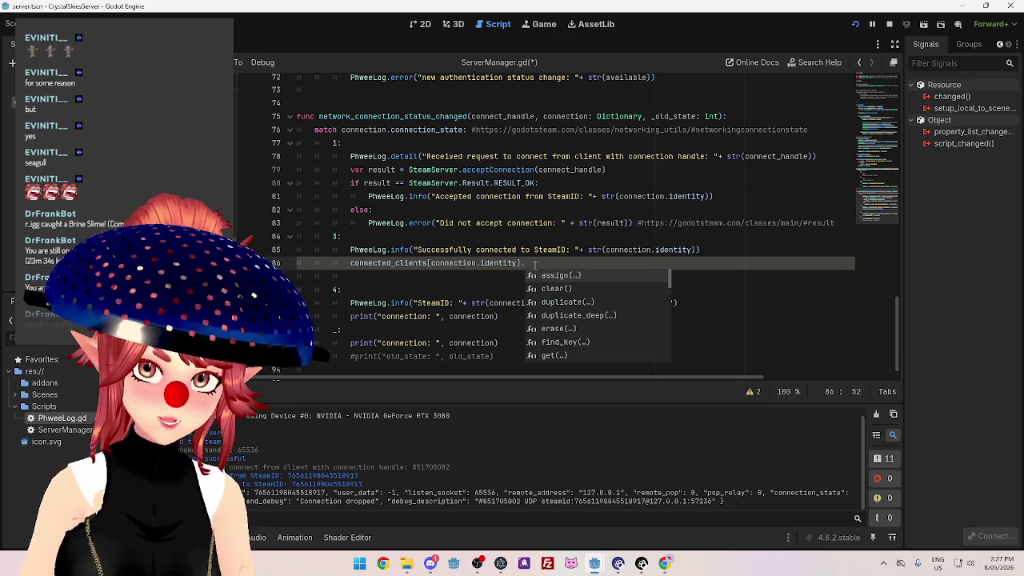
{"action": "key", "text": "BackSpace"}
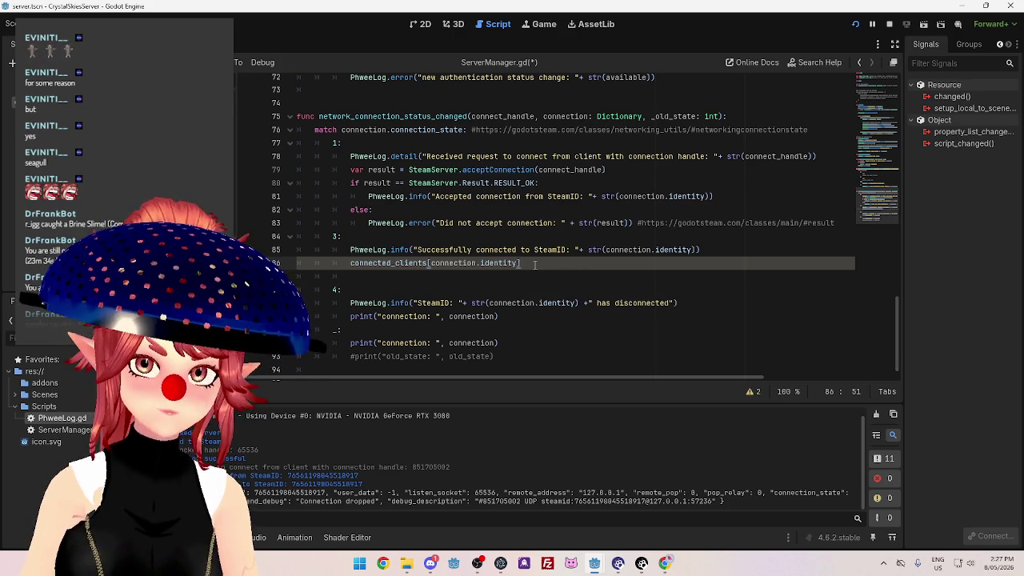
{"action": "type", "text": " = "}
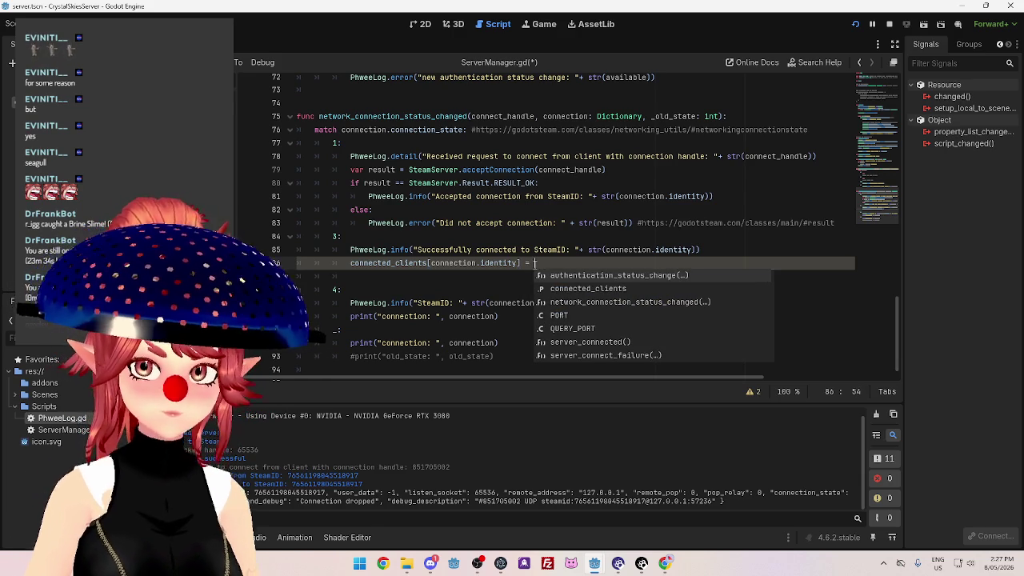
{"action": "type", "text": "{}"}
{"action": "type", "text": "\""}
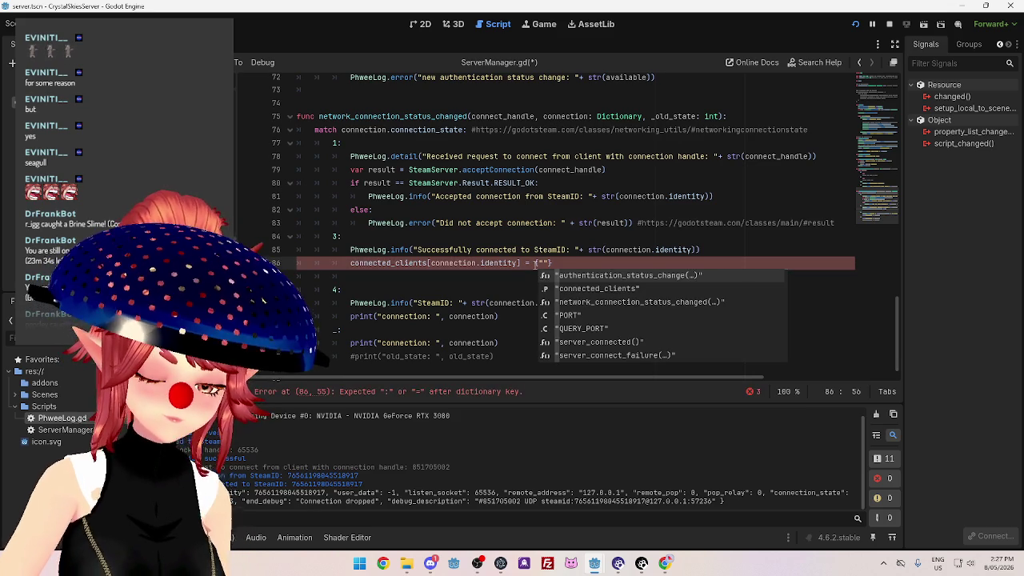
{"action": "type", "text": "player"}
{"action": "key", "text": "Left"}
{"action": "key", "text": "Left"}
{"action": "key", "text": "Left"}
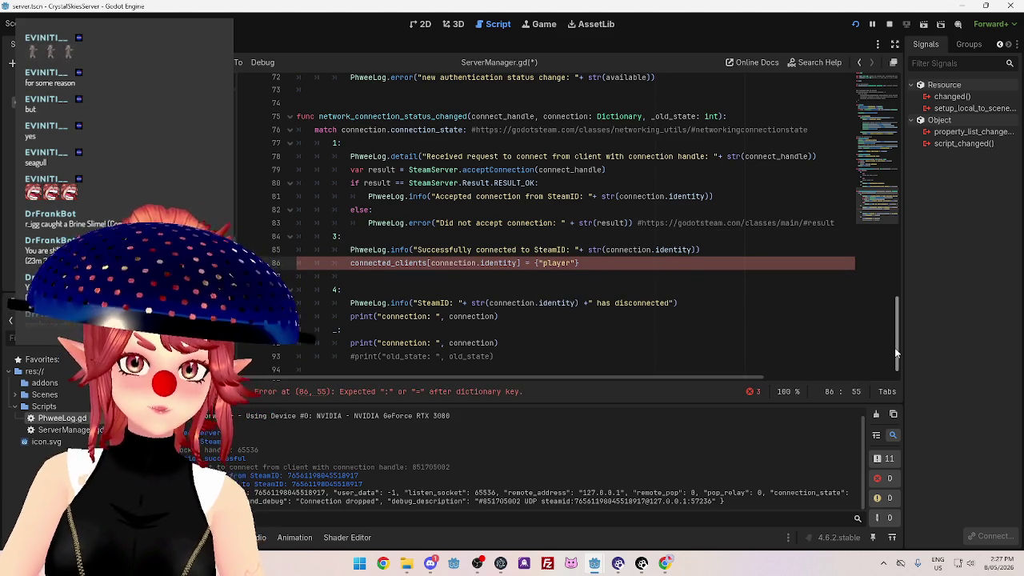
{"action": "left_click", "coordinate": [874, 117]}
Type a test: key inside the braces on line 86.
{"action": "mouse_move", "coordinate": [874, 116]}
{"action": "left_mouse_down"}
{"action": "mouse_move", "coordinate": [879, 183]}
{"action": "mouse_move", "coordinate": [878, 152]}
{"action": "mouse_move", "coordinate": [878, 162]}
{"action": "left_mouse_up"}
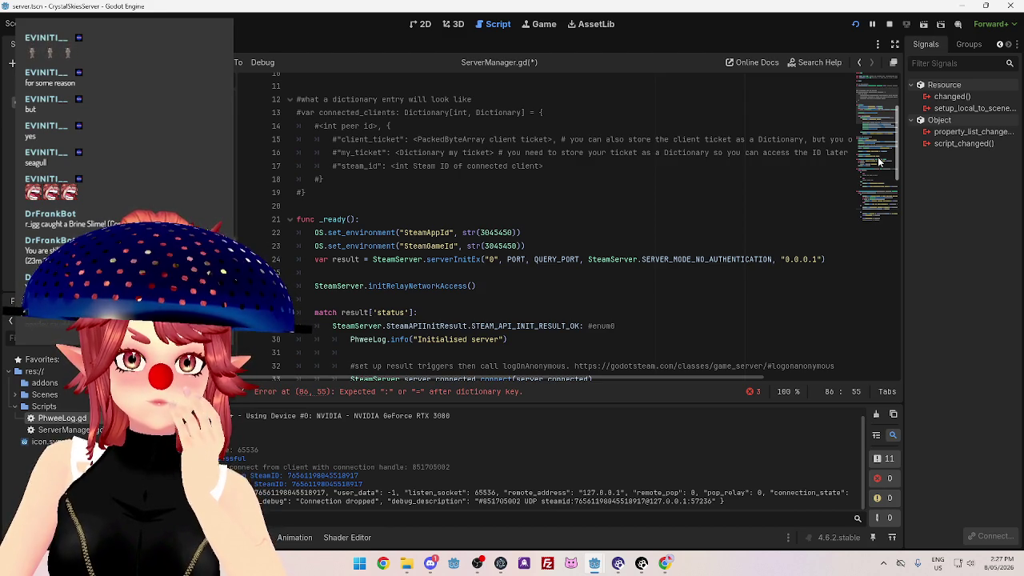
{"action": "left_click_drag", "start_coordinate": [877, 156], "coordinate": [927, 411]}
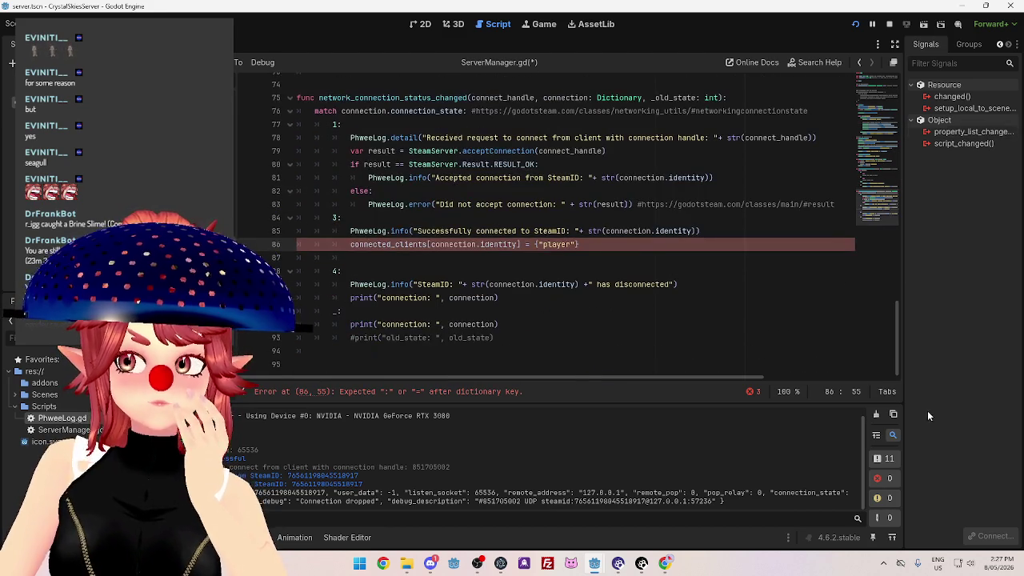
{"action": "type", "text": "test:"}
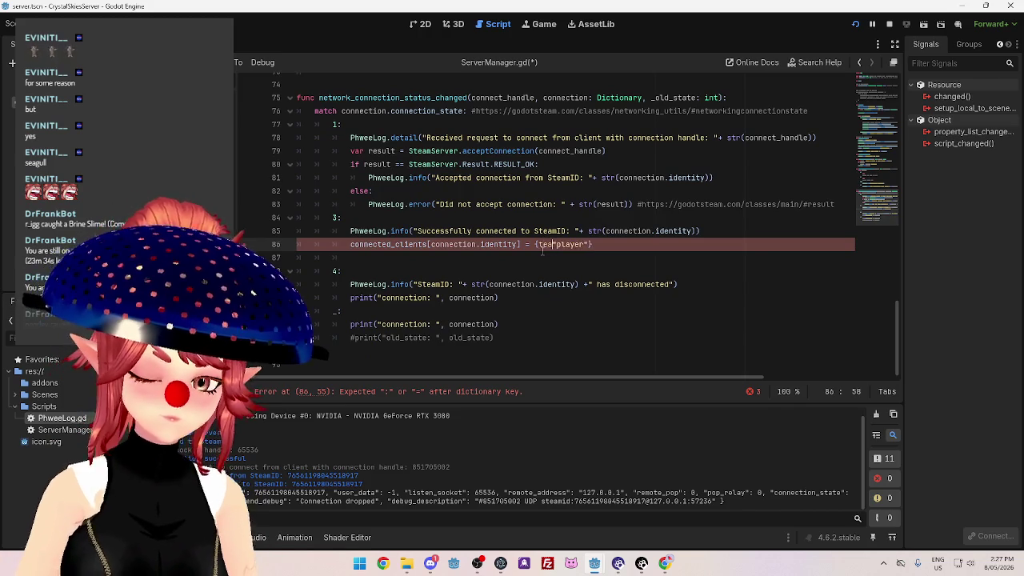
{"action": "key", "text": "BackSpace"}
{"action": "type", "text": "s"}
{"action": "key", "text": "Escape"}
Wrap test in quotes so line 86 reads {"test": "player"}.
{"action": "key", "text": "Down"}
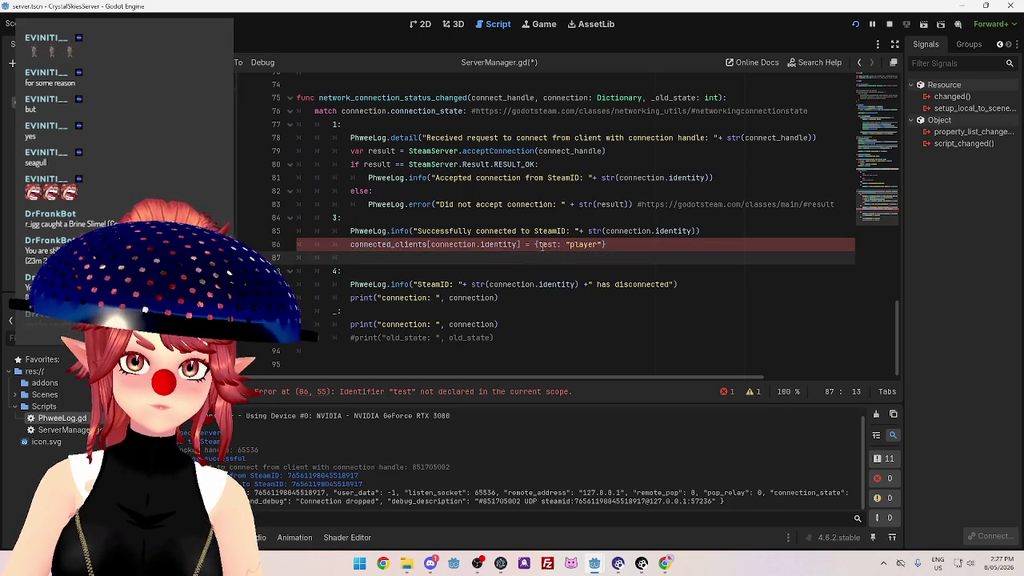
{"action": "left_click", "coordinate": [537, 244]}
{"action": "type", "text": "\""}
{"action": "key", "text": "Right"}
{"action": "key", "text": "Right"}
{"action": "key", "text": "Right"}
{"action": "type", "text": "\""}
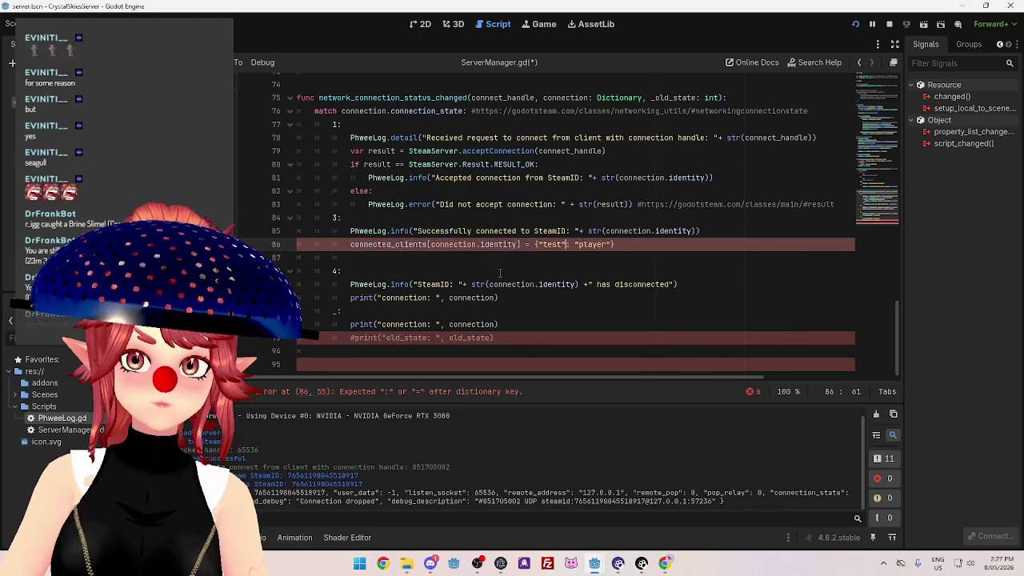
{"action": "left_click", "coordinate": [500, 273]}
{"action": "left_click_drag", "start_coordinate": [897, 330], "coordinate": [881, 95]}
{"action": "left_click_drag", "start_coordinate": [312, 322], "coordinate": [289, 229]}
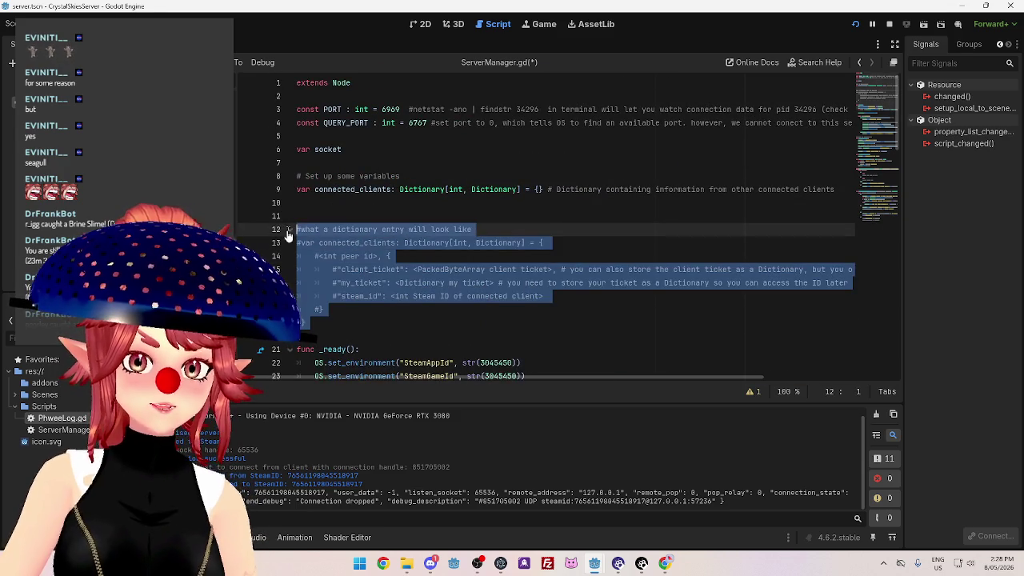
Delete the commented example dictionary block from lines 12–19.
{"action": "key", "text": "BackSpace"}
{"action": "key", "text": "BackSpace"}
{"action": "key", "text": "BackSpace"}
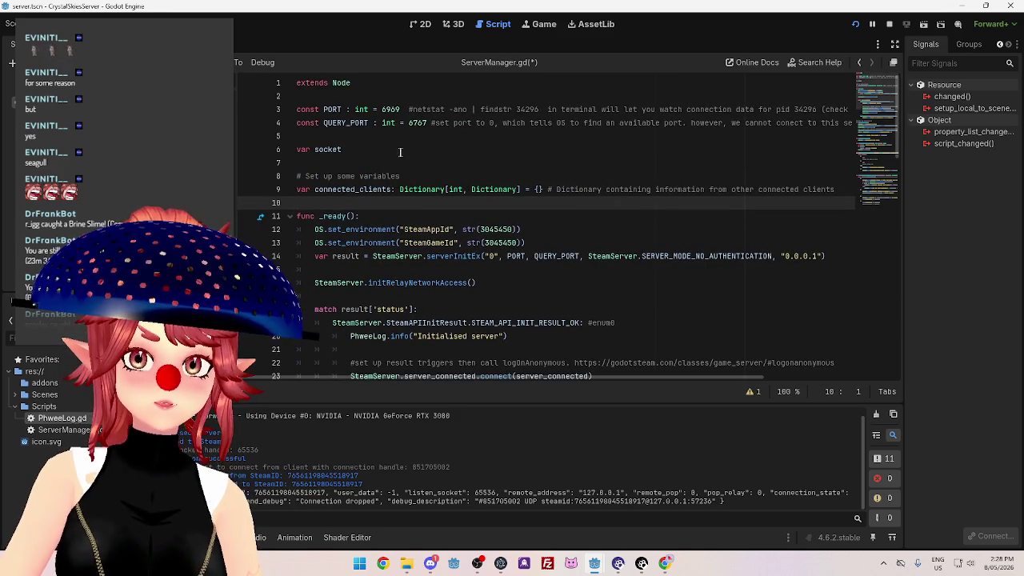
{"action": "left_click", "coordinate": [371, 138]}
{"action": "scroll", "coordinate": [480, 228], "scroll_direction": "down", "scroll_amount": 20}
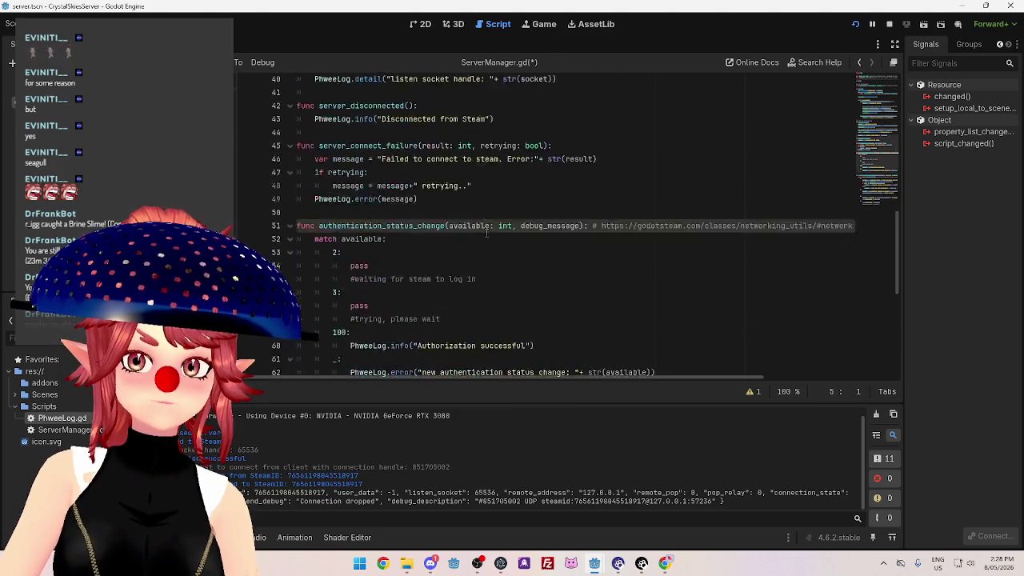
{"action": "scroll", "coordinate": [480, 229], "scroll_direction": "up", "scroll_amount": 5}
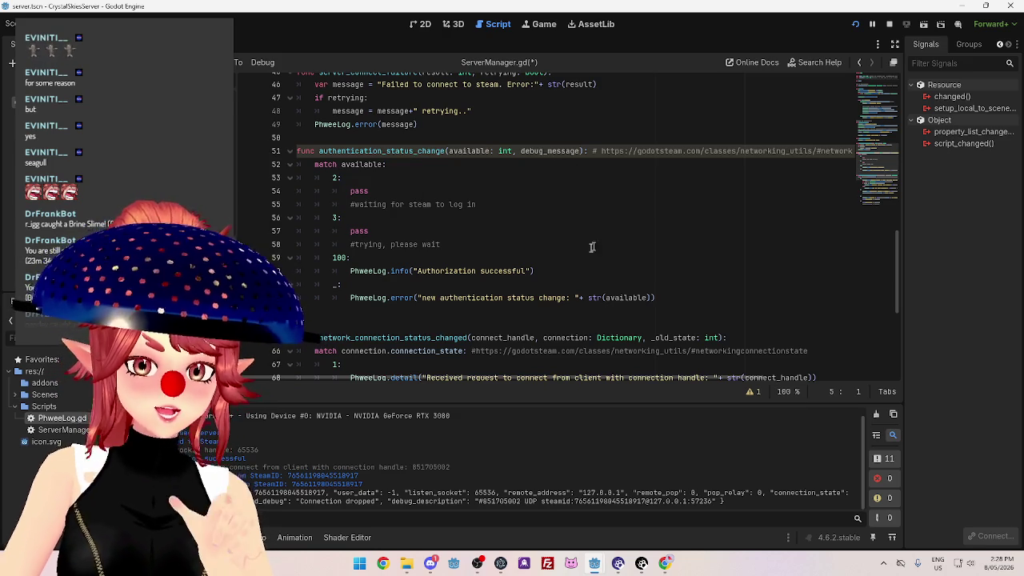
{"action": "scroll", "coordinate": [570, 304], "scroll_direction": "down", "scroll_amount": 3}
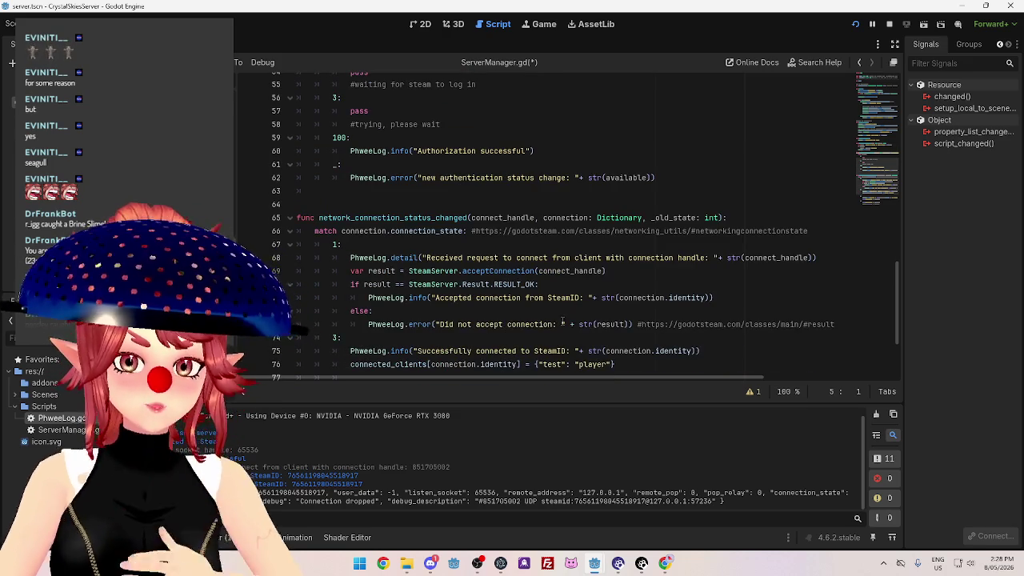
{"action": "scroll", "coordinate": [552, 312], "scroll_direction": "up", "scroll_amount": 4}
{"action": "scroll", "coordinate": [545, 311], "scroll_direction": "down", "scroll_amount": 7}
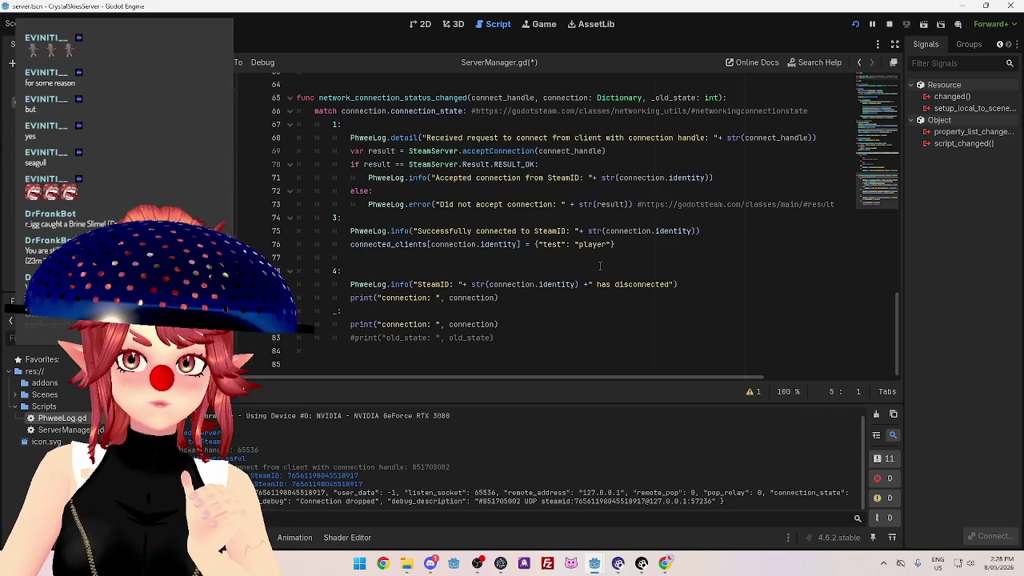
Rename the stored entry's key from test to connection_handle.
{"action": "double_click", "coordinate": [544, 244]}
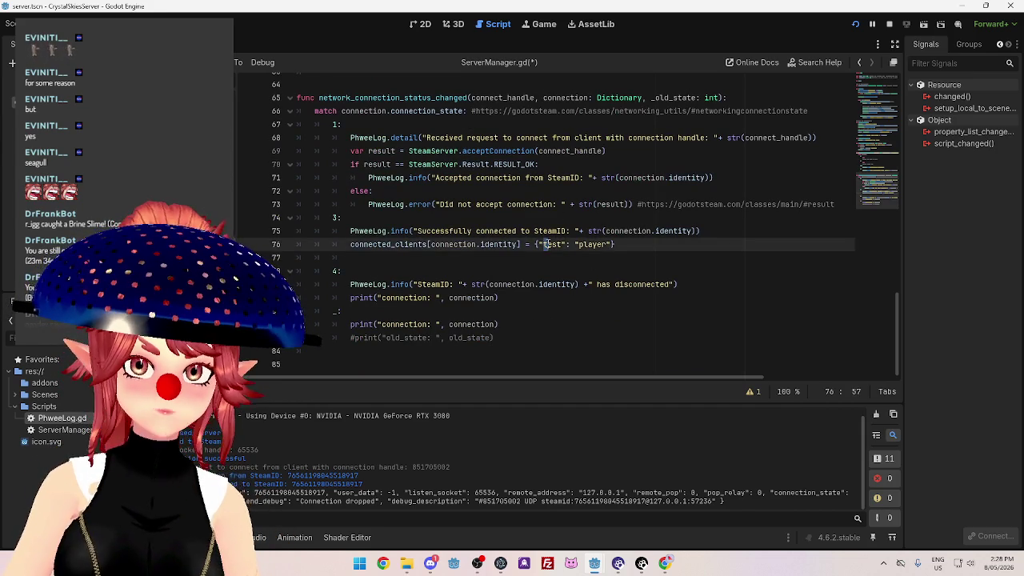
{"action": "type", "text": "connection_handle"}
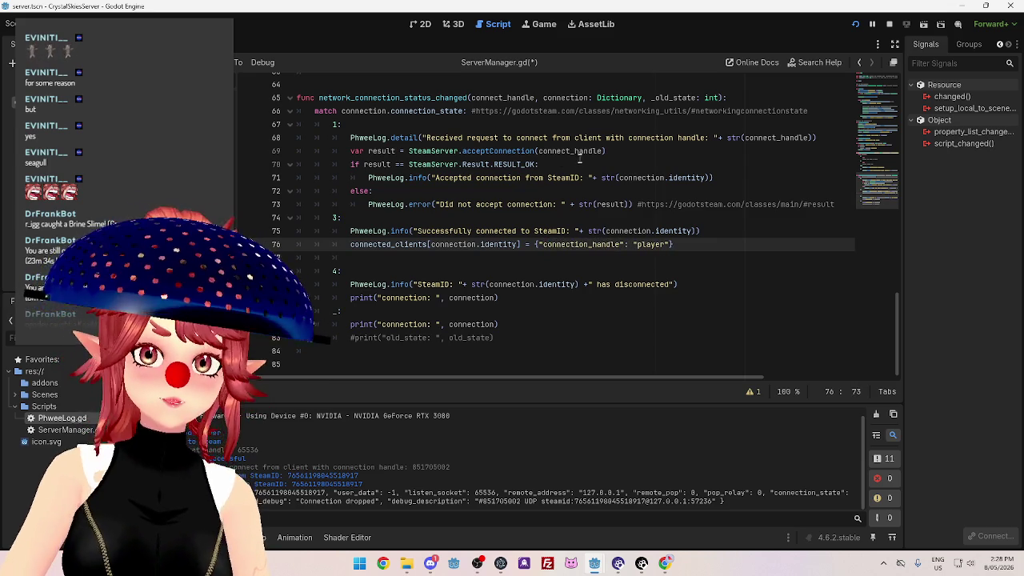
{"action": "left_click_drag", "start_coordinate": [538, 151], "coordinate": [604, 151]}
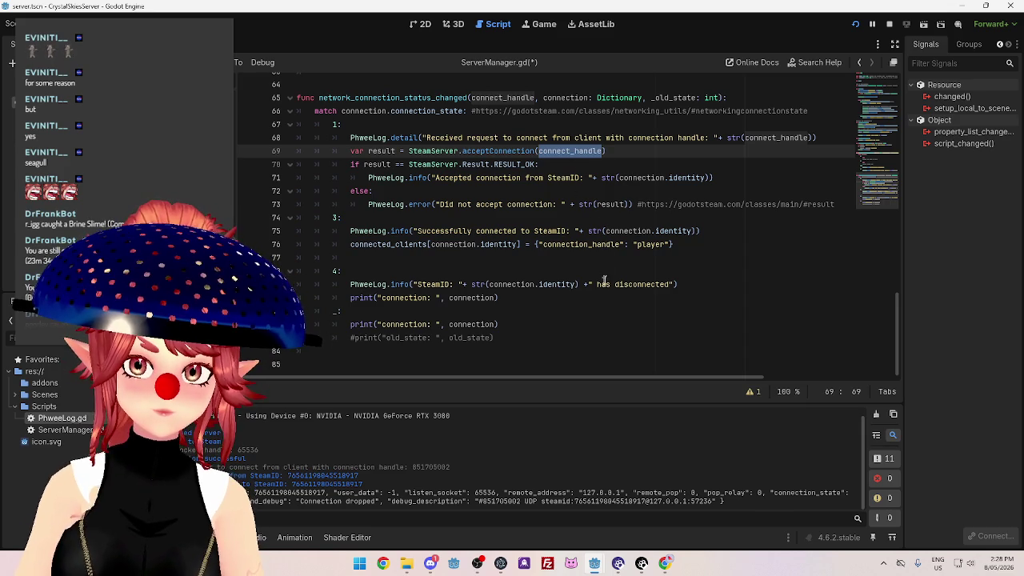
{"action": "scroll", "coordinate": [595, 235], "scroll_direction": "up", "scroll_amount": 2}
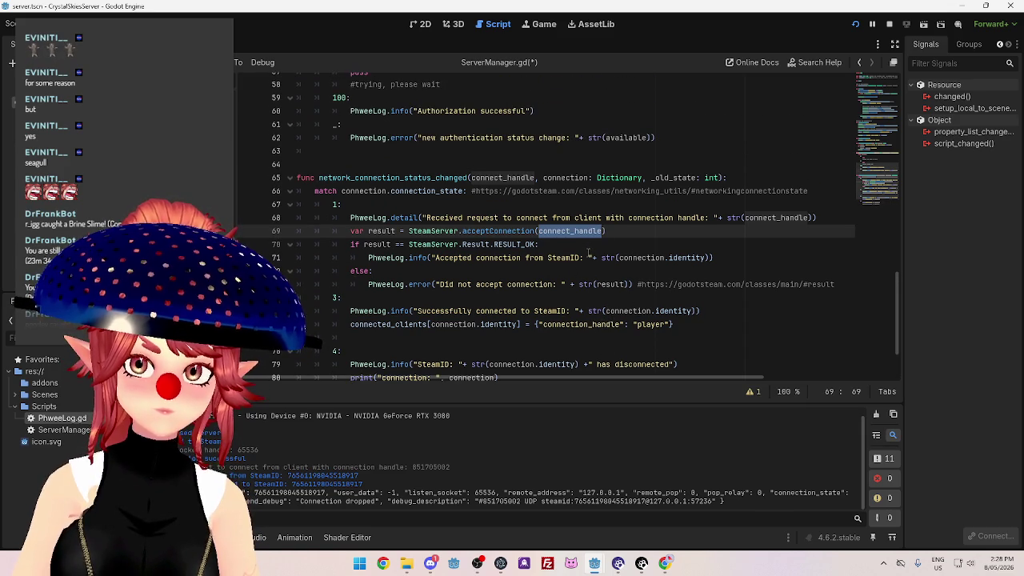
{"action": "left_click_drag", "start_coordinate": [893, 301], "coordinate": [893, 106]}
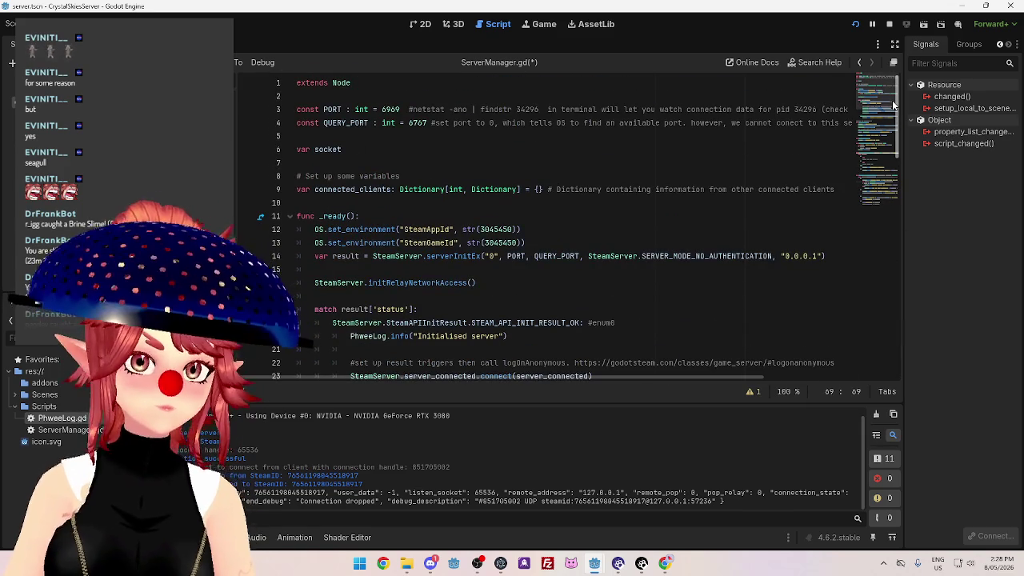
Add a 'var connect_handle' line directly below the socket variable.
{"action": "left_click", "coordinate": [370, 149]}
{"action": "key", "text": "Return"}
{"action": "type", "text": "var connect_h"}
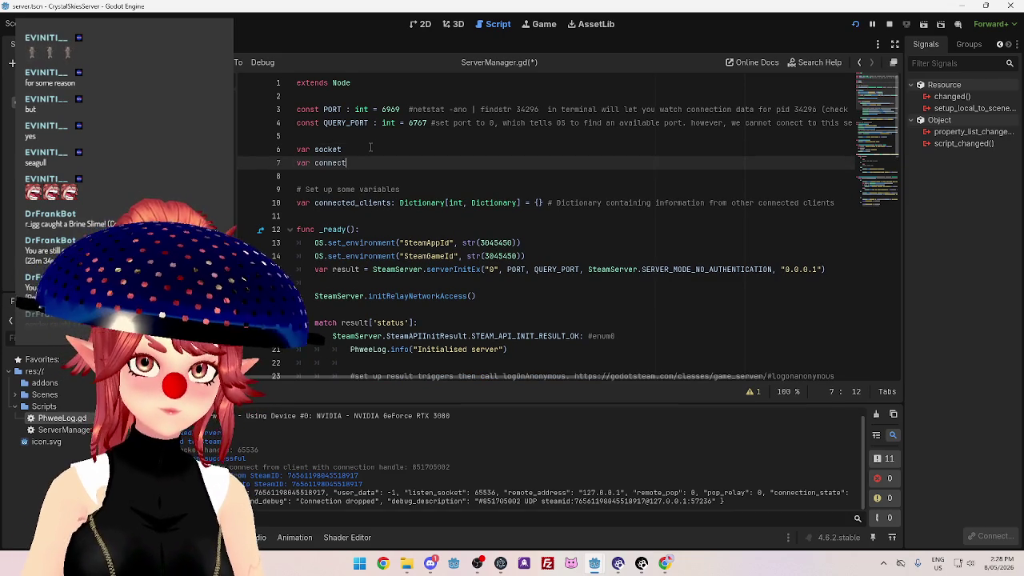
{"action": "type", "text": "andle"}
{"action": "left_click", "coordinate": [437, 200]}
{"action": "scroll", "coordinate": [480, 209], "scroll_direction": "down", "scroll_amount": 20}
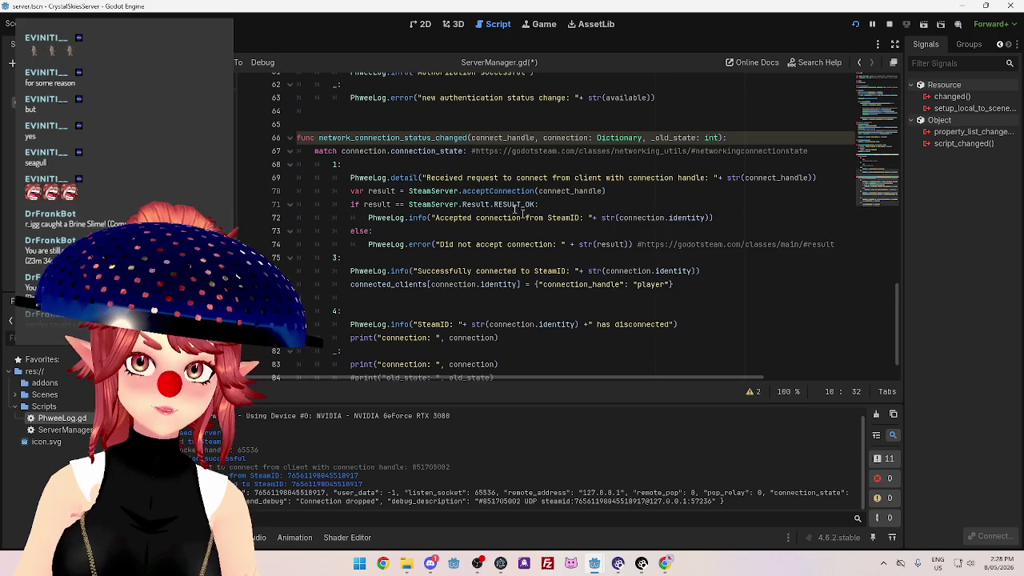
Rename the handle to _connect_handle in the function signature, the accept call and the log message.
{"action": "left_click", "coordinate": [471, 139]}
{"action": "type", "text": "_"}
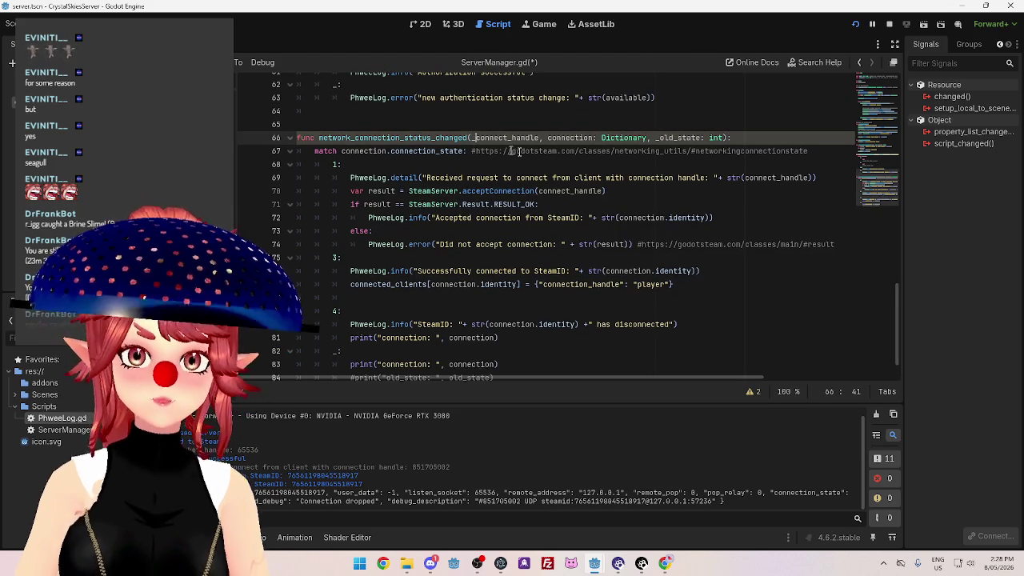
{"action": "left_click", "coordinate": [539, 191]}
{"action": "type", "text": "_"}
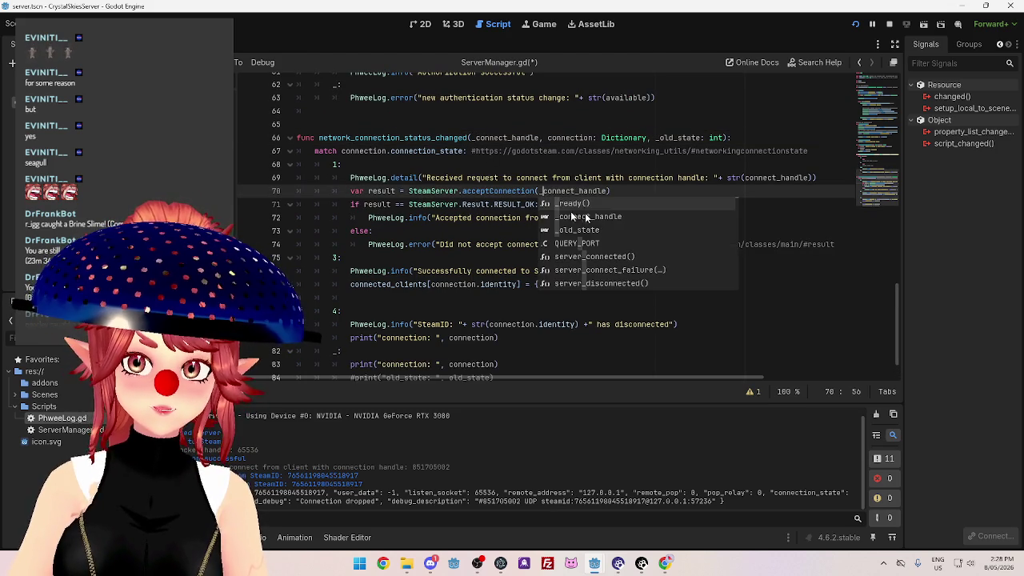
{"action": "left_click", "coordinate": [504, 217]}
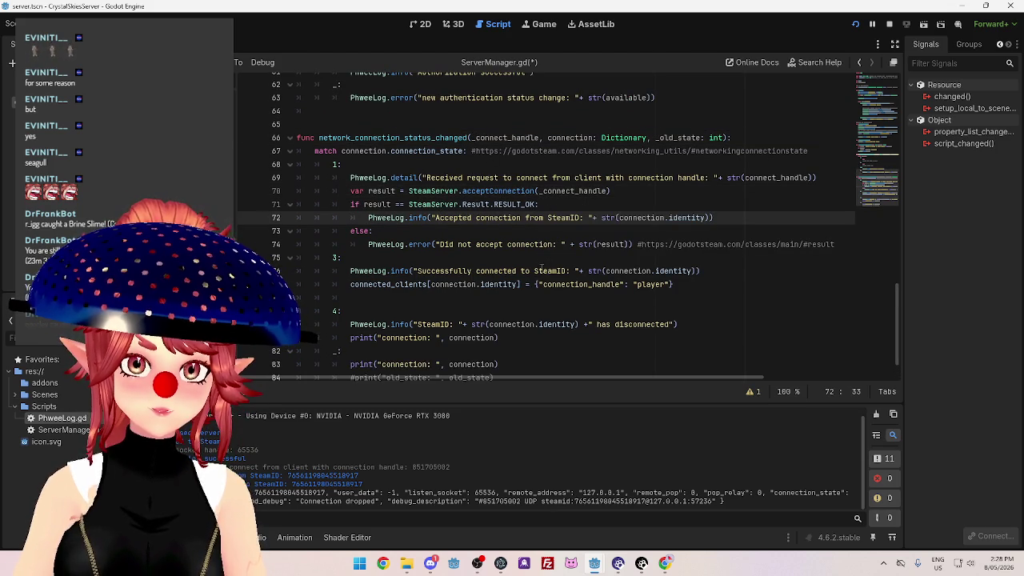
{"action": "left_click", "coordinate": [542, 191]}
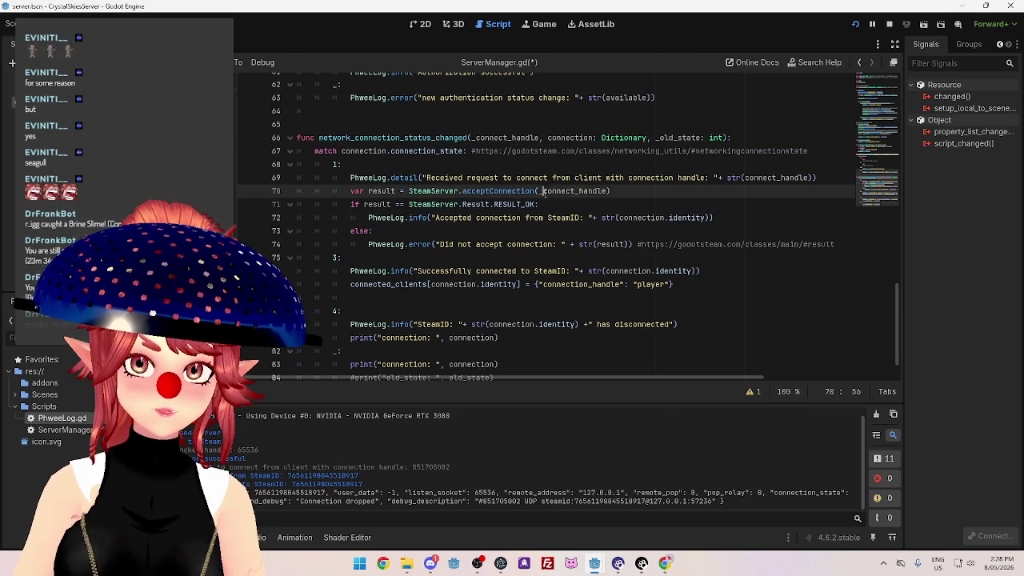
{"action": "left_click", "coordinate": [746, 177]}
{"action": "type", "text": "_"}
Check _connect_handle in the acceptConnection call and scroll through the script to review the edits.
{"action": "left_click_drag", "start_coordinate": [542, 191], "coordinate": [609, 191]}
{"action": "scroll", "coordinate": [572, 246], "scroll_direction": "down", "scroll_amount": 1}
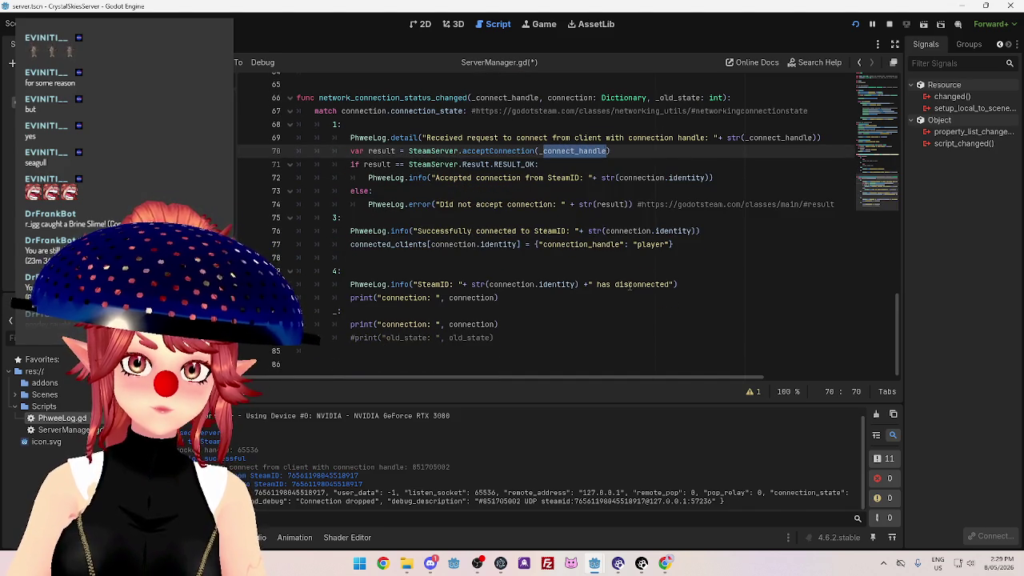
{"action": "scroll", "coordinate": [607, 232], "scroll_direction": "up", "scroll_amount": 1}
{"action": "left_click", "coordinate": [751, 206]}
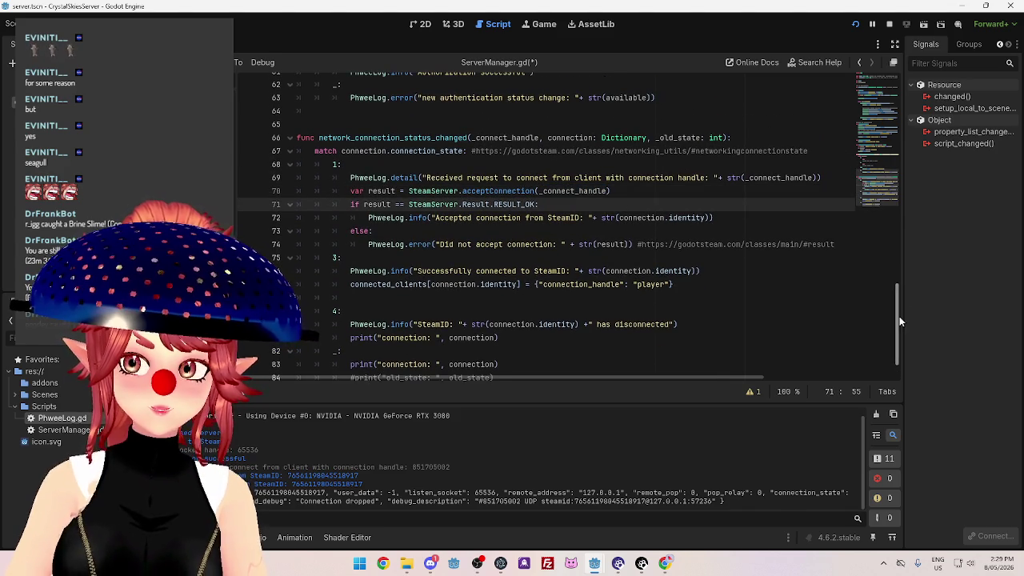
{"action": "left_click", "coordinate": [872, 146]}
{"action": "scroll", "coordinate": [872, 147], "scroll_direction": "up", "scroll_amount": 2}
{"action": "scroll", "coordinate": [365, 201], "scroll_direction": "up", "scroll_amount": 2}
{"action": "scroll", "coordinate": [453, 254], "scroll_direction": "down", "scroll_amount": 6}
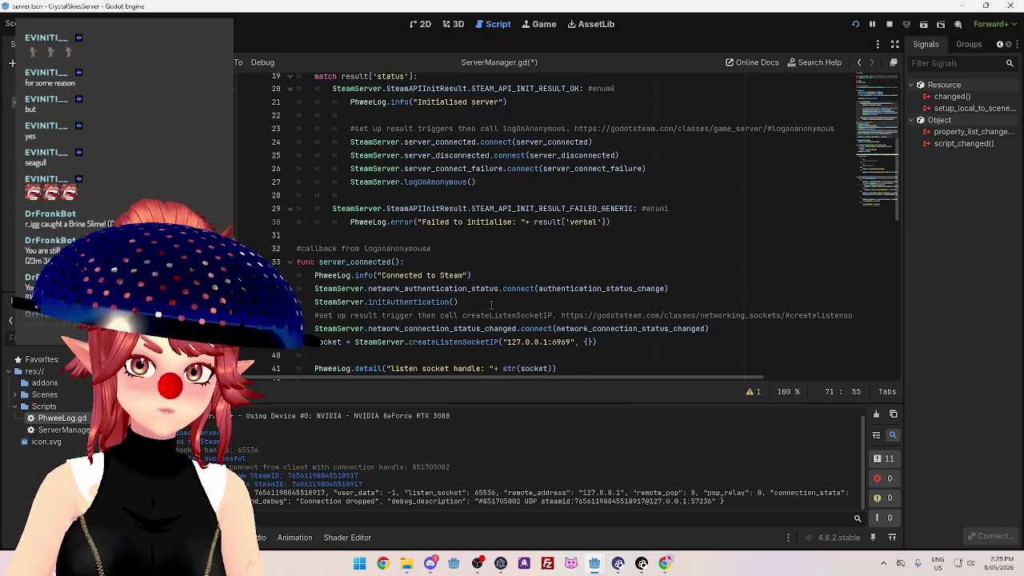
{"action": "scroll", "coordinate": [462, 204], "scroll_direction": "up", "scroll_amount": 1}
{"action": "scroll", "coordinate": [462, 205], "scroll_direction": "down", "scroll_amount": 4}
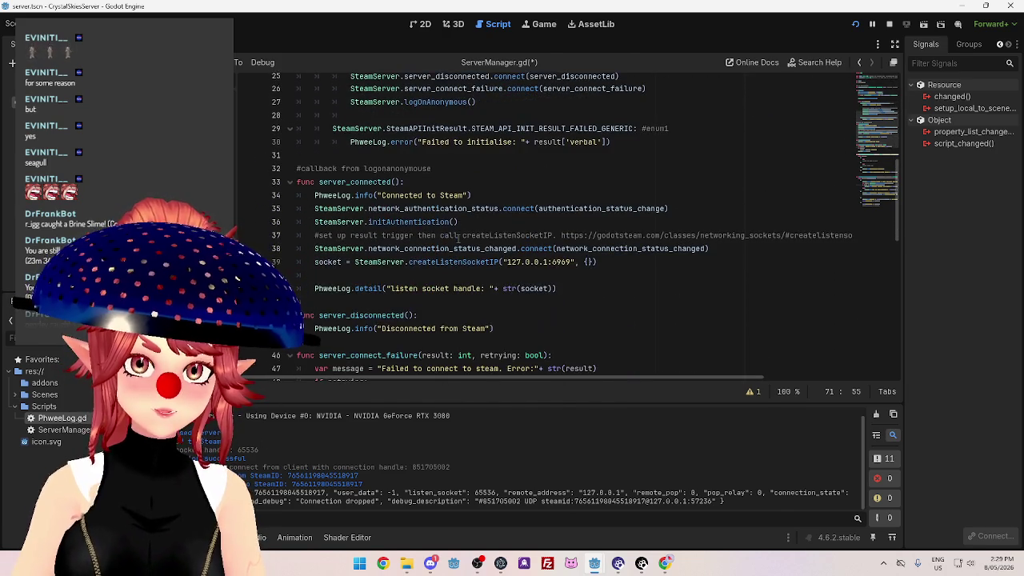